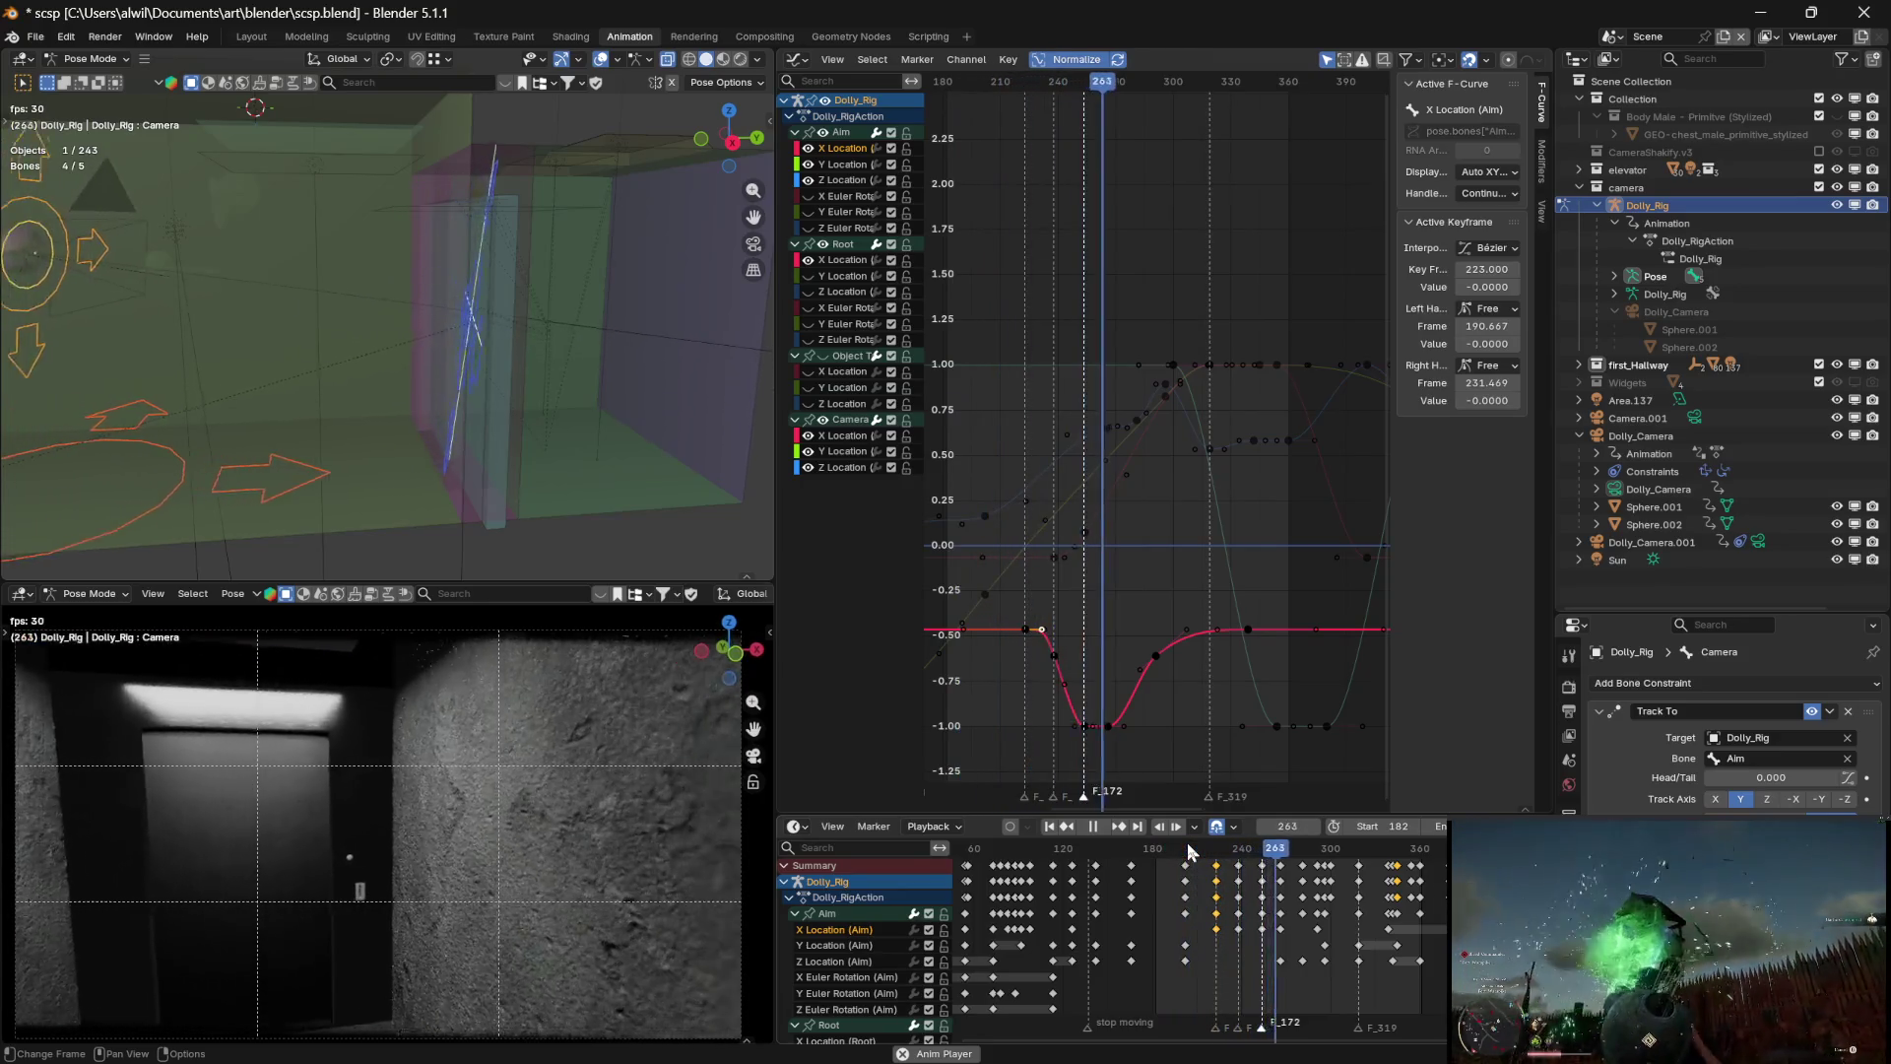
Review the dolly shot's playback and make the camera viewport taller
key("space")
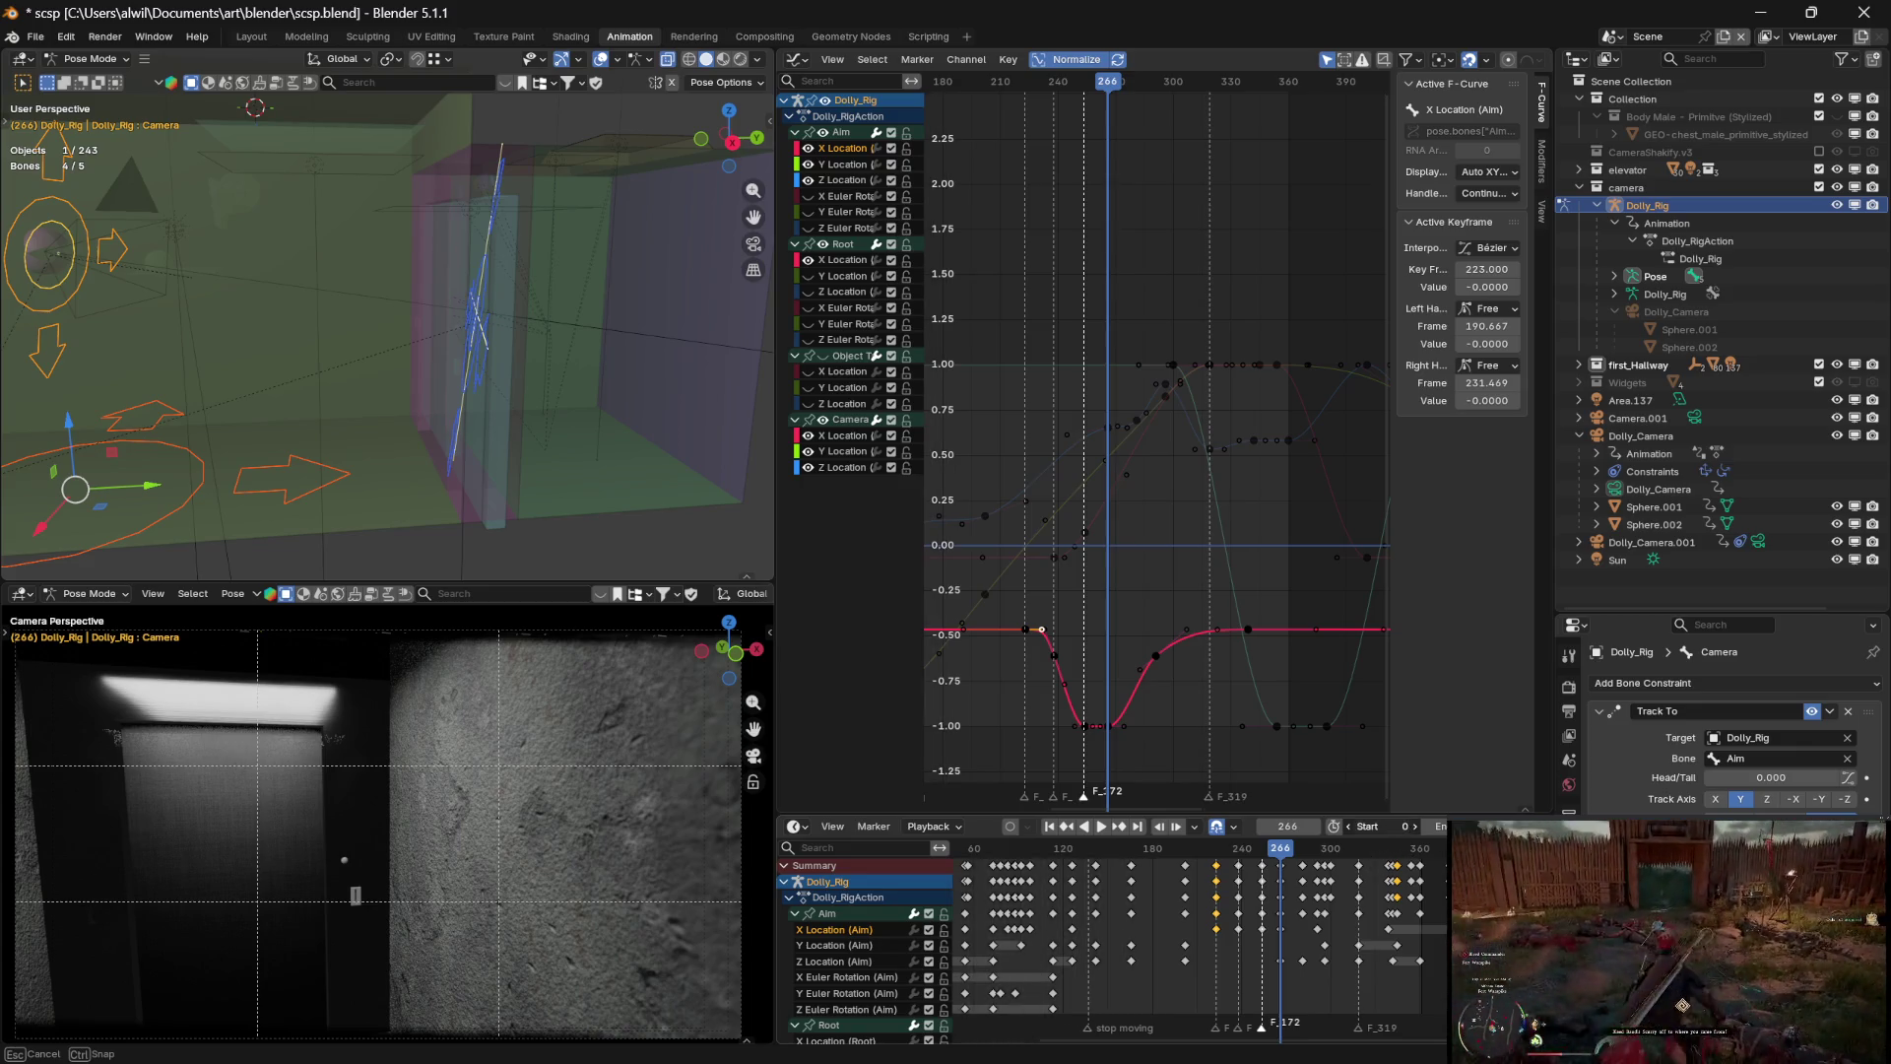
key("space")
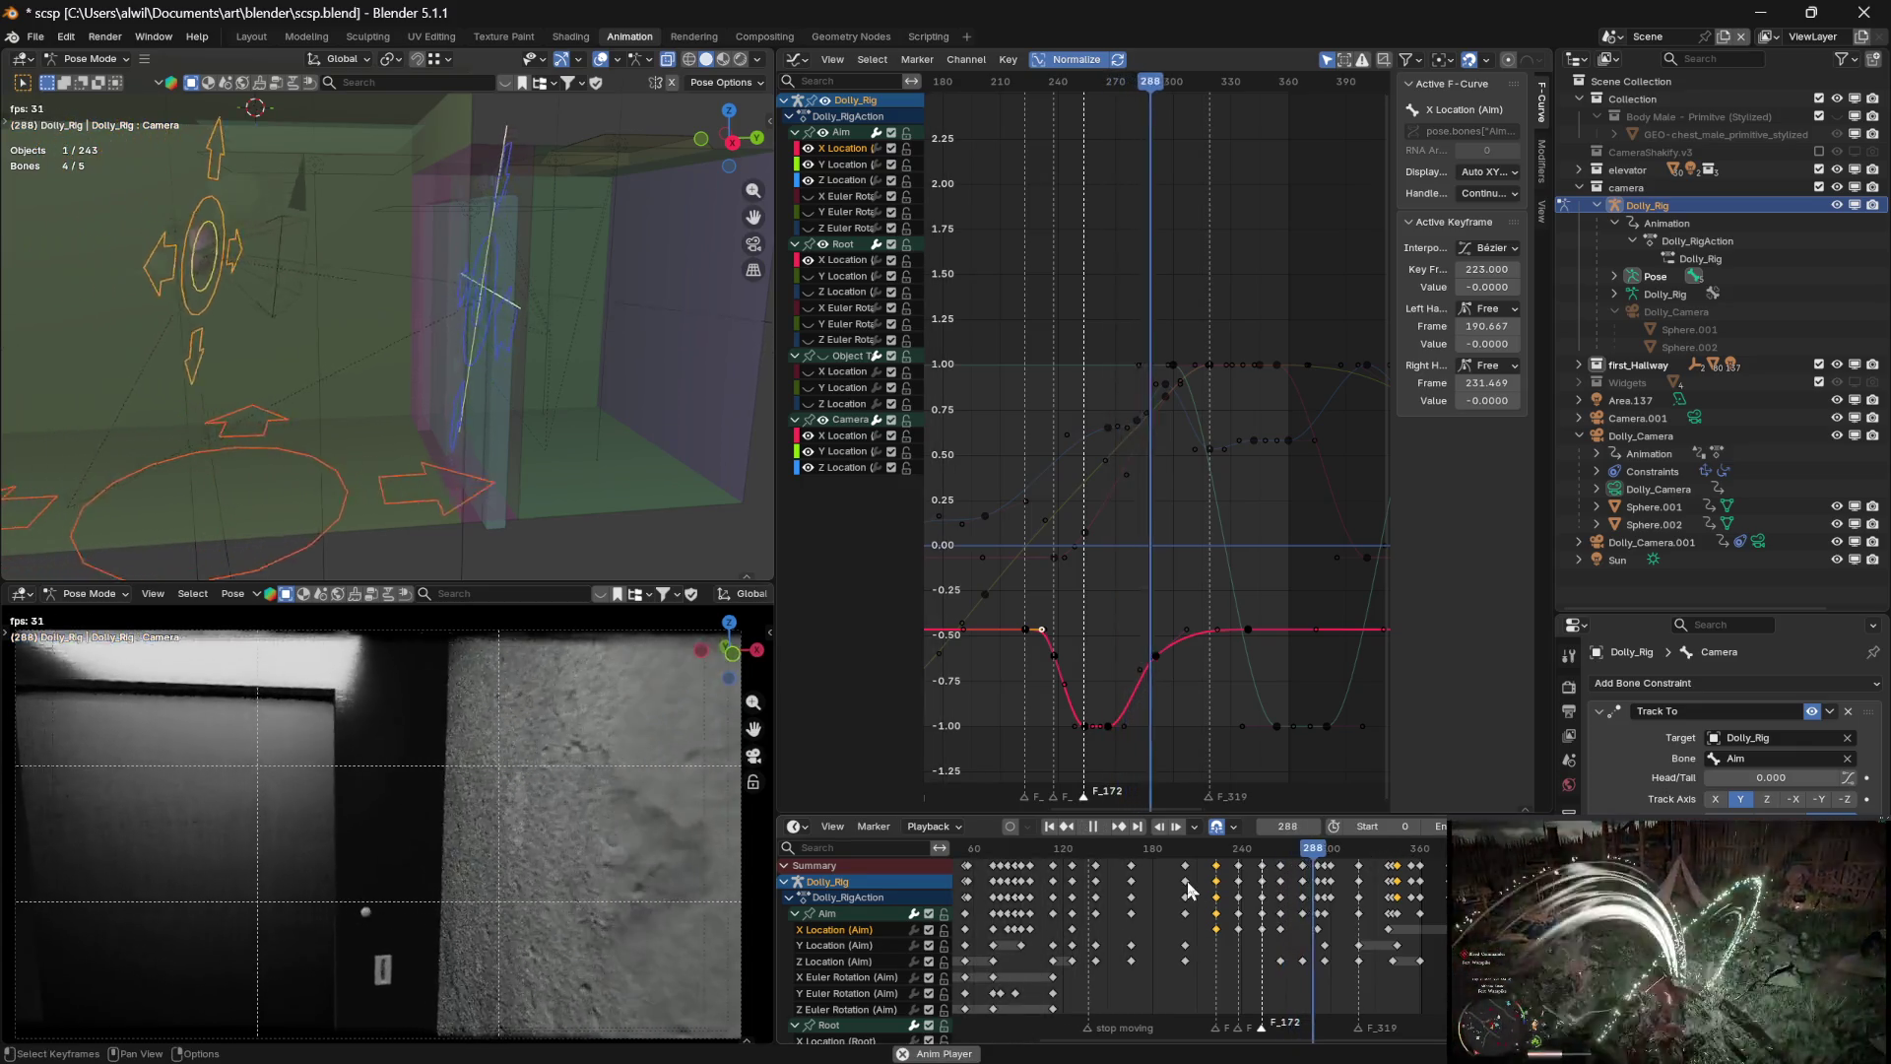
key("space")
left_click_drag(514, 579, 545, 414)
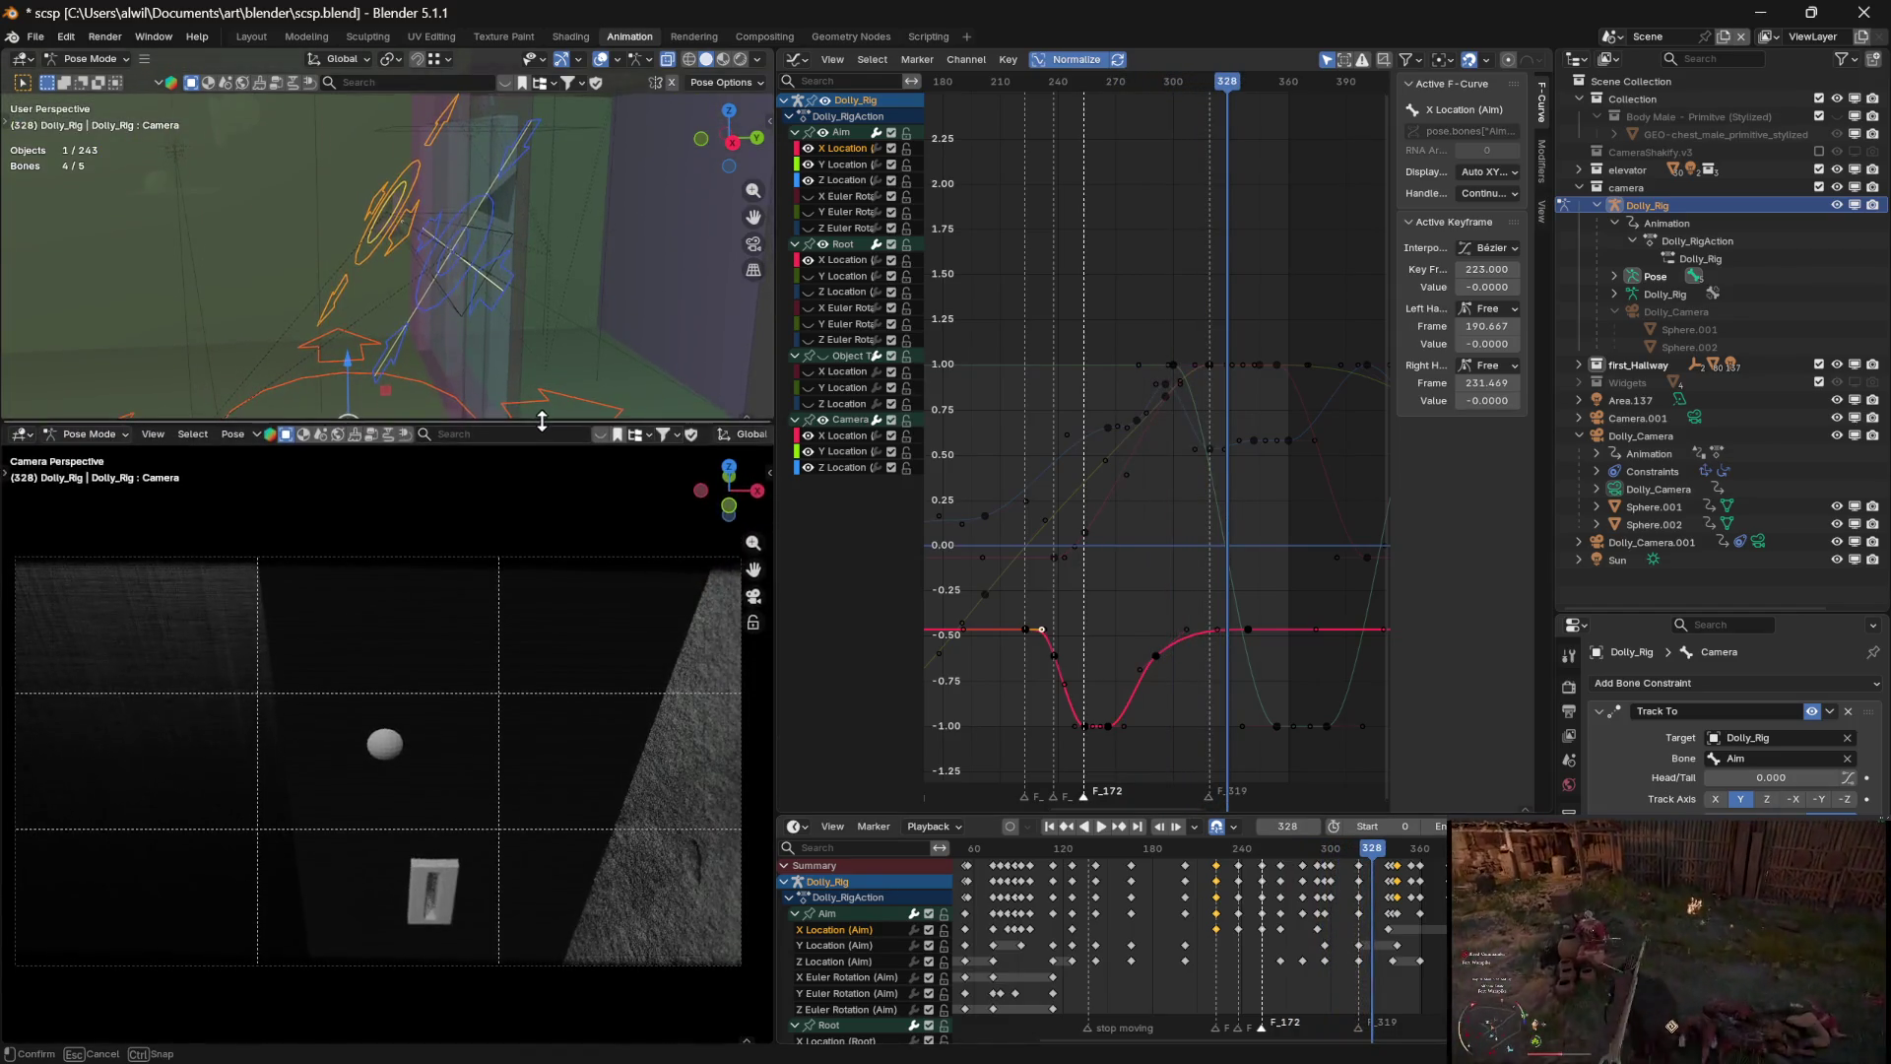
key("space")
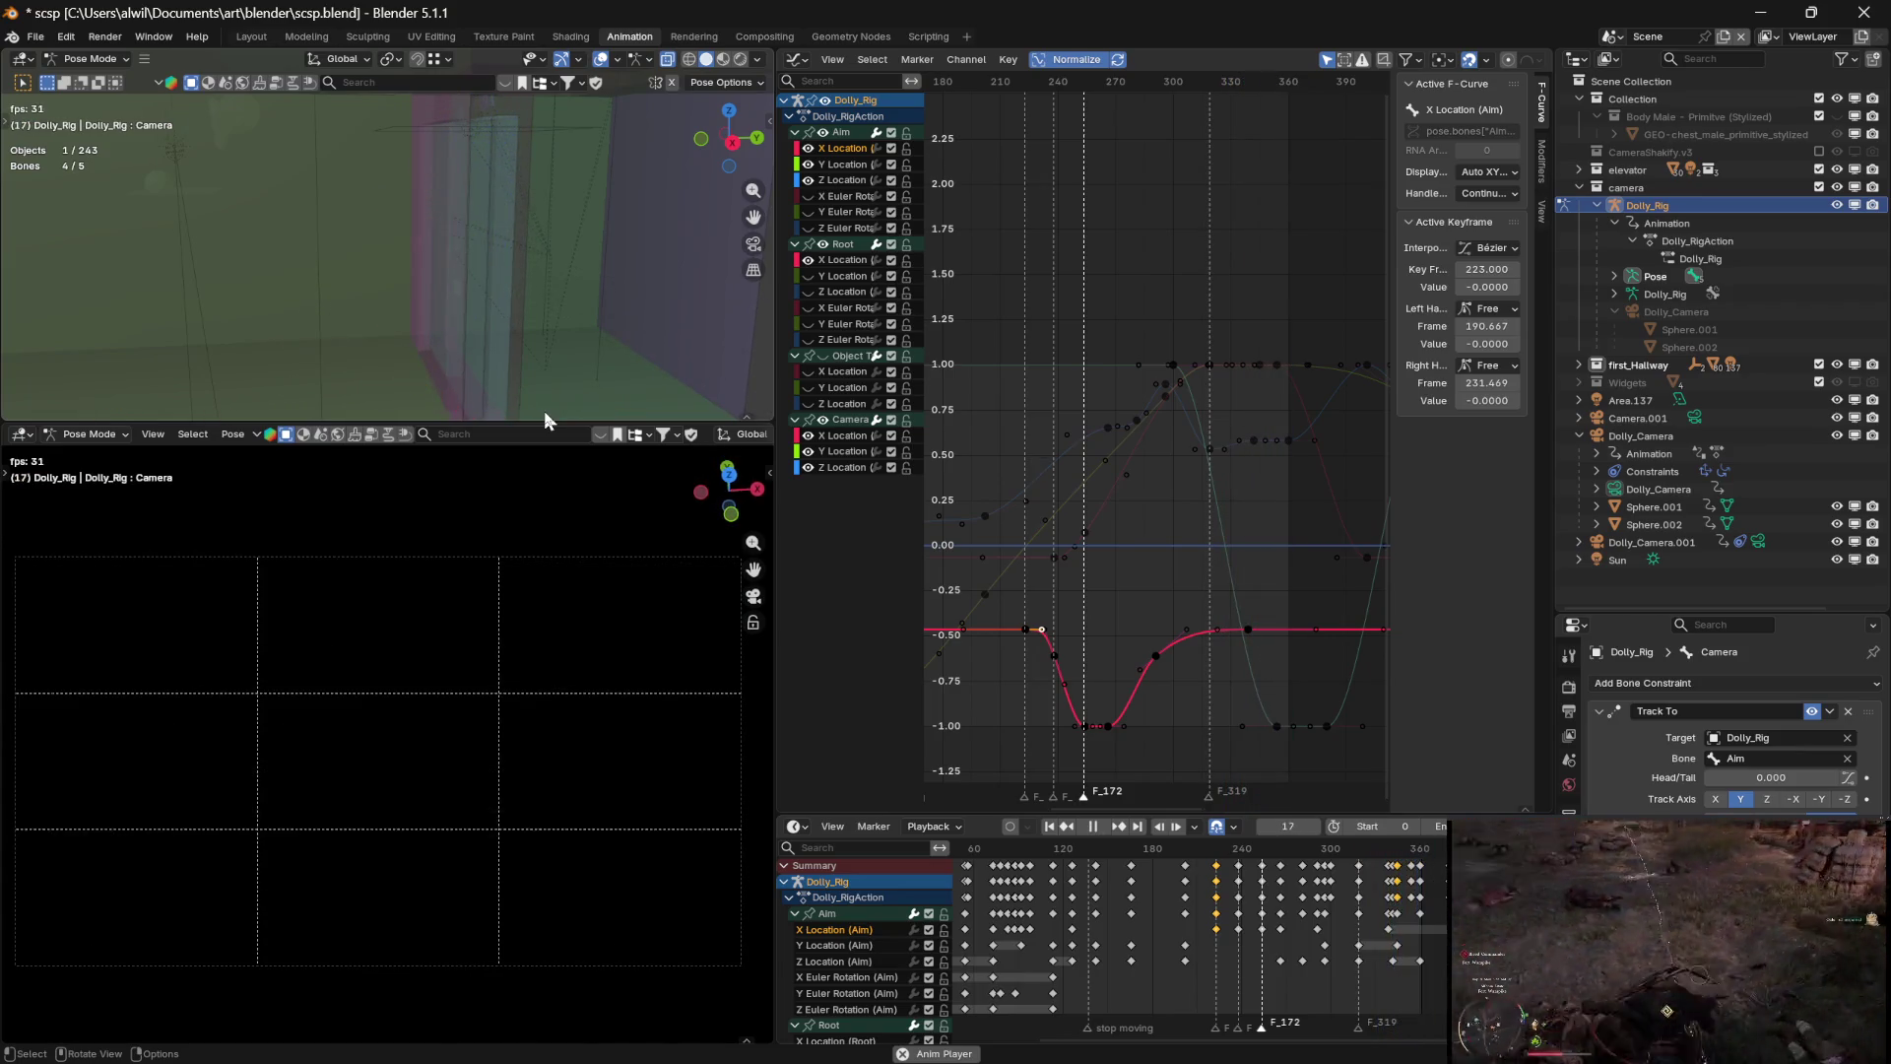
key("space")
mouse_move(588, 420)
left_mouse_down()
mouse_move(588, 346)
mouse_move(587, 596)
mouse_move(587, 546)
left_mouse_up()
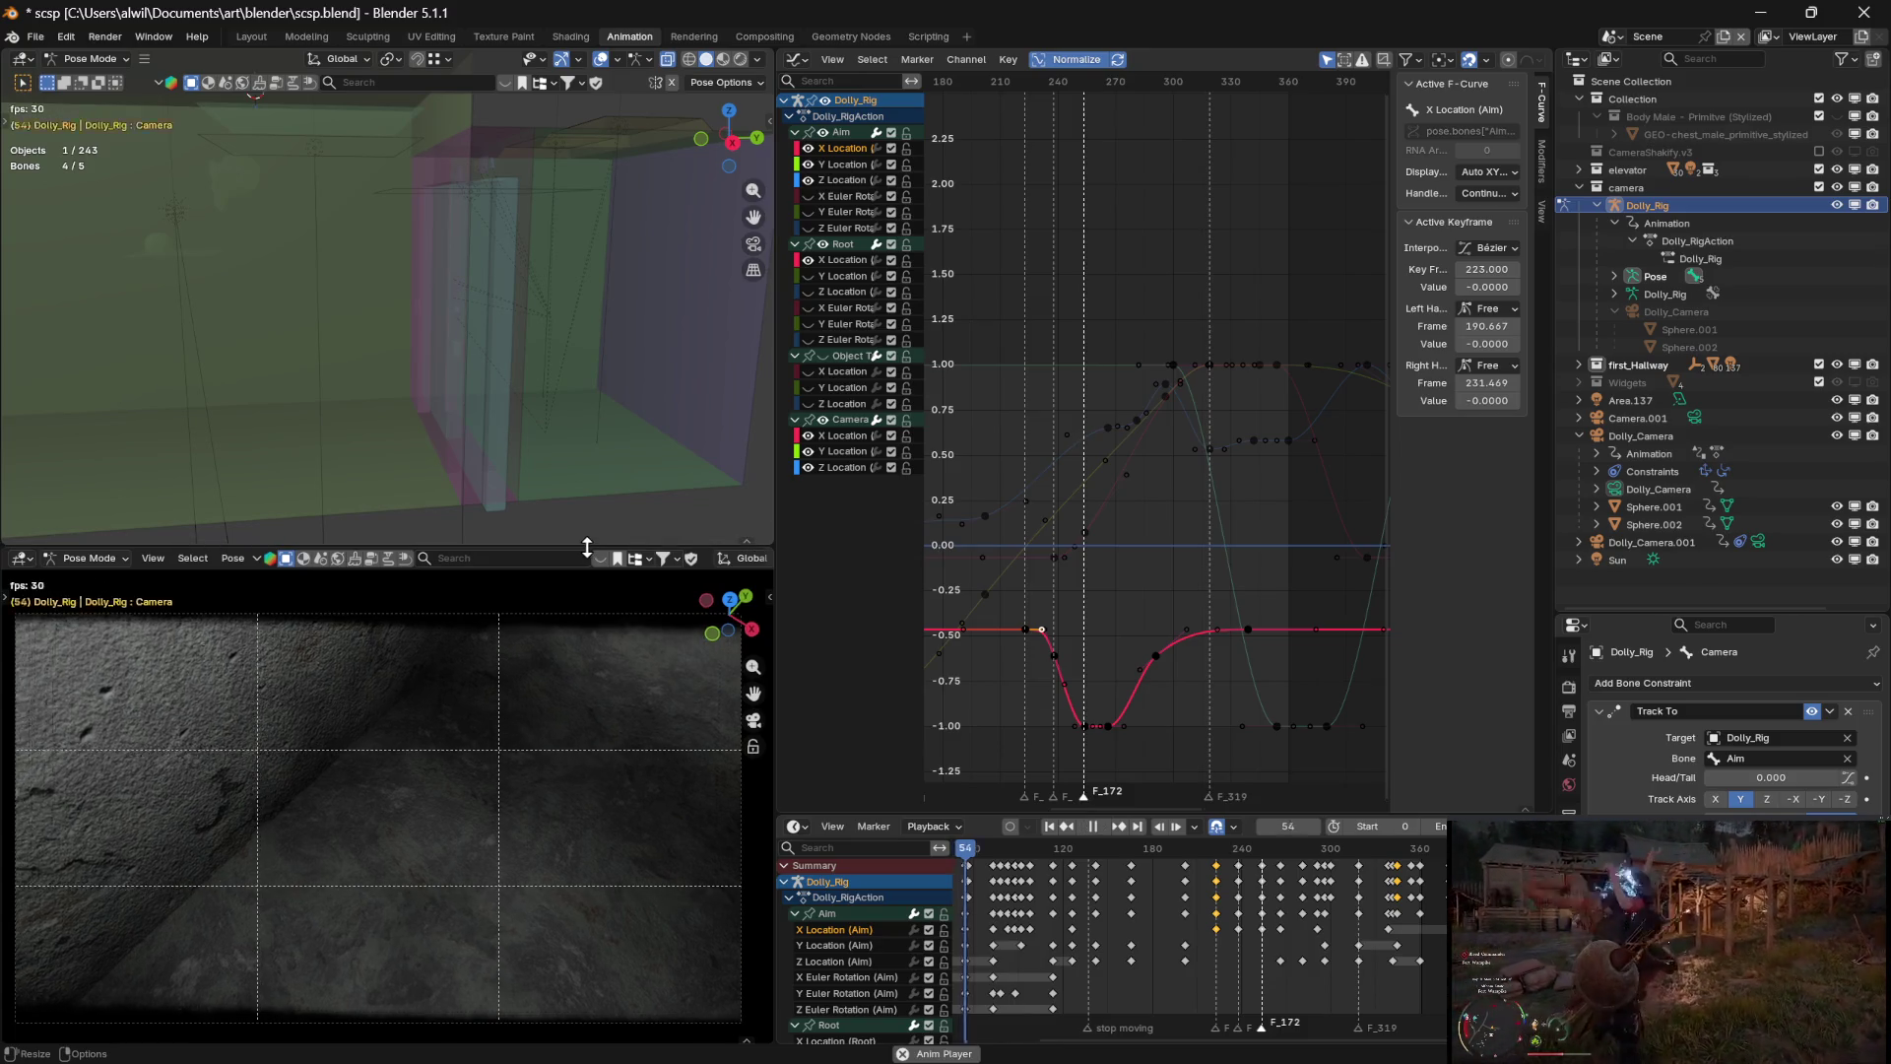
Play the shot again and pan the timeline back to its start
key("space")
key("space")
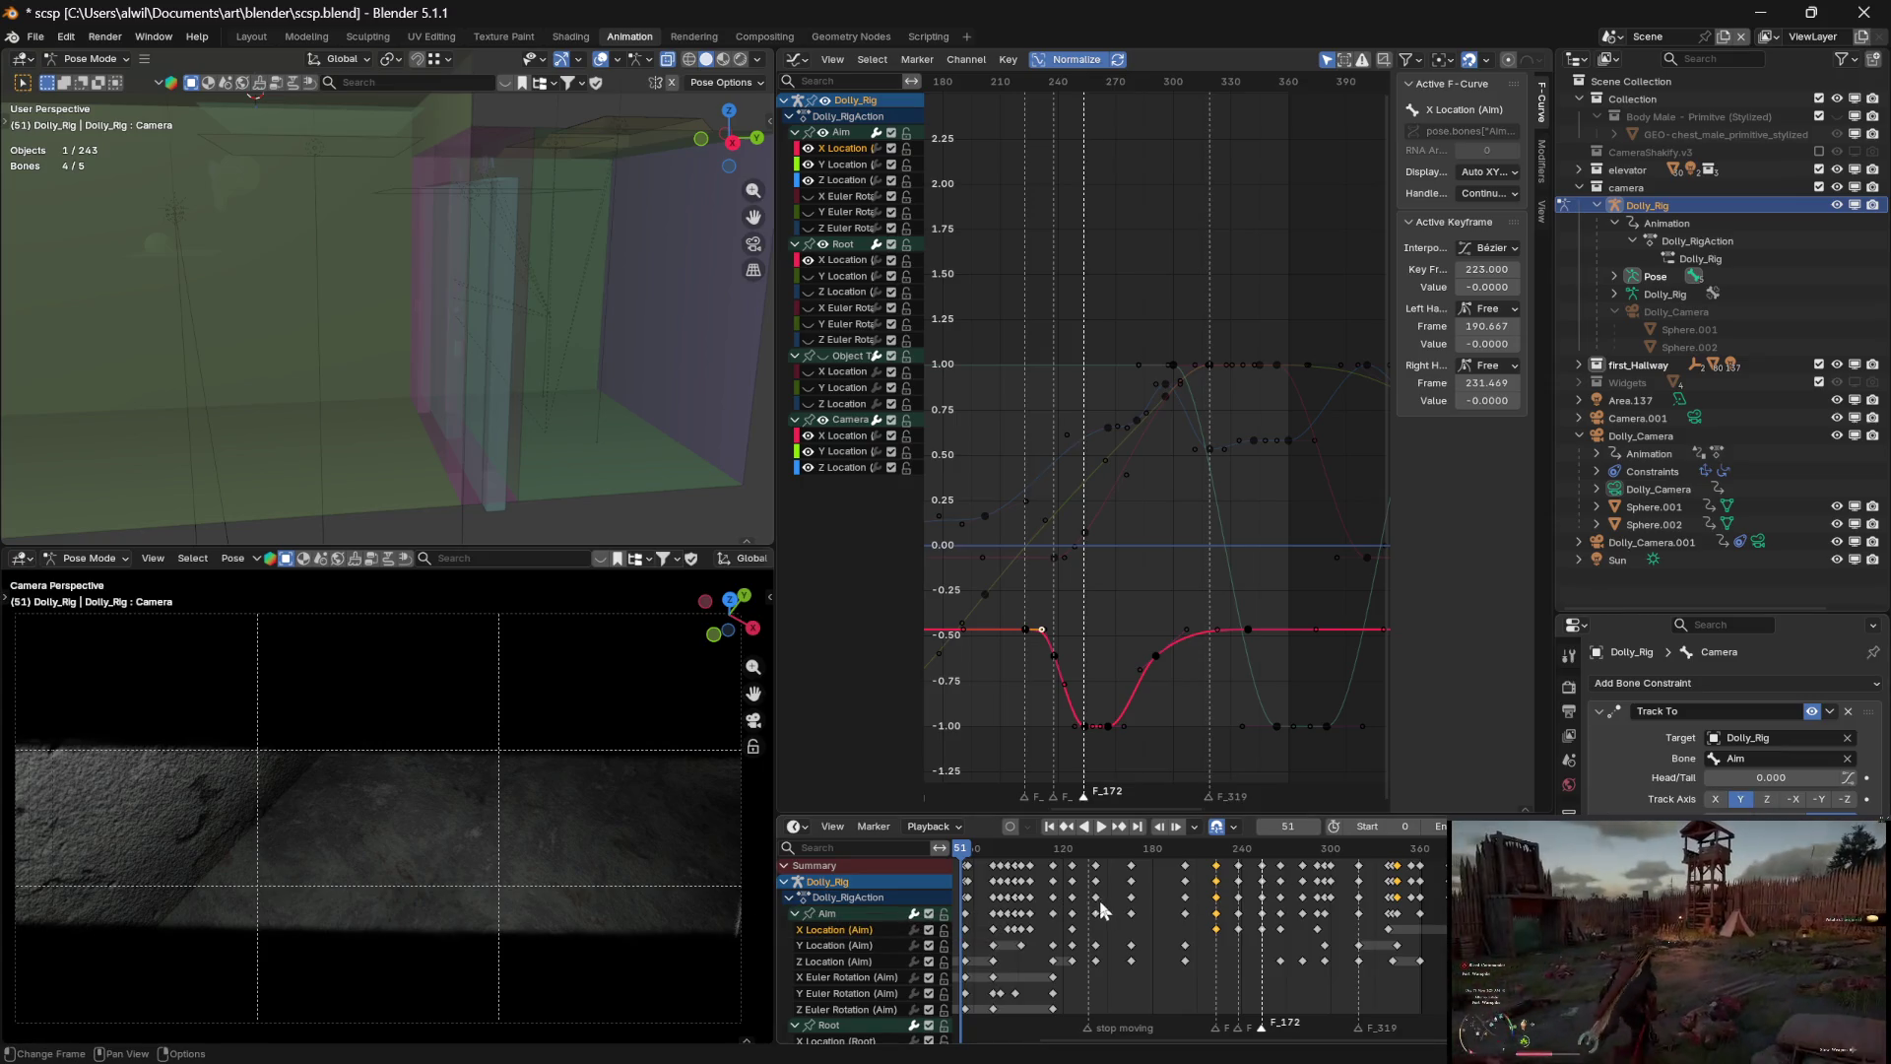
middle_click_drag(1142, 904, 1256, 911)
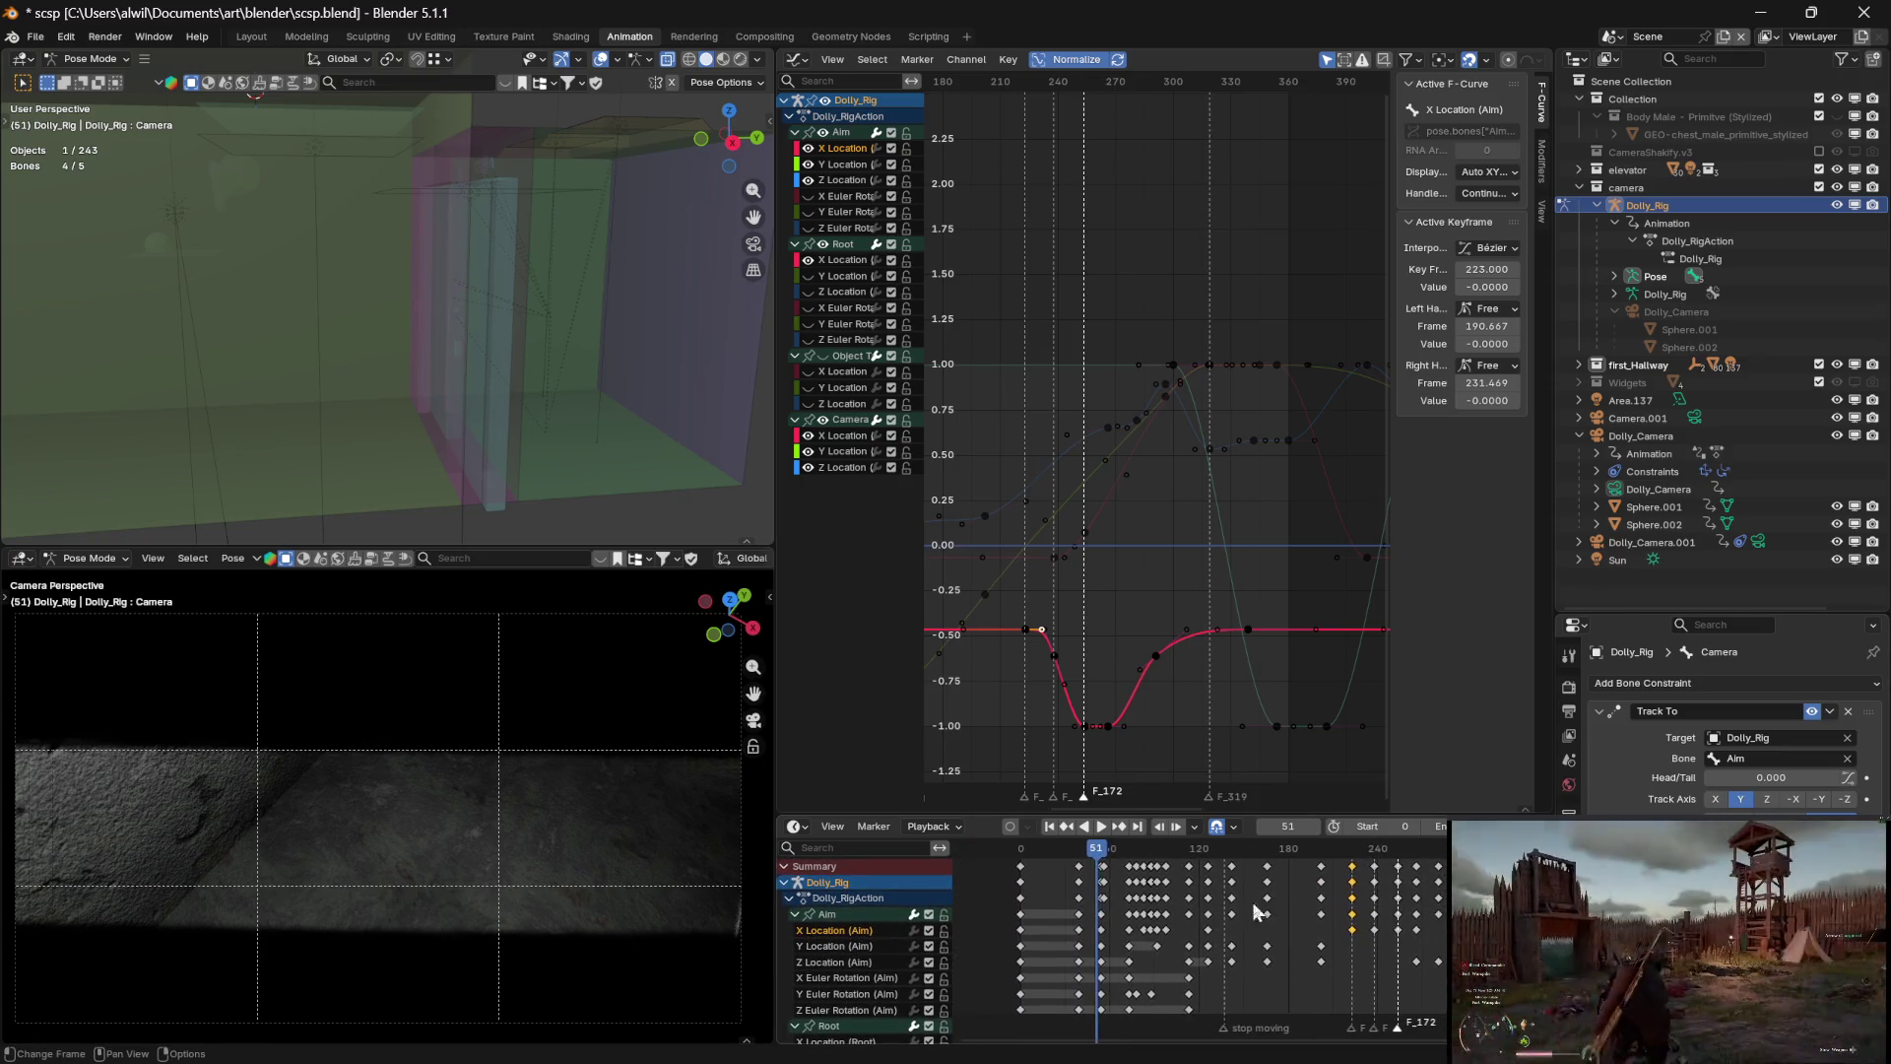
left_click_drag(1105, 857, 1020, 854)
Play the hallway dolly shot from frame 0, orbiting the top view, and stop at frame 192
key("space")
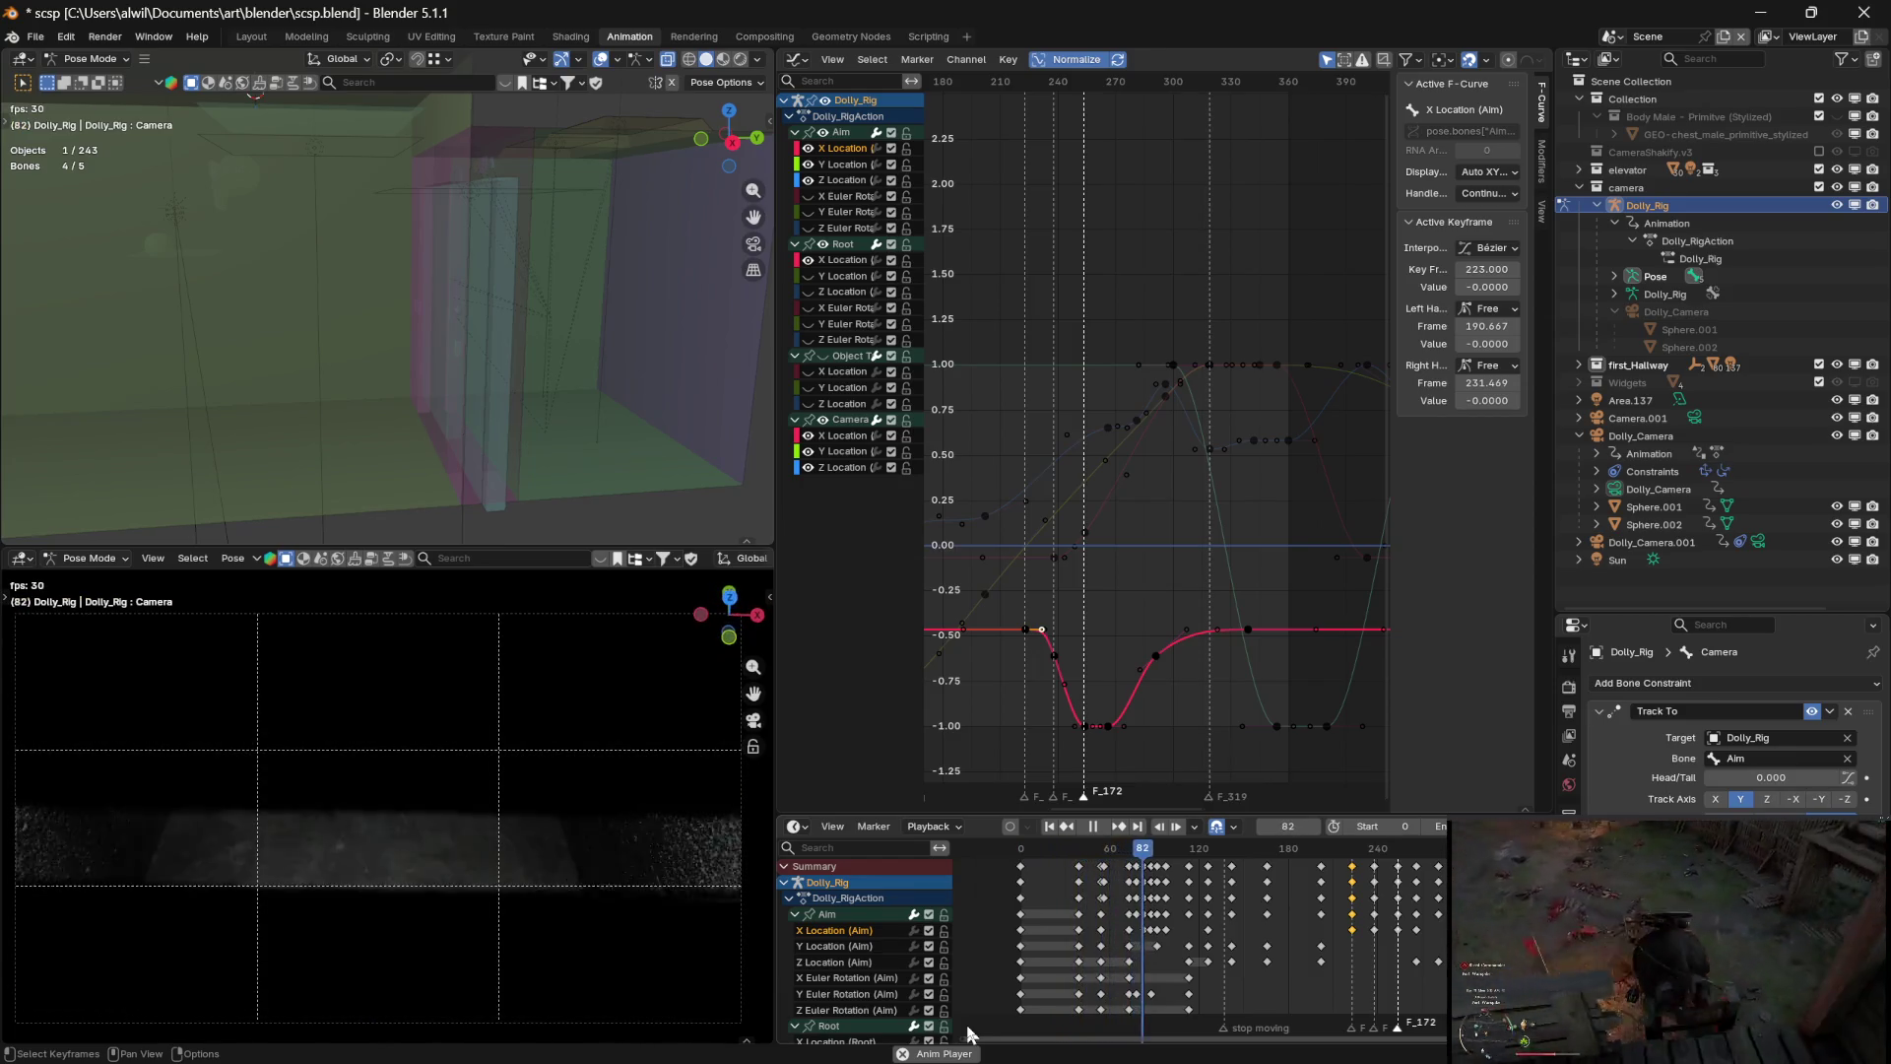
key("space")
mouse_move(654, 423)
middle_mouse_down()
mouse_move(615, 449)
mouse_move(549, 447)
middle_mouse_up()
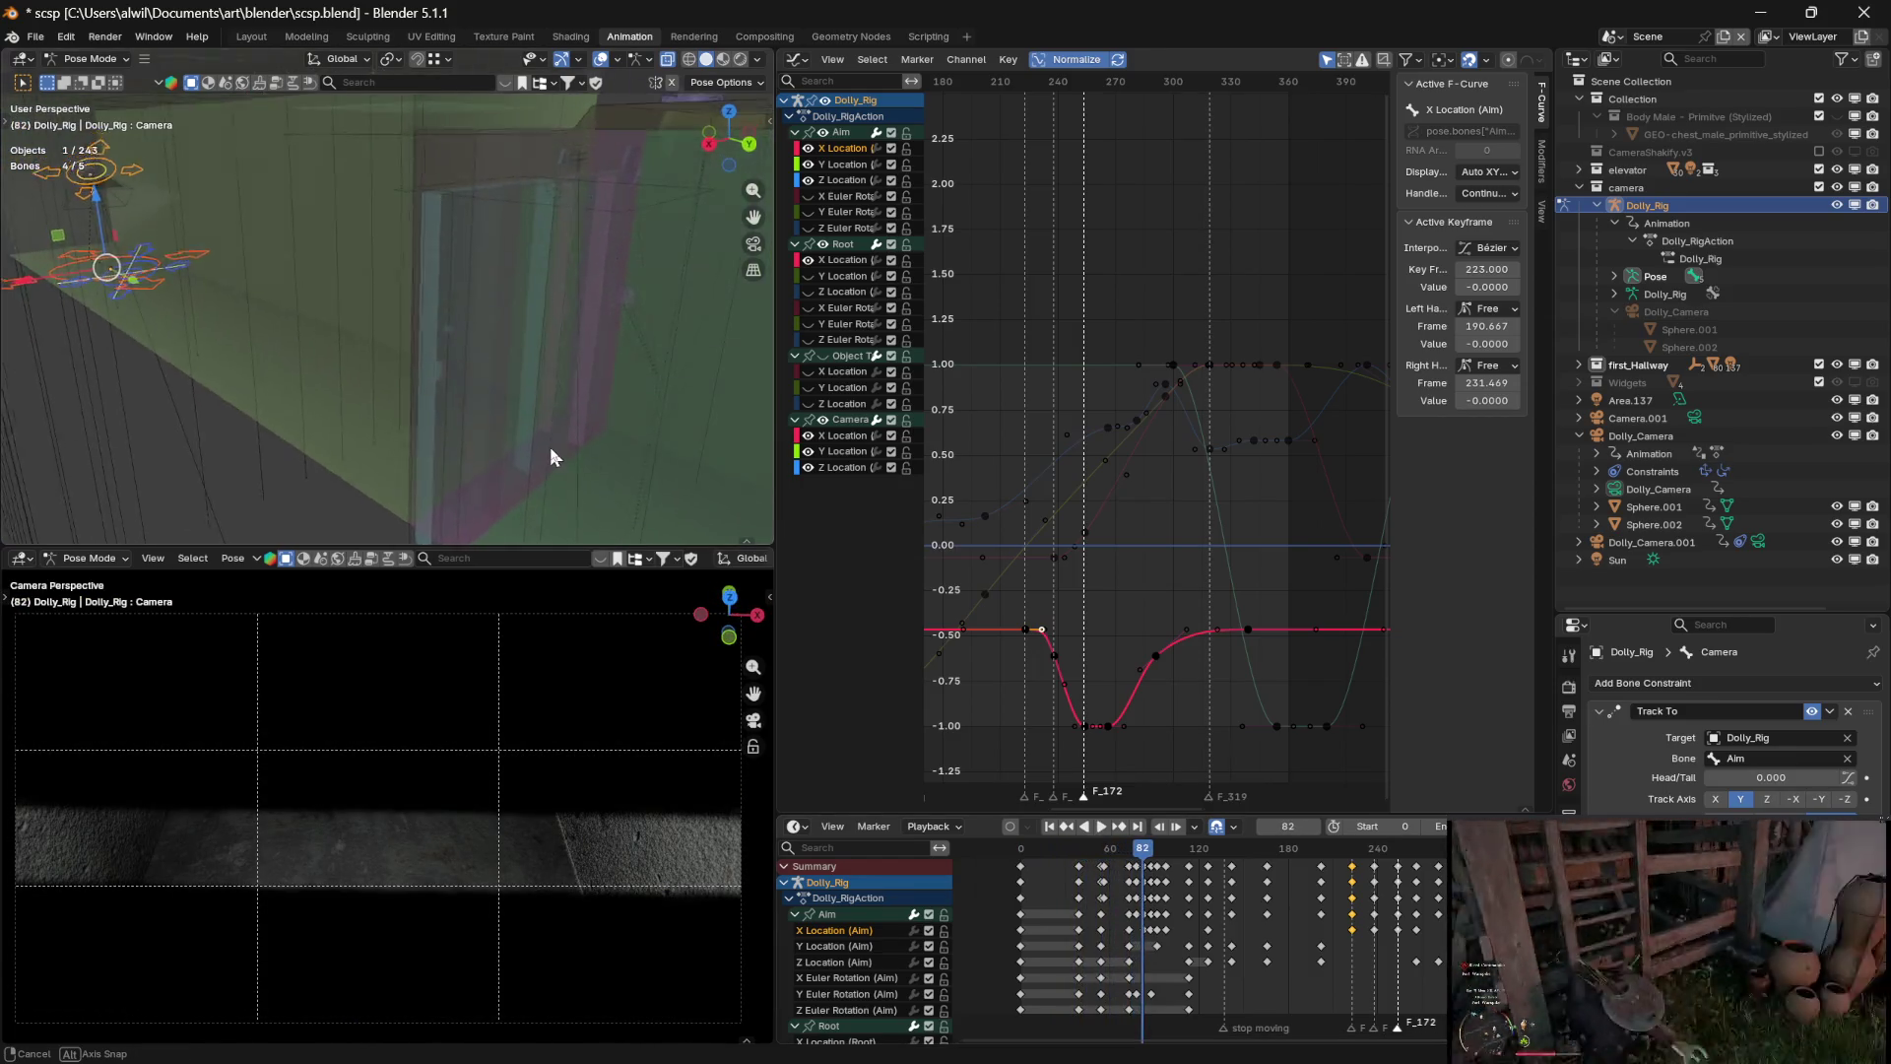
key("space")
key("space")
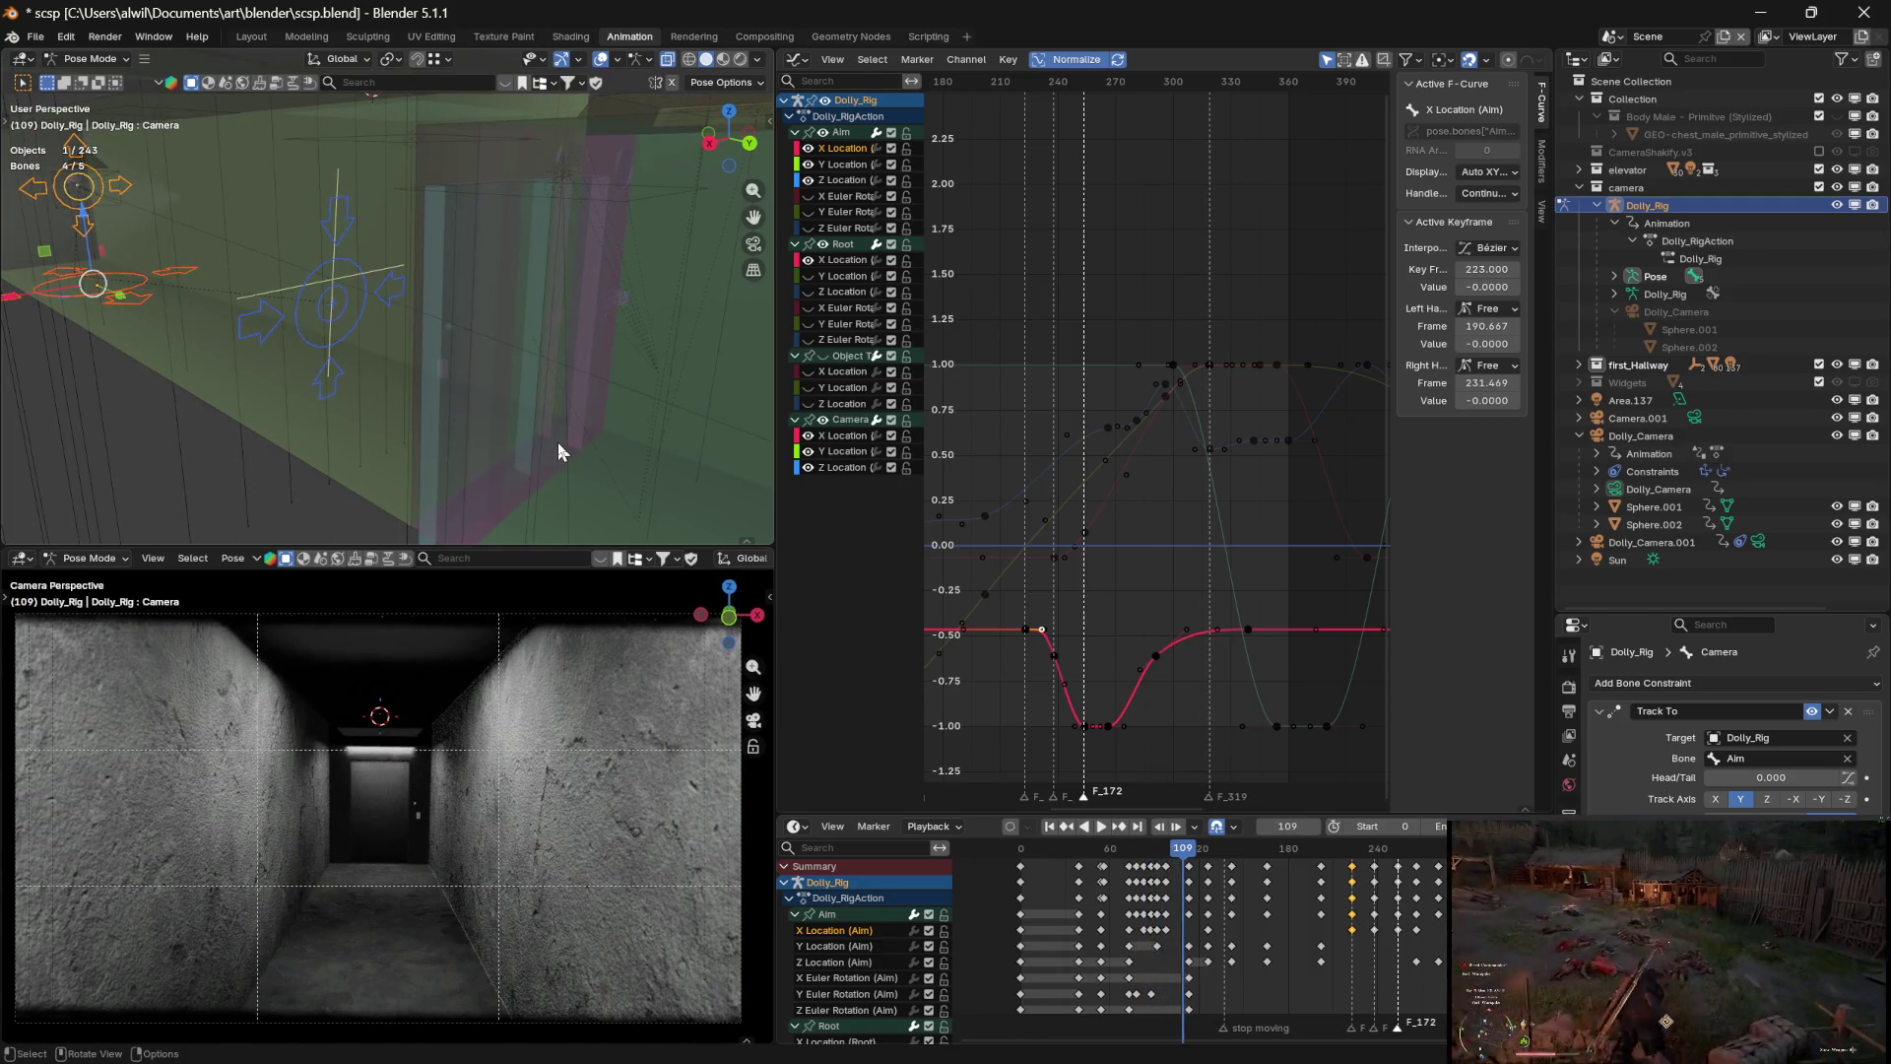
key("Right")
key("Right")
key("Right")
mouse_move(562, 448)
middle_mouse_down()
mouse_move(660, 442)
mouse_move(566, 453)
middle_mouse_up()
key("space")
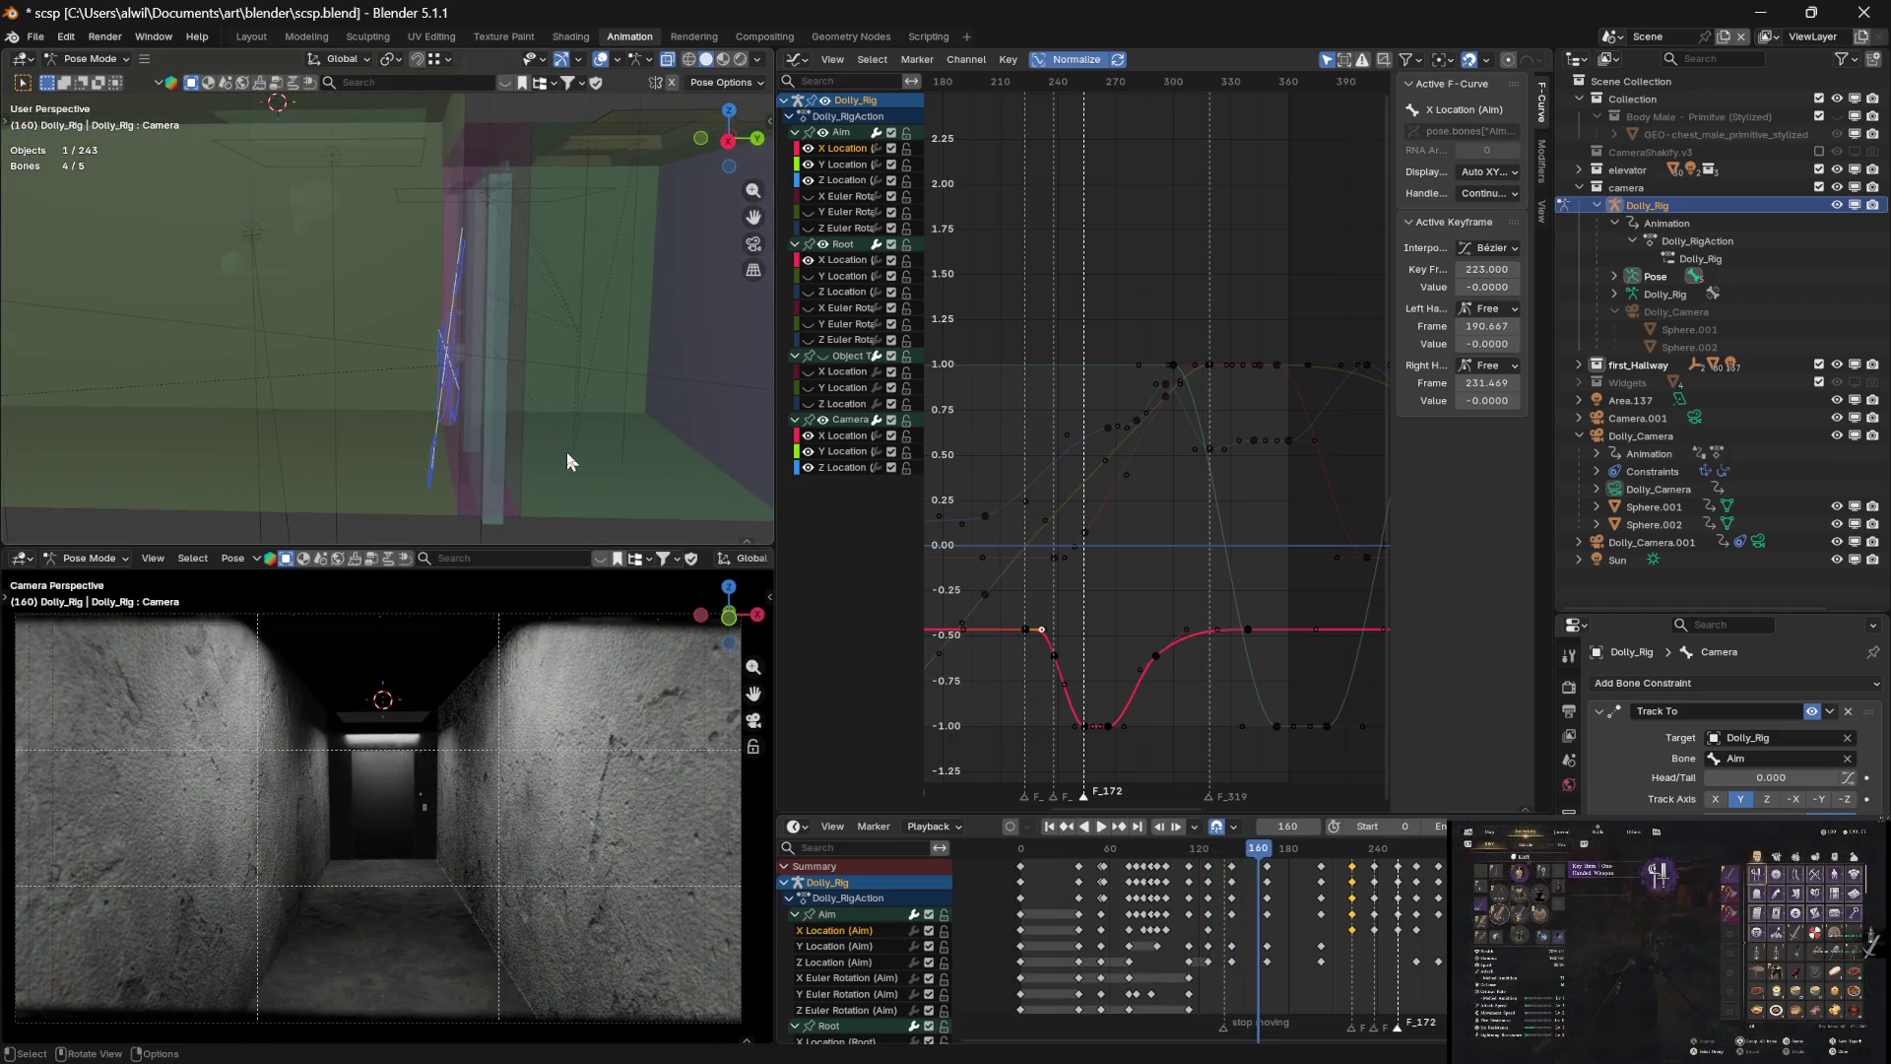
key("space")
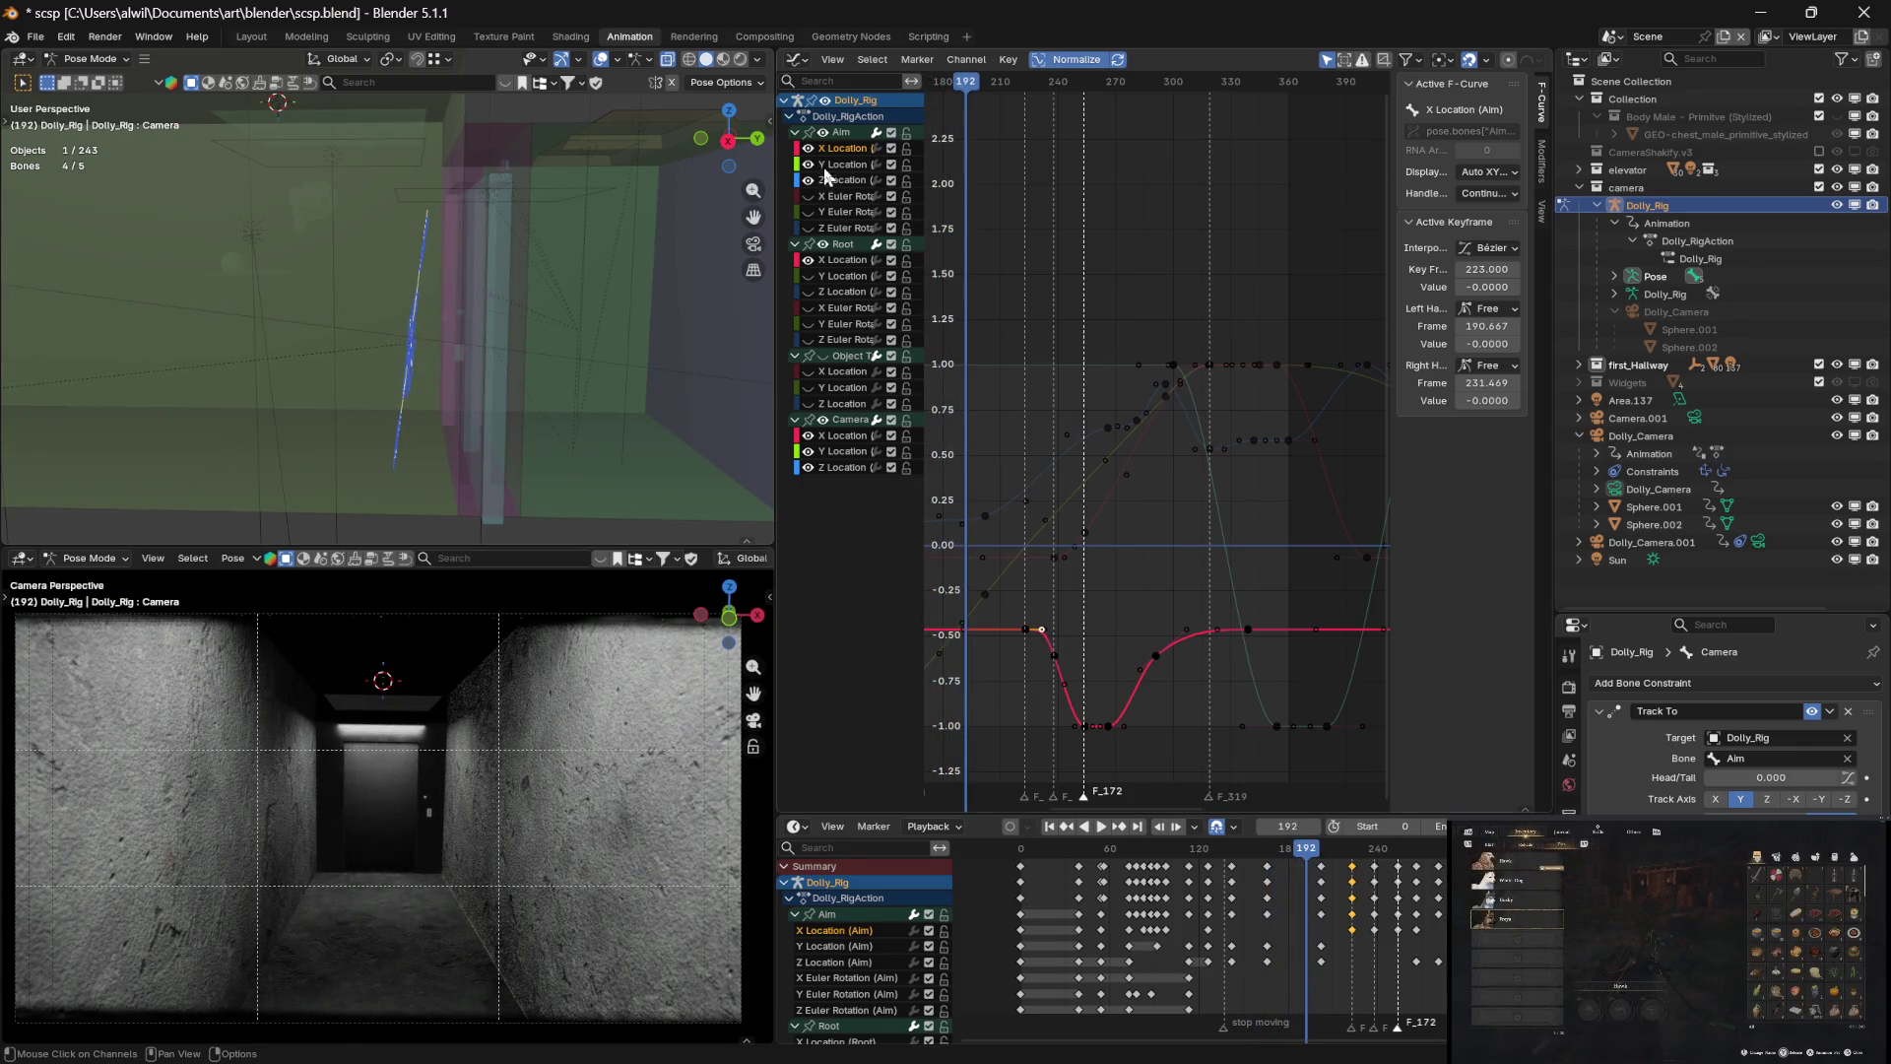
Hide the Camera group and the Aim bone's X and Z Location curves
left_click(823, 423)
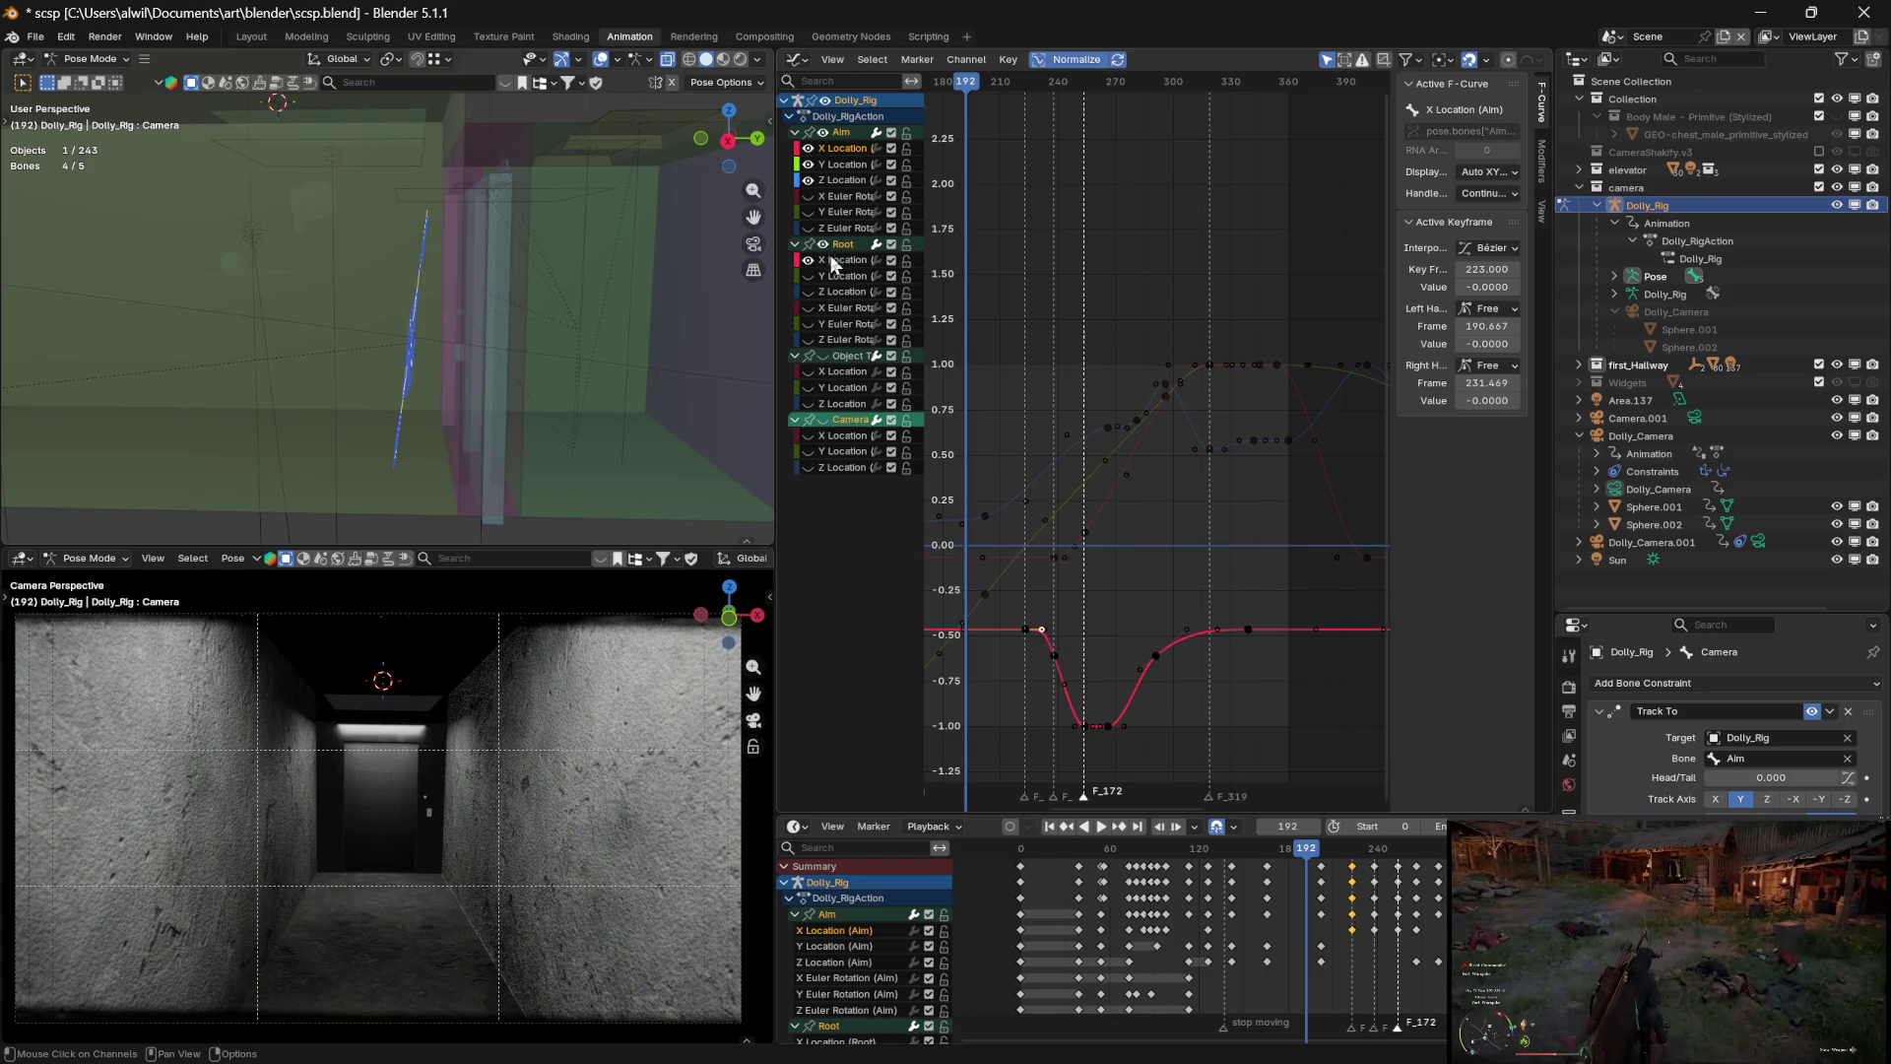
left_click(807, 180)
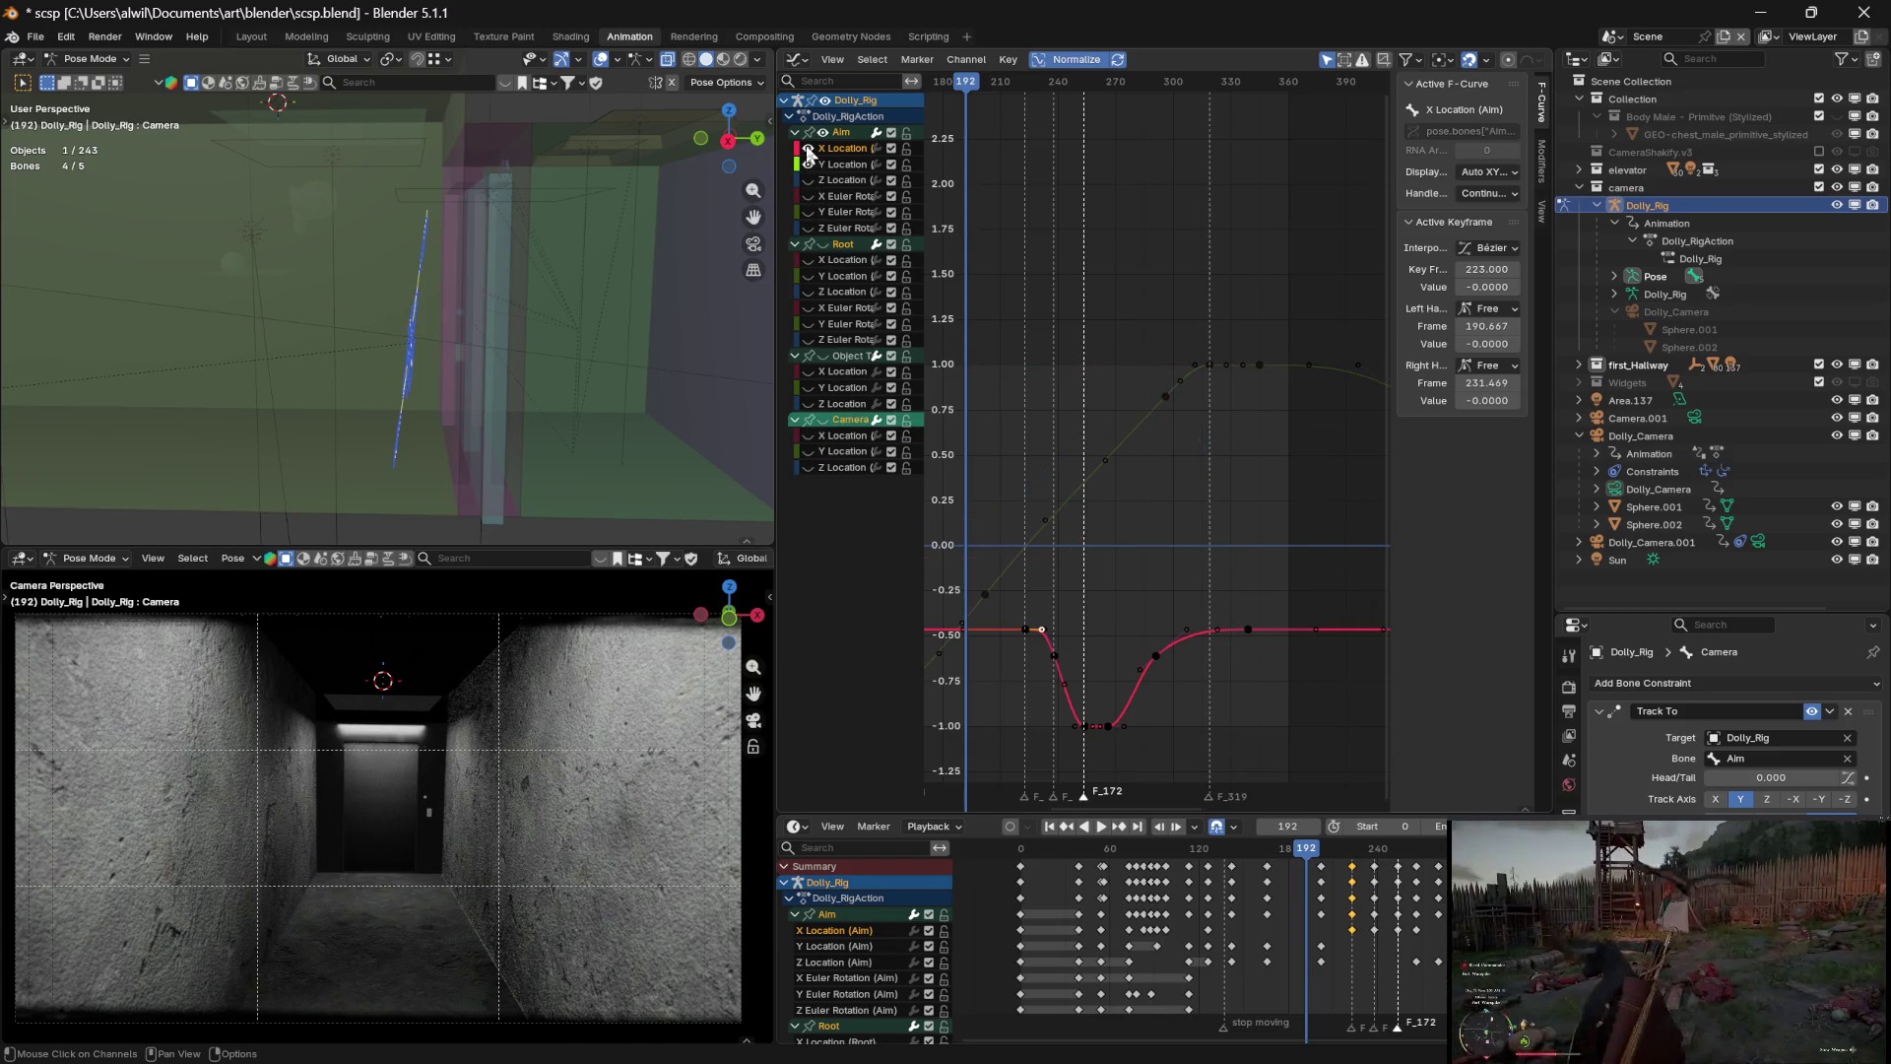
left_click(808, 147)
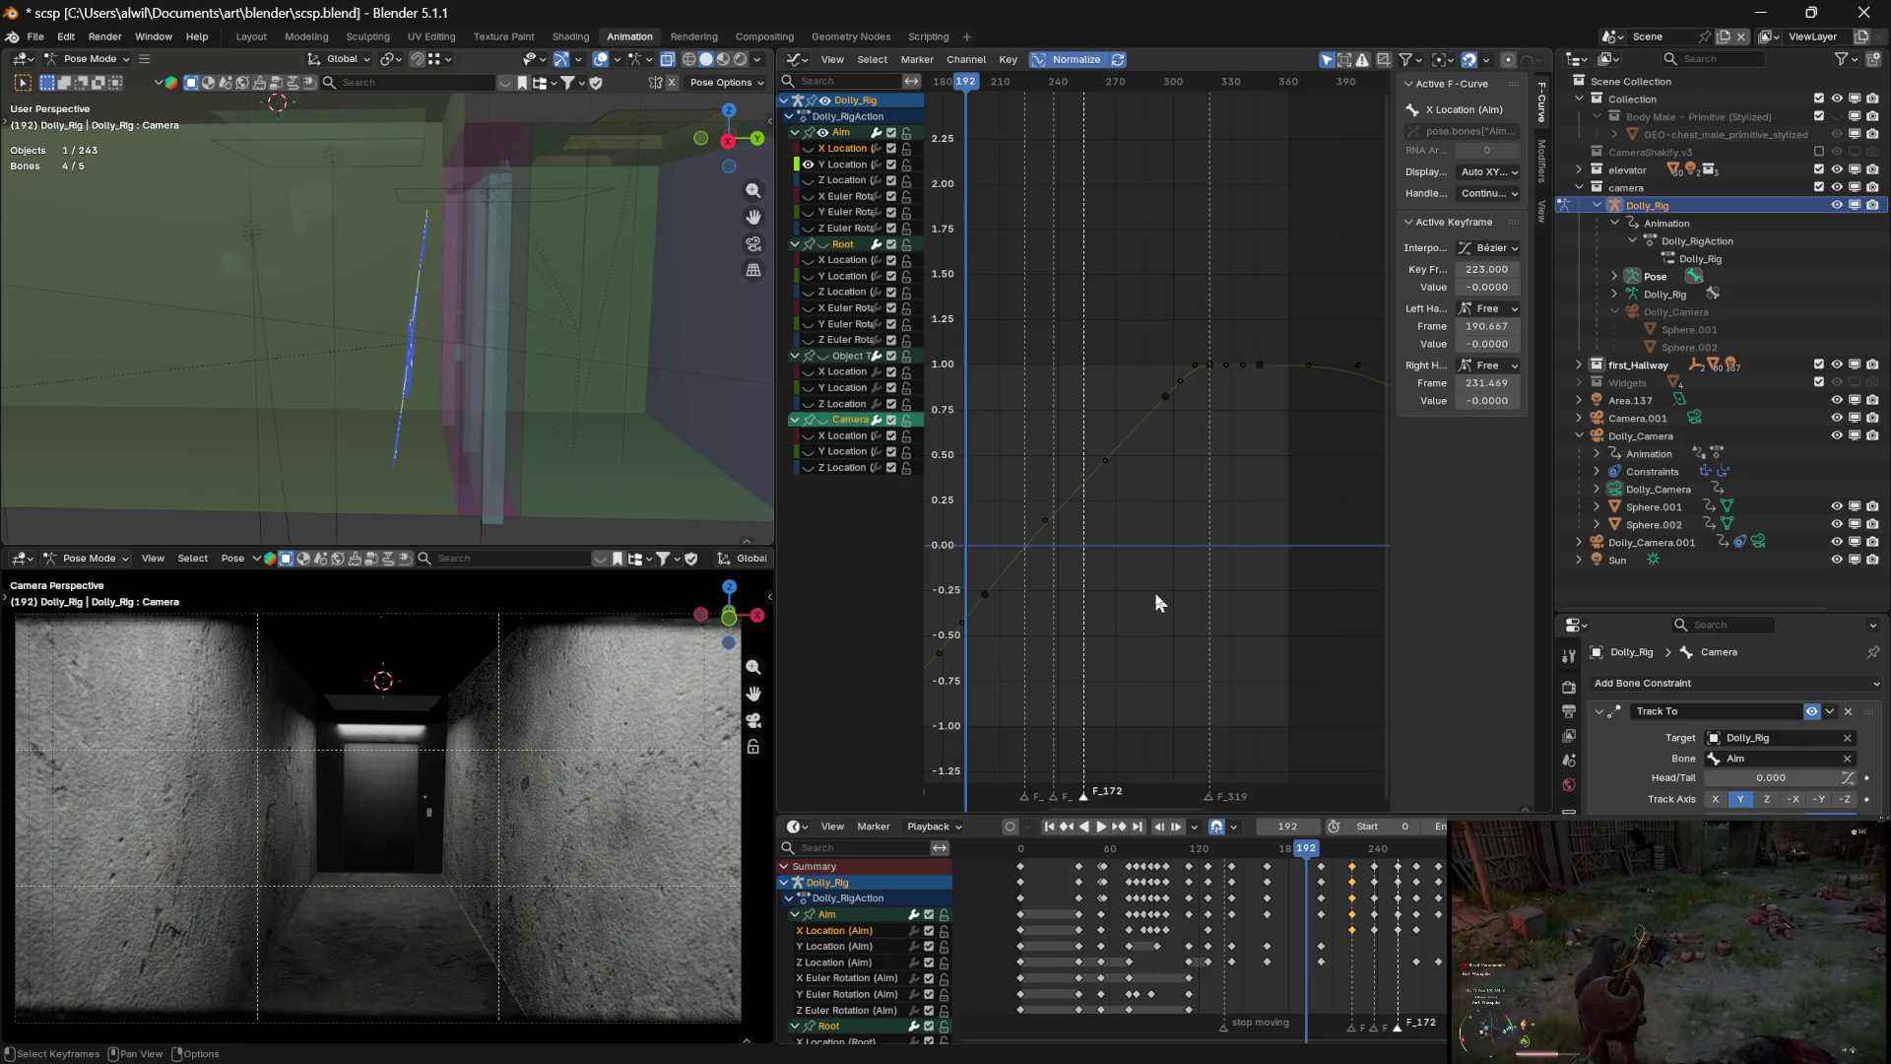
Frame the Aim Y Location curve and scrub the playhead to around frame 195
mouse_move(1099, 613)
middle_mouse_down()
mouse_move(1110, 590)
mouse_move(1192, 603)
middle_mouse_up()
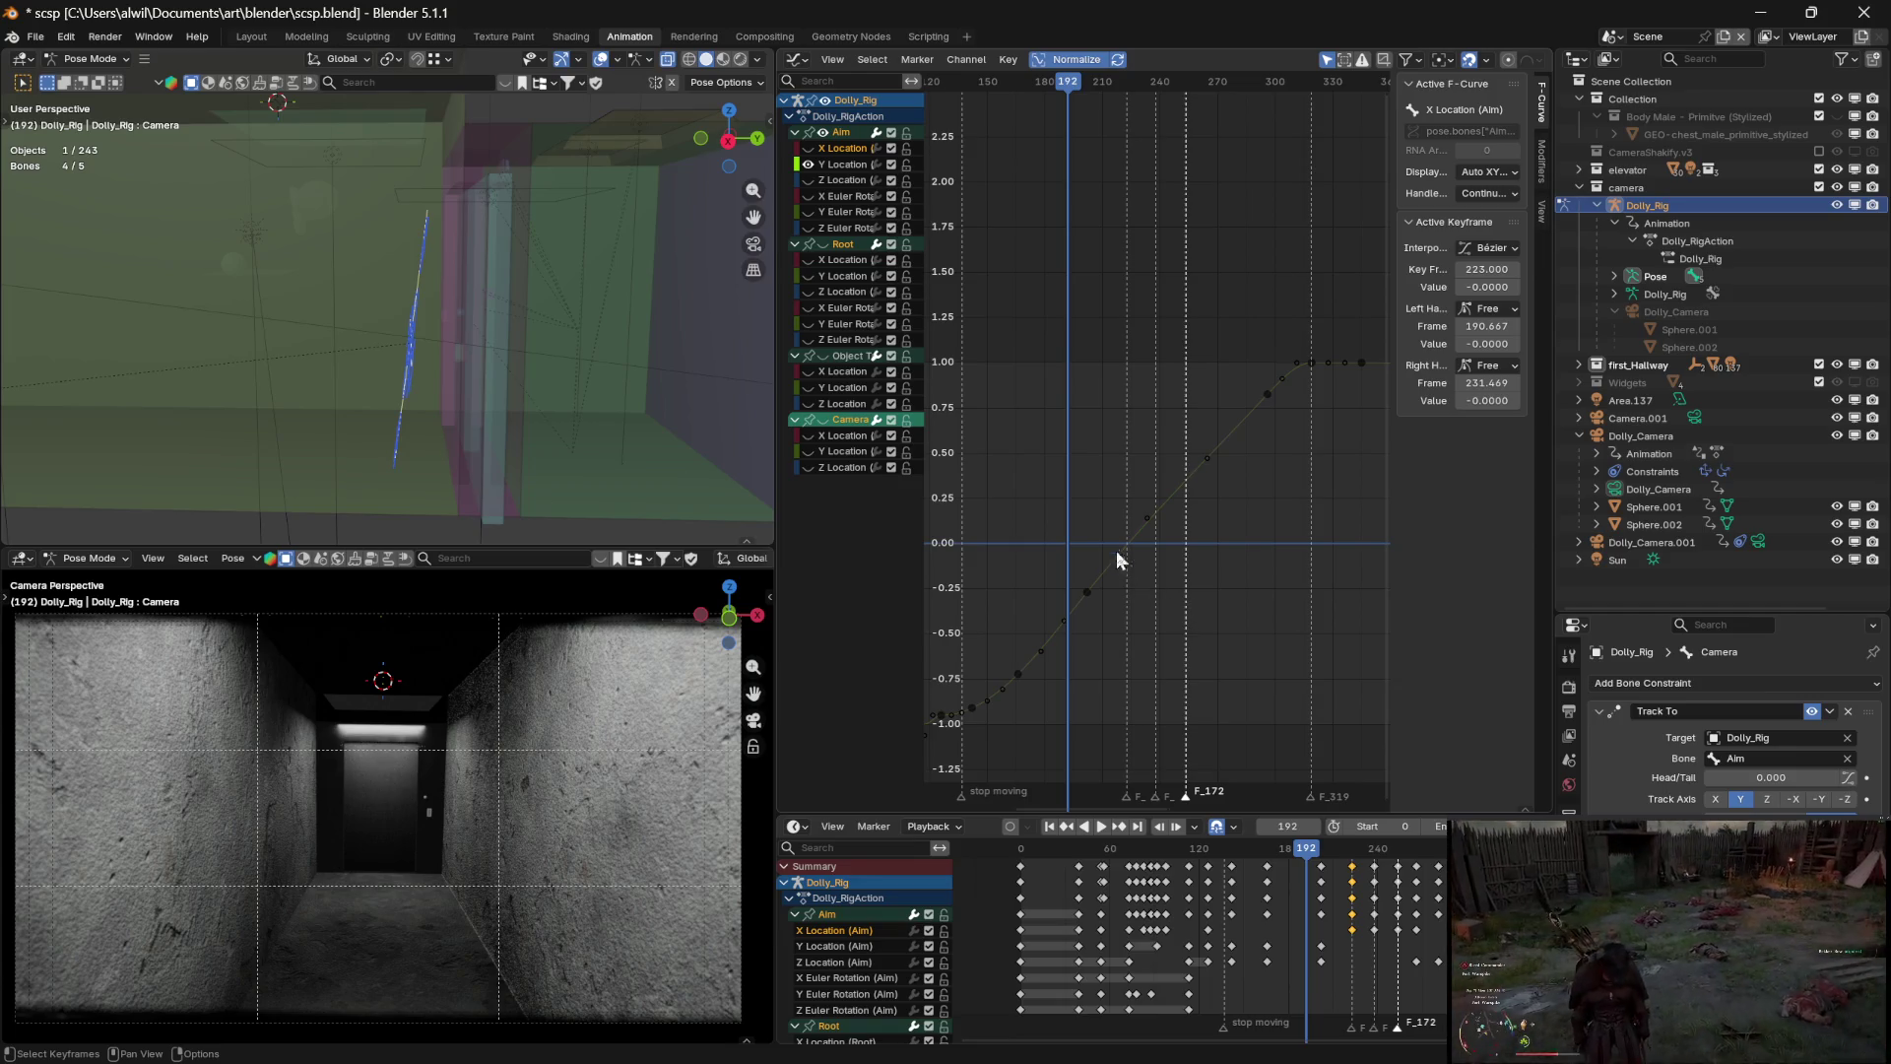
mouse_move(1072, 90)
left_mouse_down()
mouse_move(1030, 90)
mouse_move(1272, 110)
mouse_move(1182, 102)
mouse_move(963, 138)
mouse_move(1037, 134)
mouse_move(1021, 137)
left_mouse_up()
mouse_move(613, 382)
middle_mouse_down()
mouse_move(594, 380)
mouse_move(610, 375)
middle_mouse_up()
mouse_move(1024, 87)
left_mouse_down()
mouse_move(1102, 94)
mouse_move(1089, 87)
left_mouse_up()
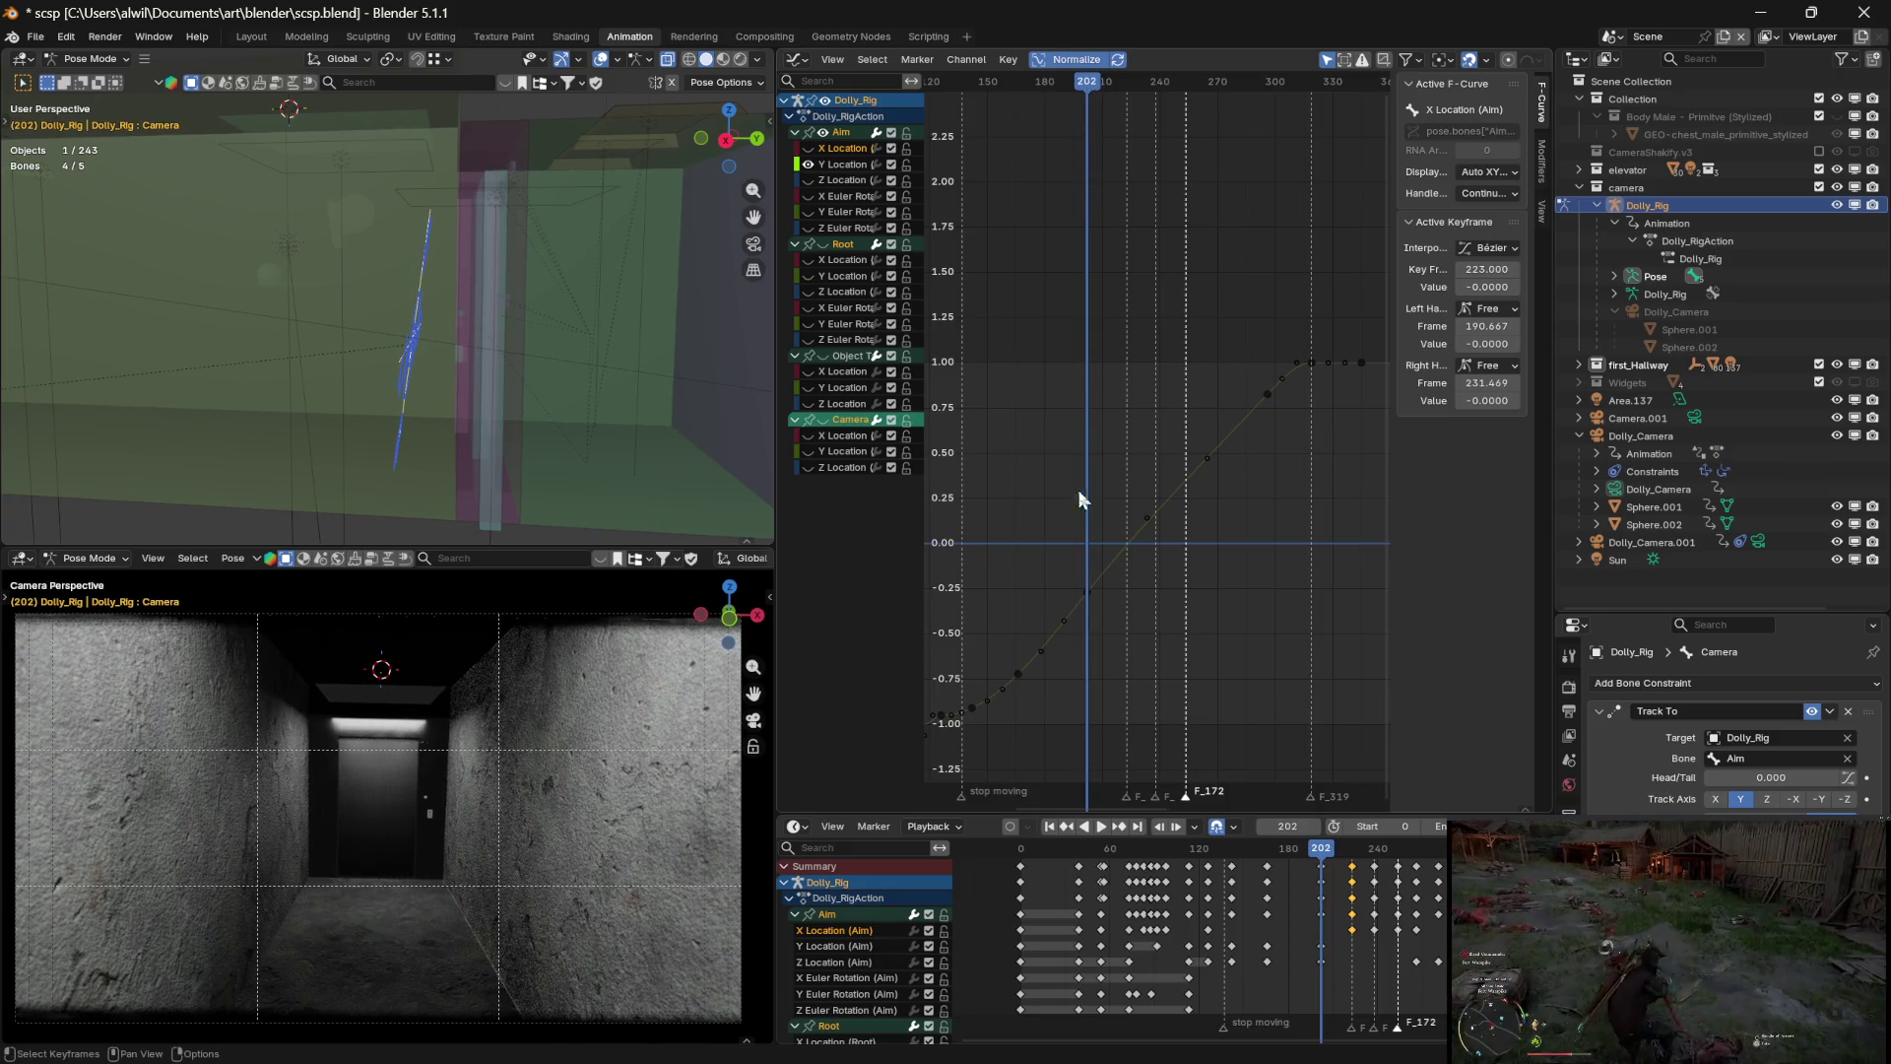
Lower the Aim Y Location keyframe at frame 202 slightly, to about -16.1 m
left_click(1090, 594)
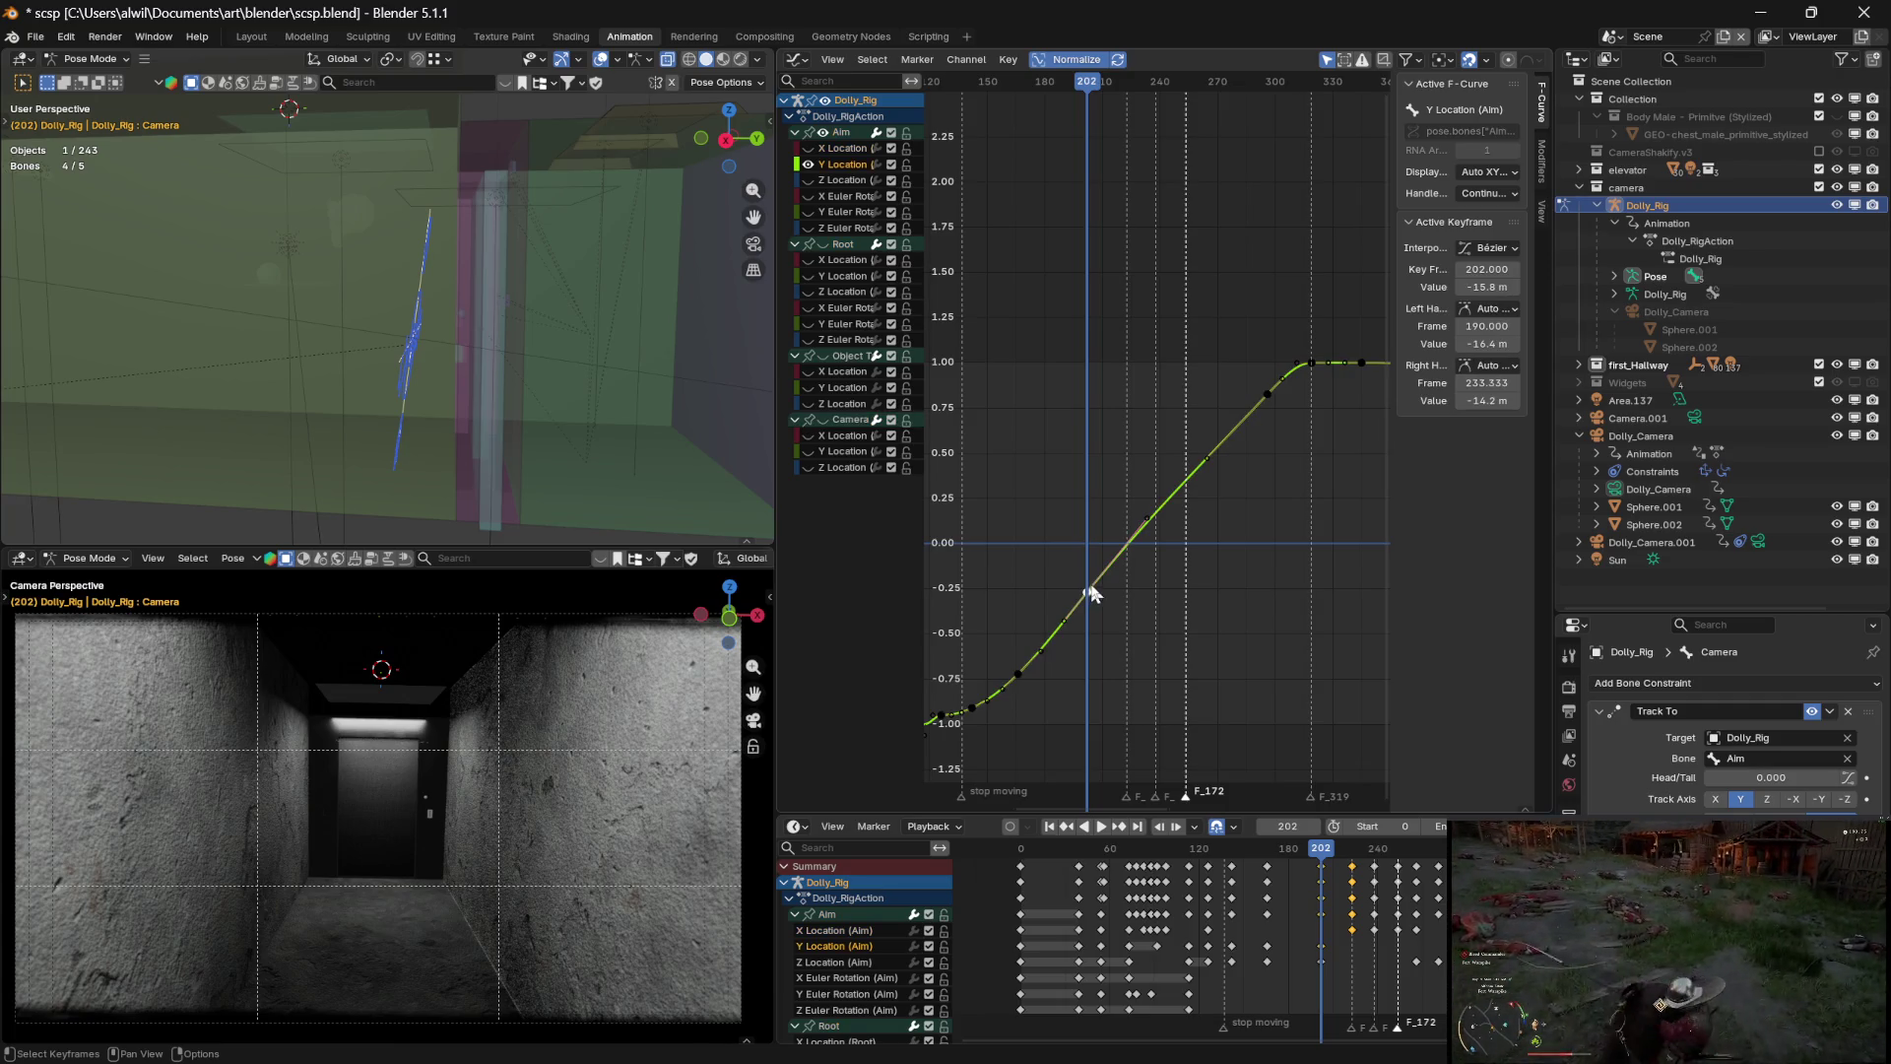
key("g")
key("y")
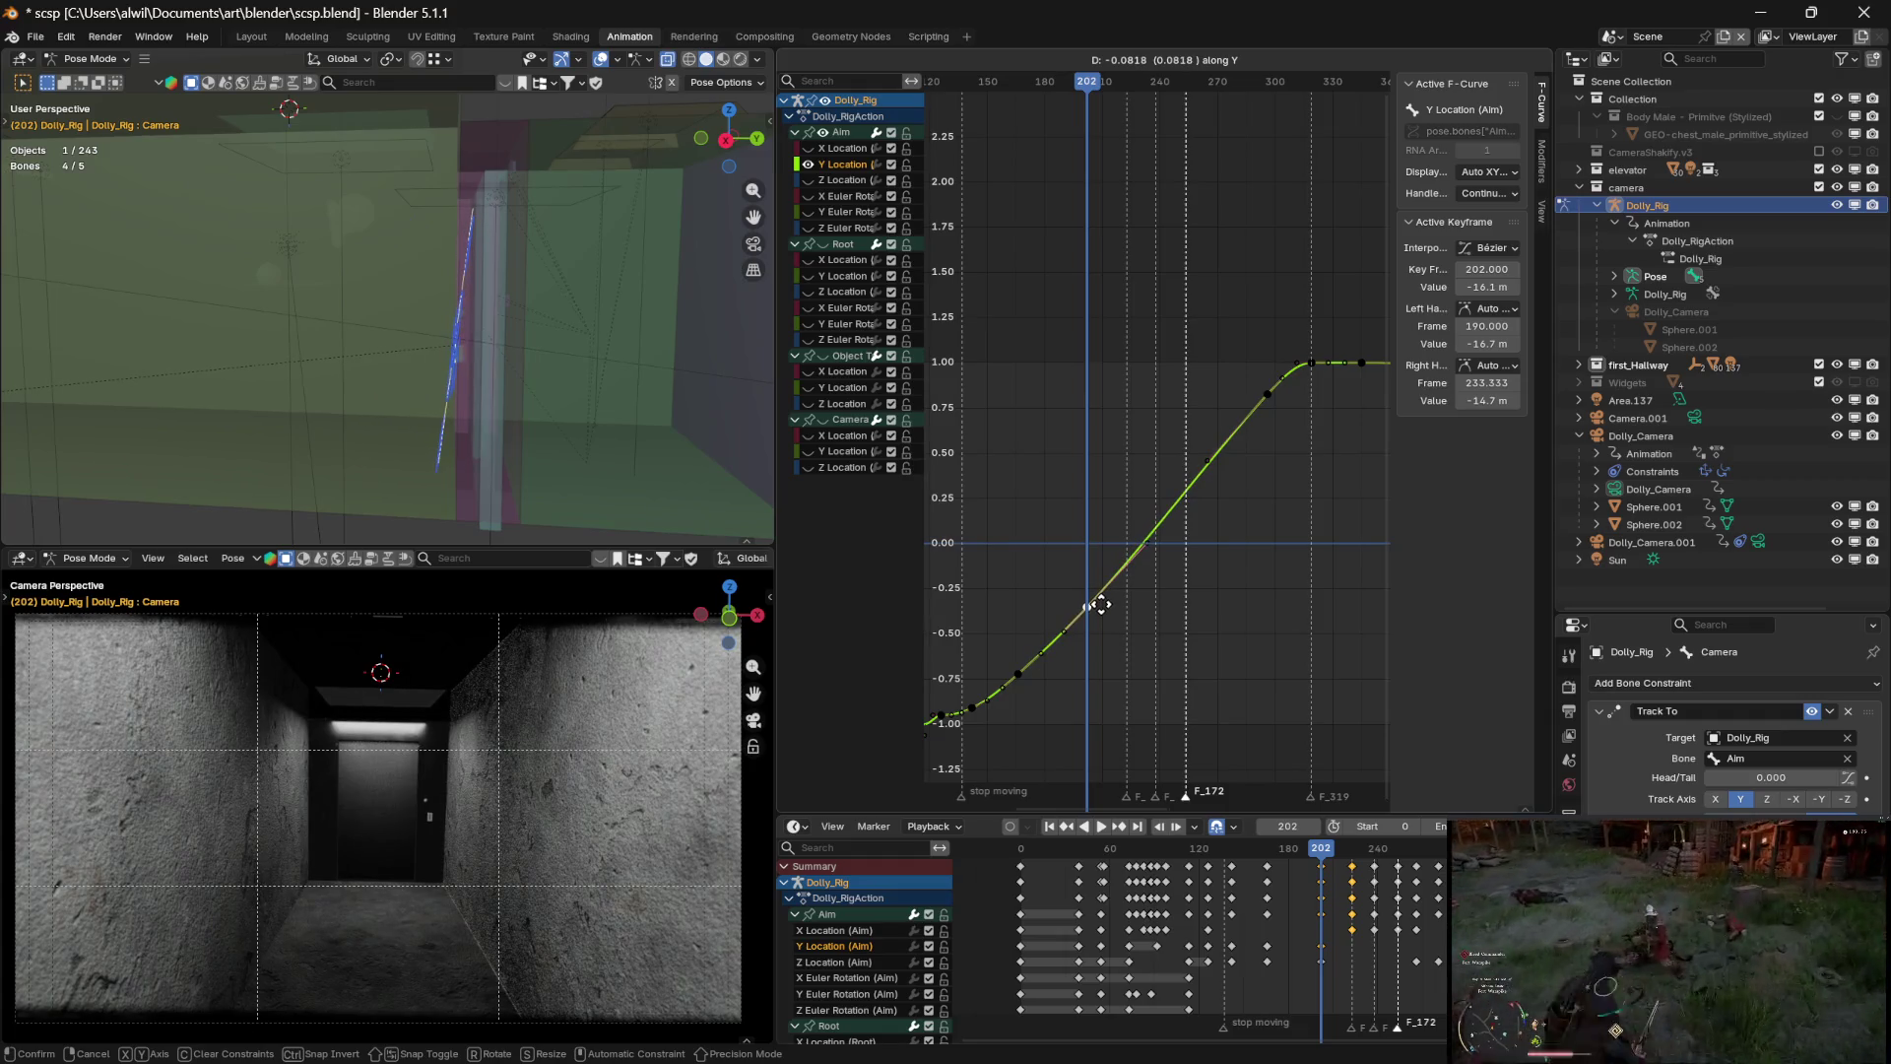
left_click(1101, 605)
Scrub around the edited key, pan the graph, and orbit the scene view
mouse_move(1087, 83)
left_mouse_down()
mouse_move(1014, 91)
mouse_move(1192, 99)
left_mouse_up()
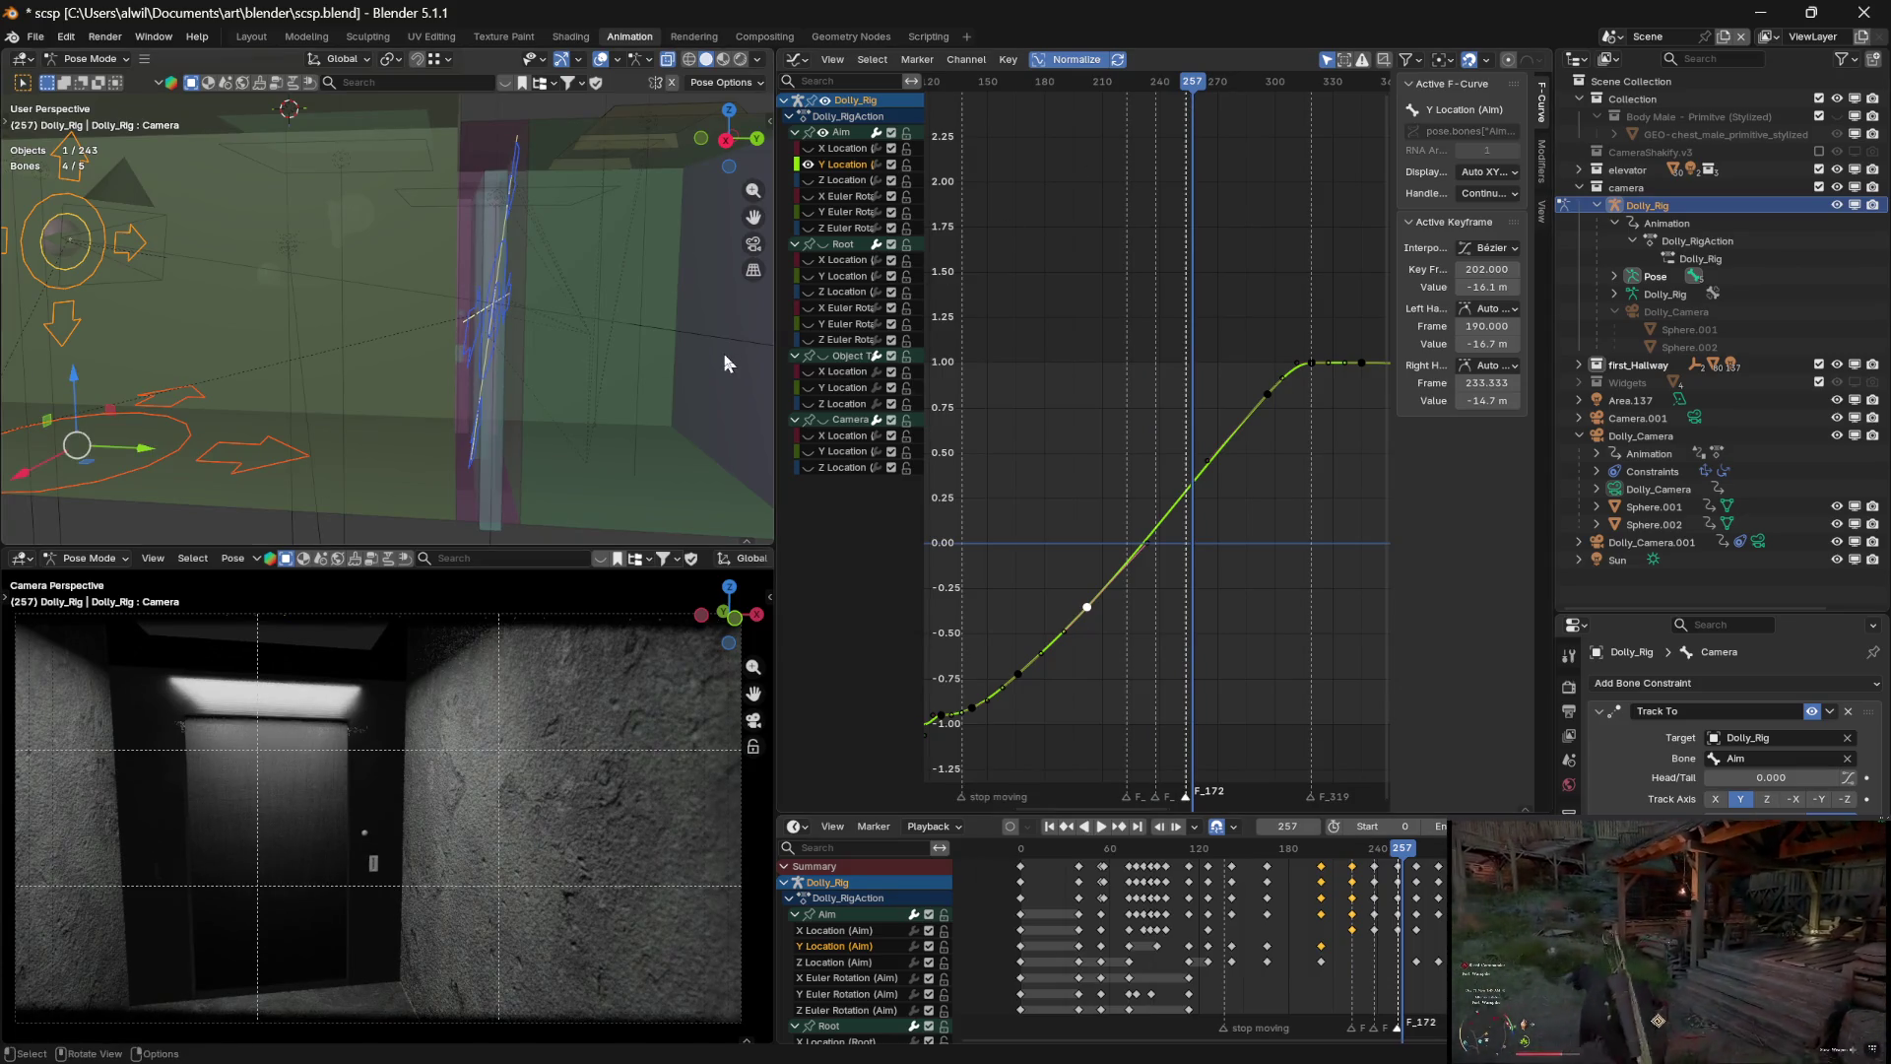
mouse_move(1284, 420)
middle_mouse_down()
mouse_move(1203, 561)
mouse_move(1229, 513)
middle_mouse_up()
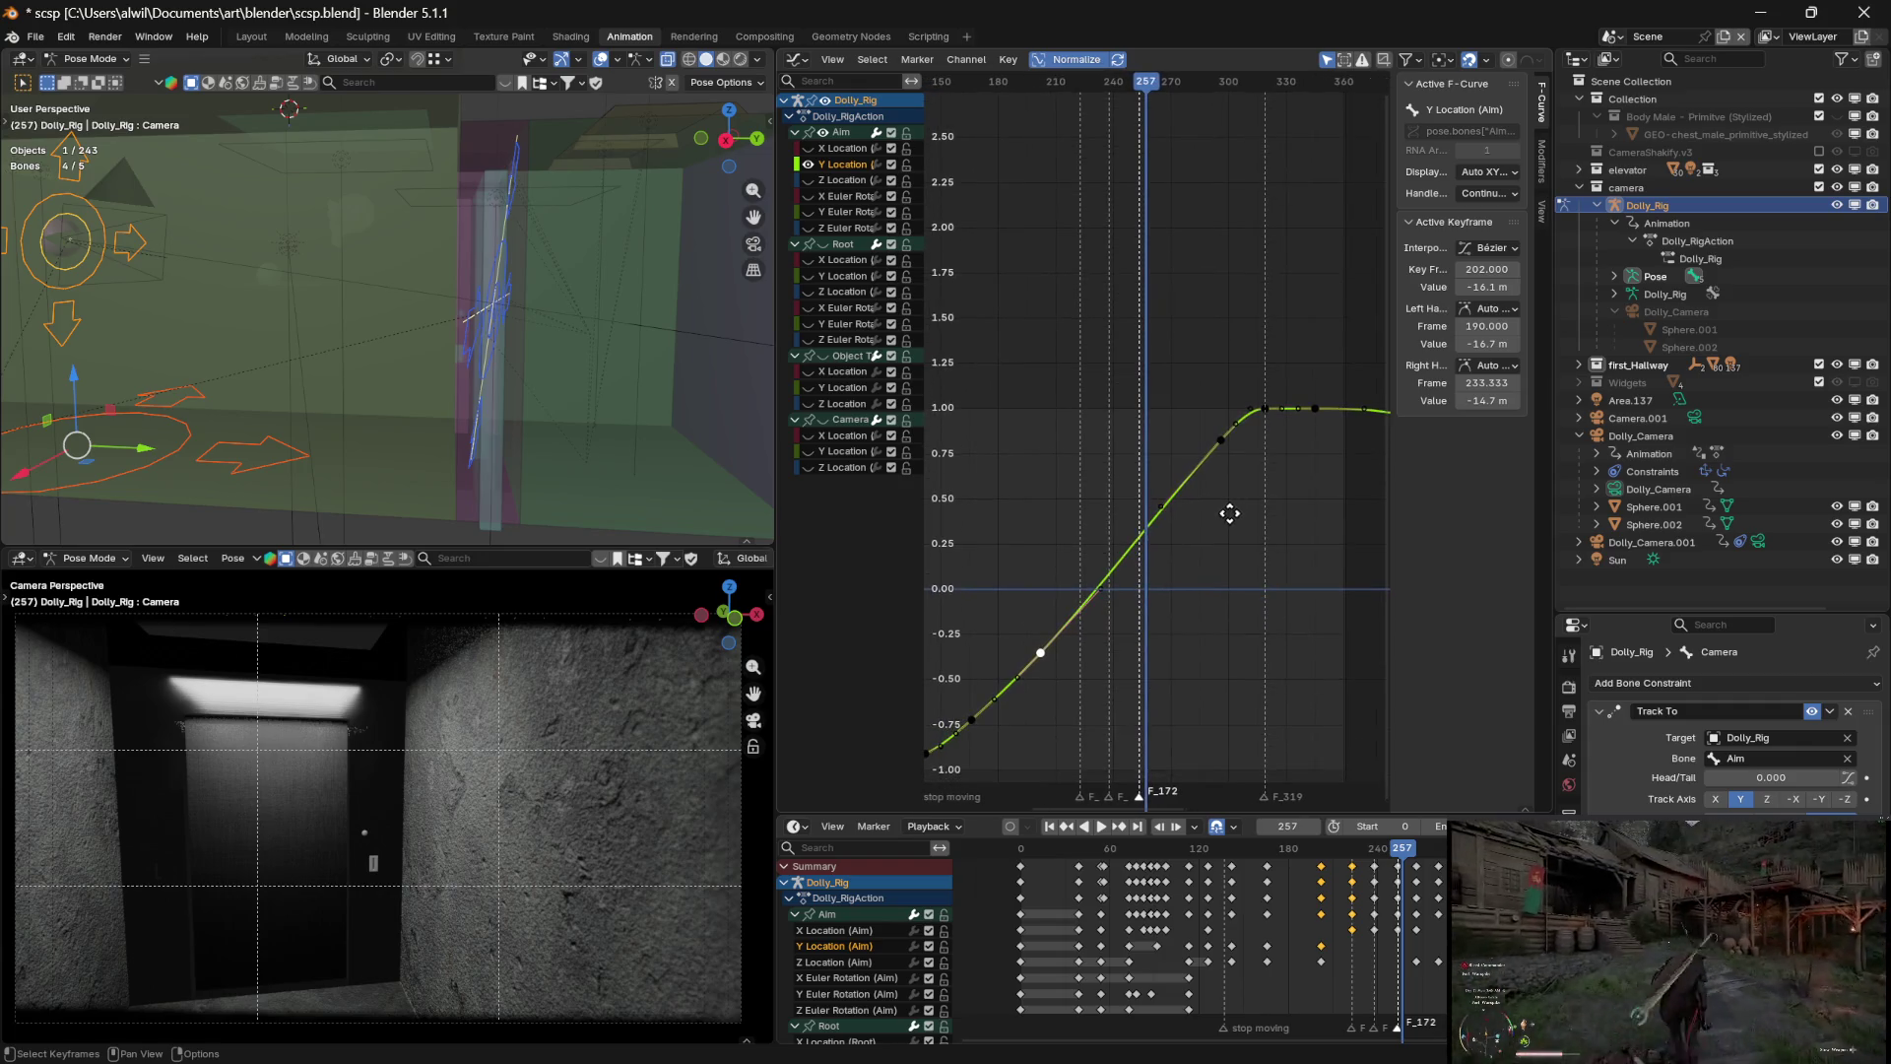
mouse_move(645, 467)
middle_mouse_down()
mouse_move(597, 424)
mouse_move(670, 447)
mouse_move(594, 453)
mouse_move(611, 456)
middle_mouse_up()
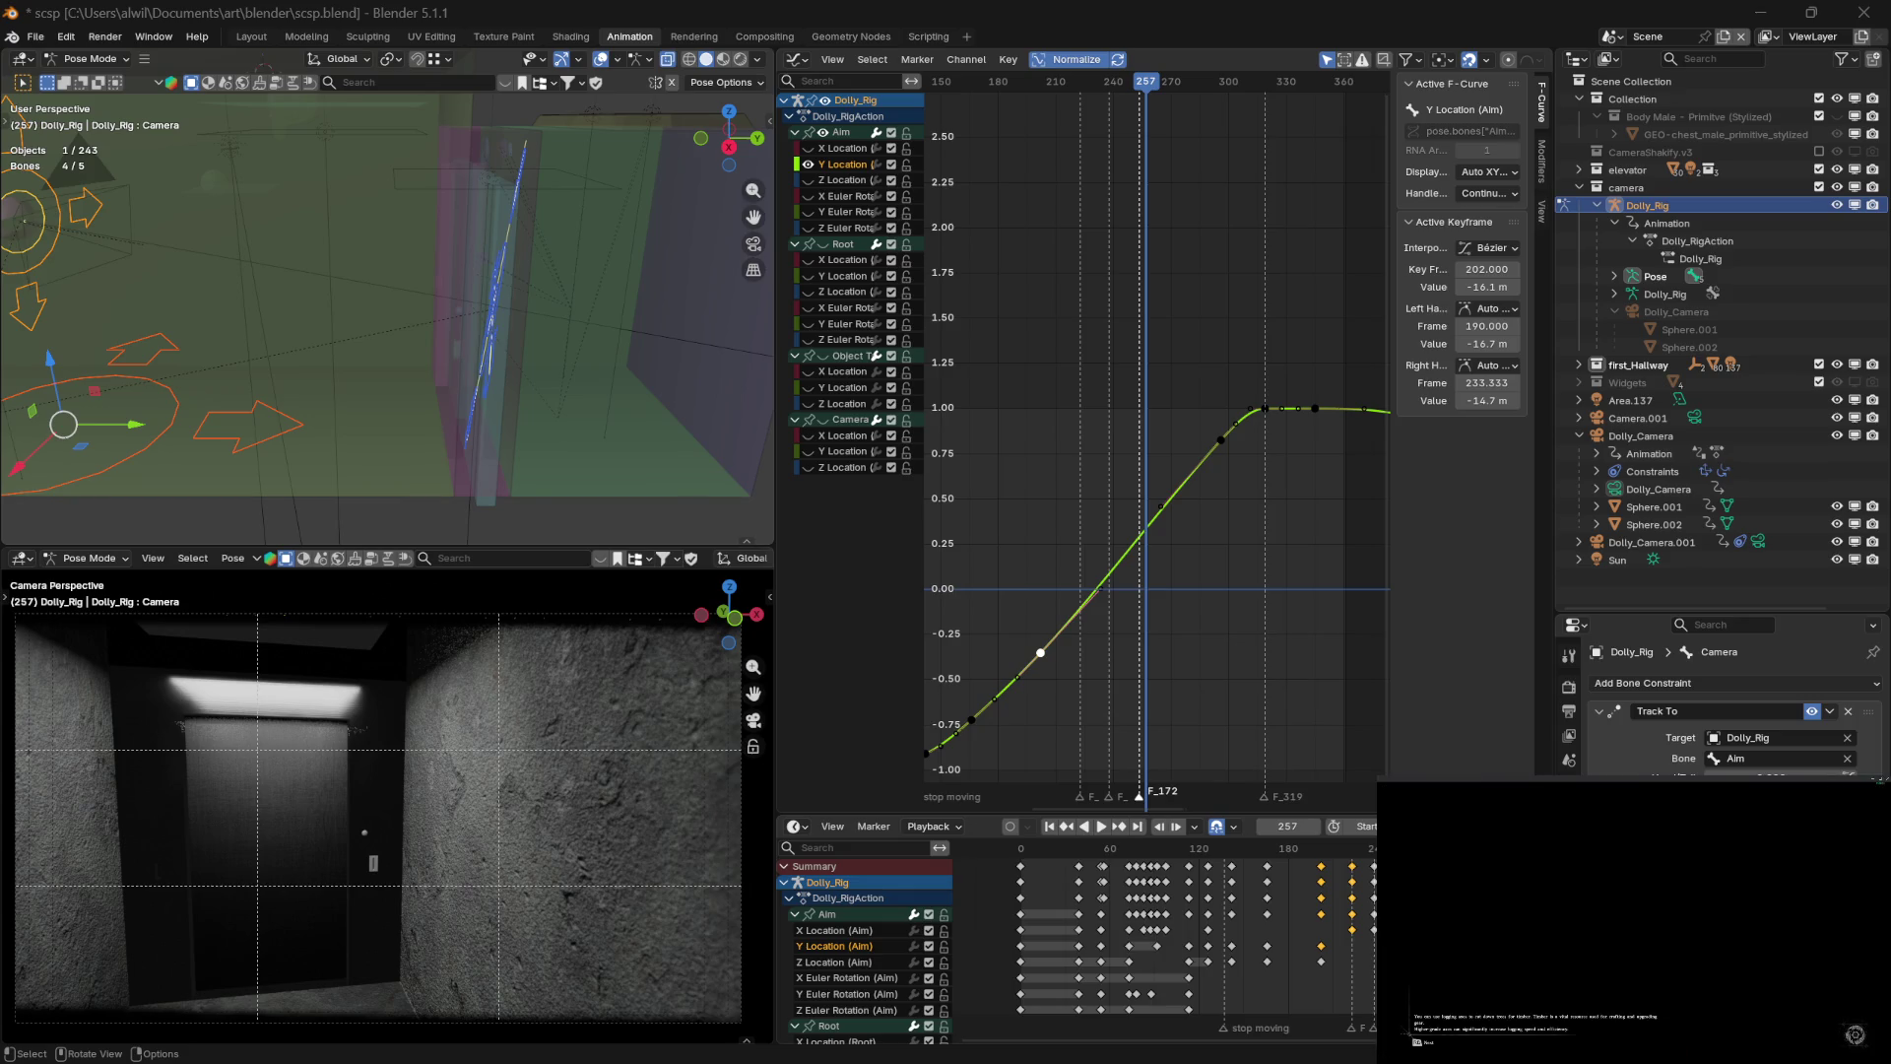
Return to frame 202 and save scsp.blend
mouse_move(1129, 80)
left_mouse_down()
mouse_move(1014, 108)
mouse_move(1042, 116)
mouse_move(1048, 78)
left_mouse_up()
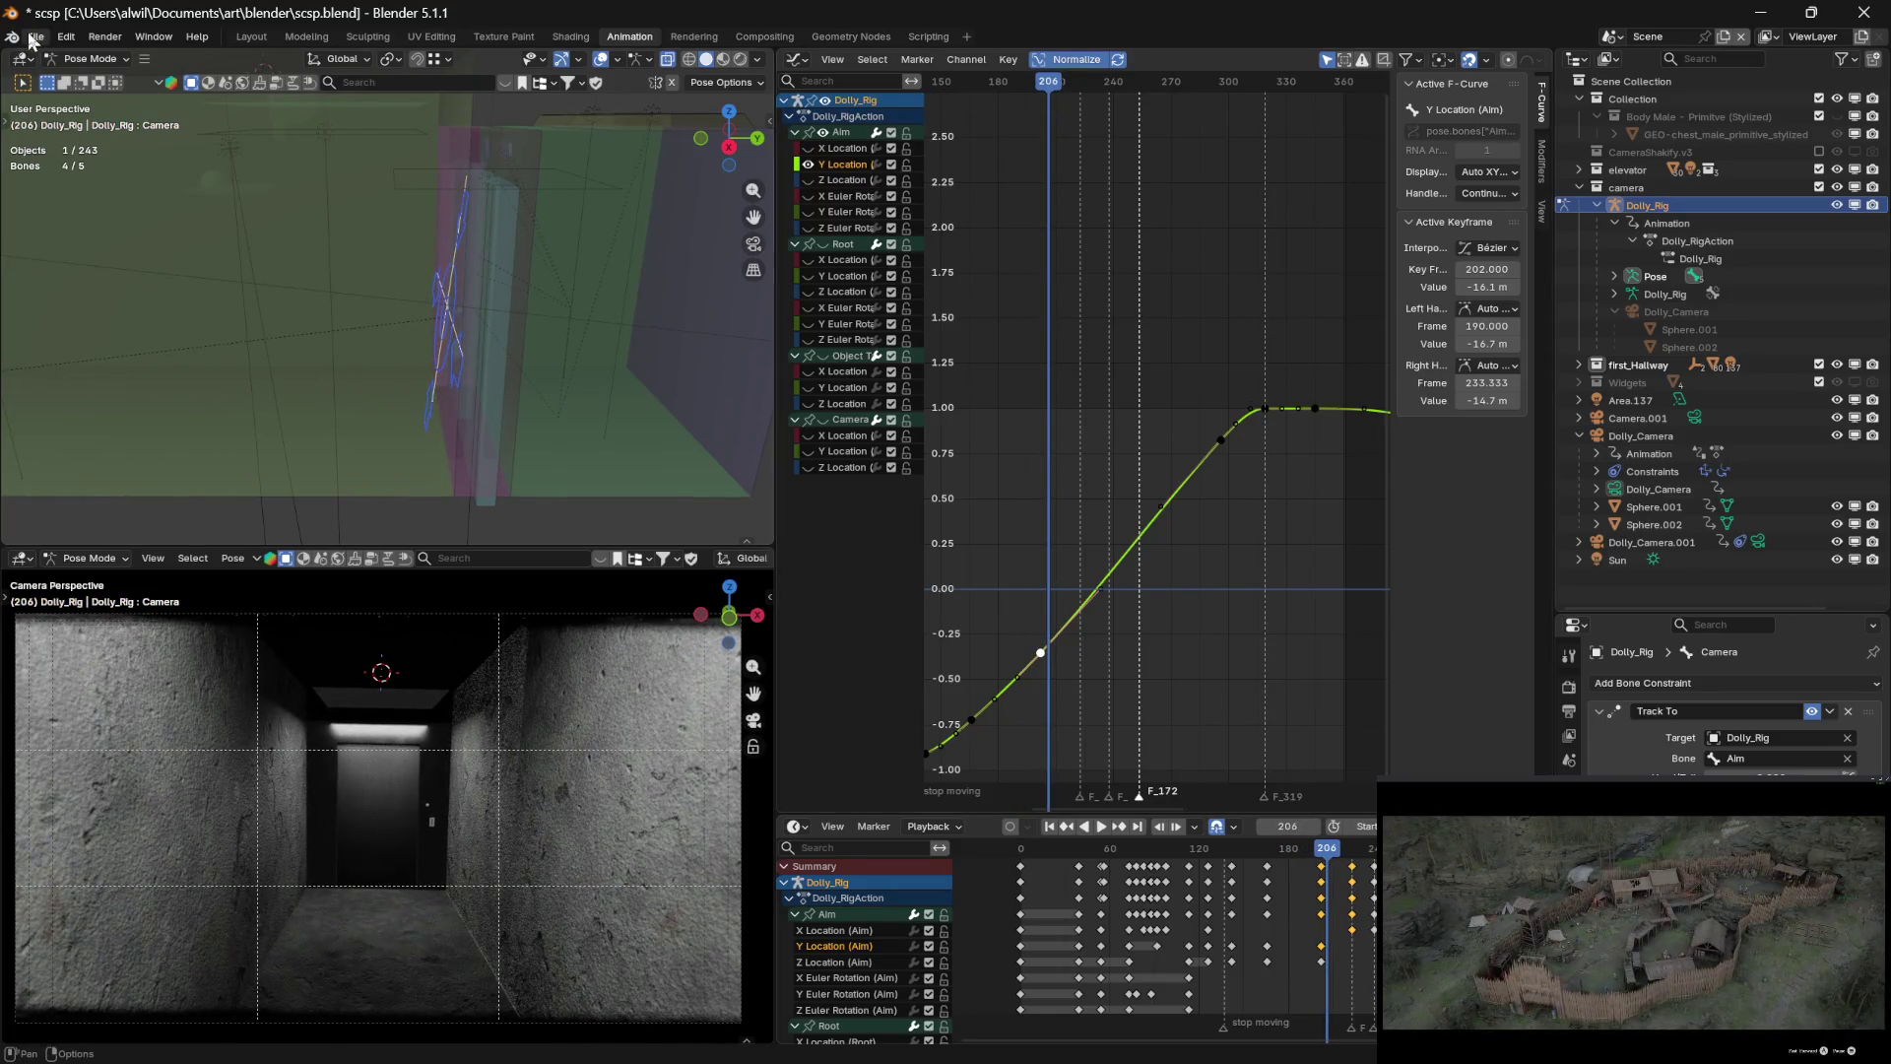
left_click(34, 38)
left_click(67, 157)
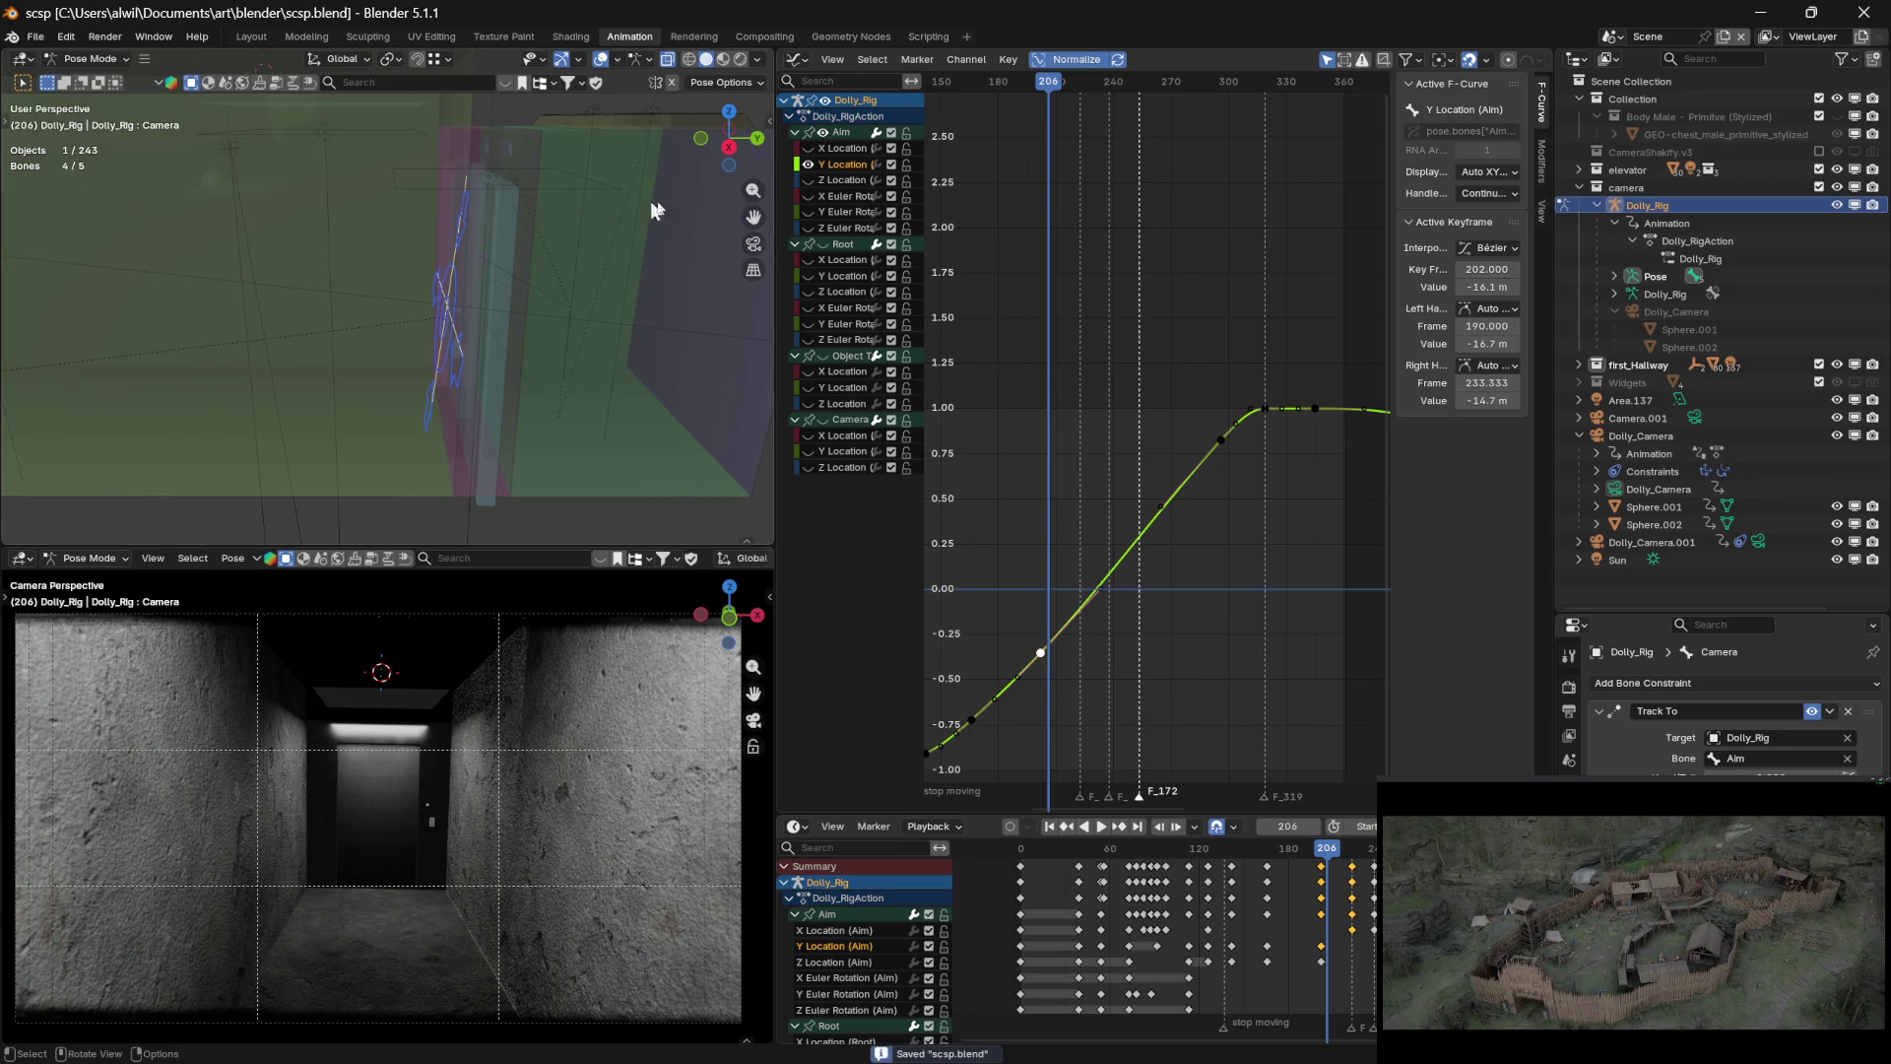
mouse_move(1054, 88)
left_mouse_down()
mouse_move(1018, 87)
mouse_move(1381, 152)
mouse_move(1290, 150)
mouse_move(1327, 159)
mouse_move(1311, 157)
left_mouse_up()
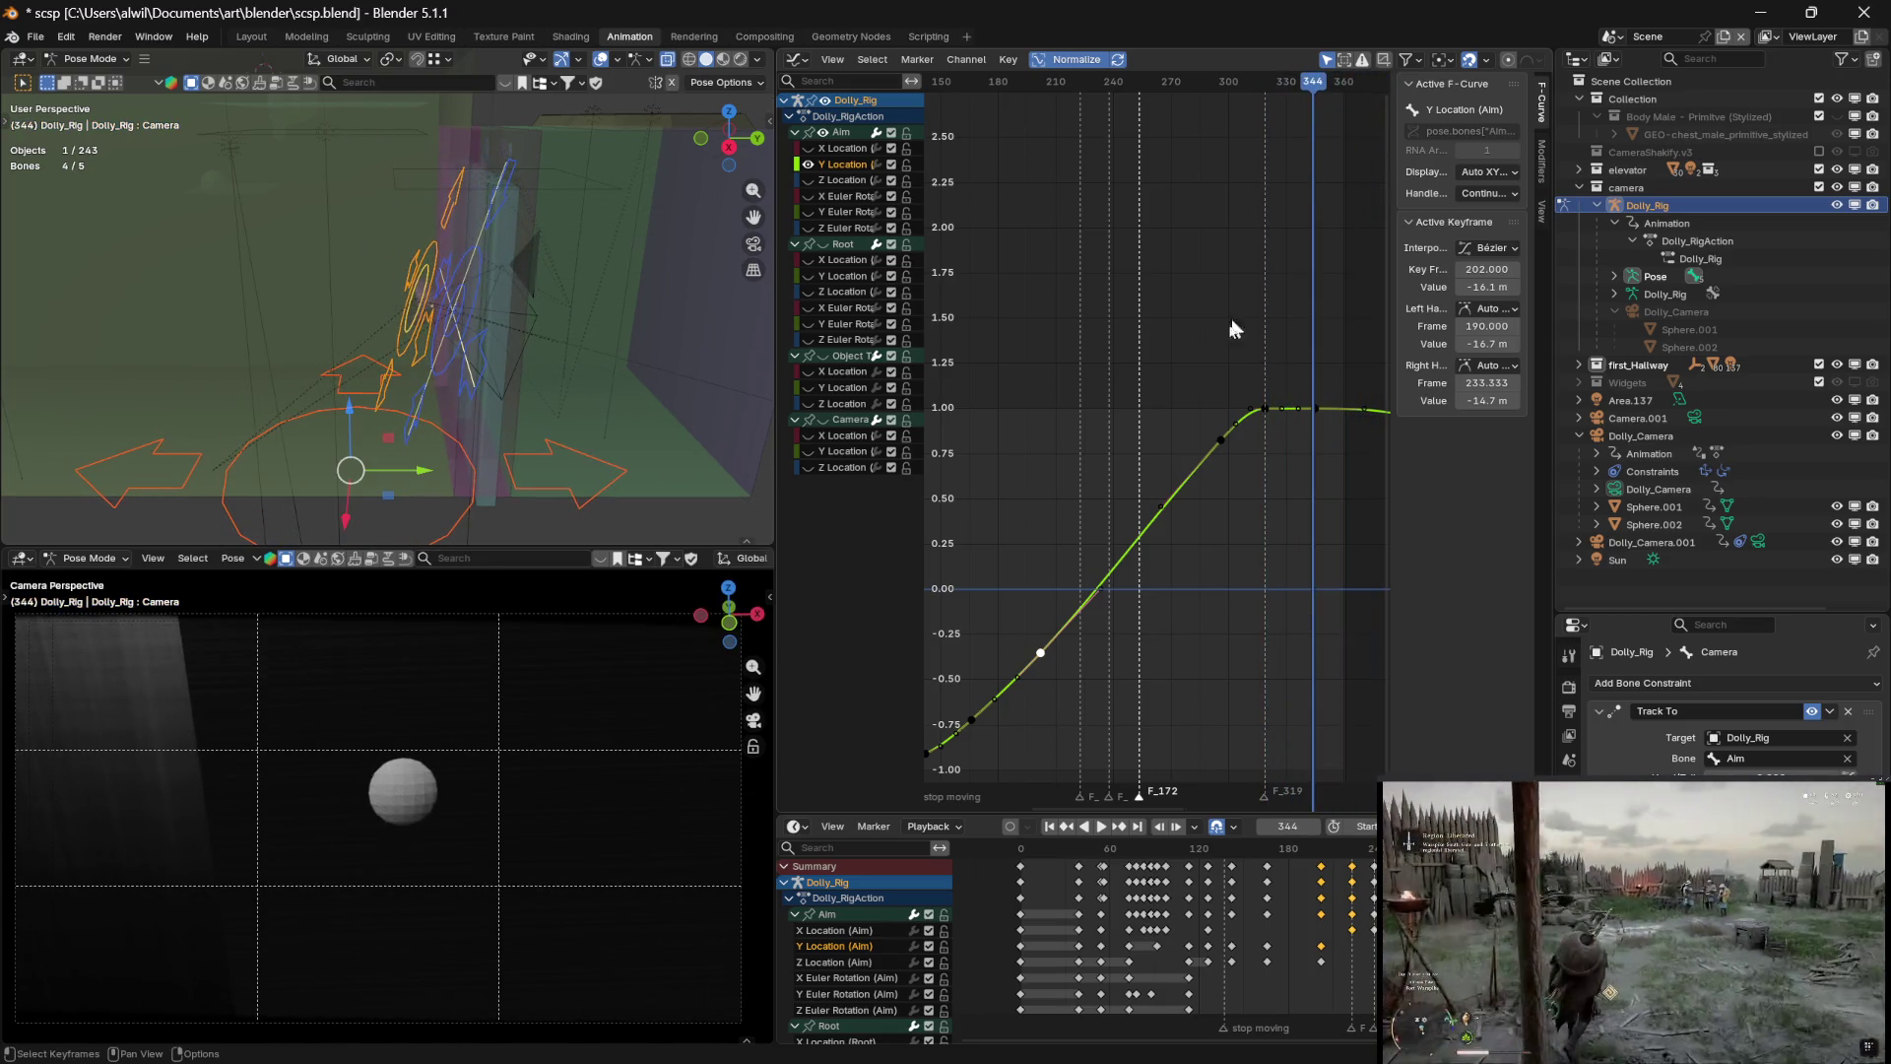
key("space")
mouse_move(1313, 83)
left_mouse_down()
mouse_move(1055, 83)
mouse_move(1005, 108)
mouse_move(1026, 134)
left_mouse_up()
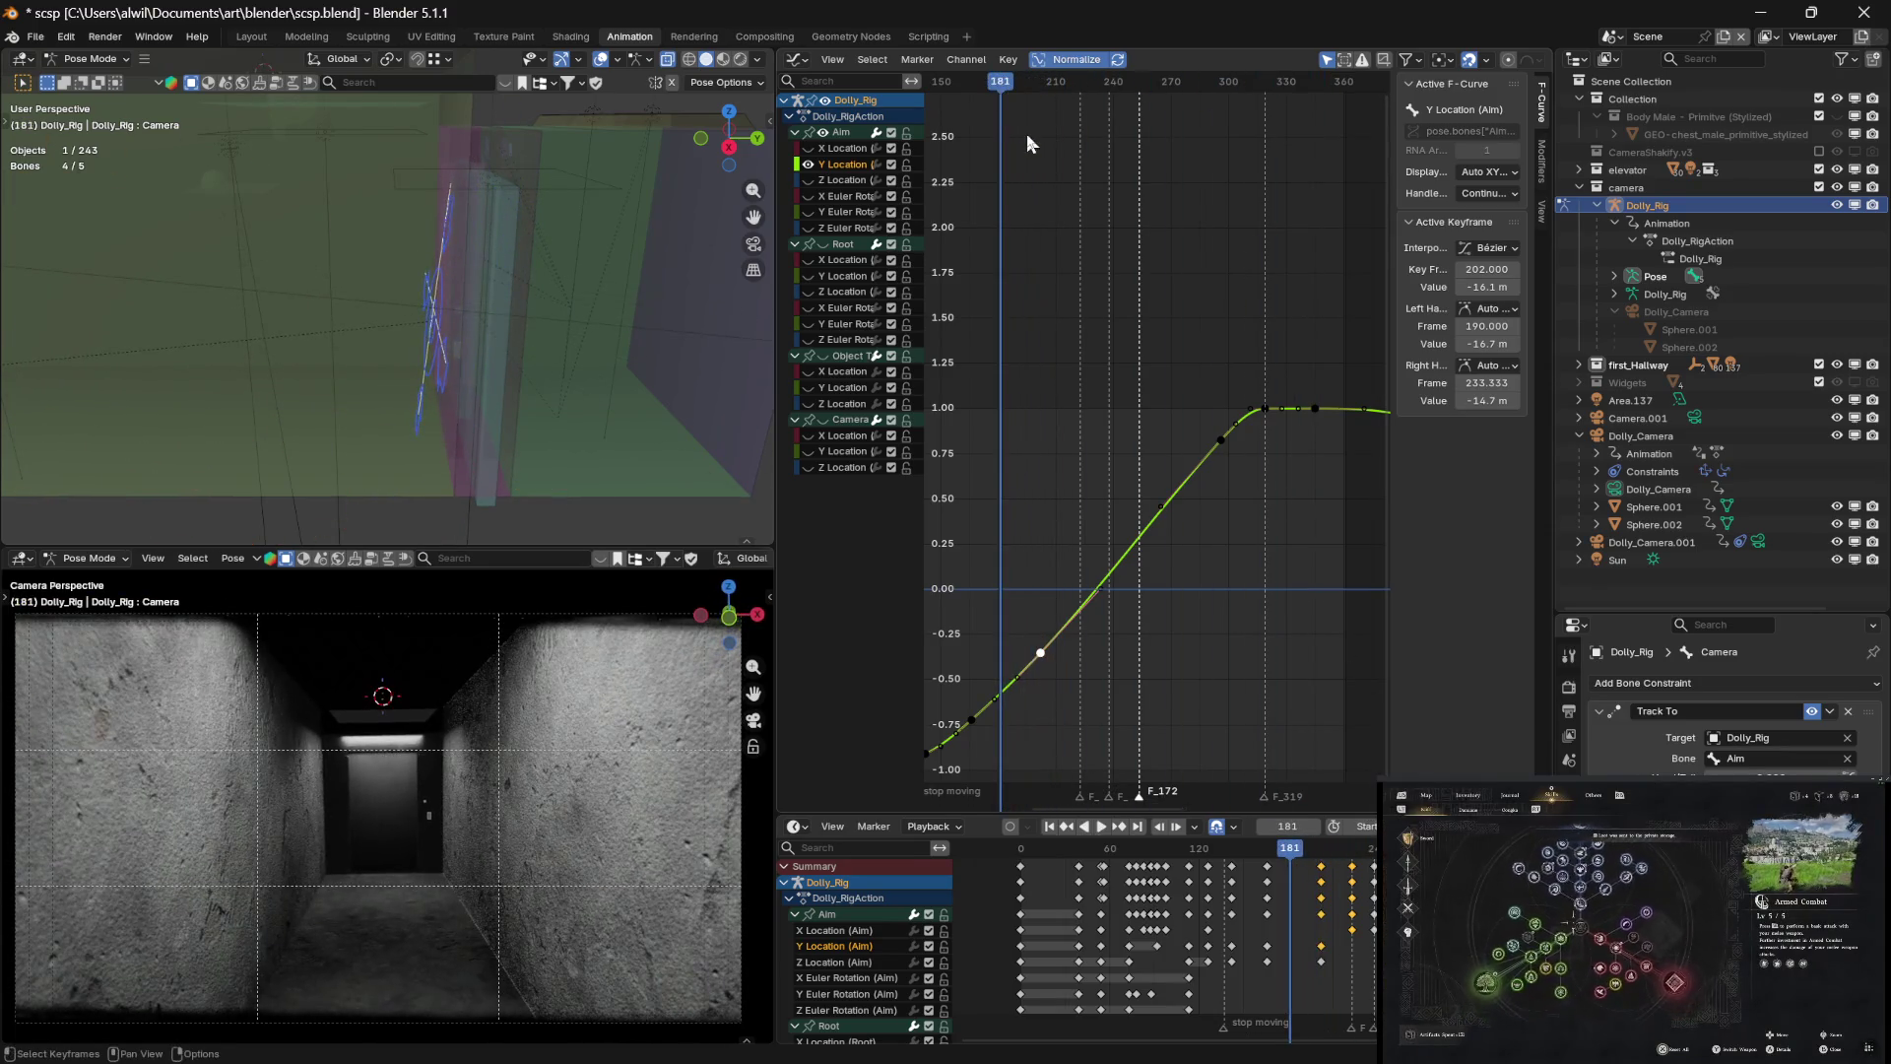
left_click(1218, 849)
left_click_drag(1218, 849, 996, 861)
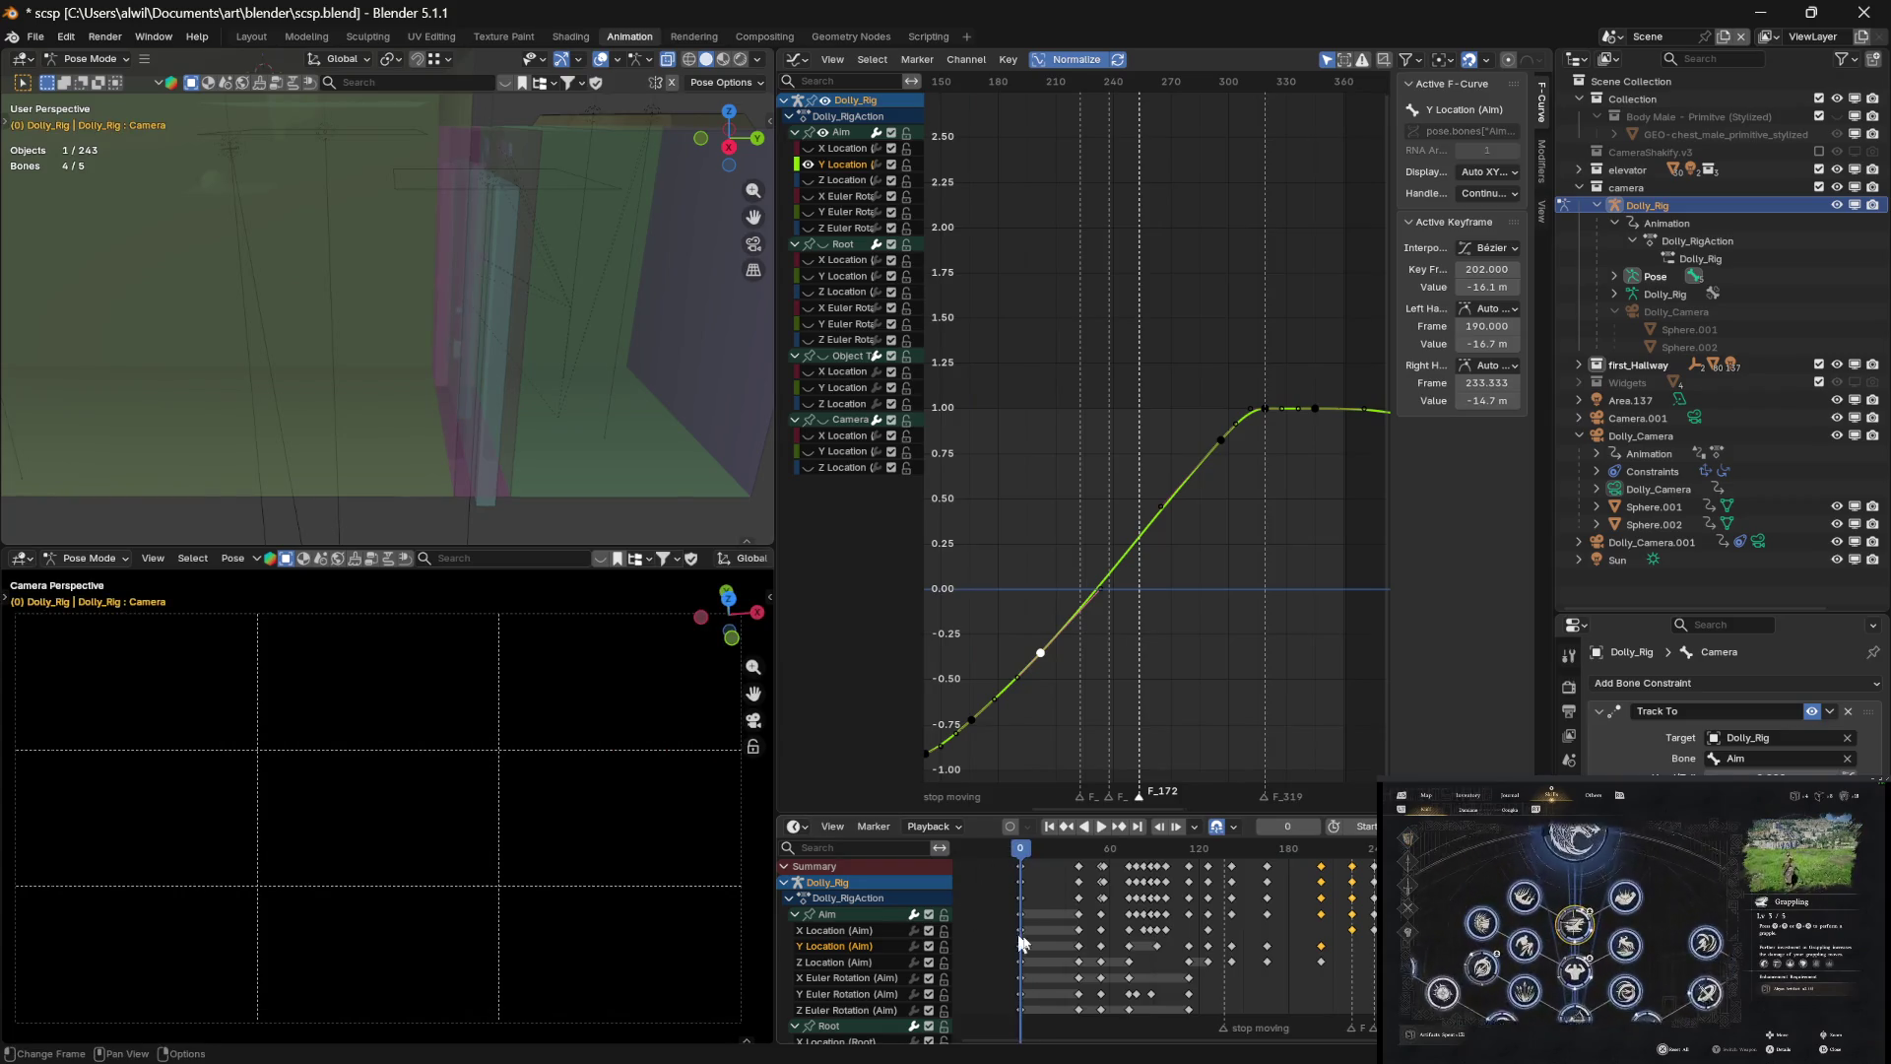
key("space")
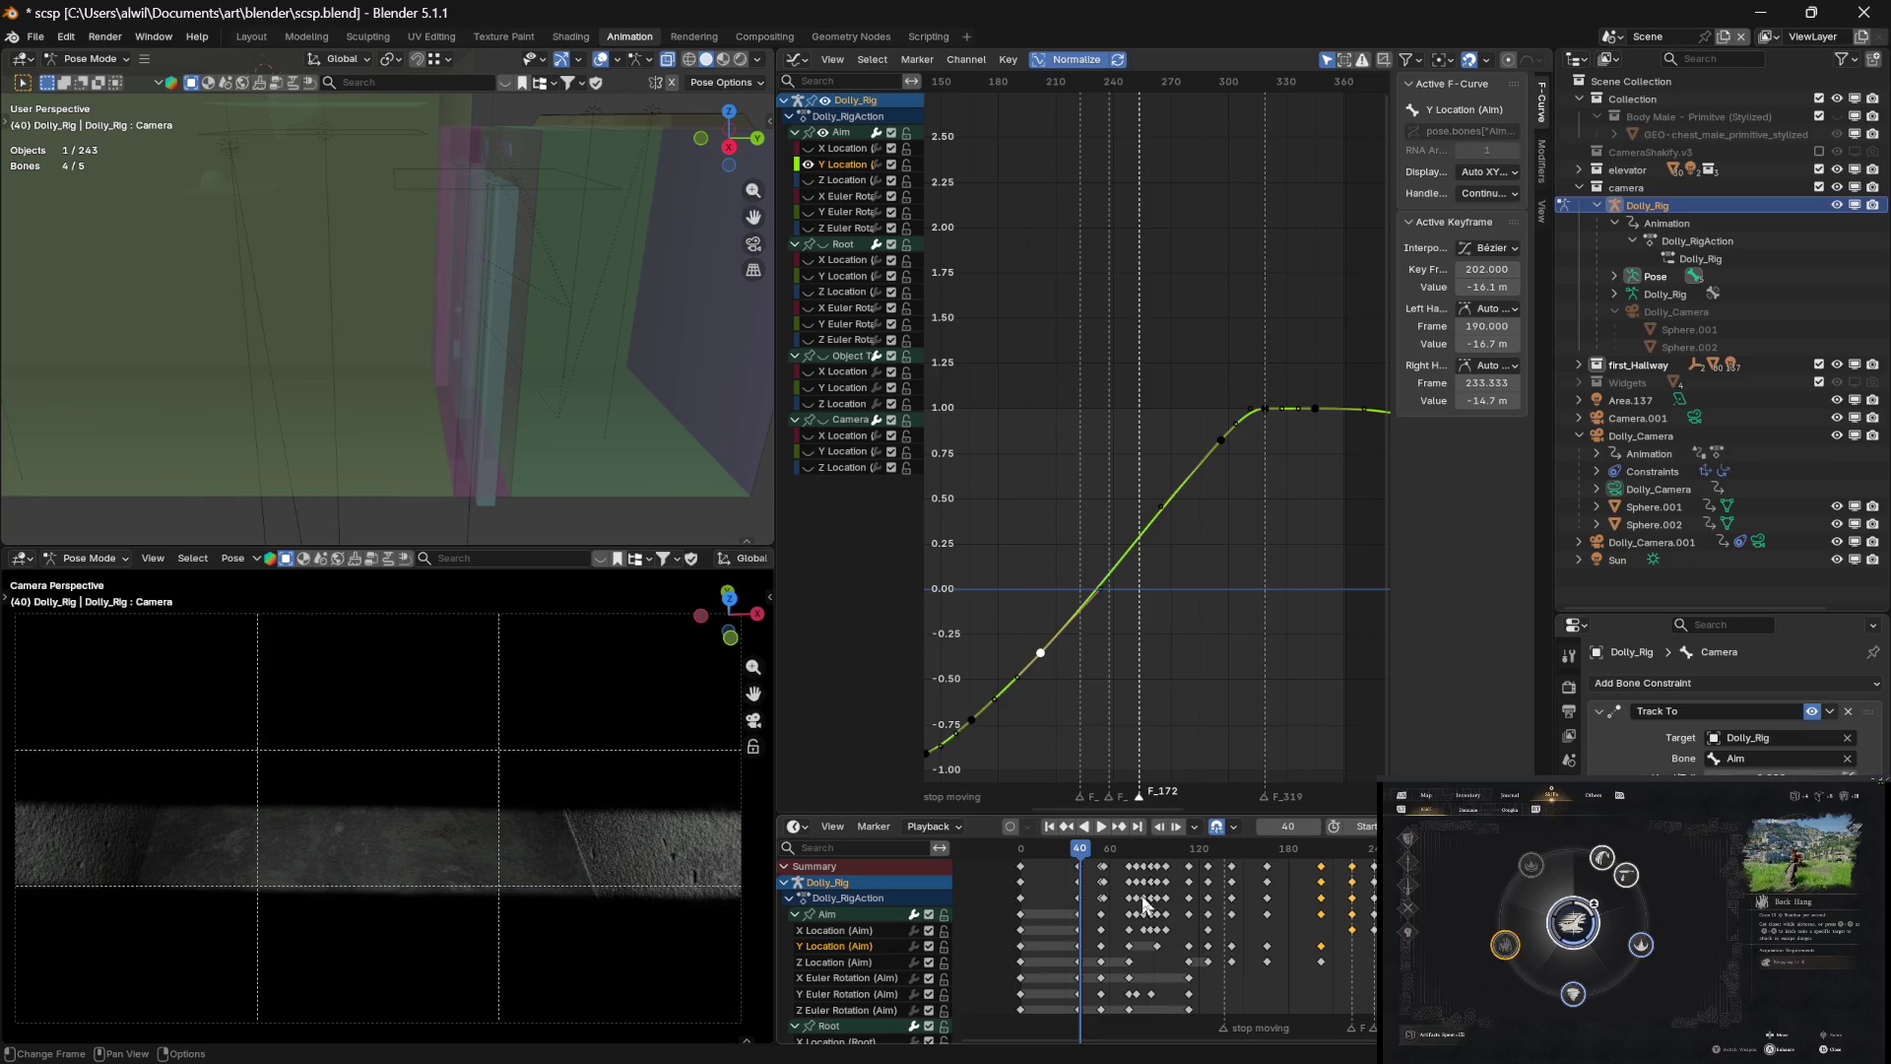
key("space")
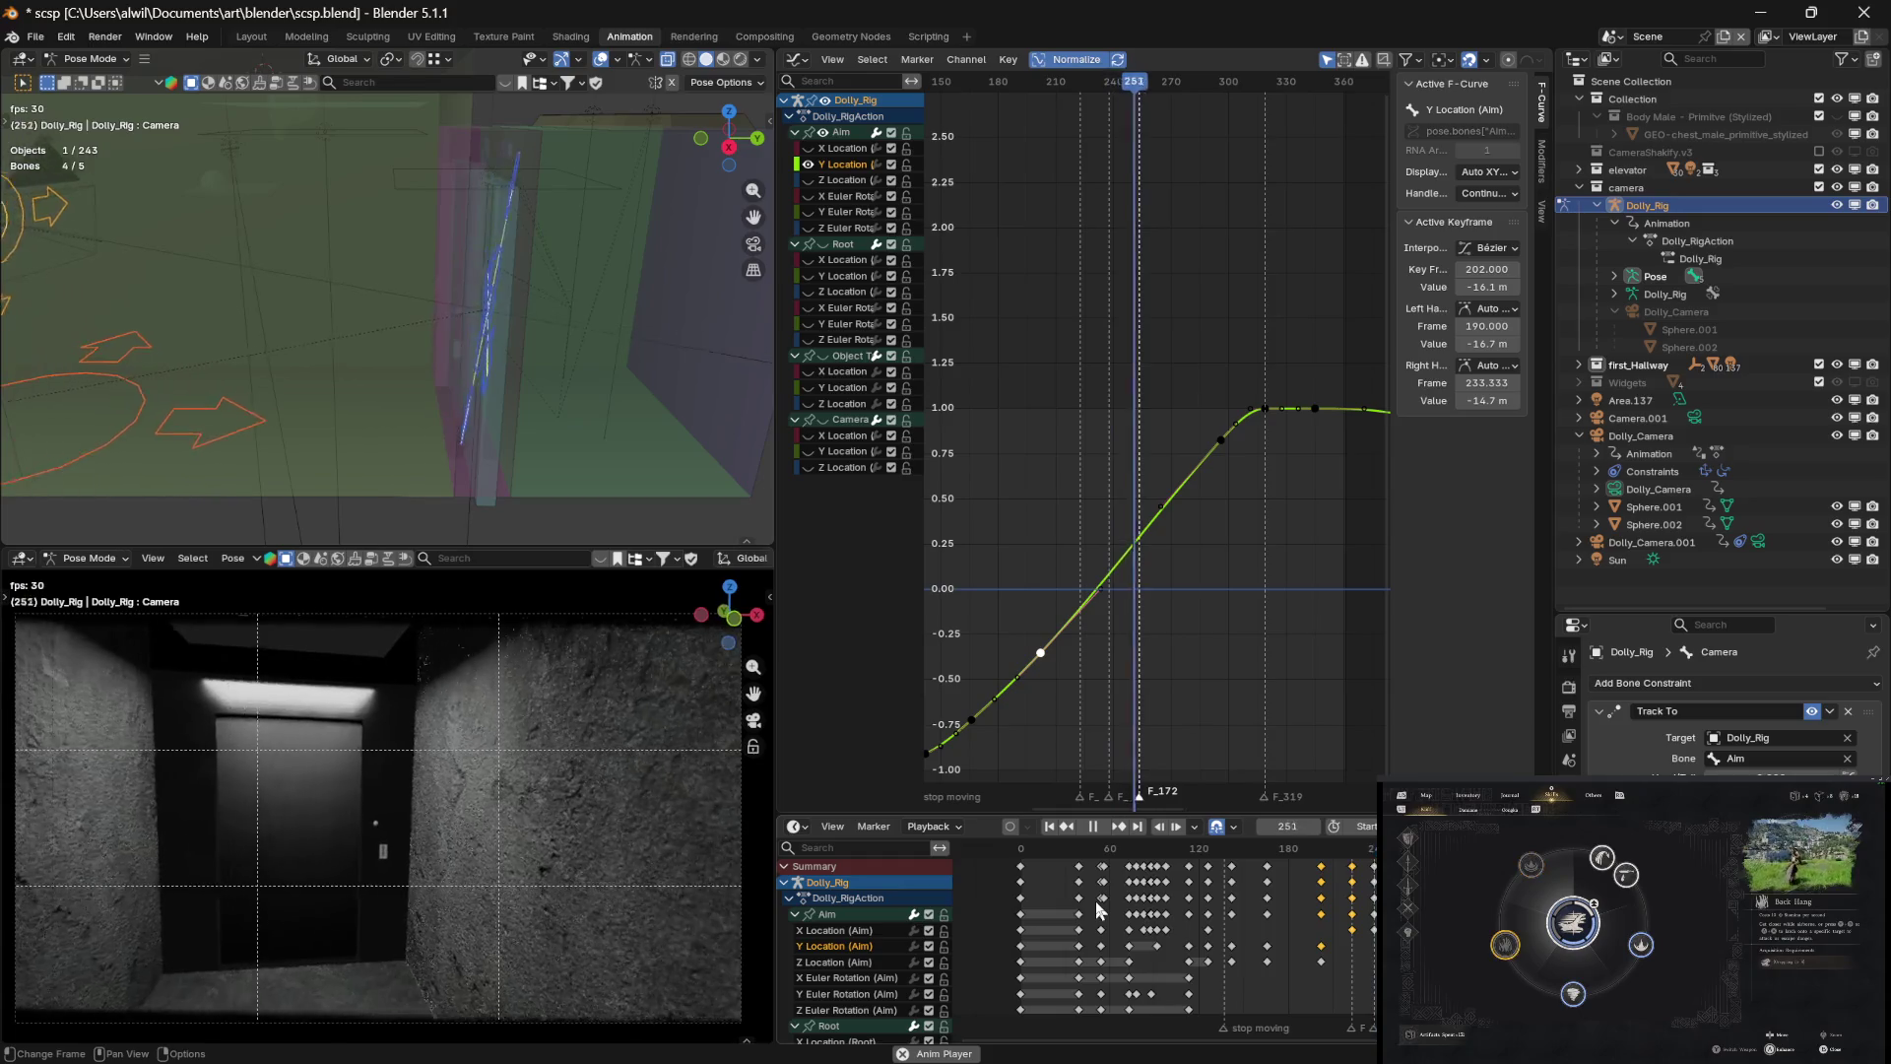
key("space")
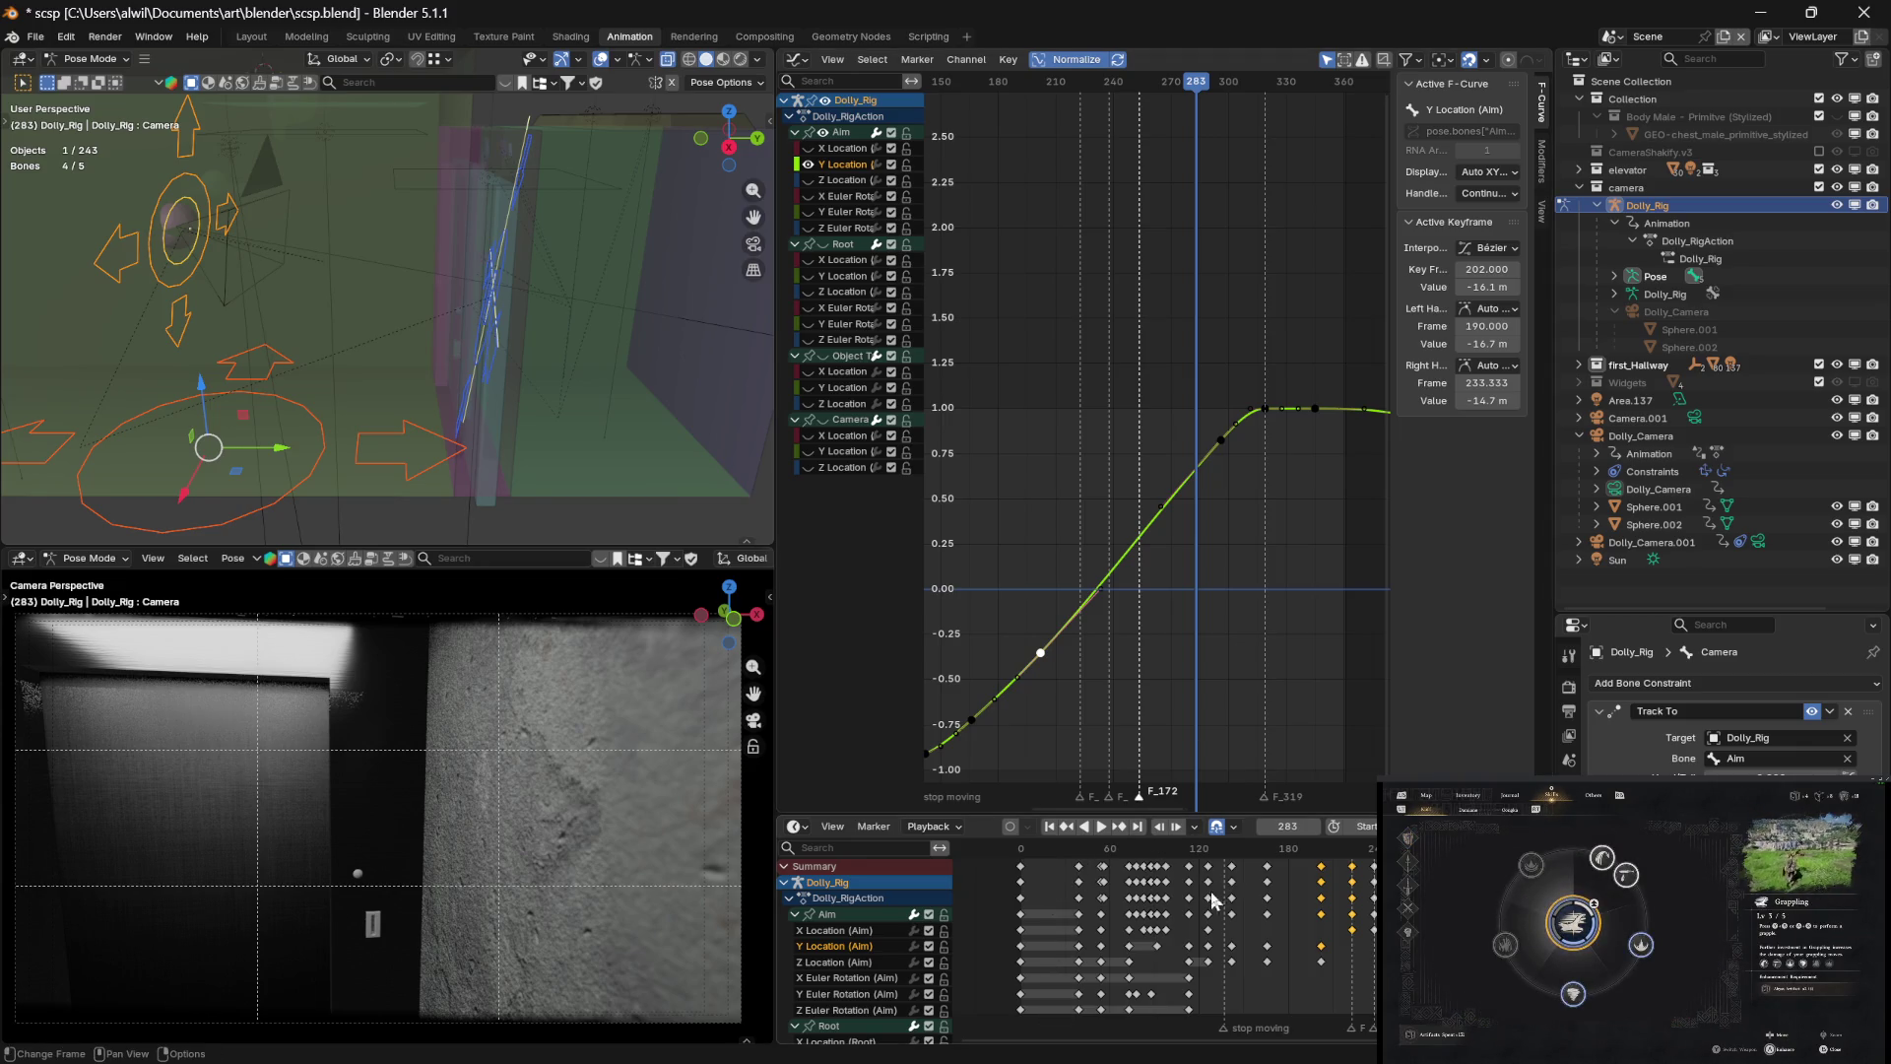
key("space")
key("space")
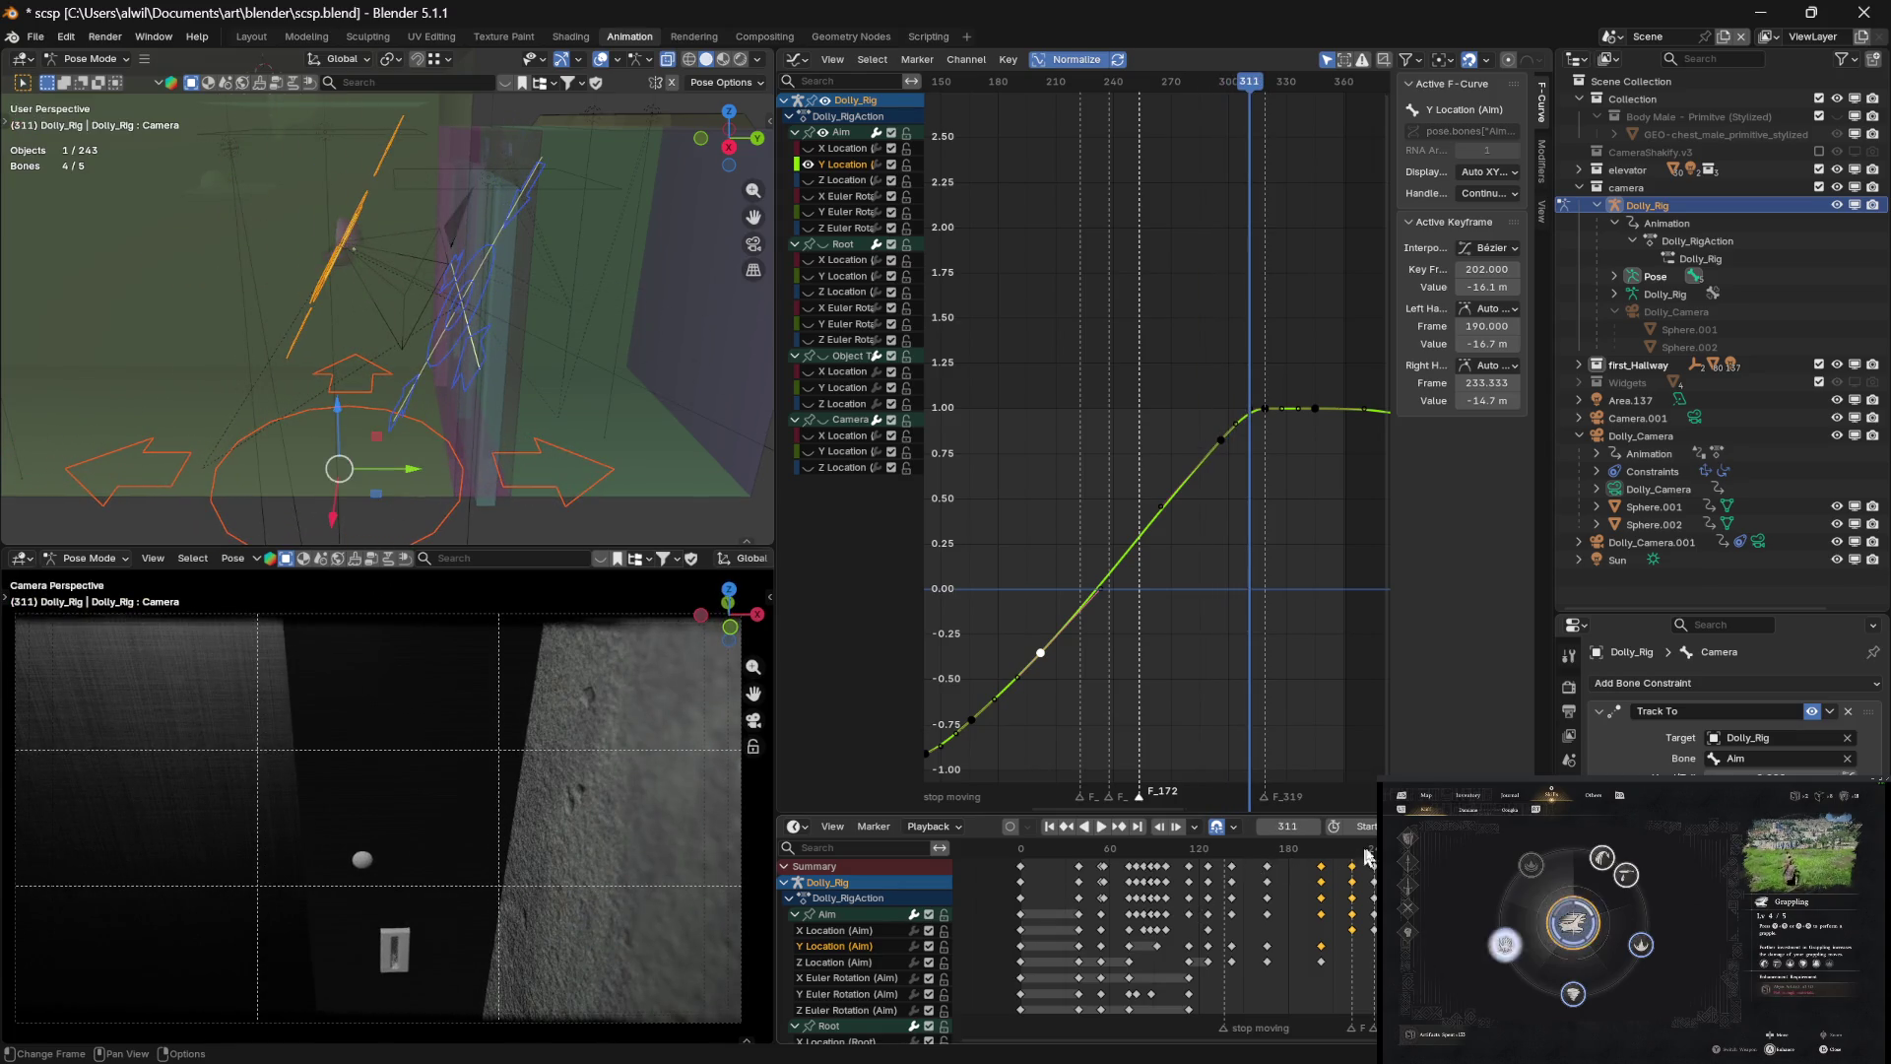
key("space")
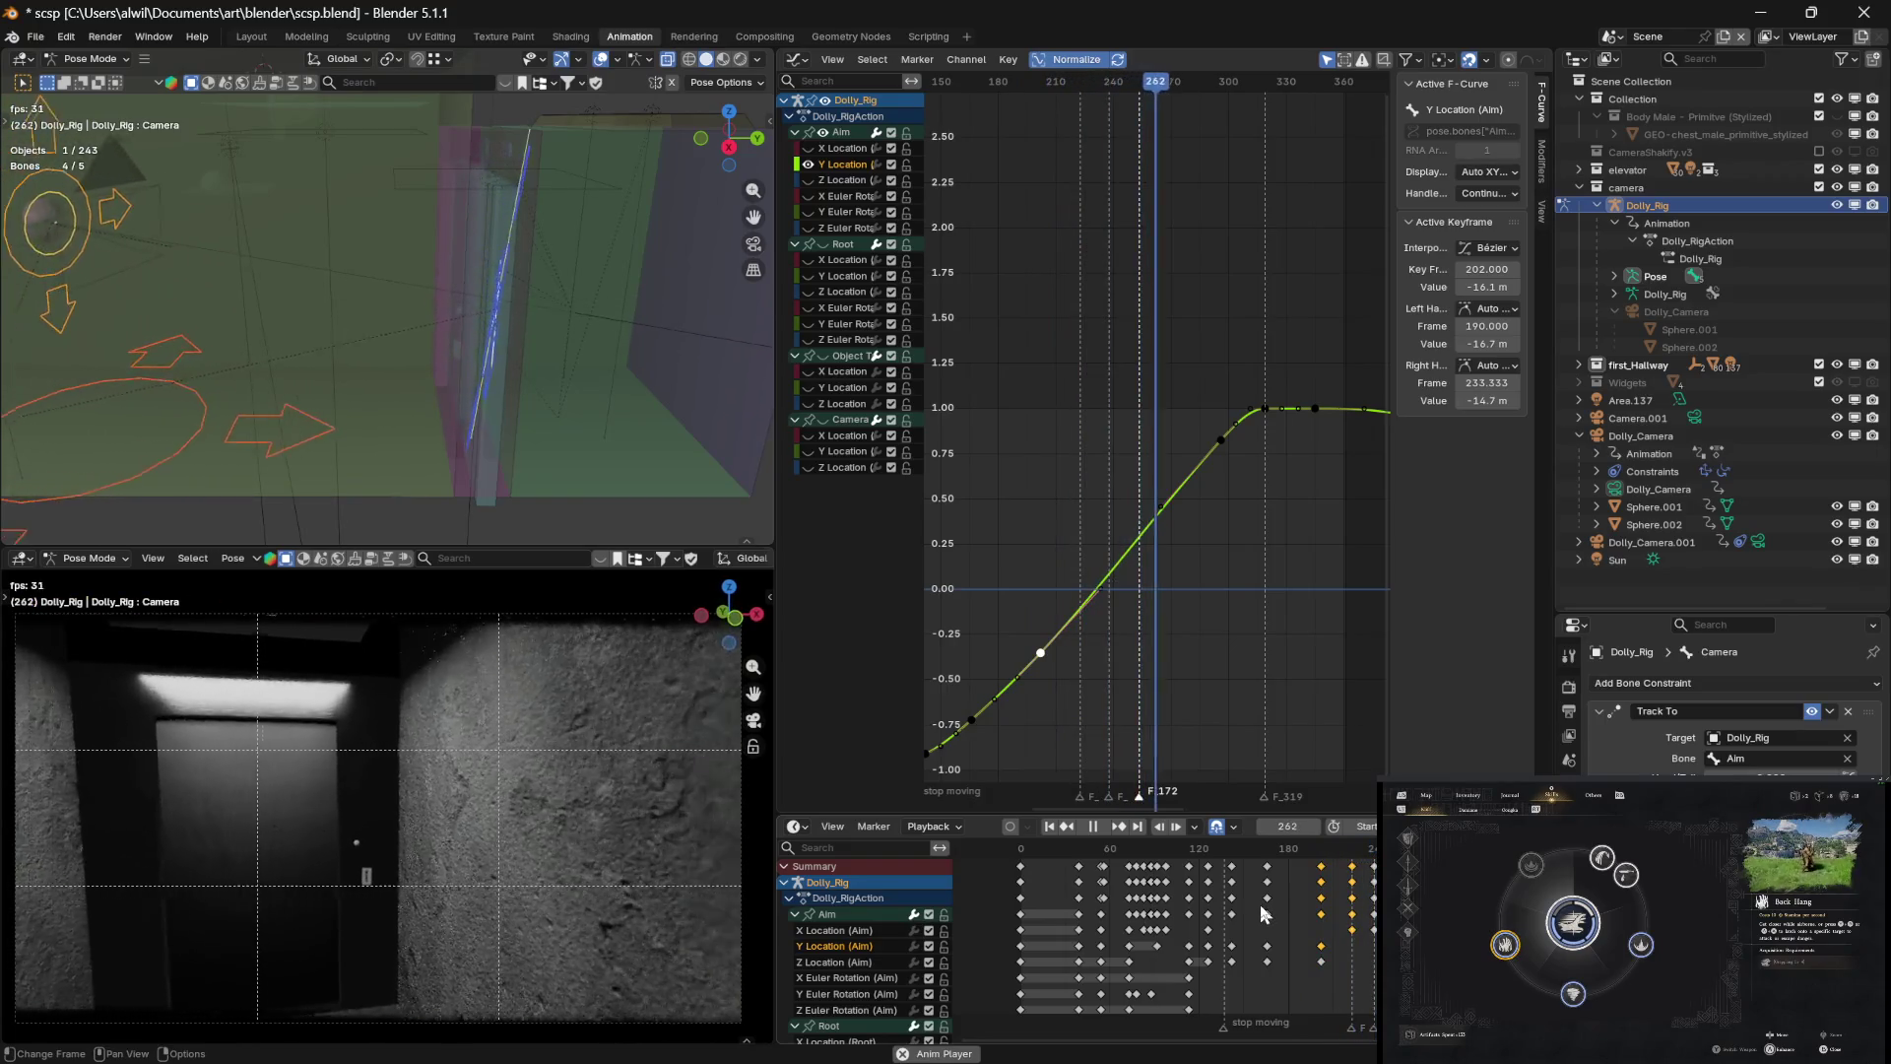
key("space")
left_click_drag(1436, 849, 1021, 853)
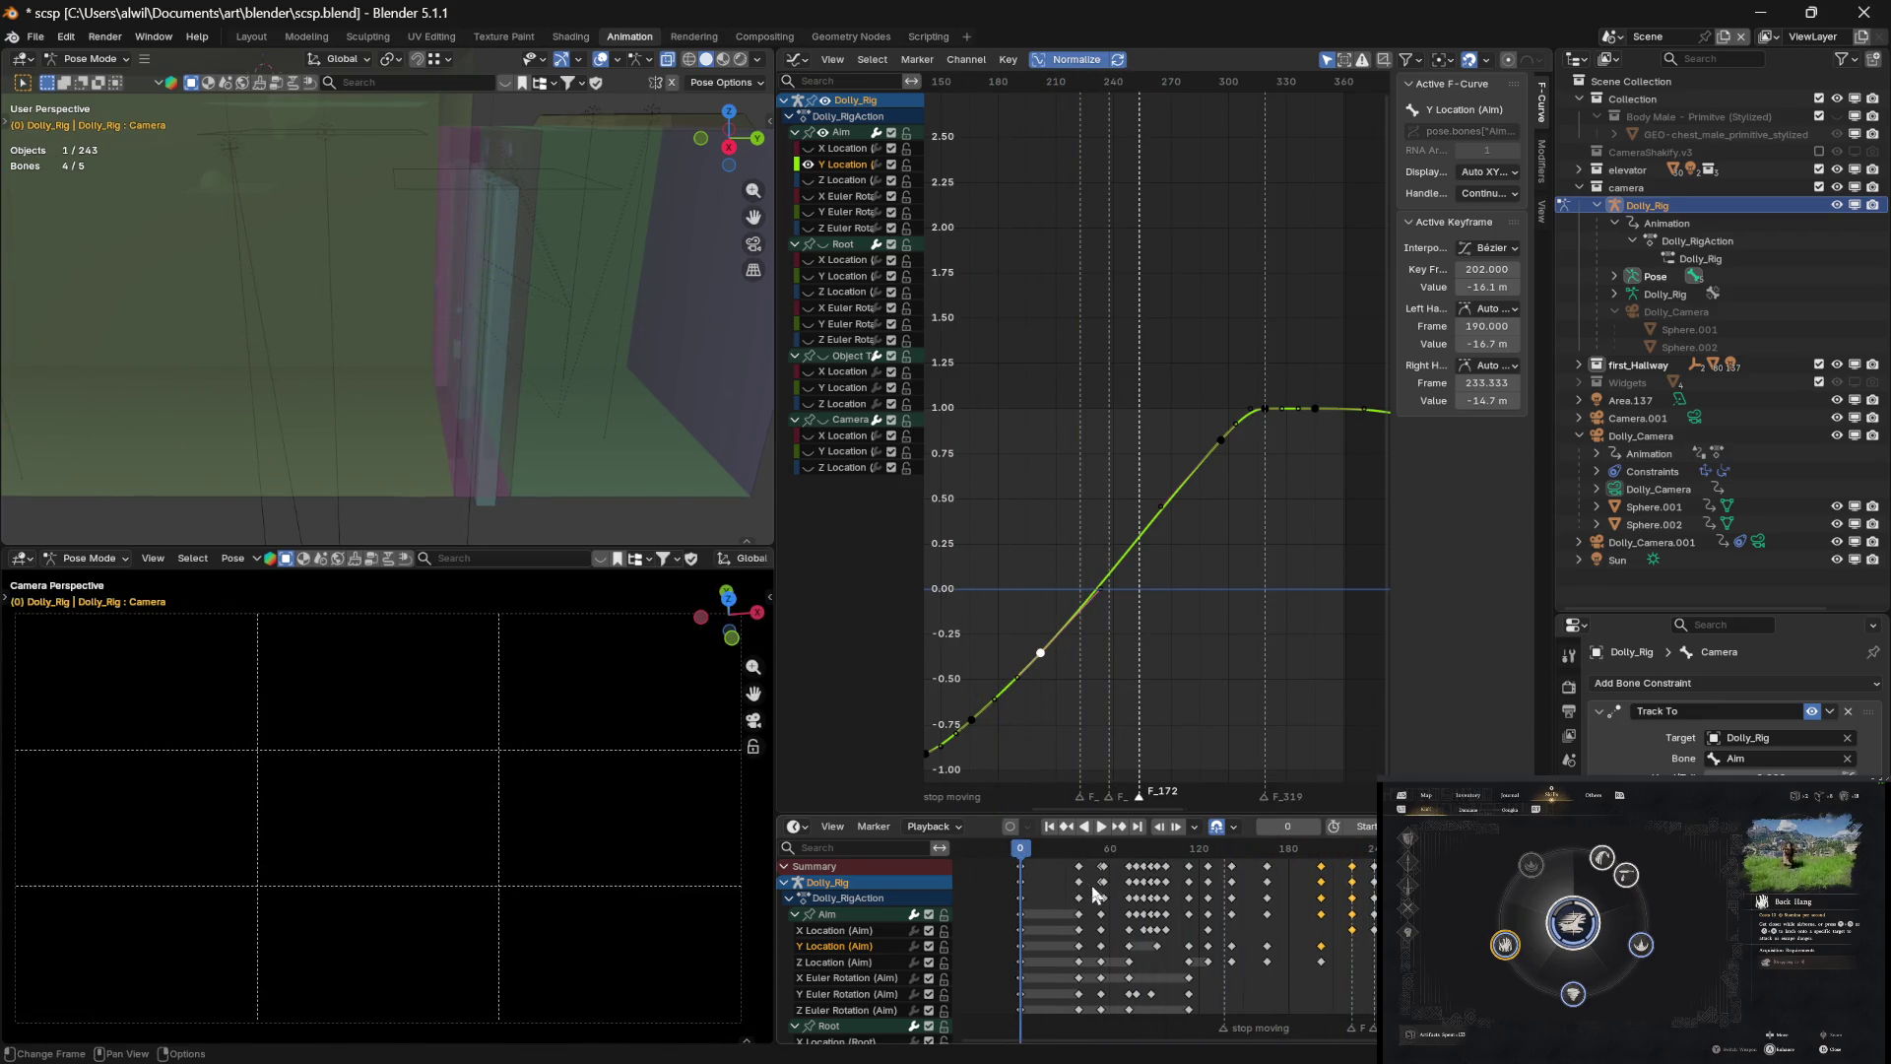
Play the dolly shot several times, stopping at frames 348, 69 and 300
key("space")
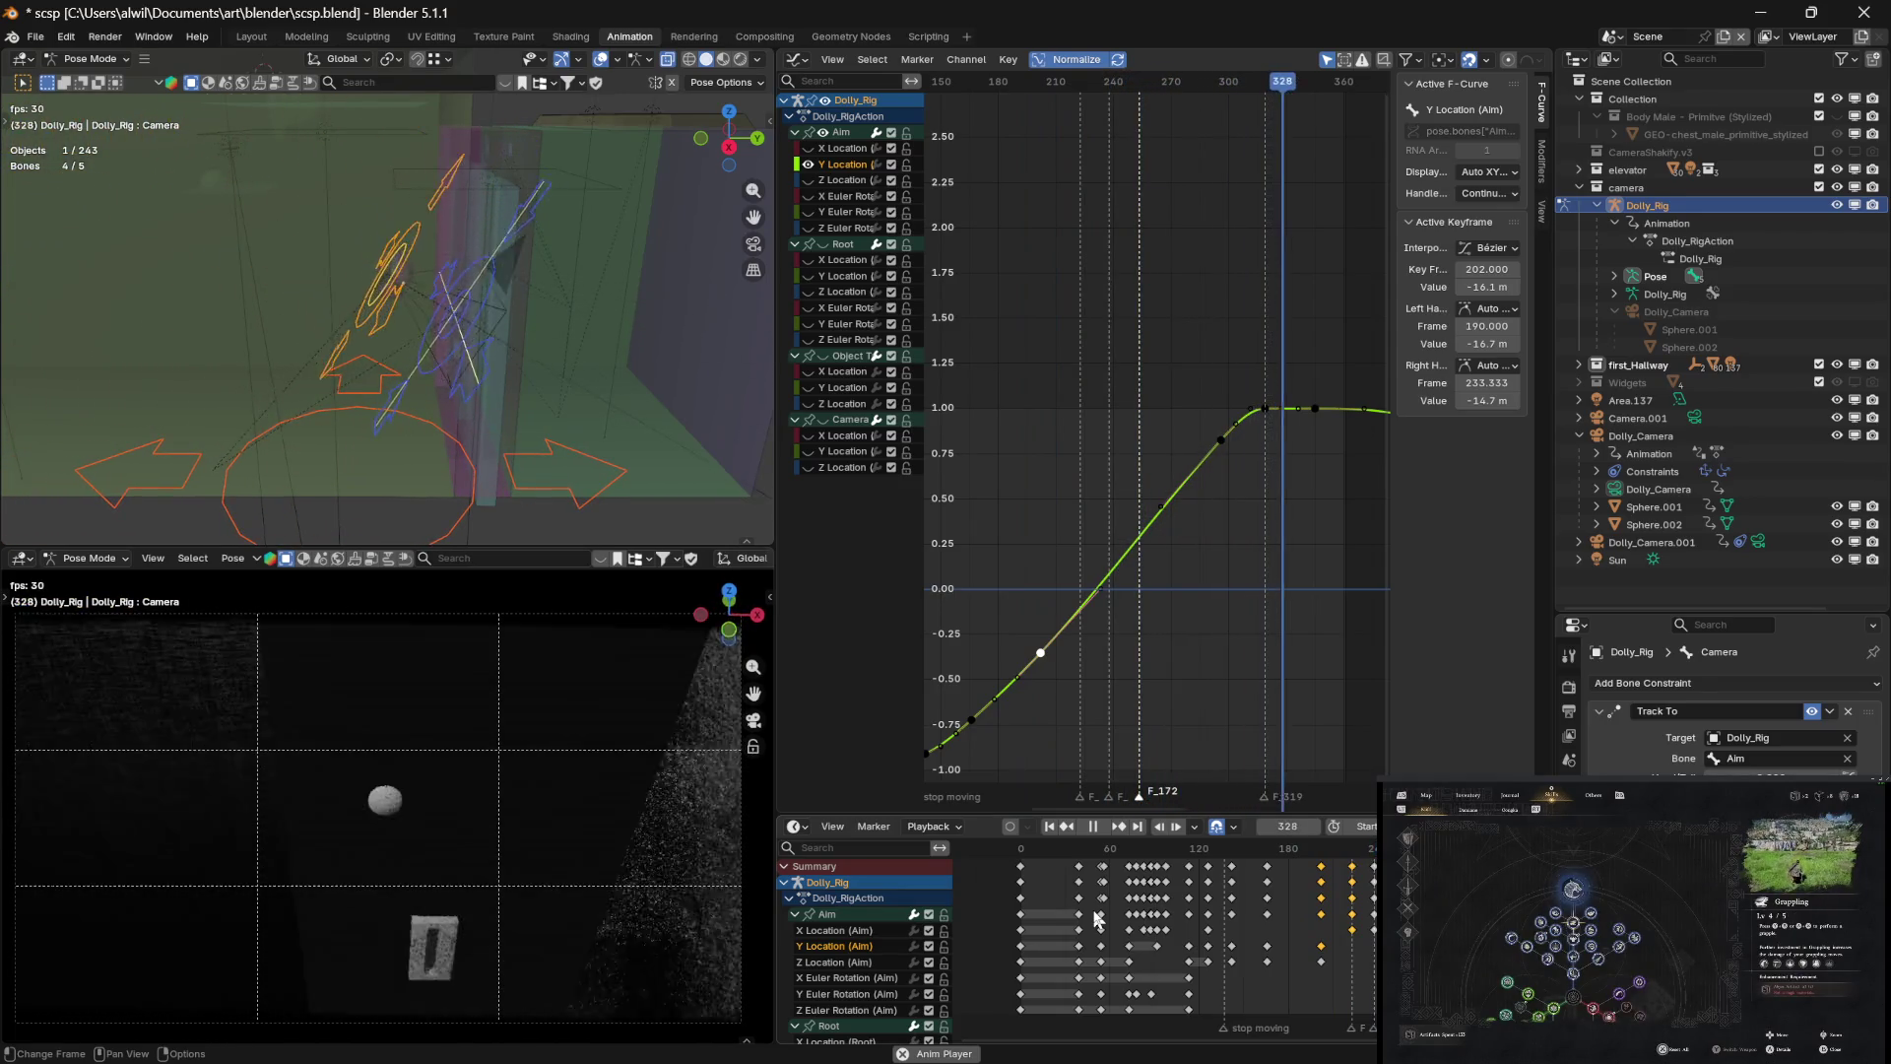
key("space")
key("space")
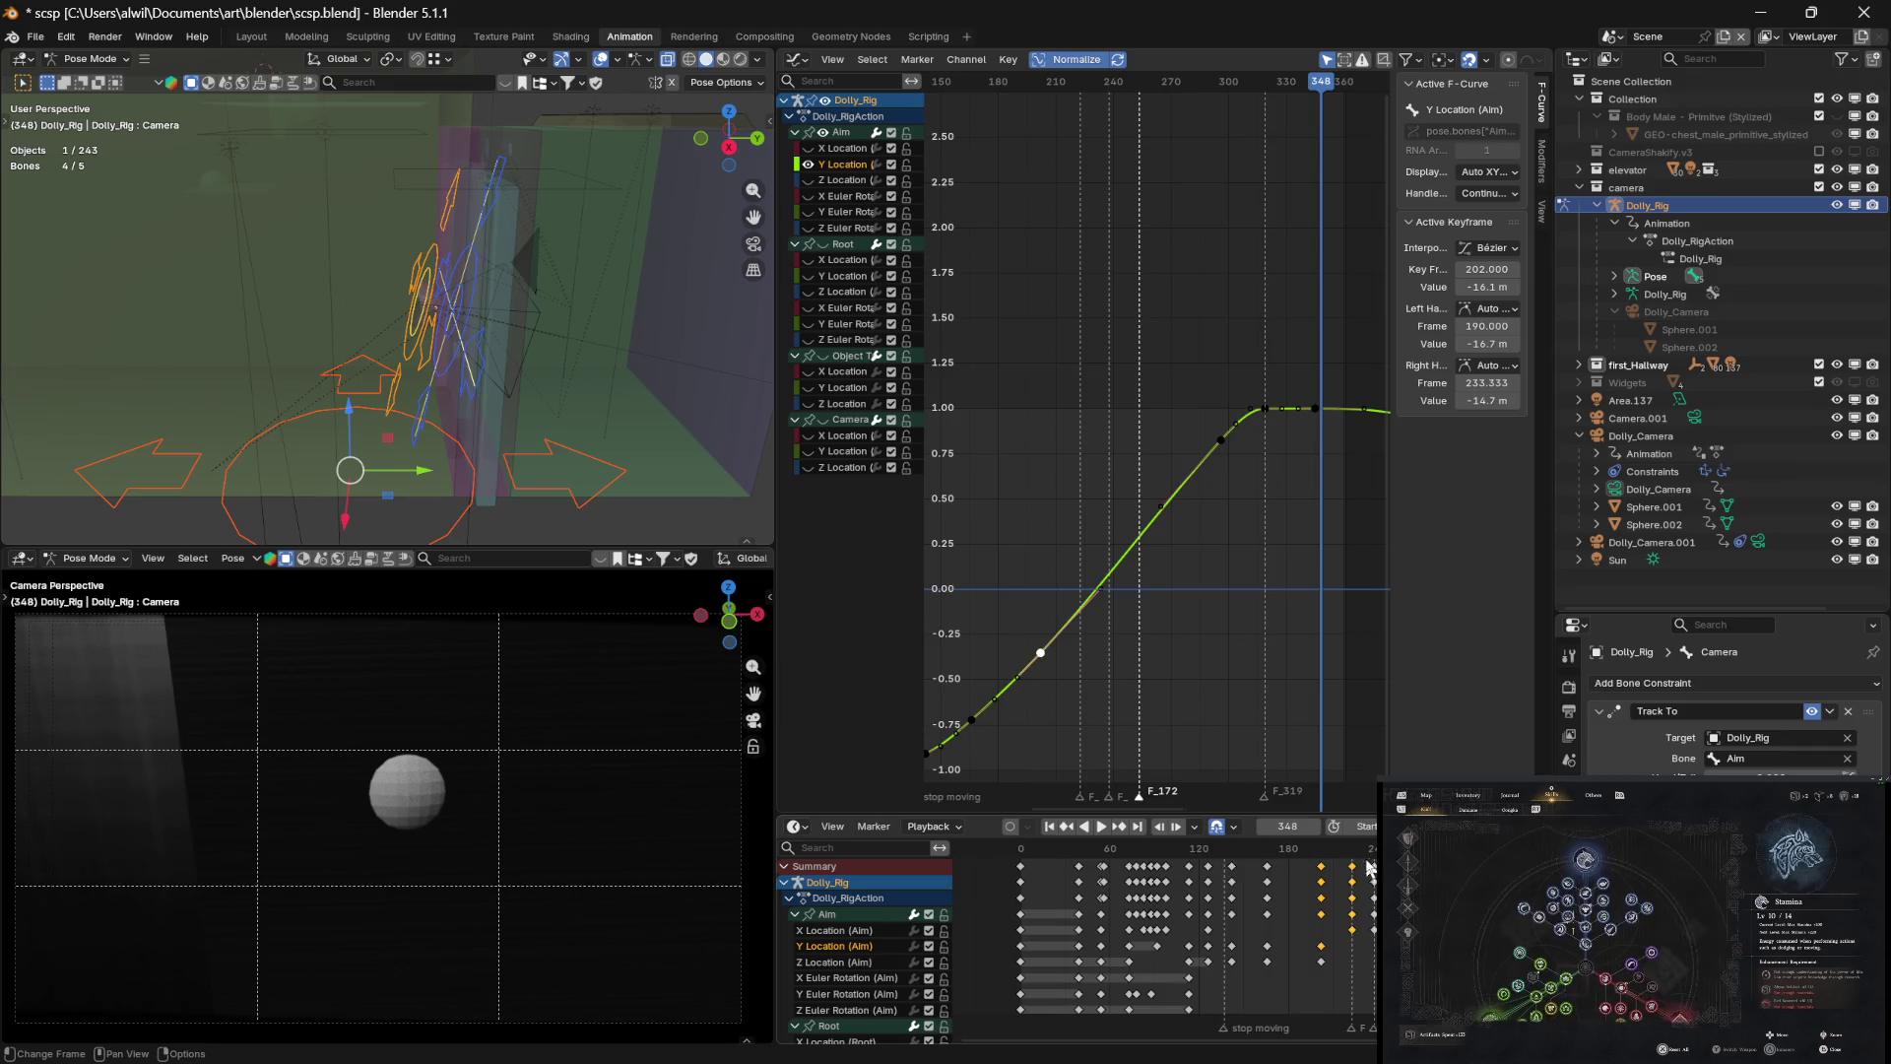
left_click_drag(1084, 845, 1083, 845)
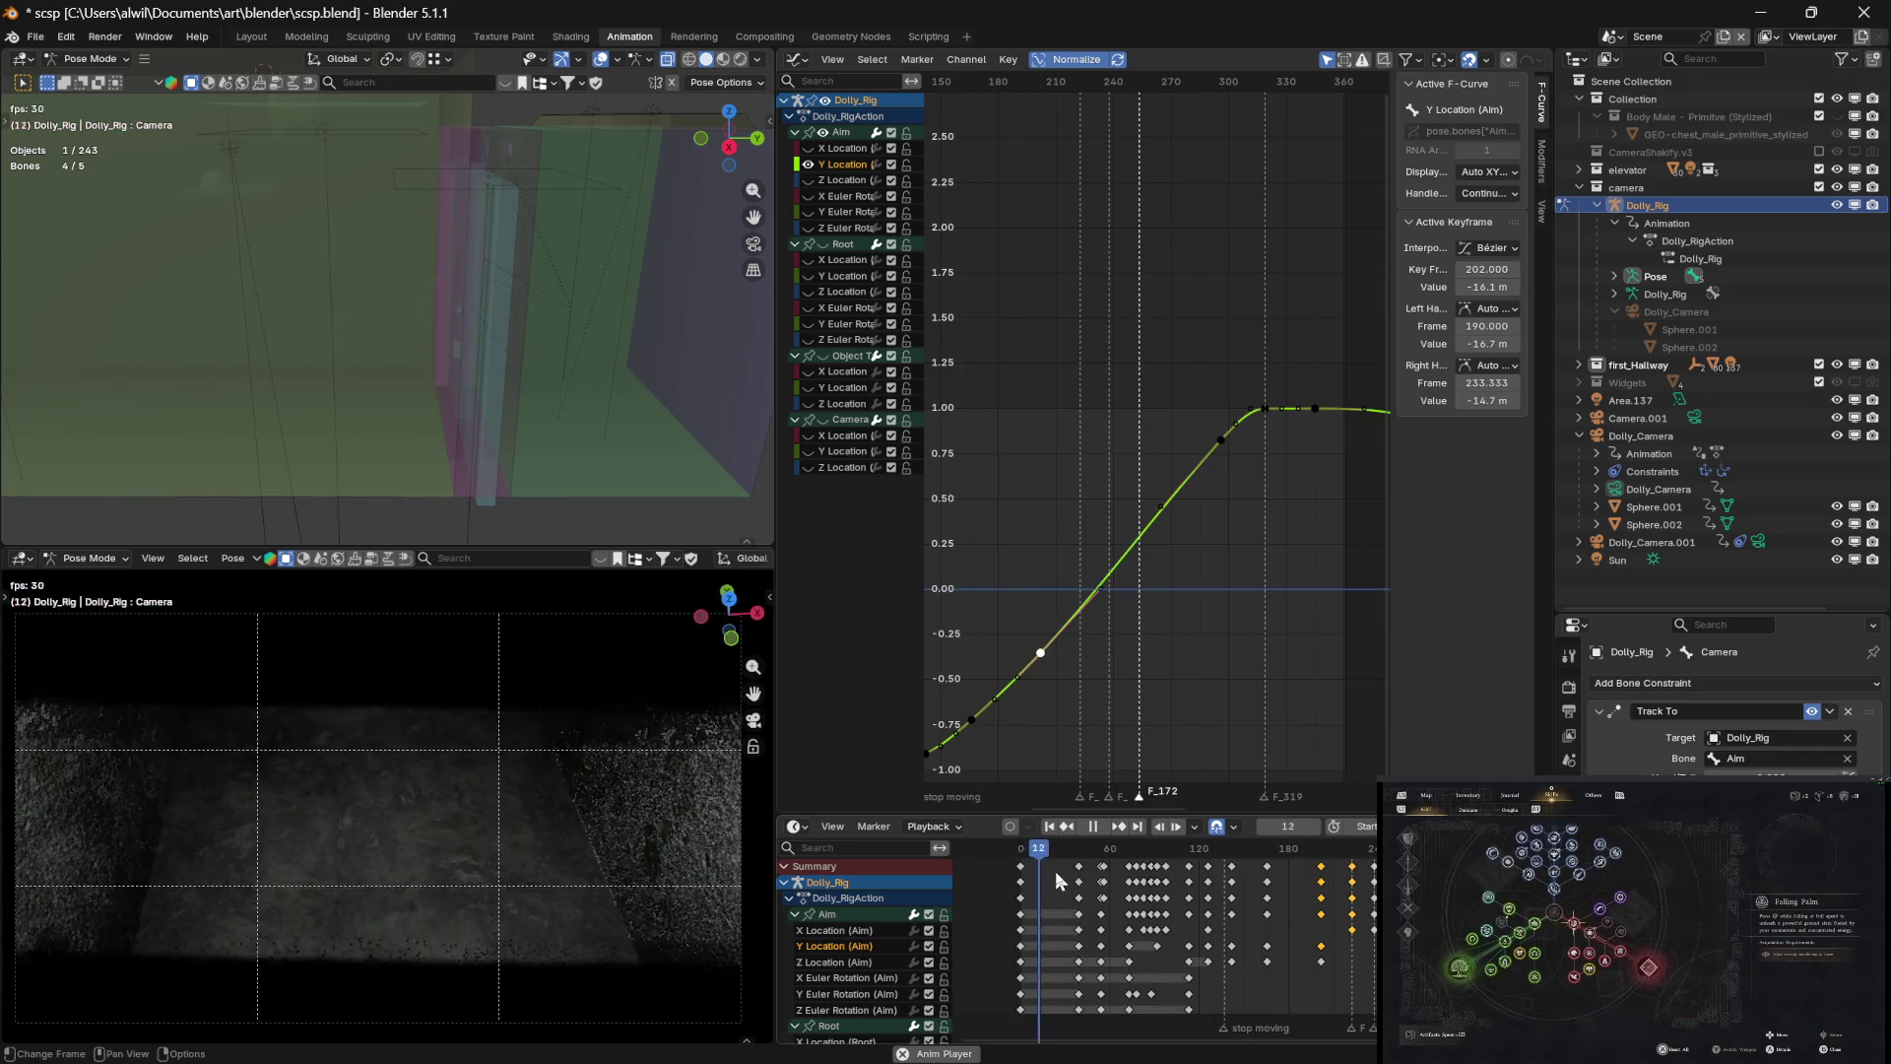
key("space")
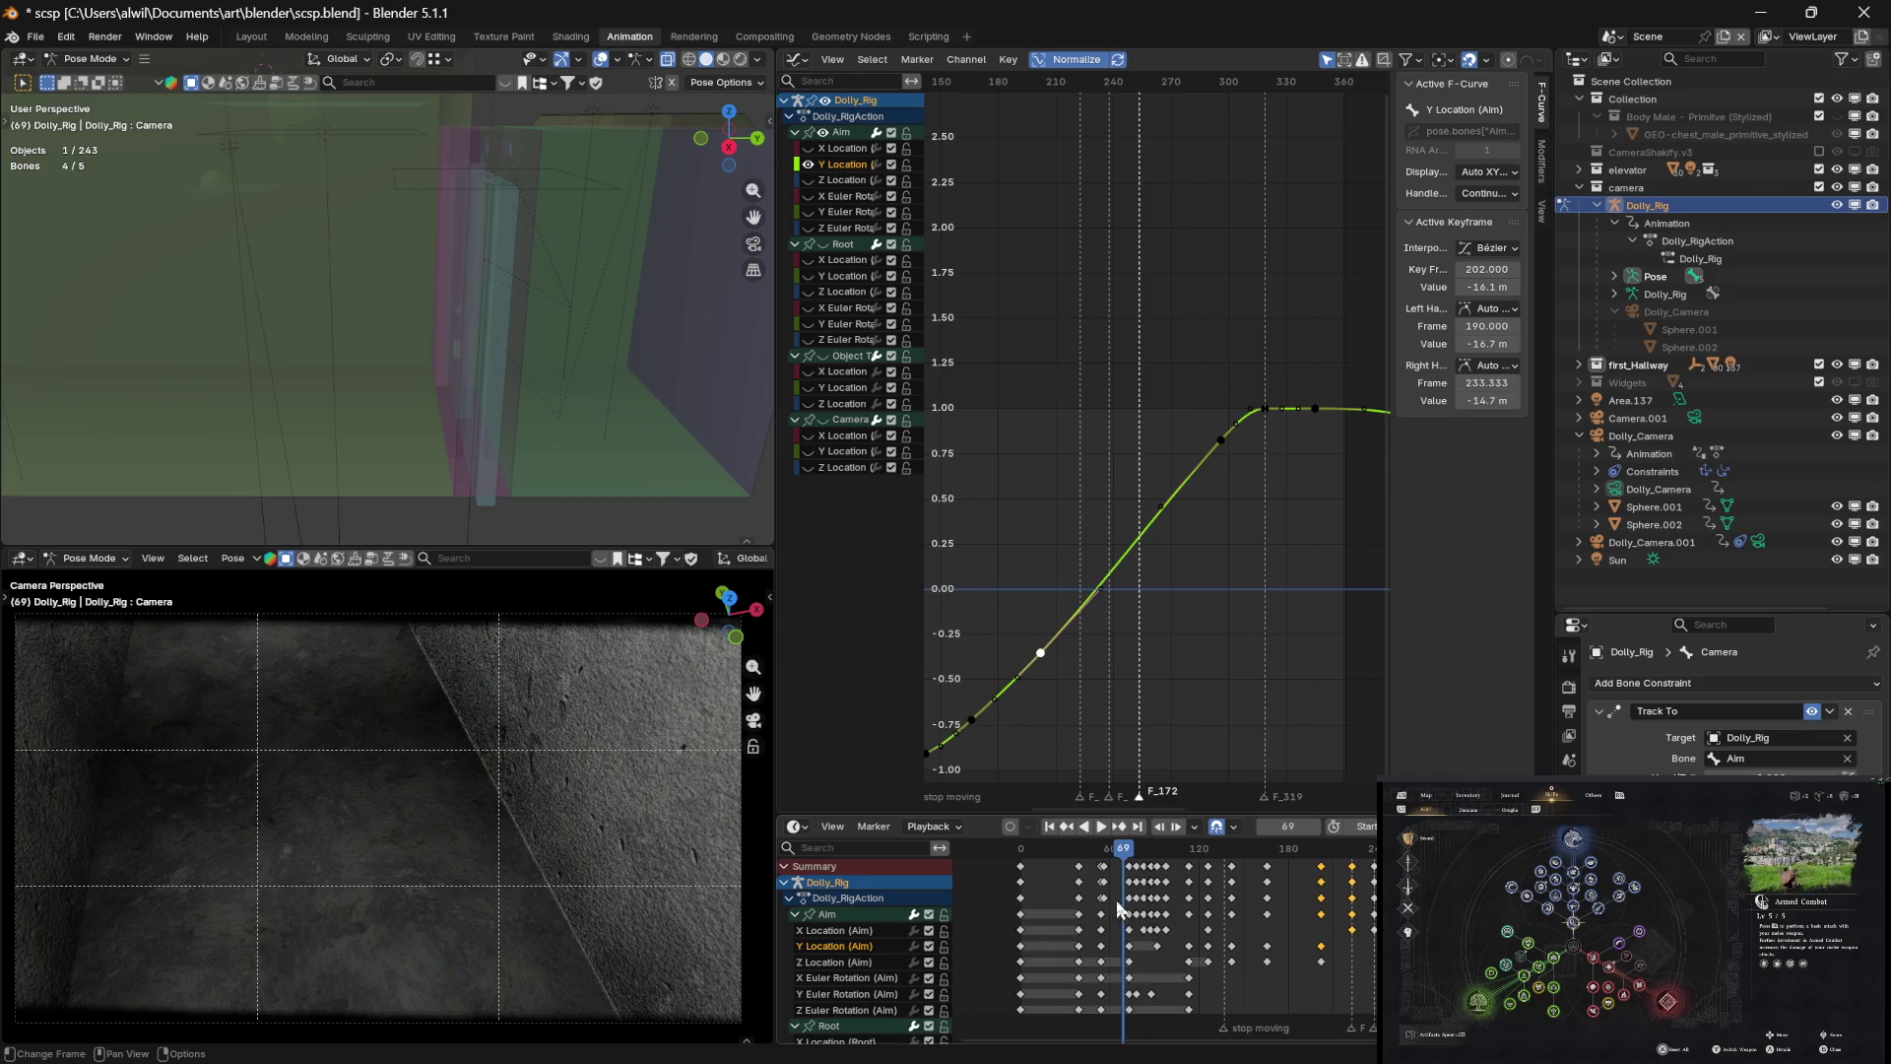
key("space")
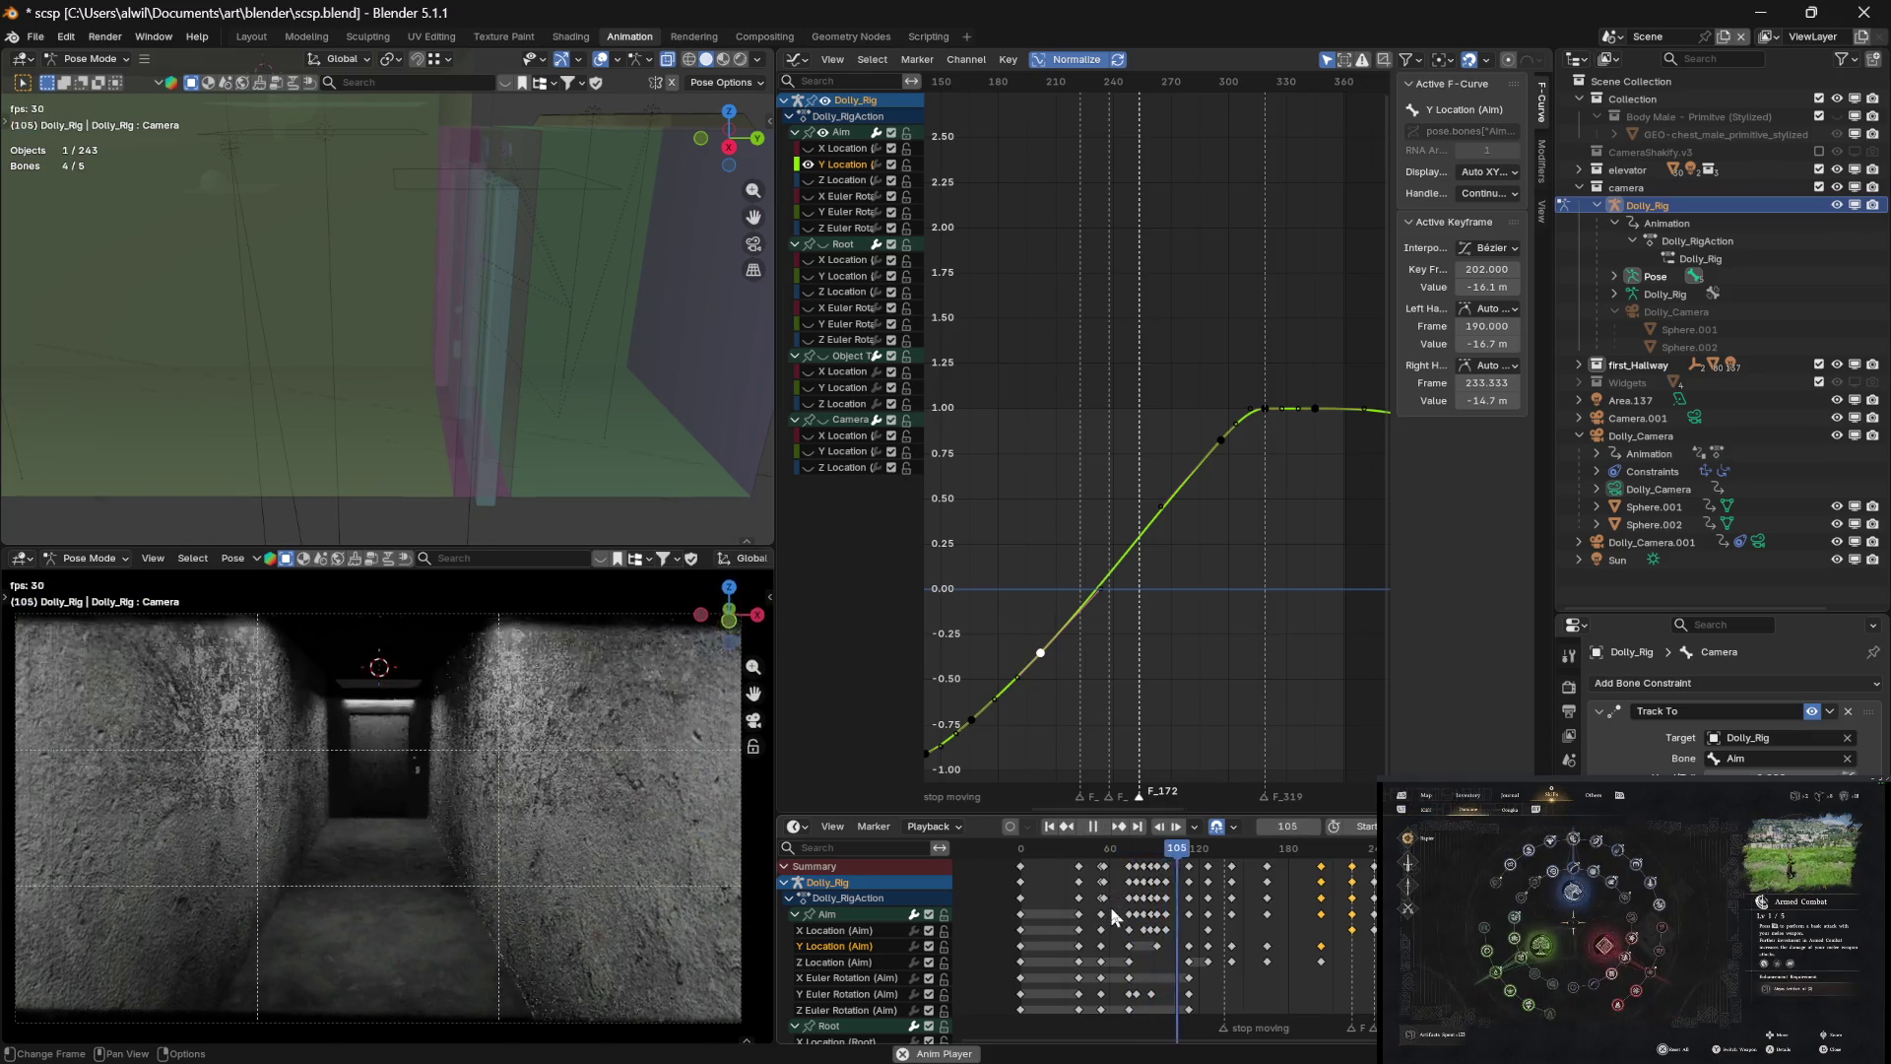
key("space")
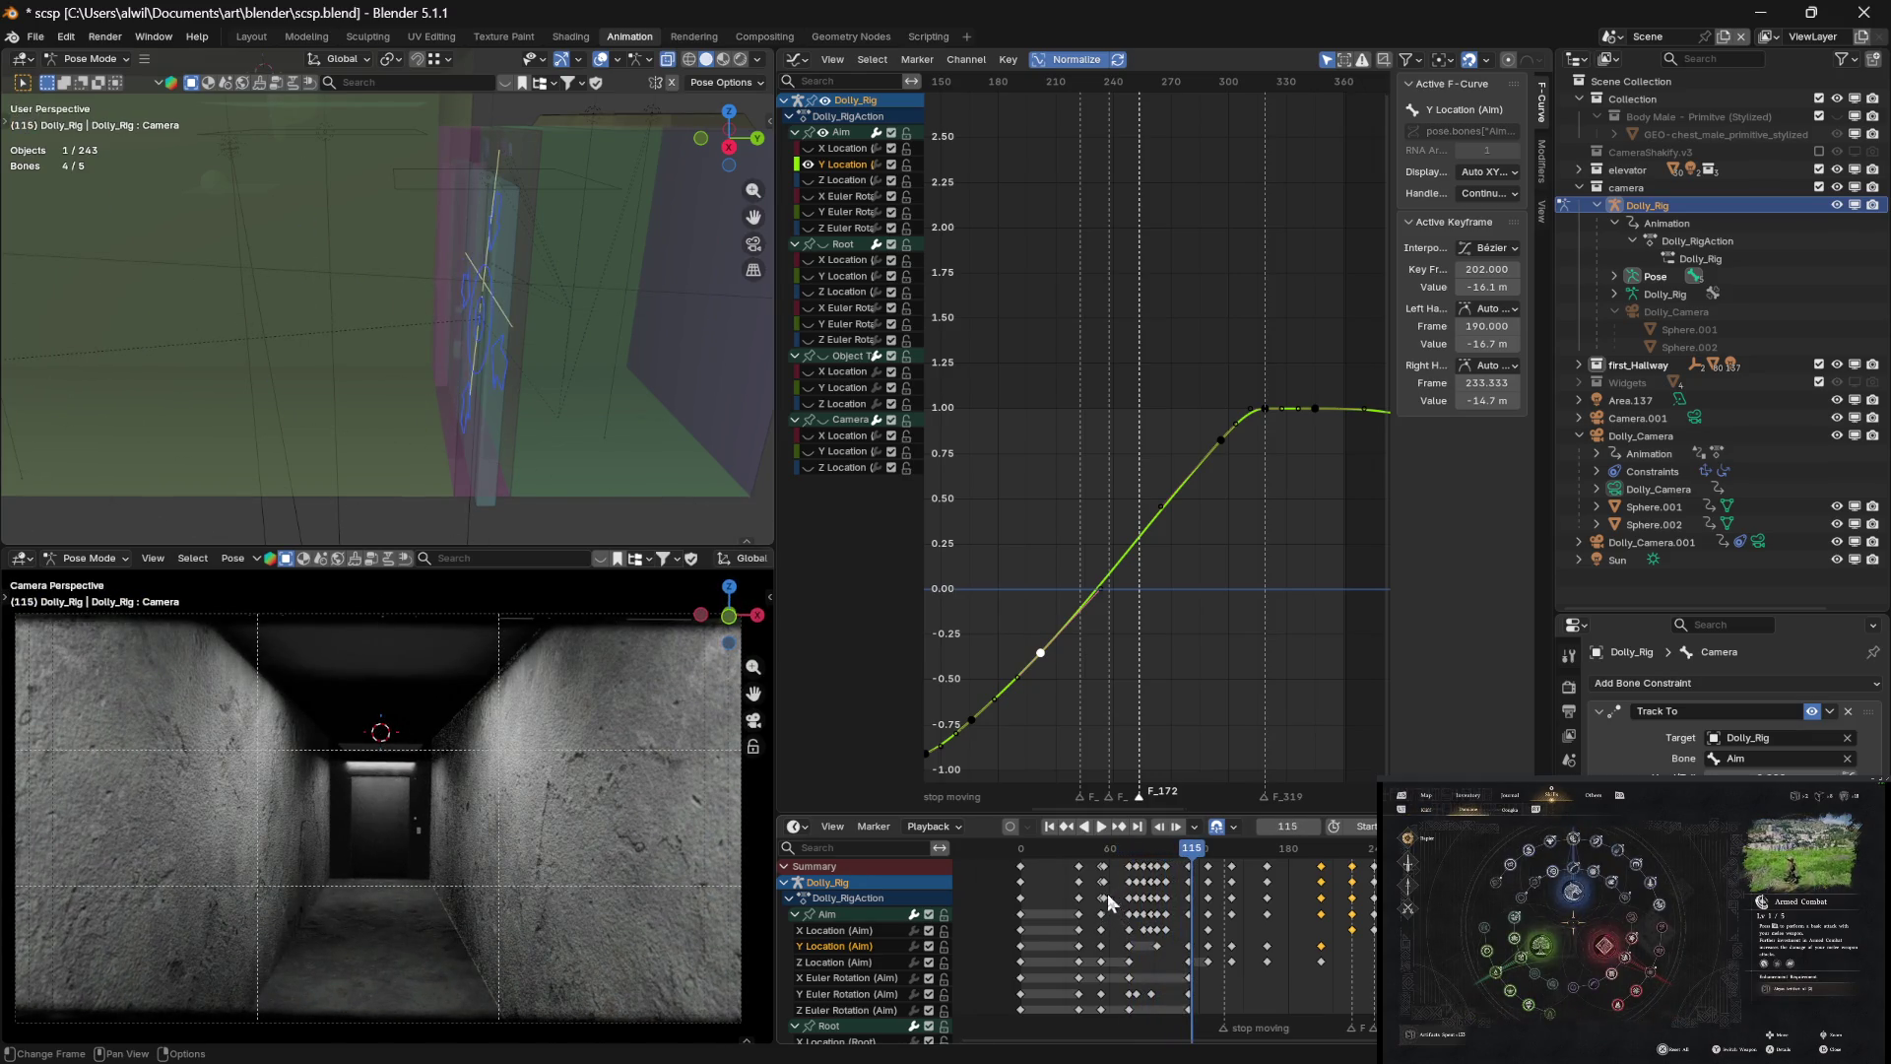
key("space")
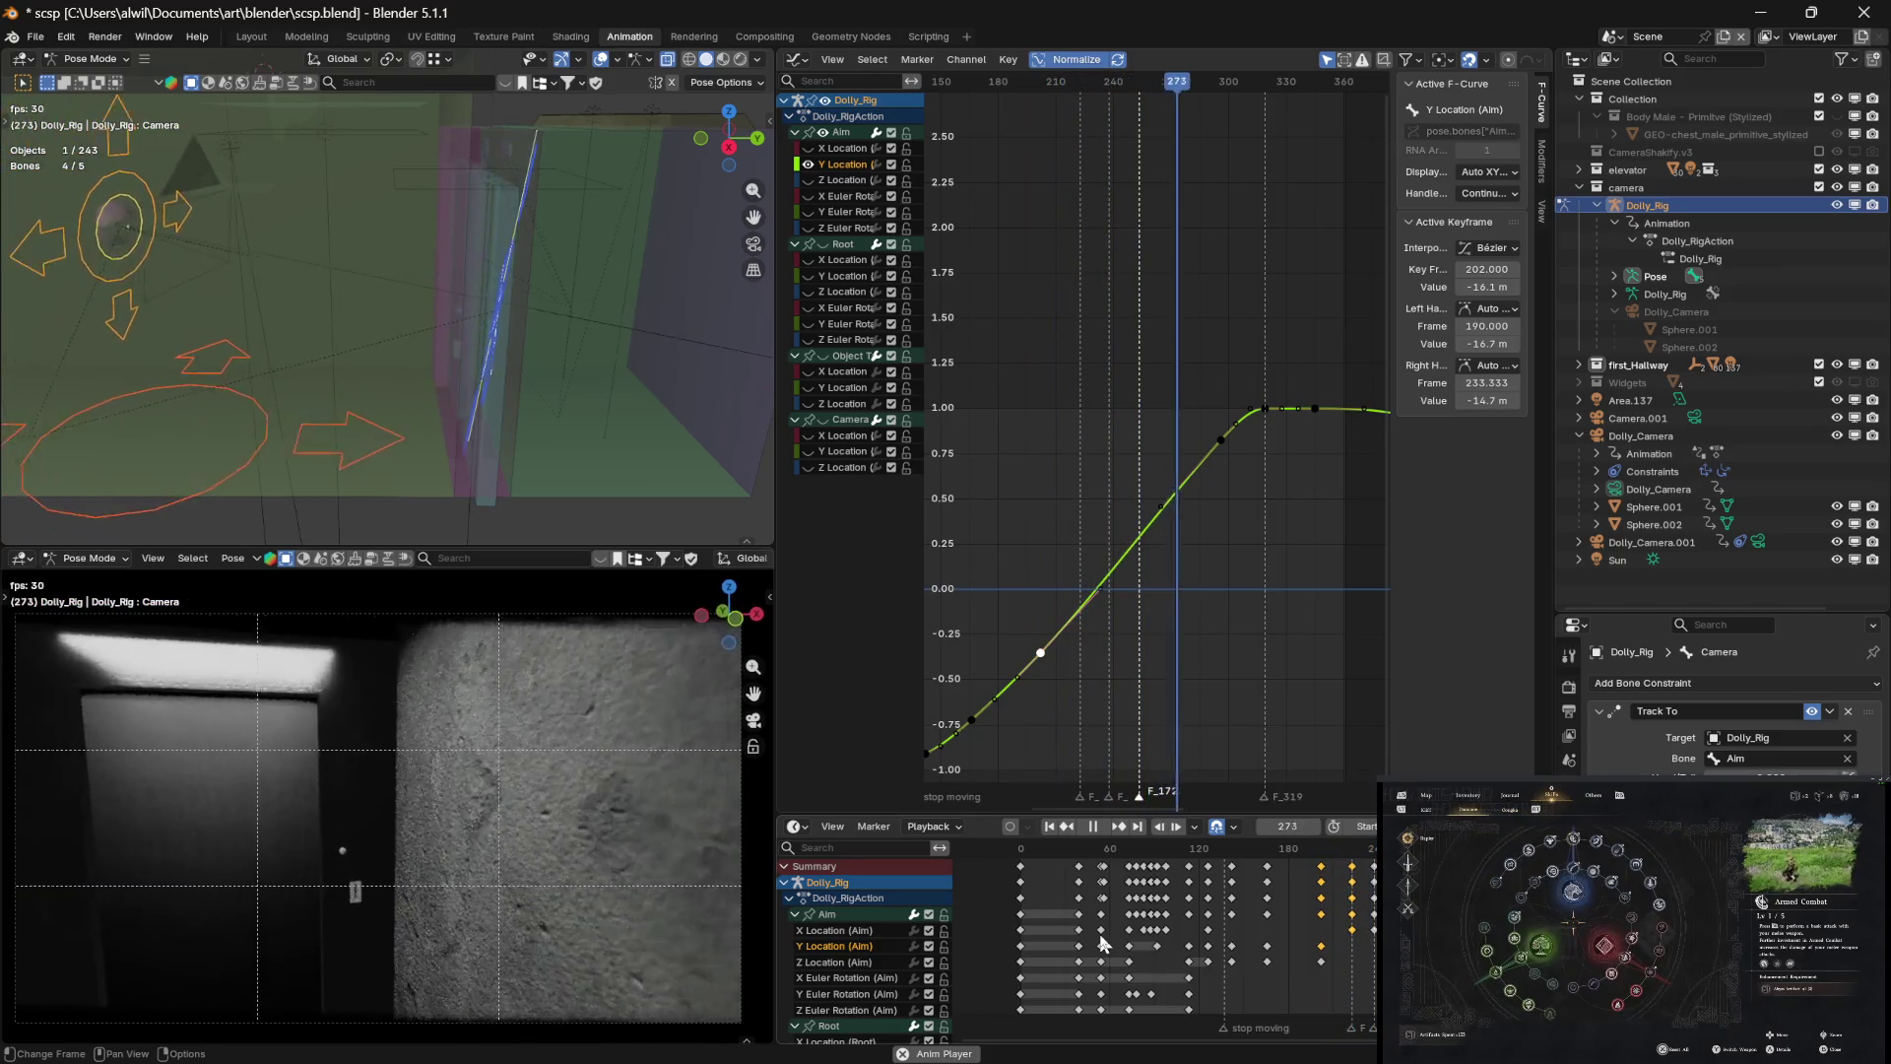
key("space")
Replay from frame 60, stop, and scrub forward to frame 133
left_click(1106, 855)
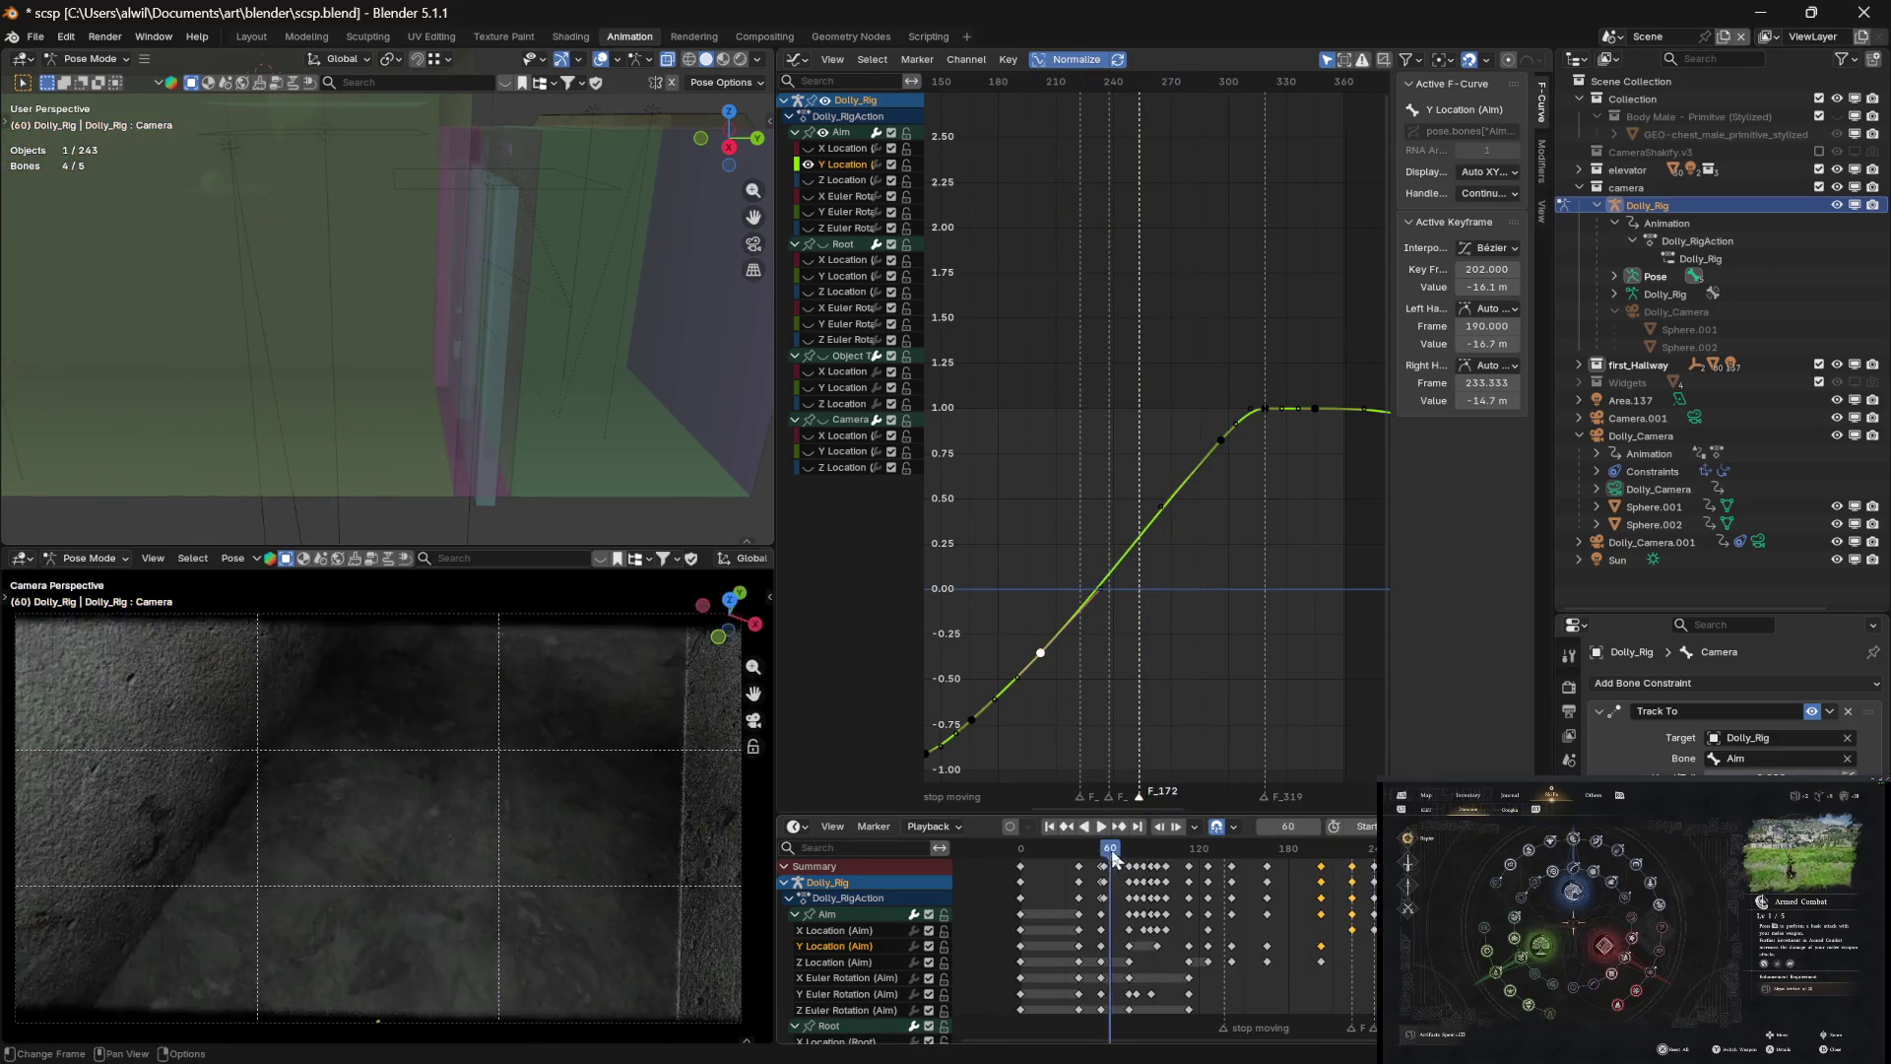
key("space")
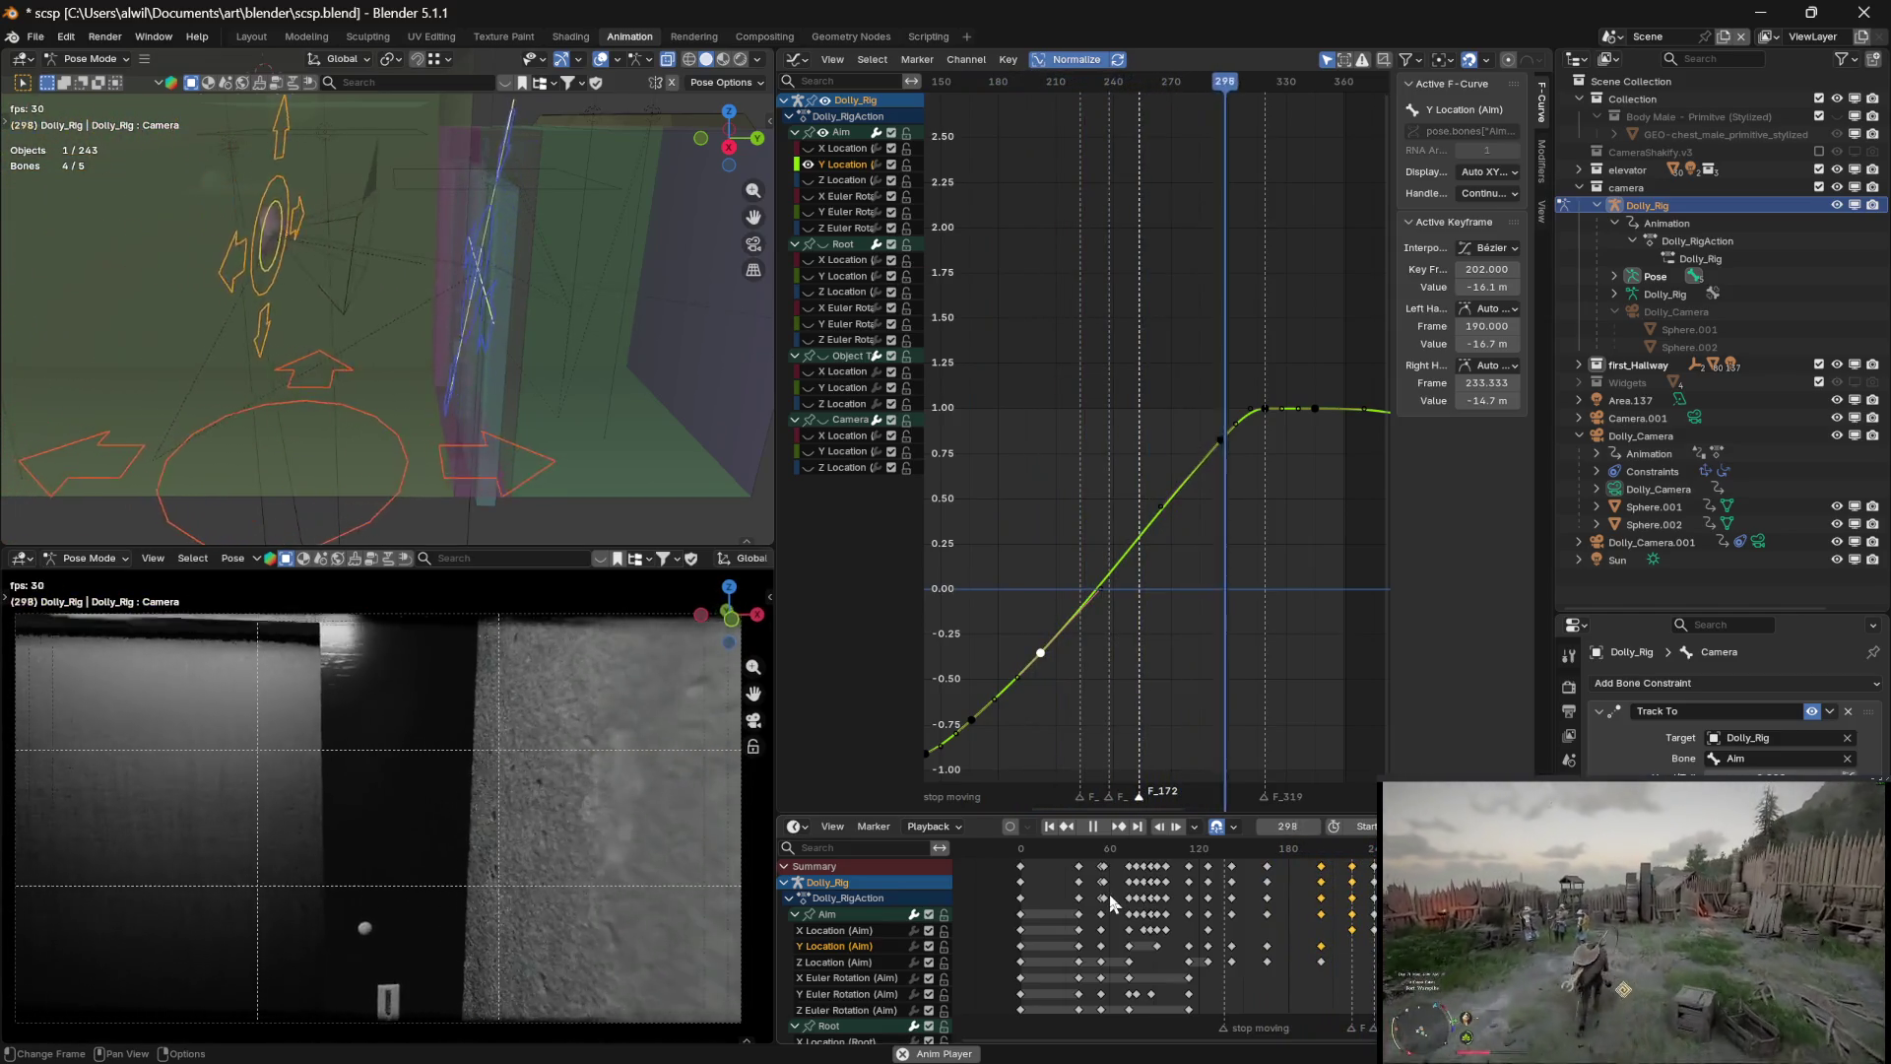
key("Escape")
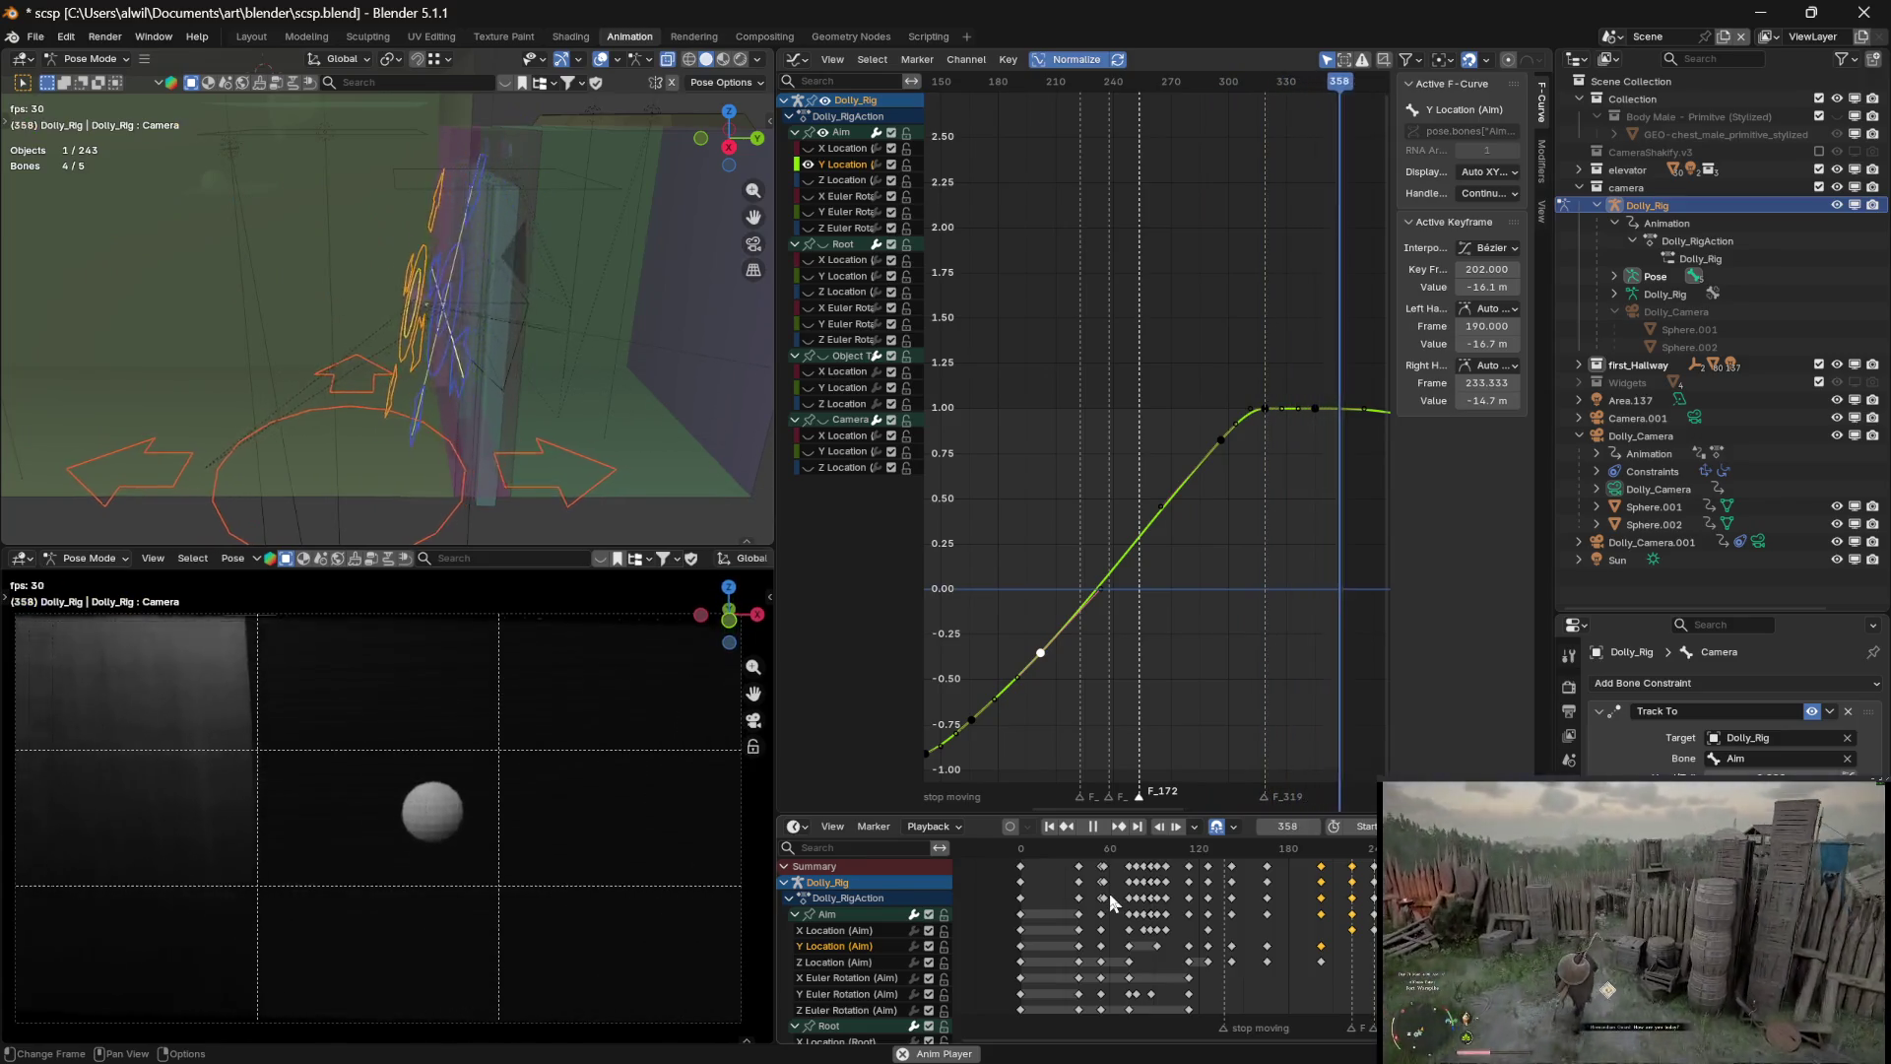
mouse_move(1039, 857)
left_mouse_down()
mouse_move(1202, 849)
mouse_move(1215, 795)
left_mouse_up()
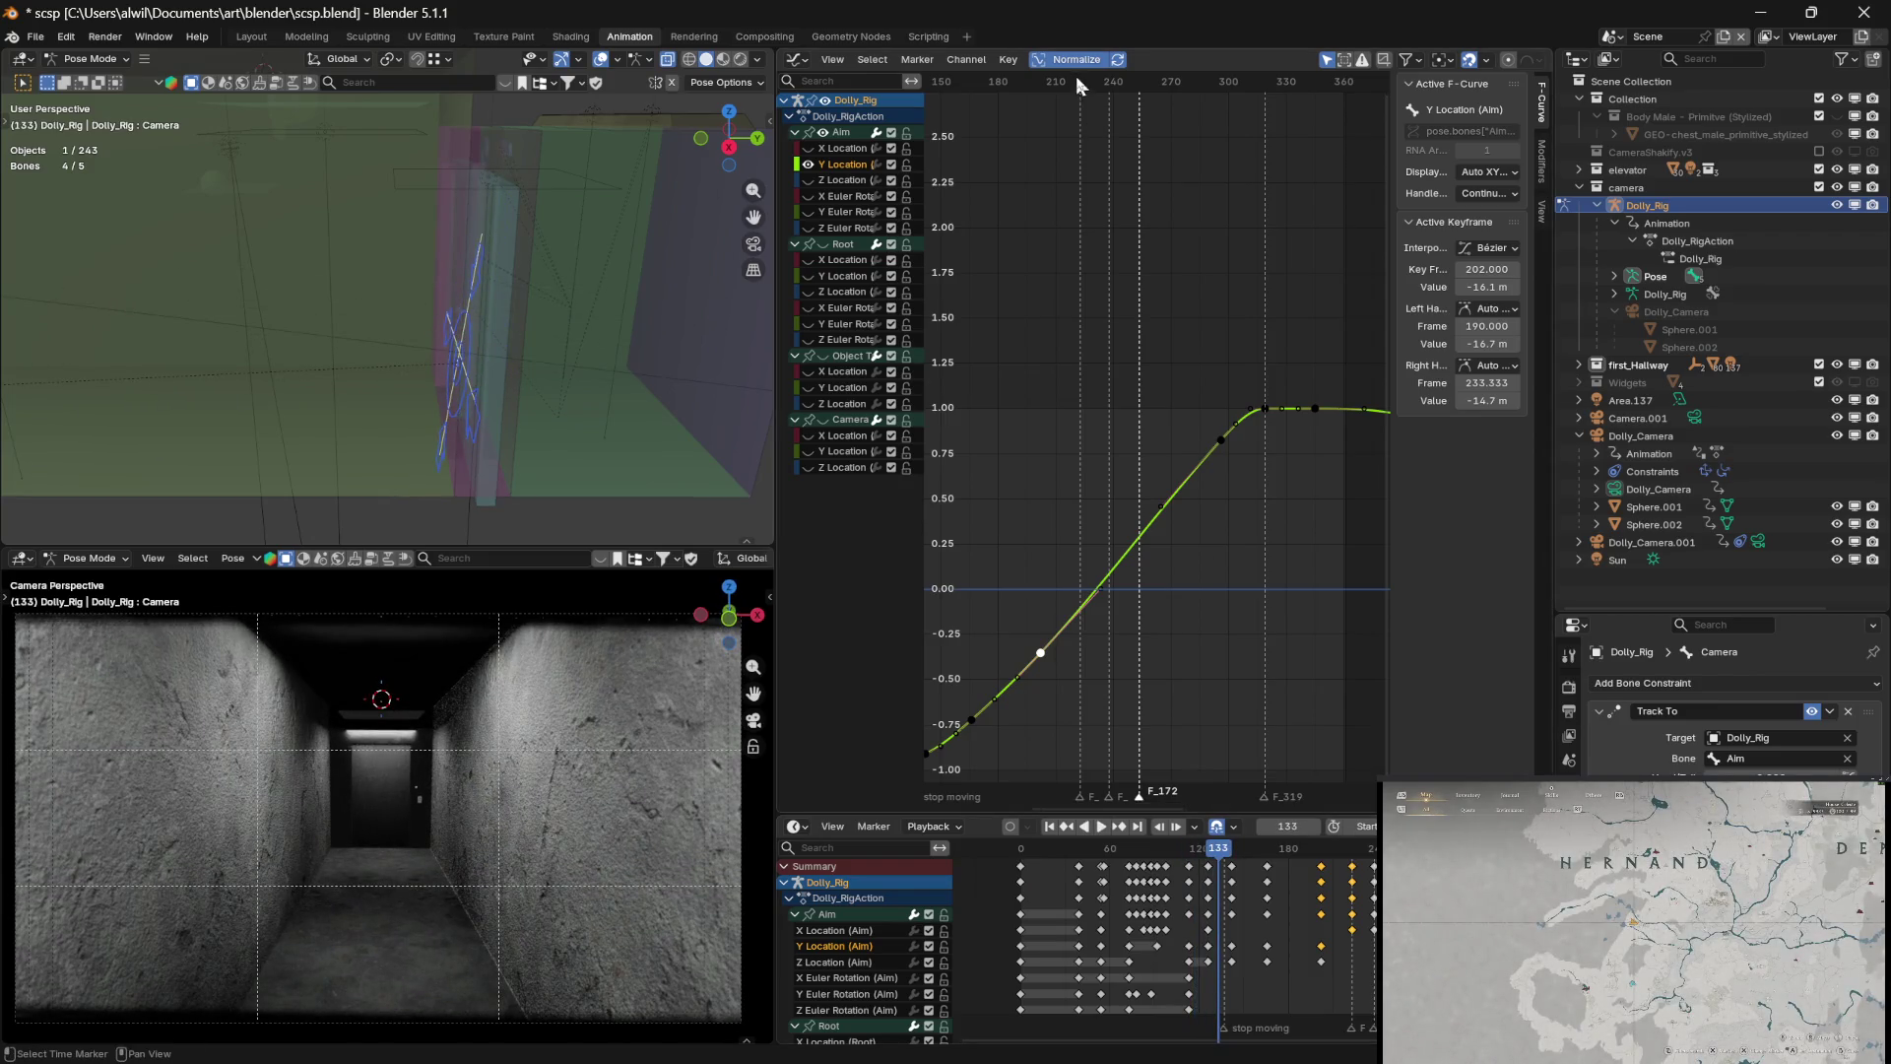
Scrub to frames 235 and 302, pan the graph to frames 270–480, and stop at 346
left_click_drag(1069, 82, 1102, 83)
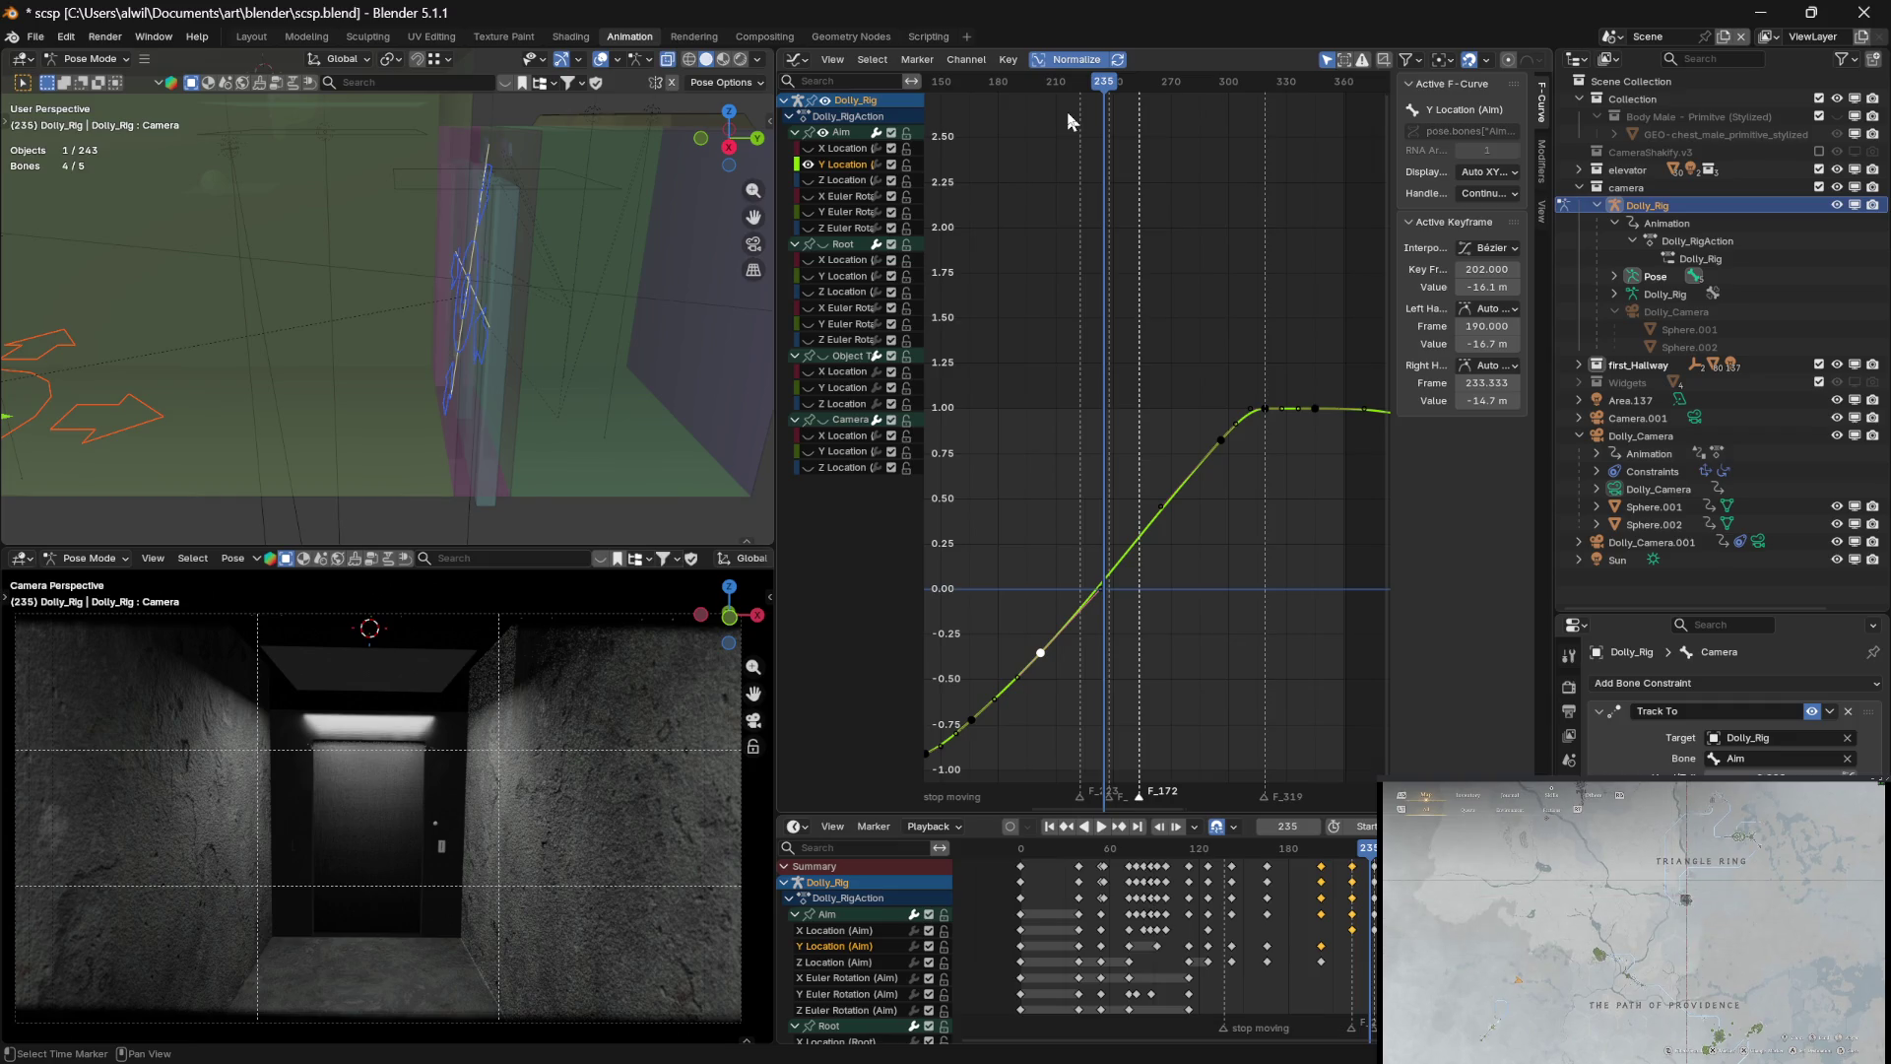
left_click_drag(1102, 87, 1328, 94)
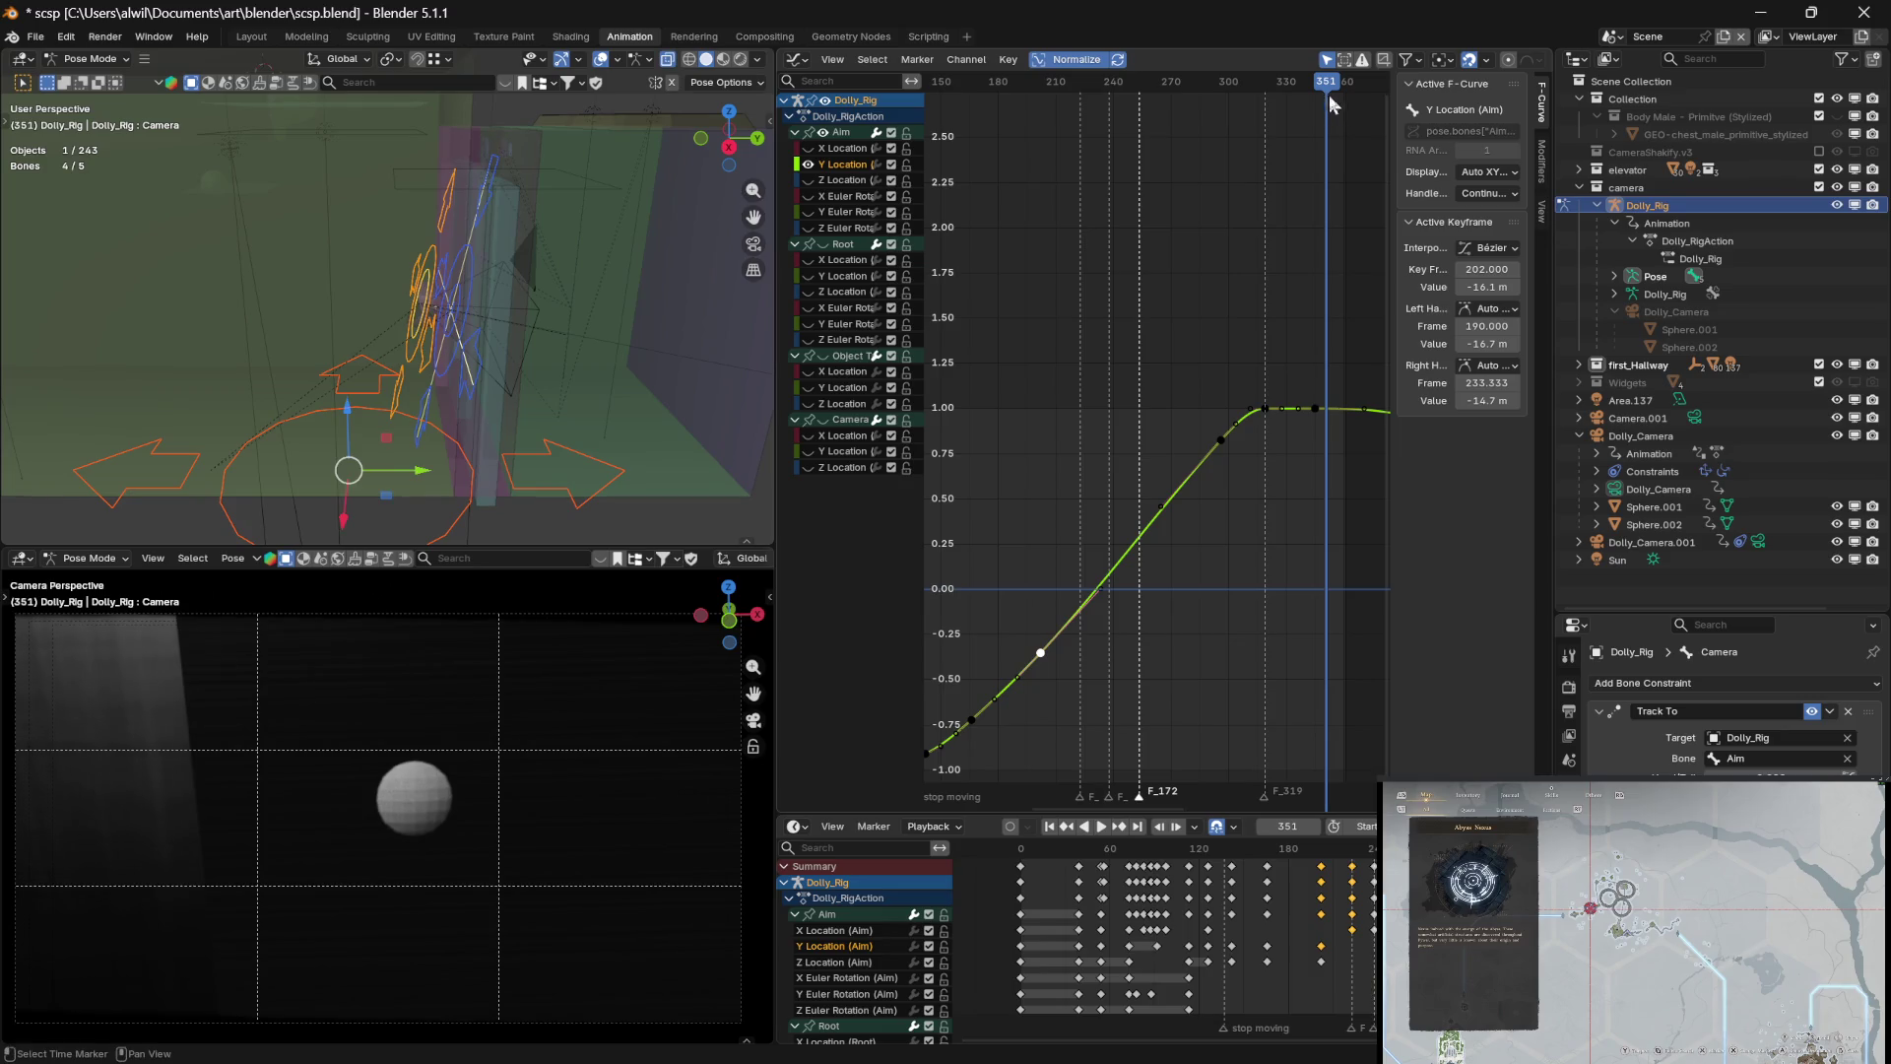
middle_click_drag(1271, 531, 1050, 549)
key("space")
left_click_drag(1118, 94, 1091, 94)
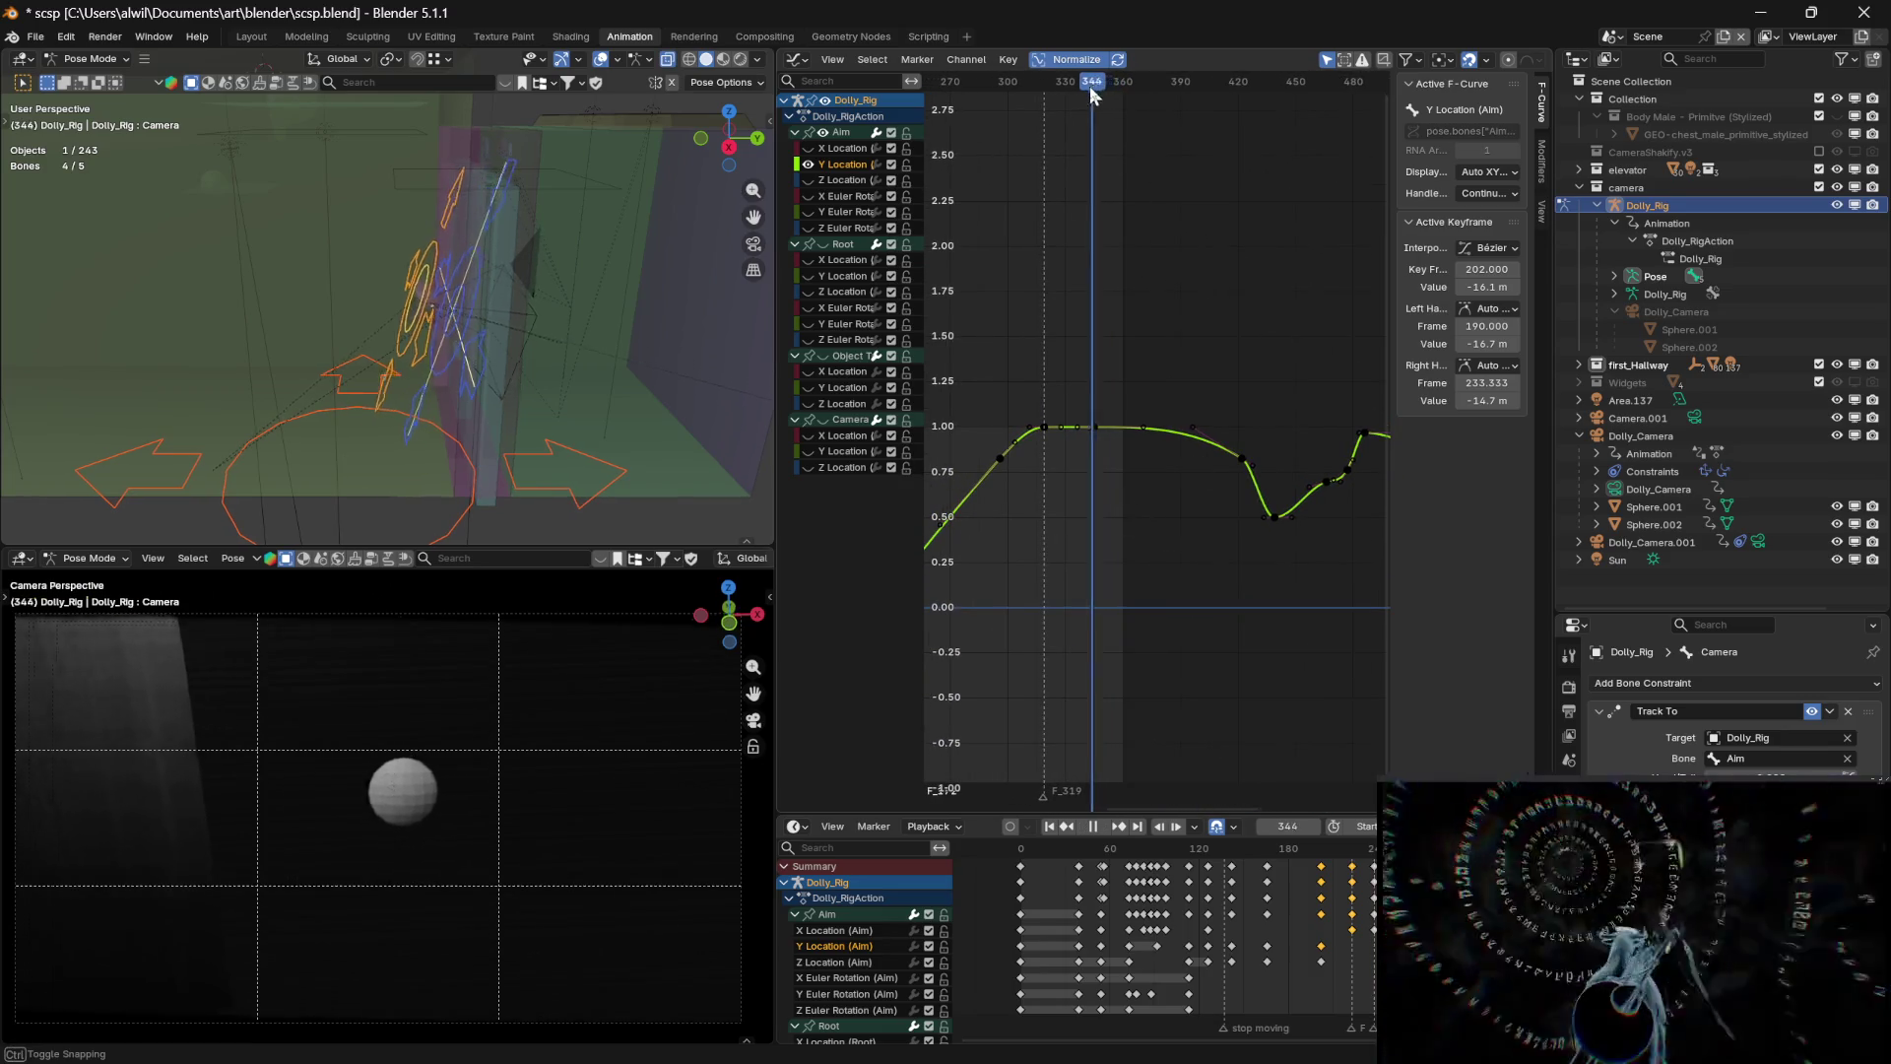
key("space")
Unhide the Aim, Root and Camera curve groups, centre them, and set frame 345
left_click(809, 165)
left_click(824, 134)
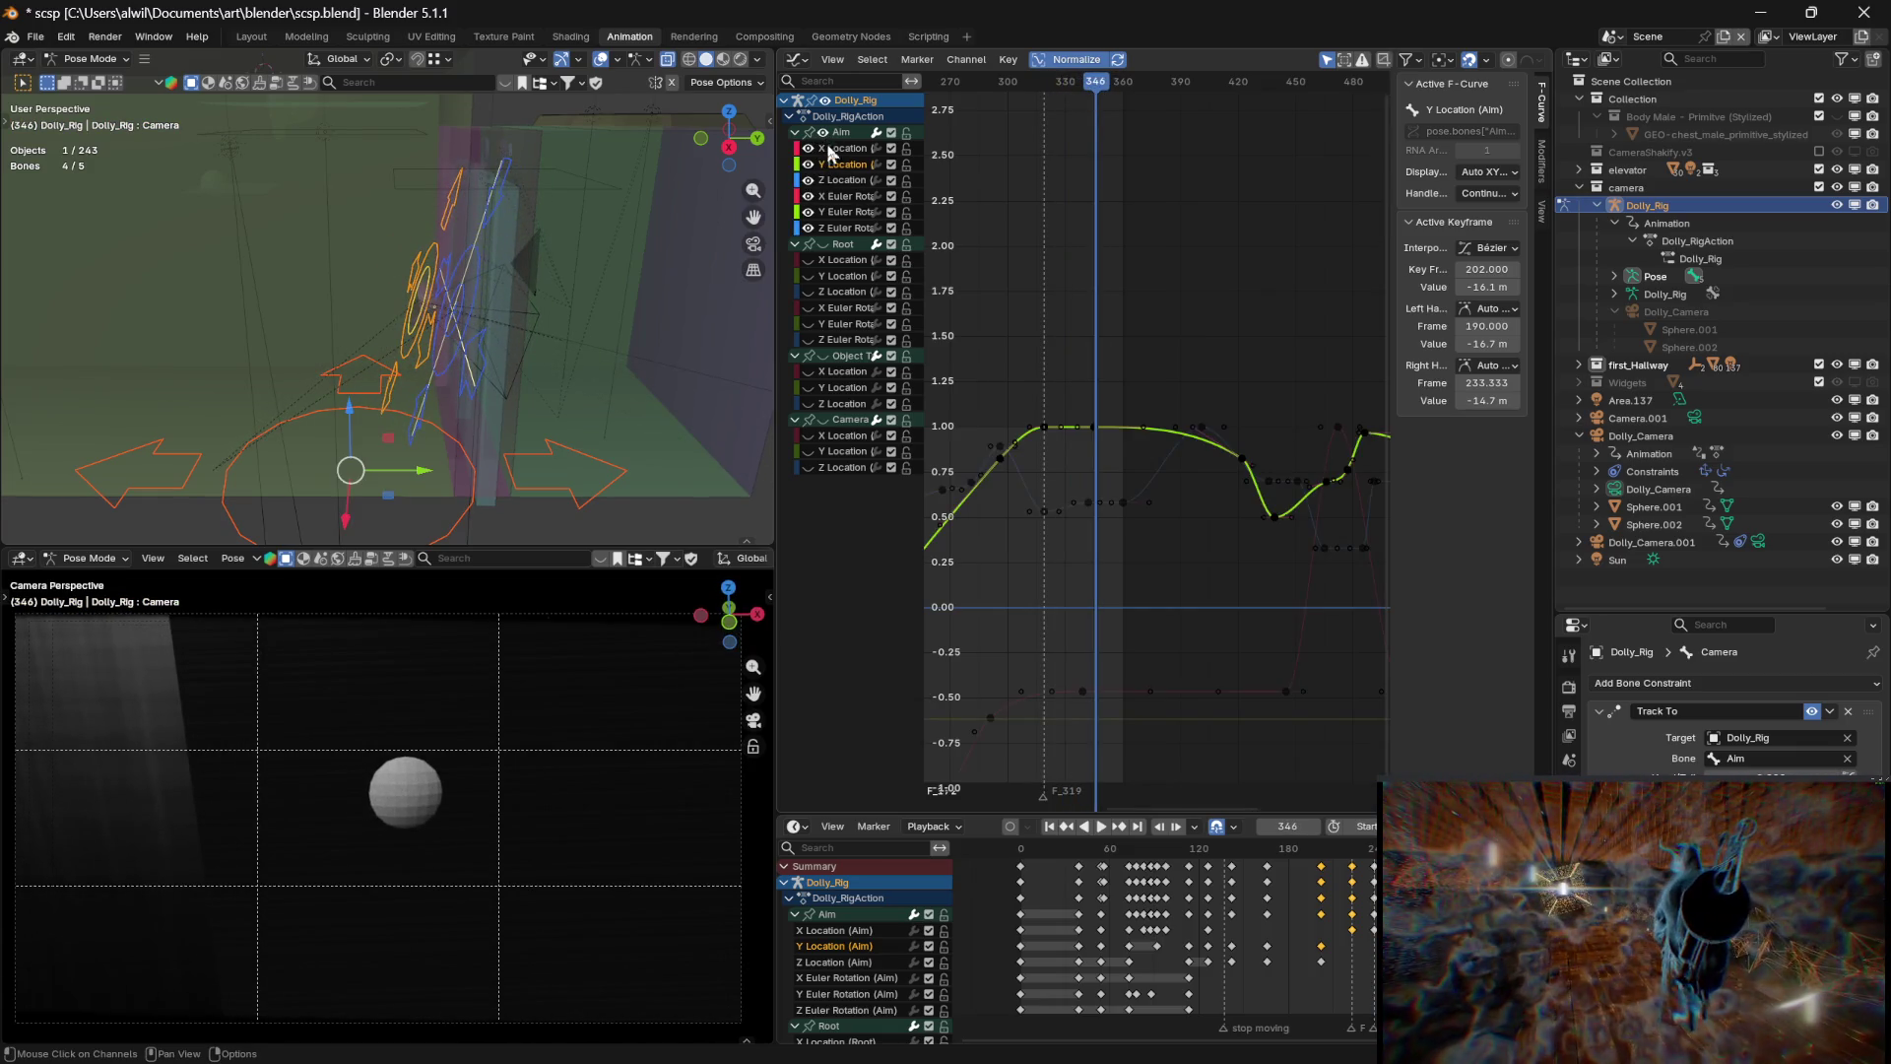
left_click(824, 245)
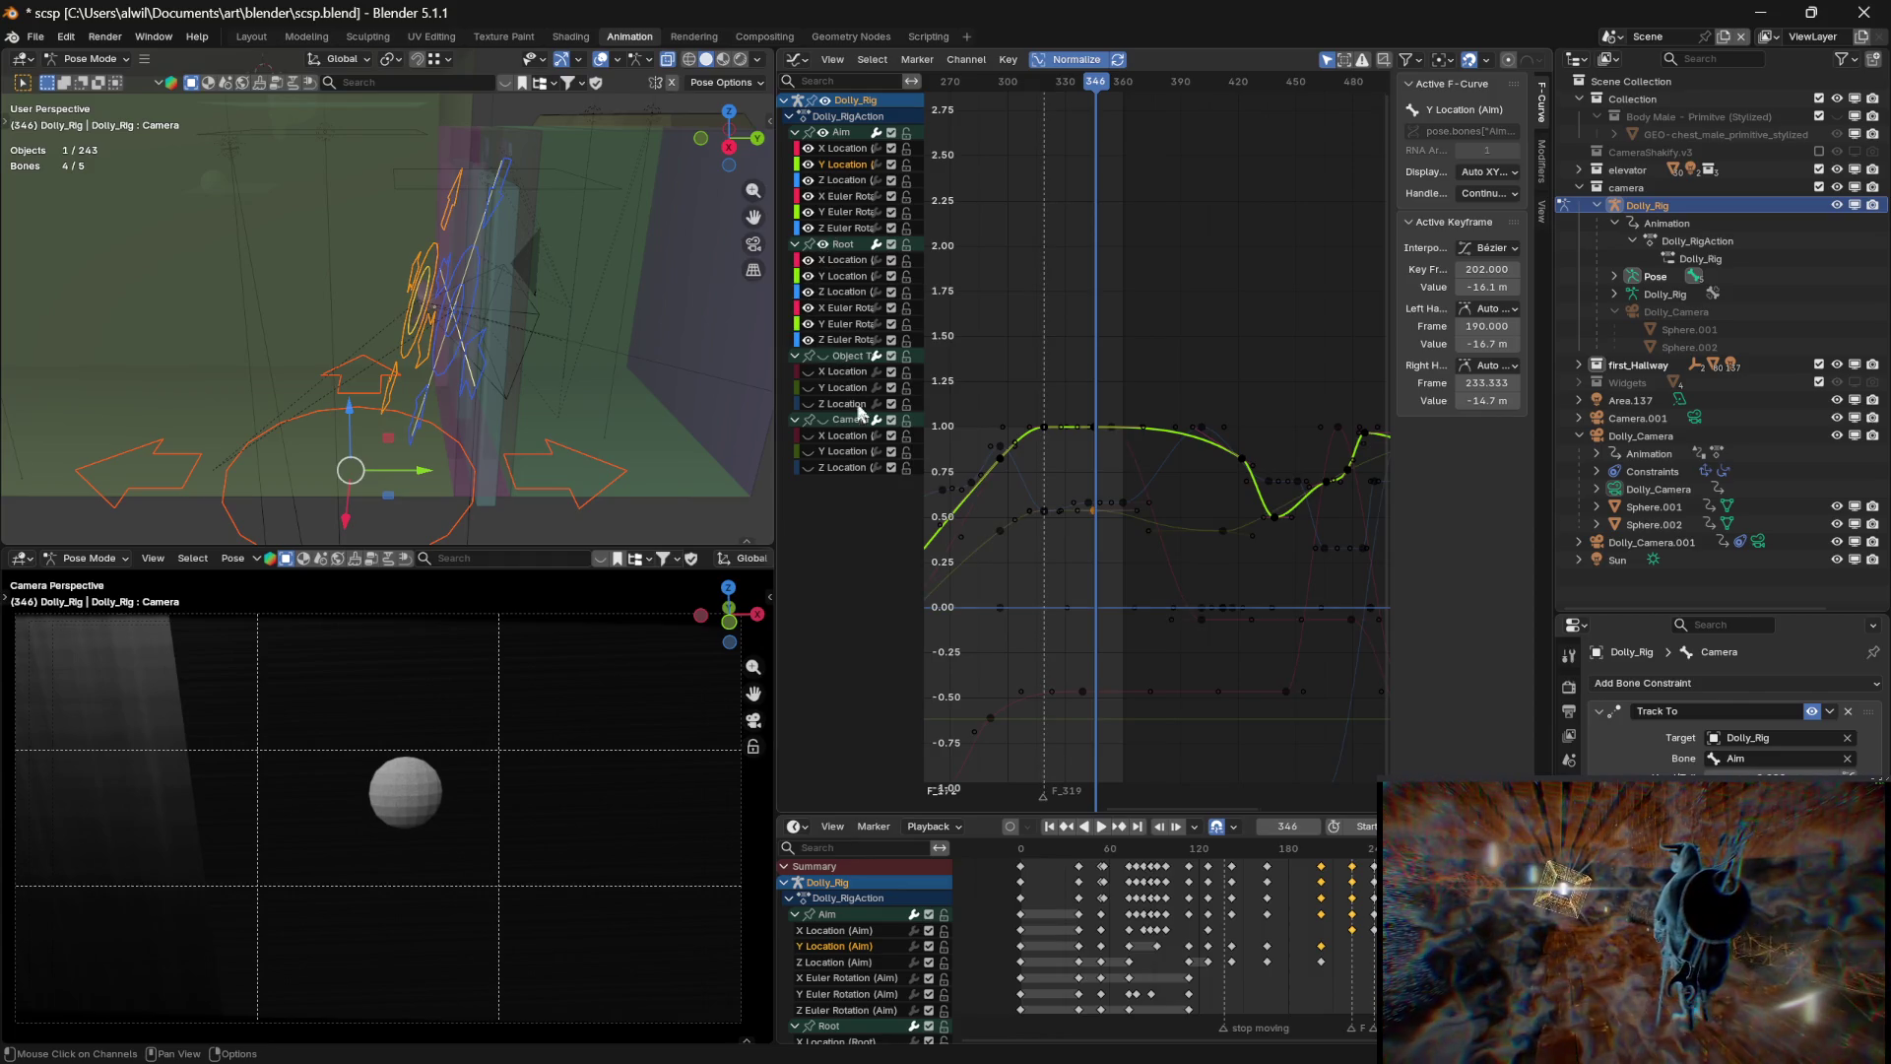
left_click(824, 420)
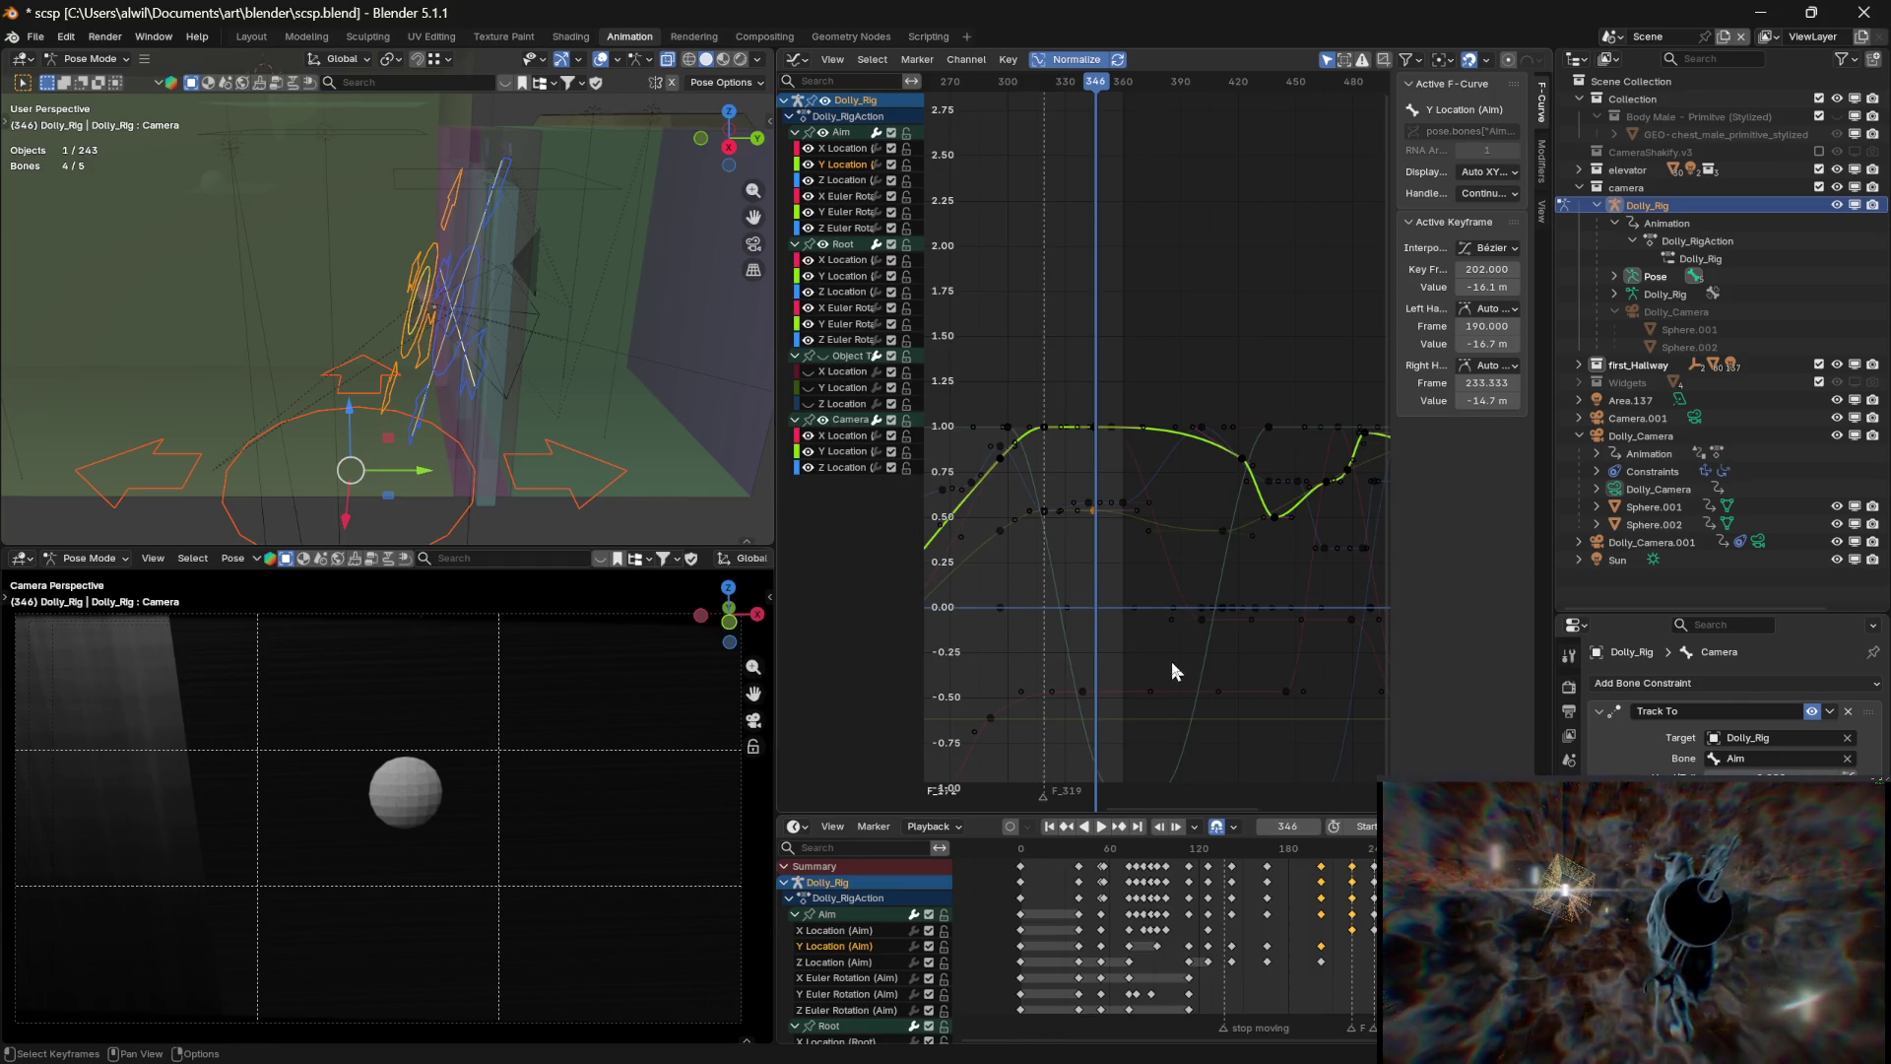
middle_click_drag(1172, 655, 1172, 529)
left_click_drag(1101, 85, 1103, 87)
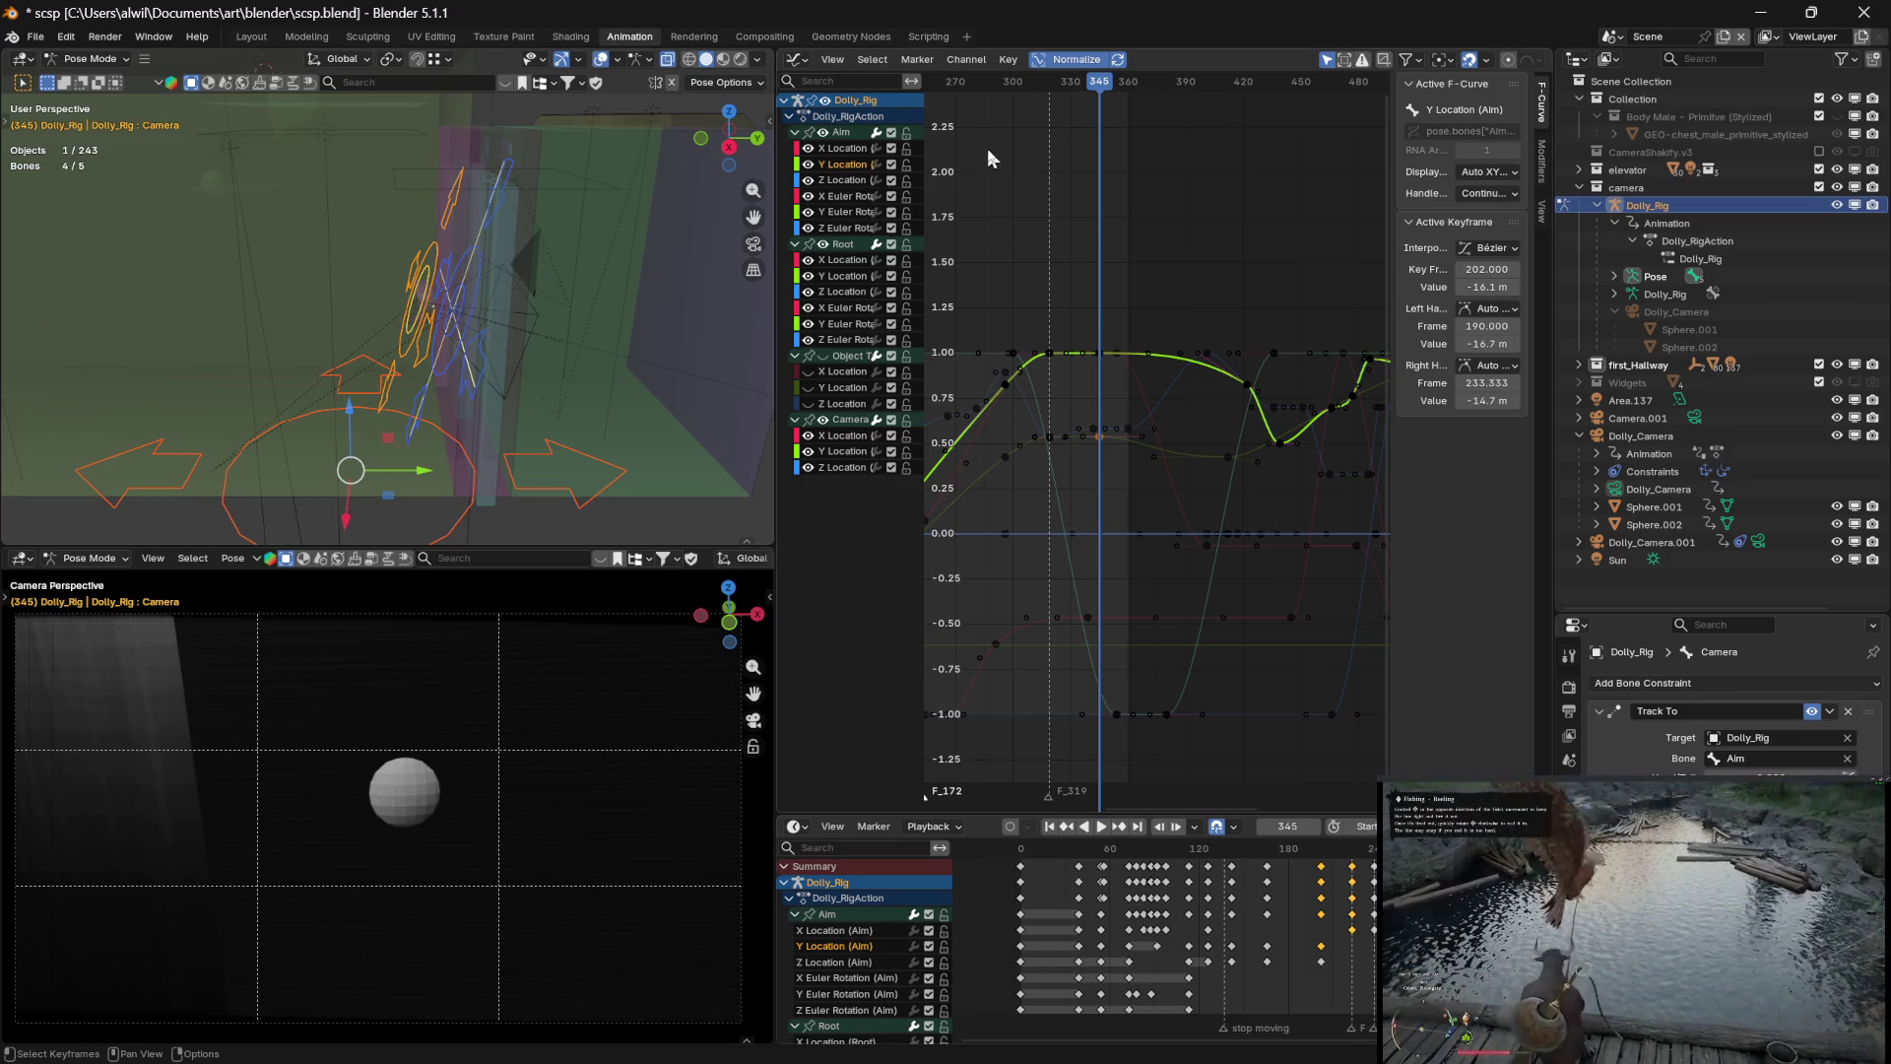
left_click(35, 37)
Save scsp.blend, then nudge the playhead between frames 344 and 352
left_click(62, 168)
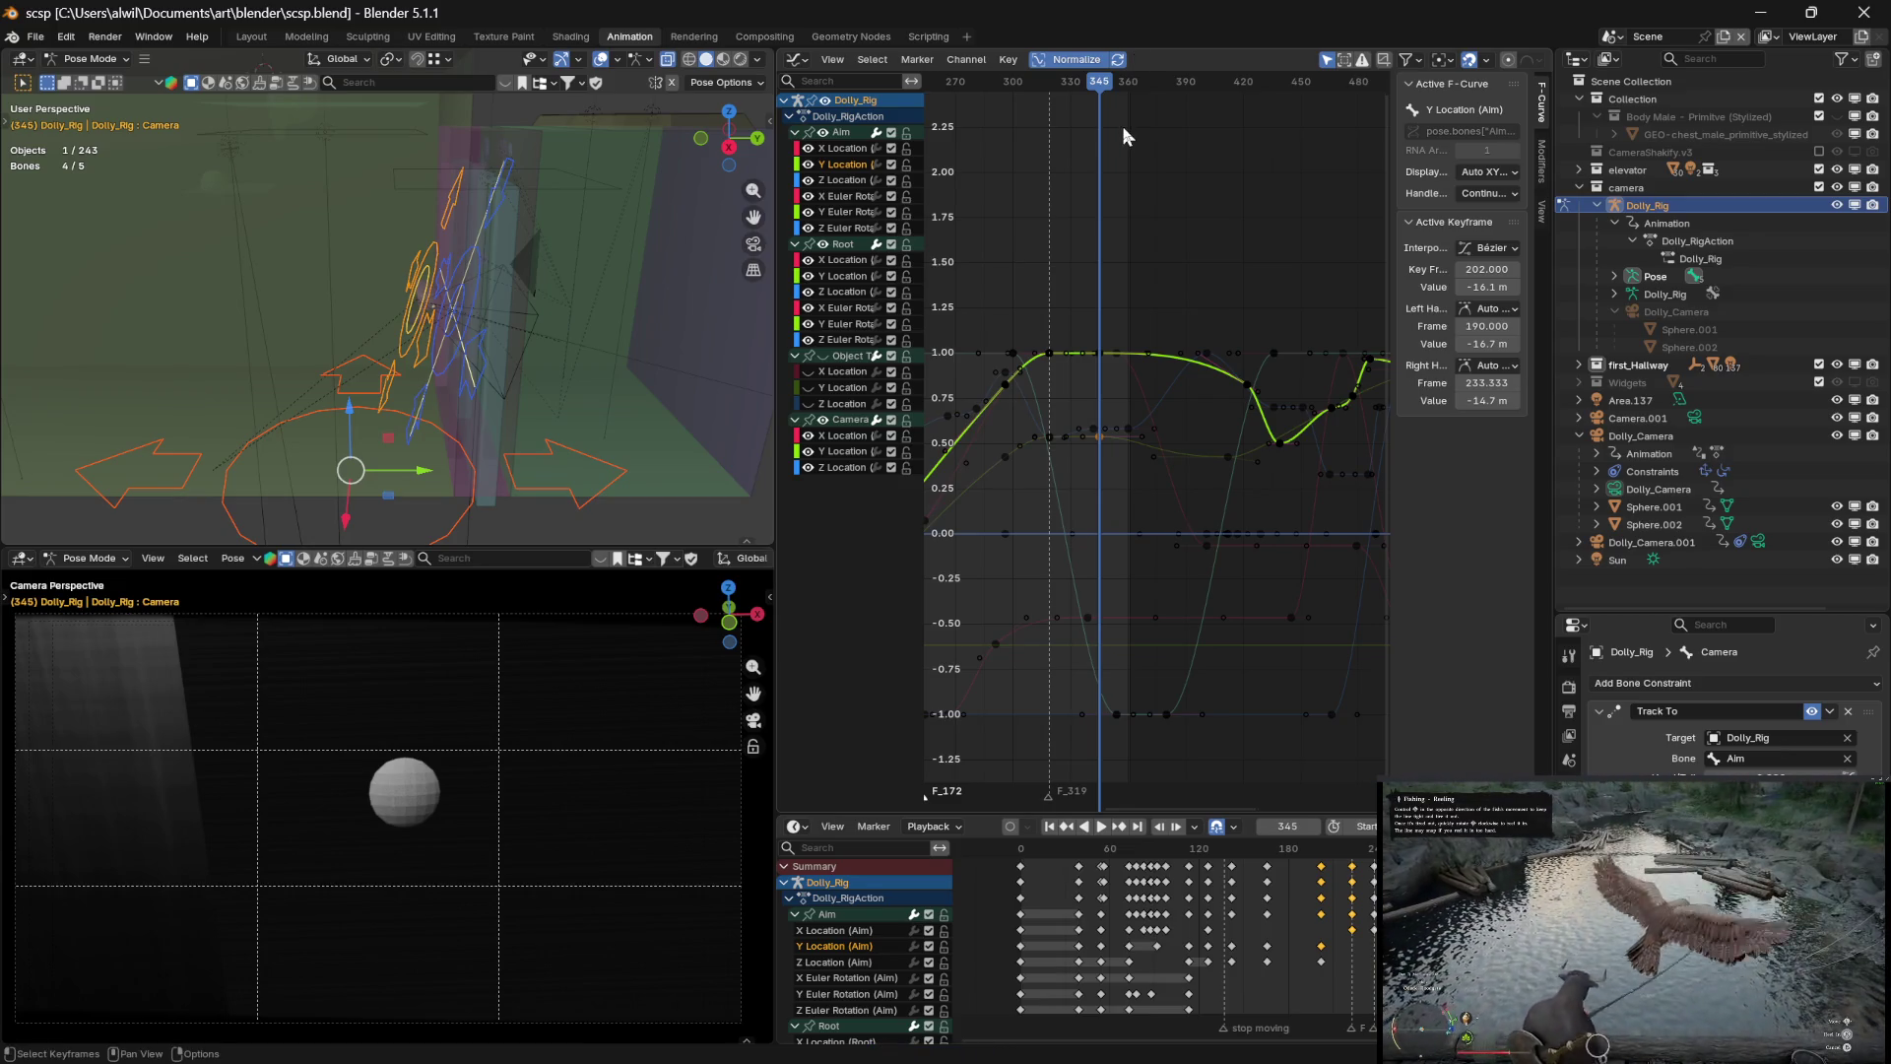
left_click_drag(1100, 84, 1100, 87)
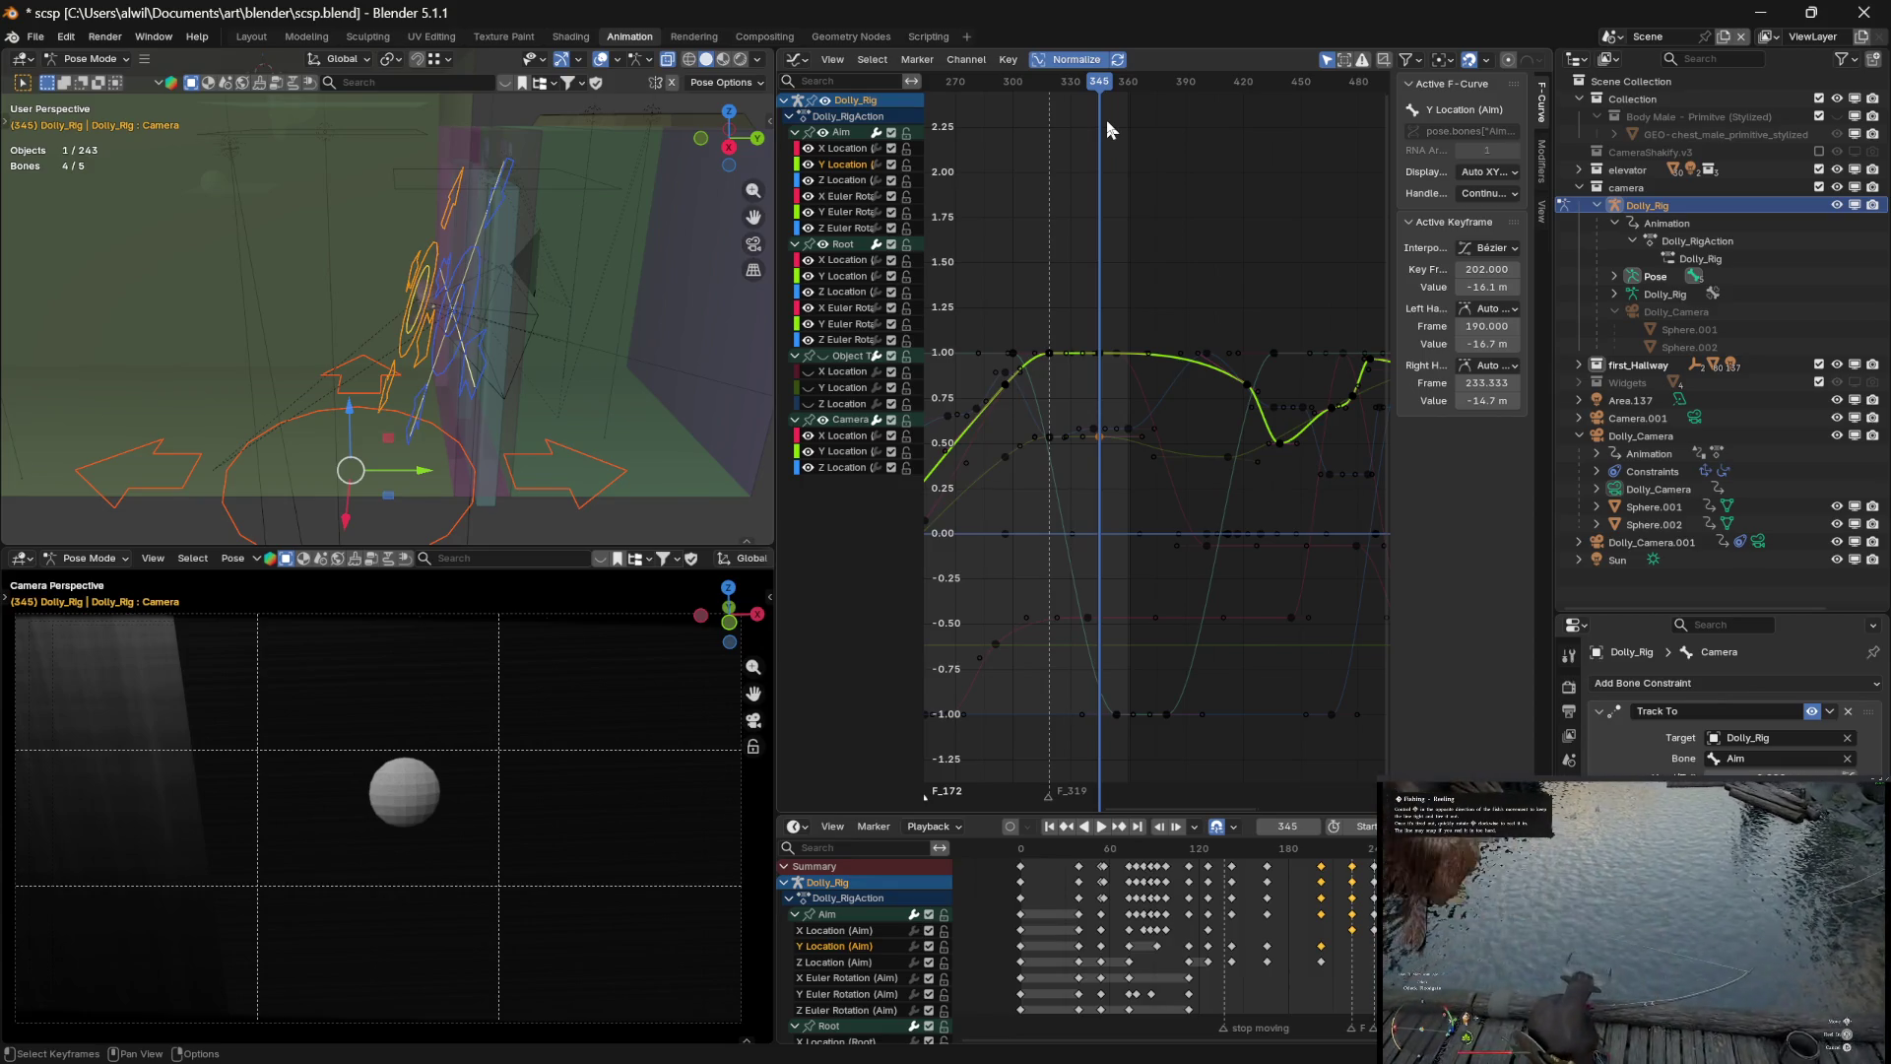
left_click_drag(1100, 87, 1101, 96)
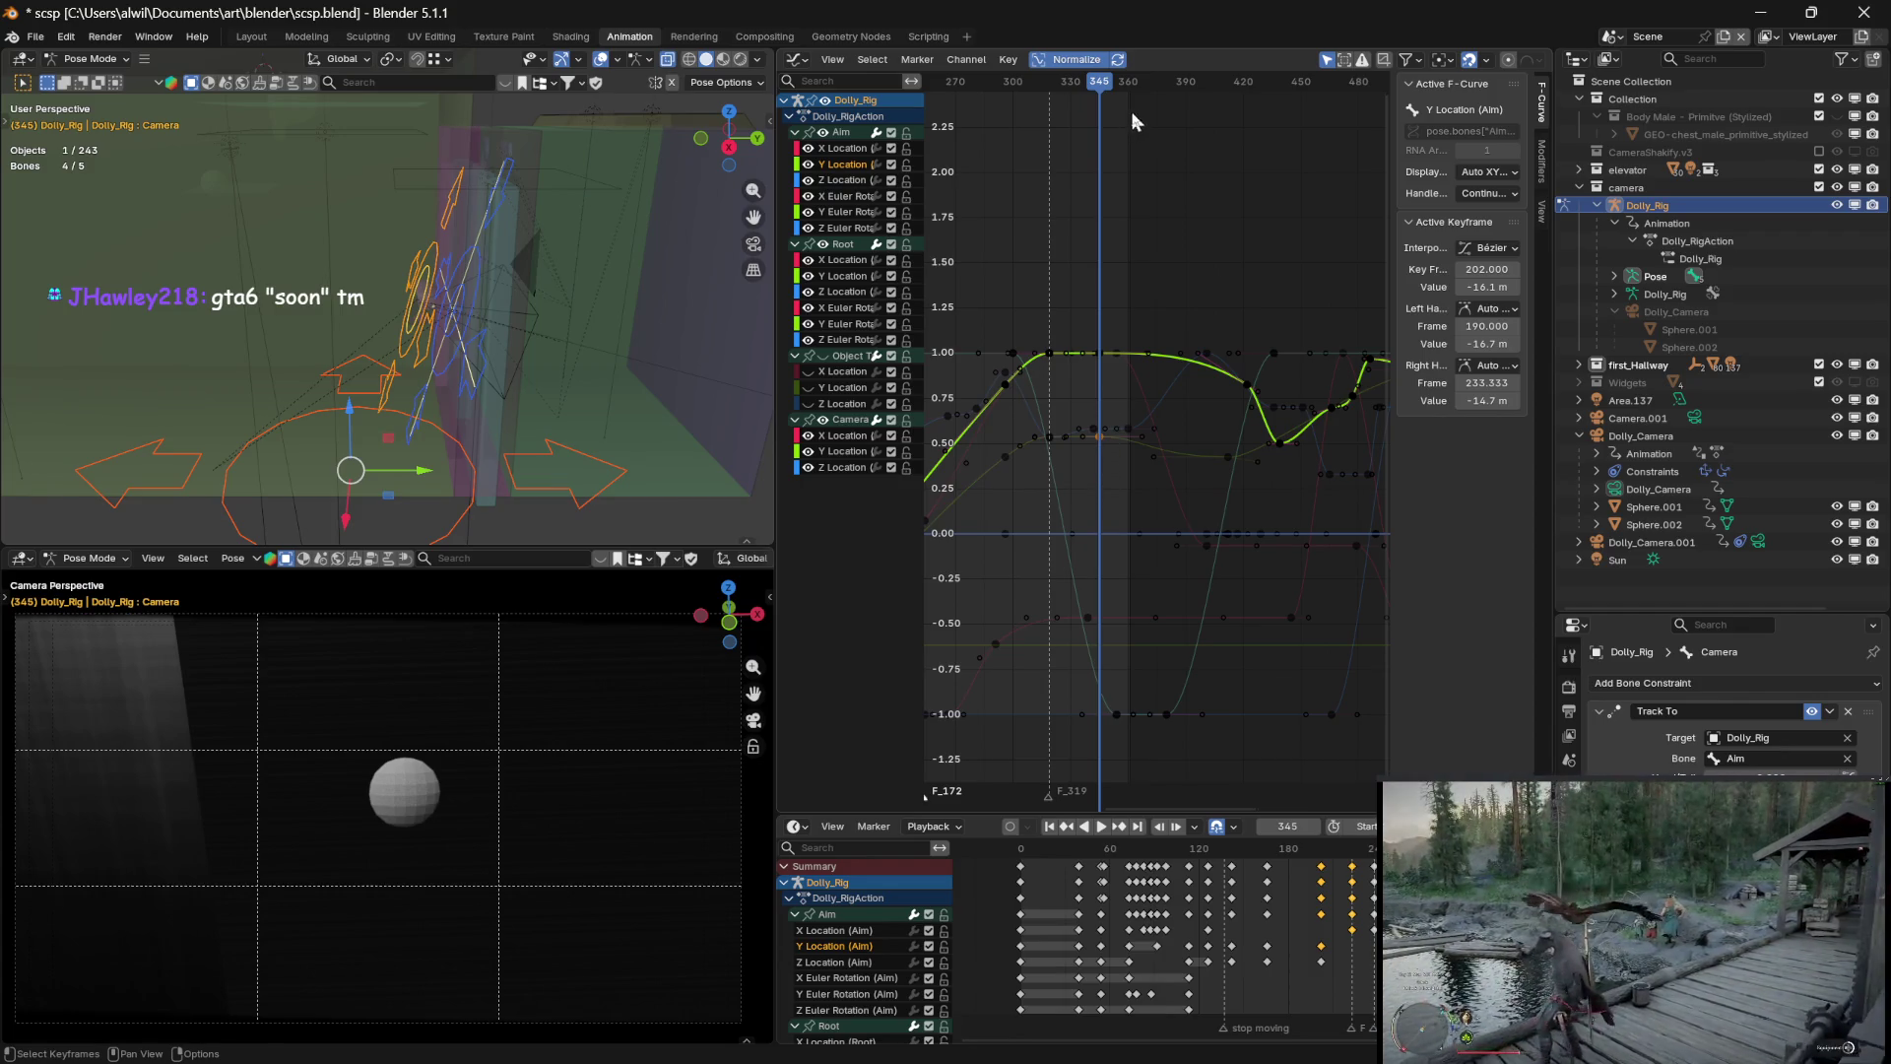
mouse_move(1109, 85)
left_mouse_down()
mouse_move(1062, 87)
mouse_move(1120, 87)
left_mouse_up()
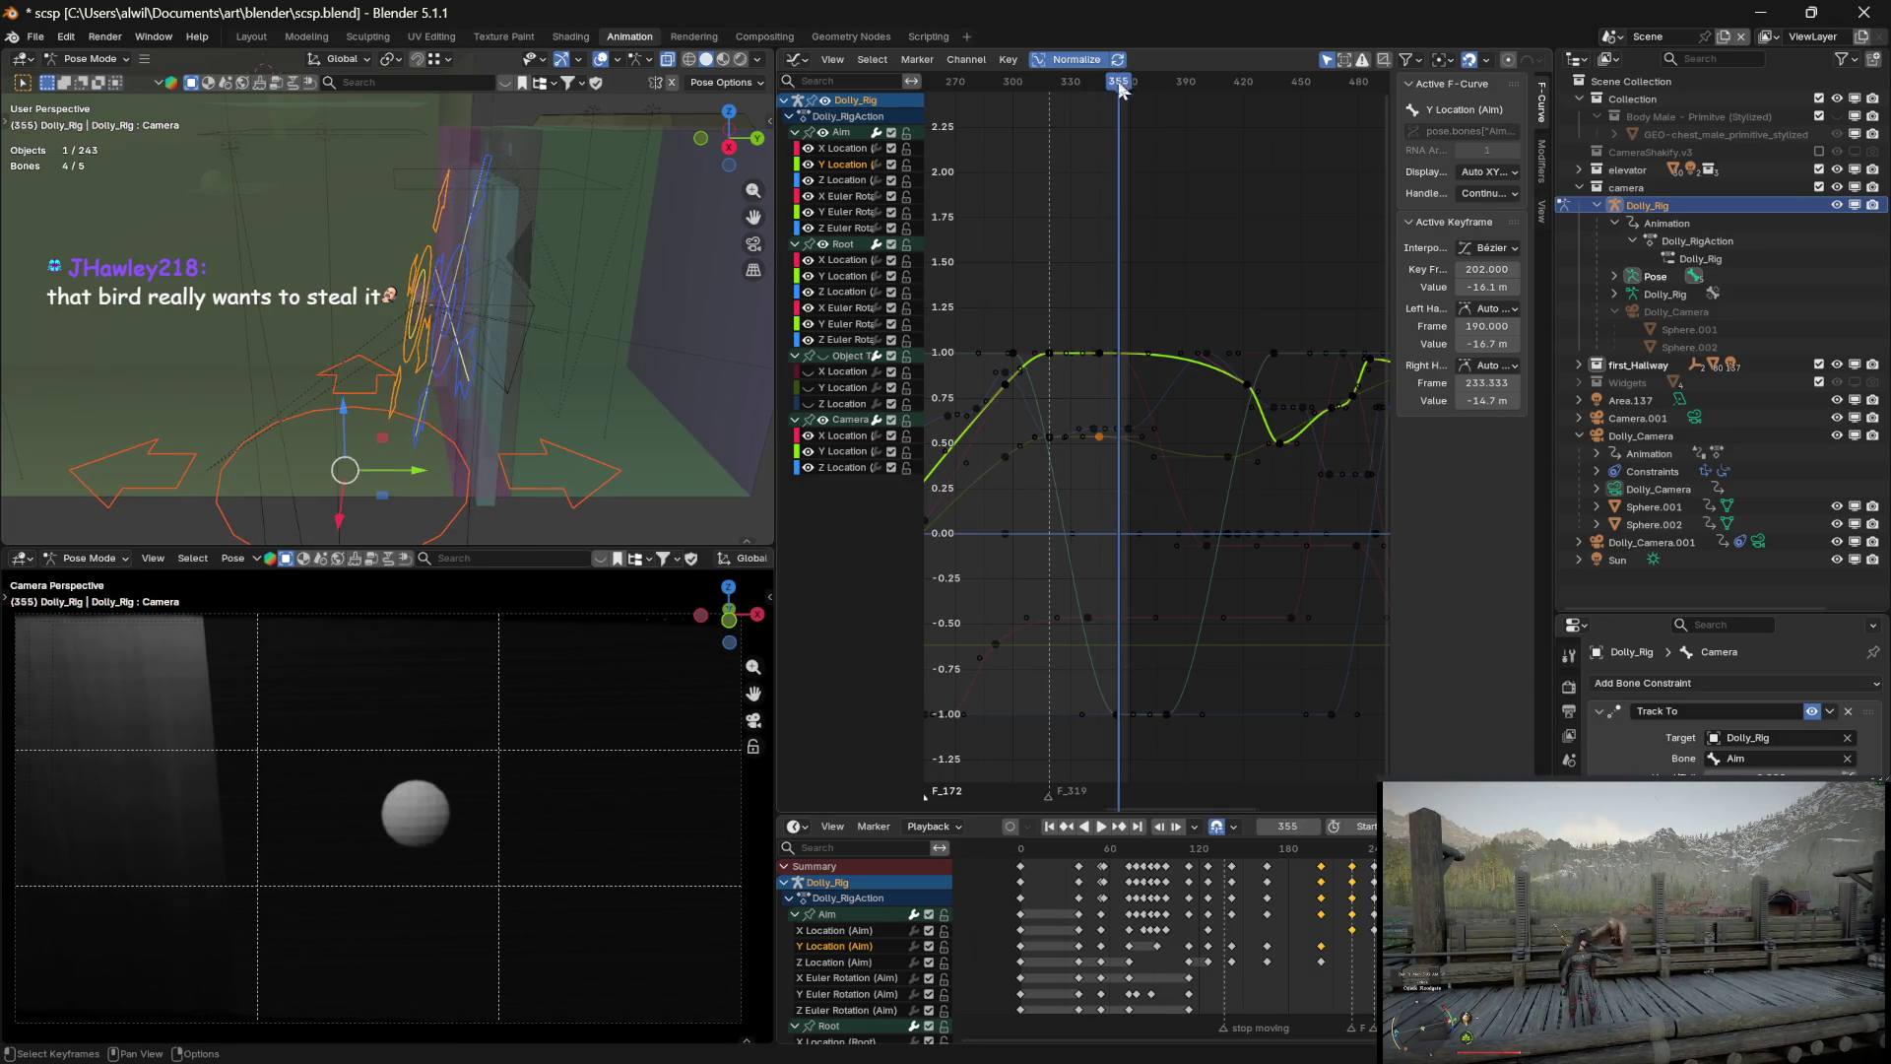
Select the Root Y Location keyframe at frame 345, then return the playhead to about frame 344
left_click(1100, 438)
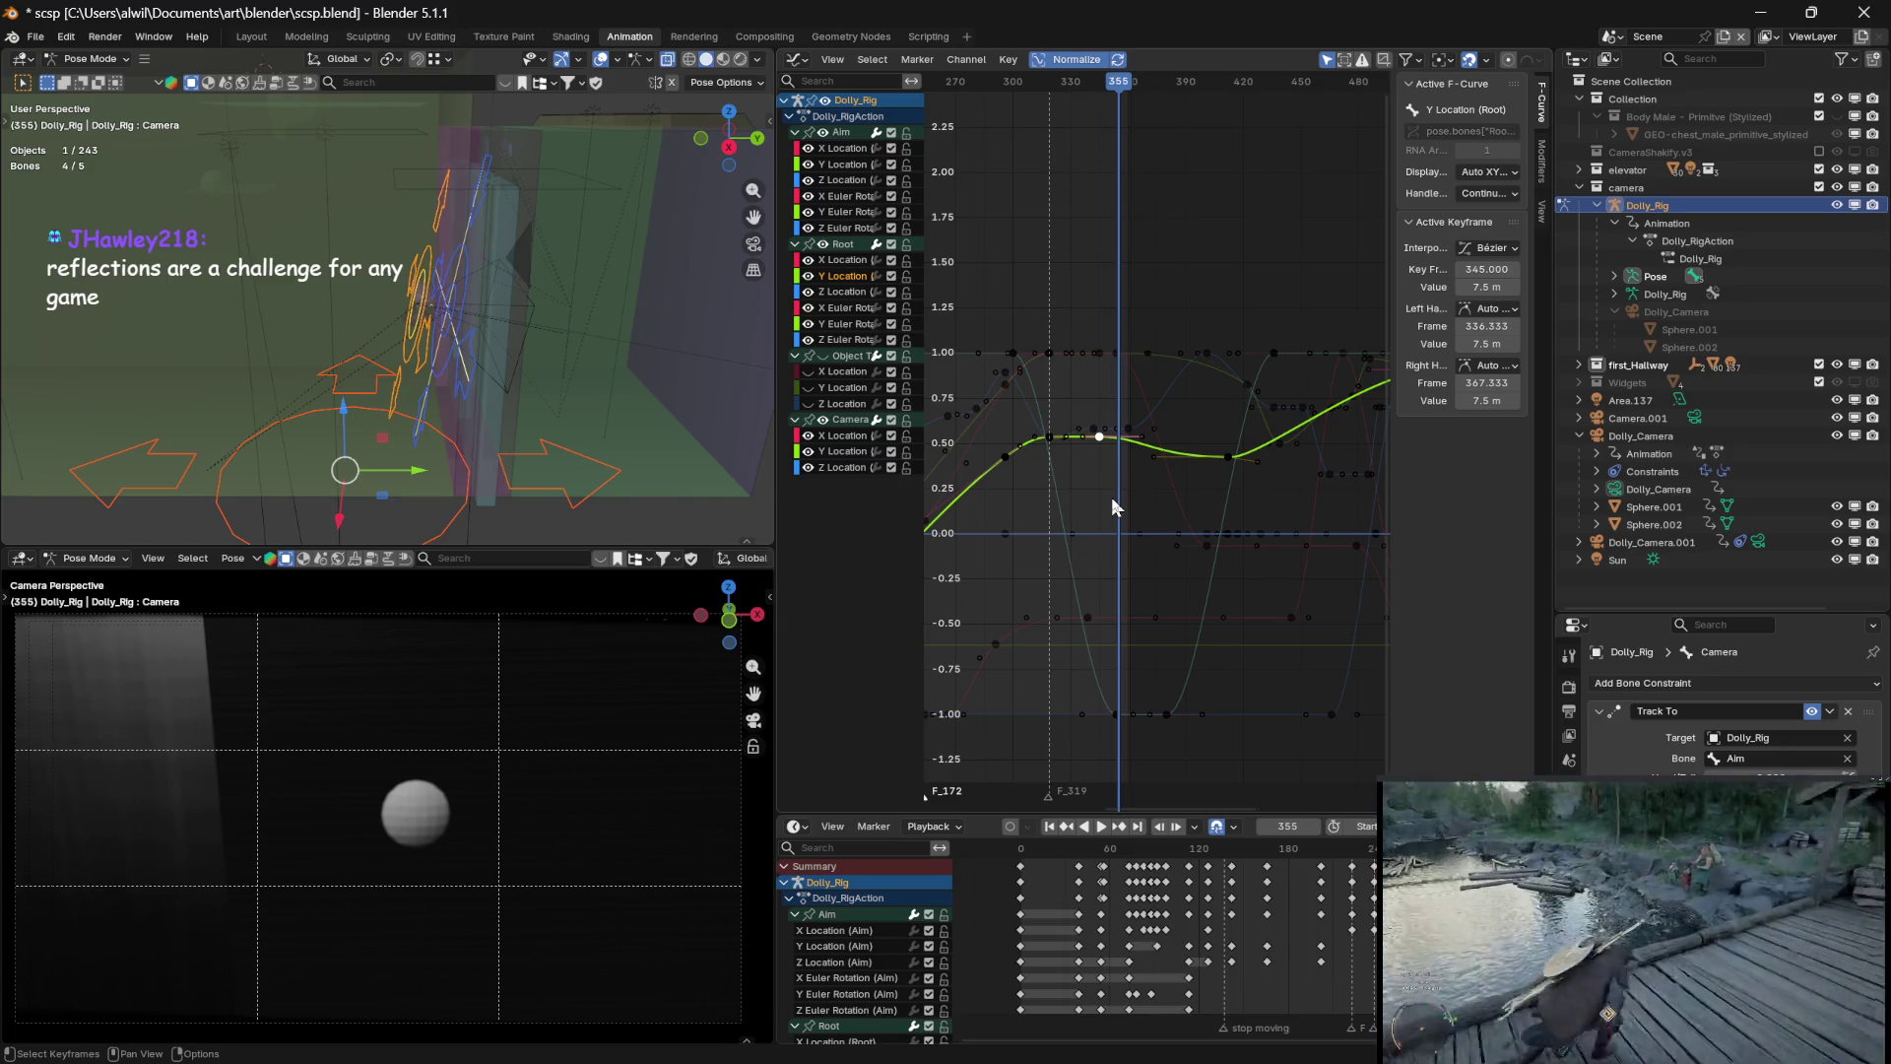
mouse_move(1118, 90)
left_mouse_down()
mouse_move(1099, 96)
mouse_move(1249, 92)
mouse_move(1106, 104)
left_mouse_up()
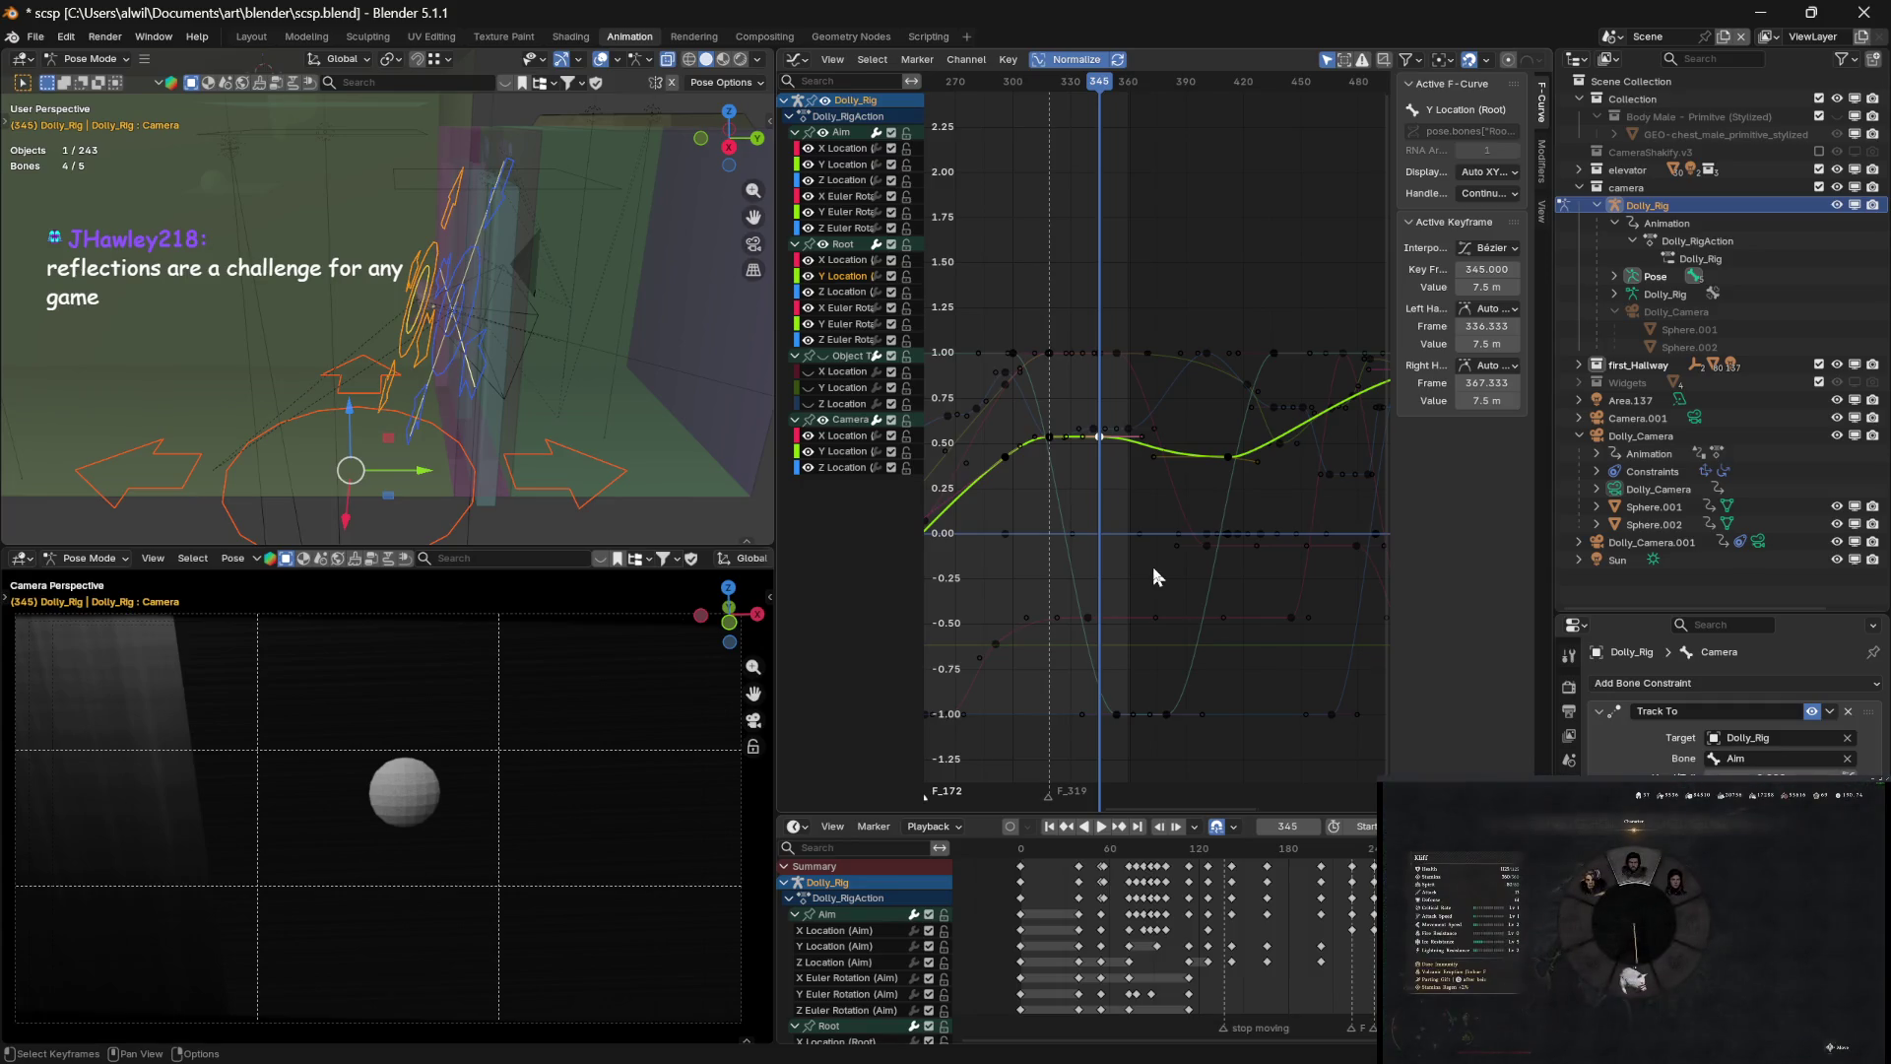
Hide the Aim group's F-Curves in the Graph Editor channel list
left_click(823, 133)
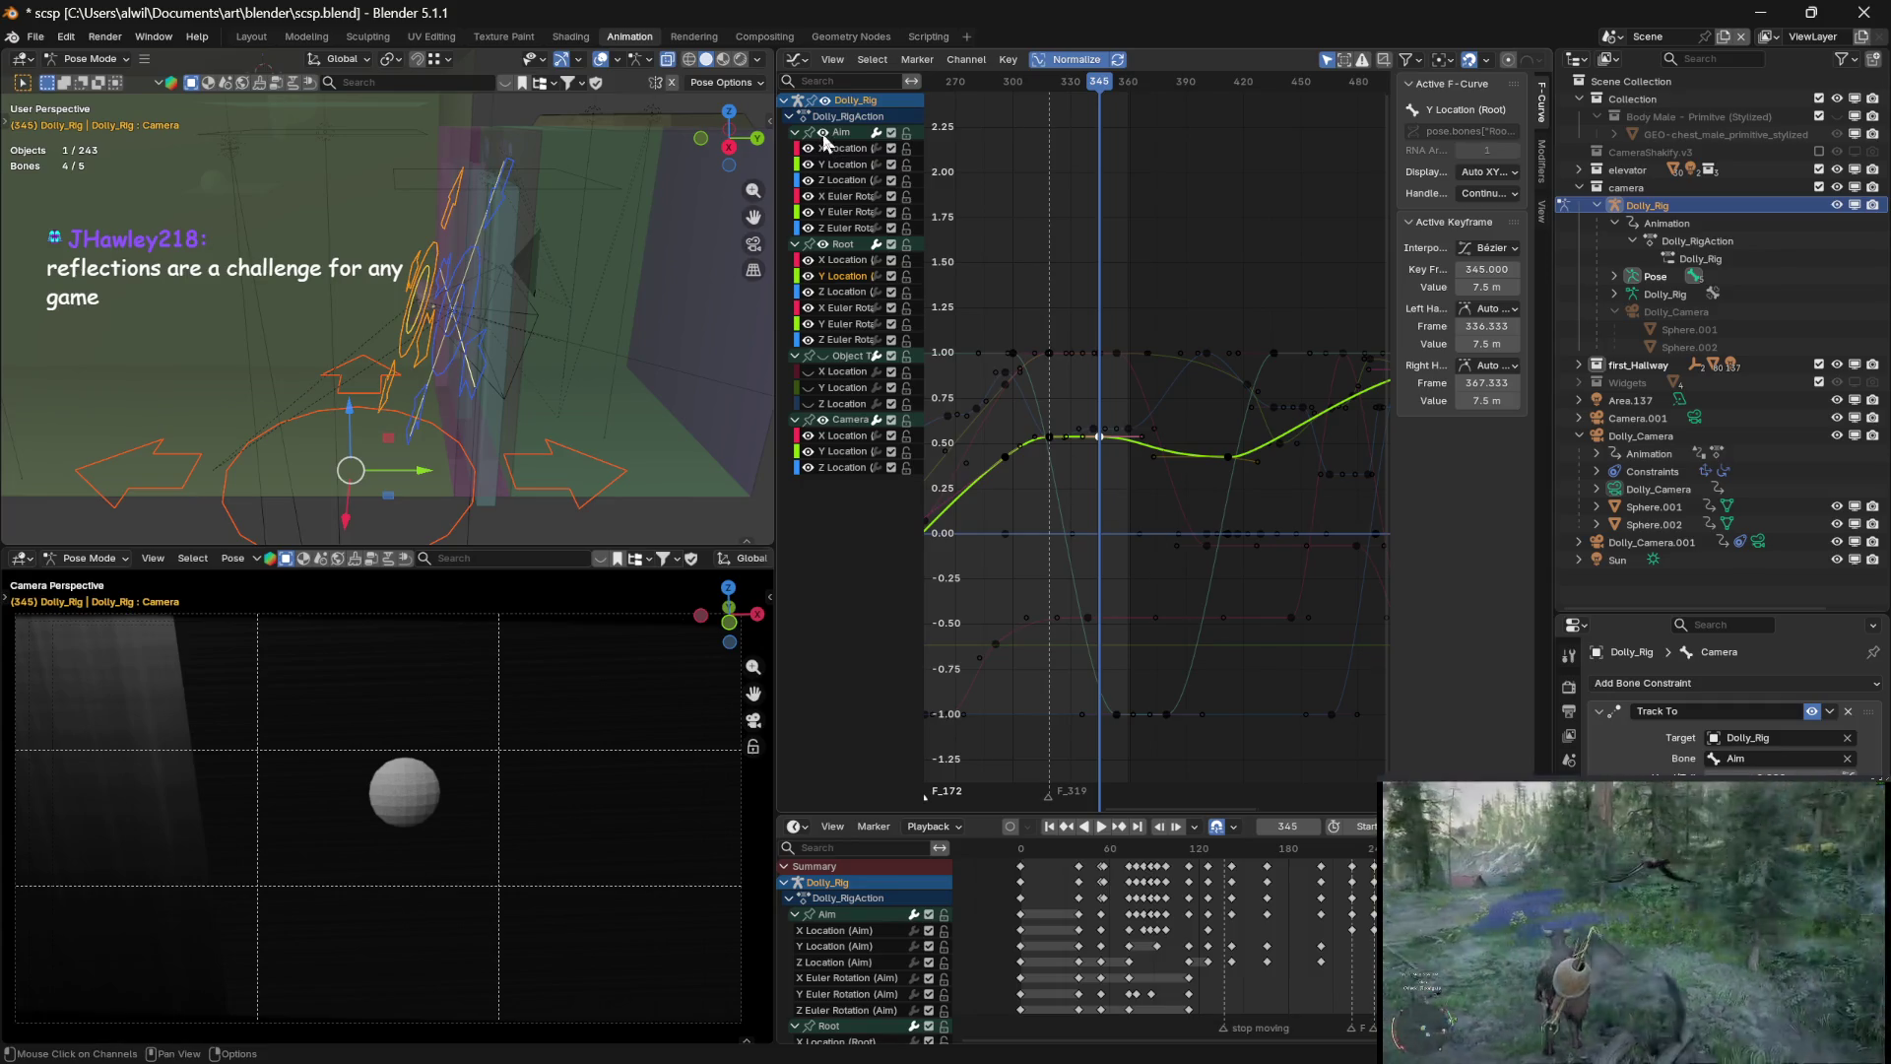
Hide the Camera group's F-Curves and scrub the animation around frame 345
left_click(823, 419)
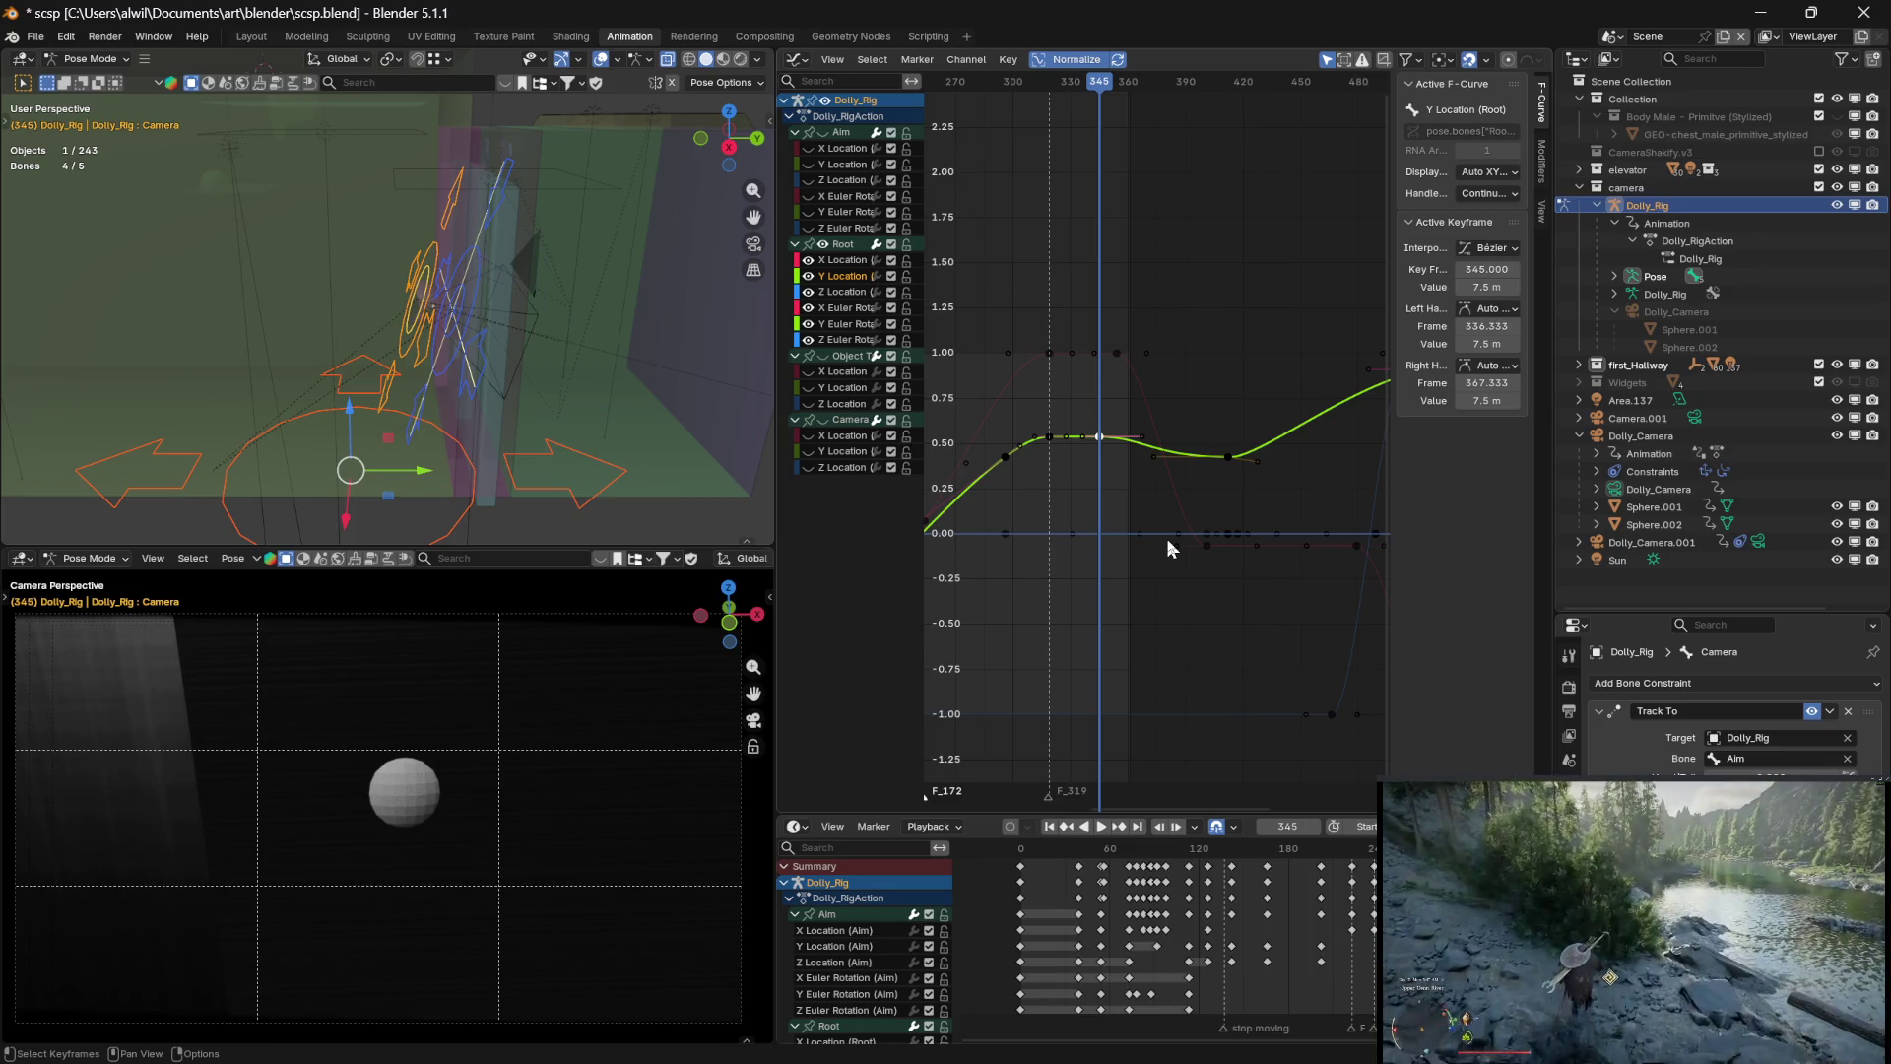
left_click_drag(1101, 86, 1101, 87)
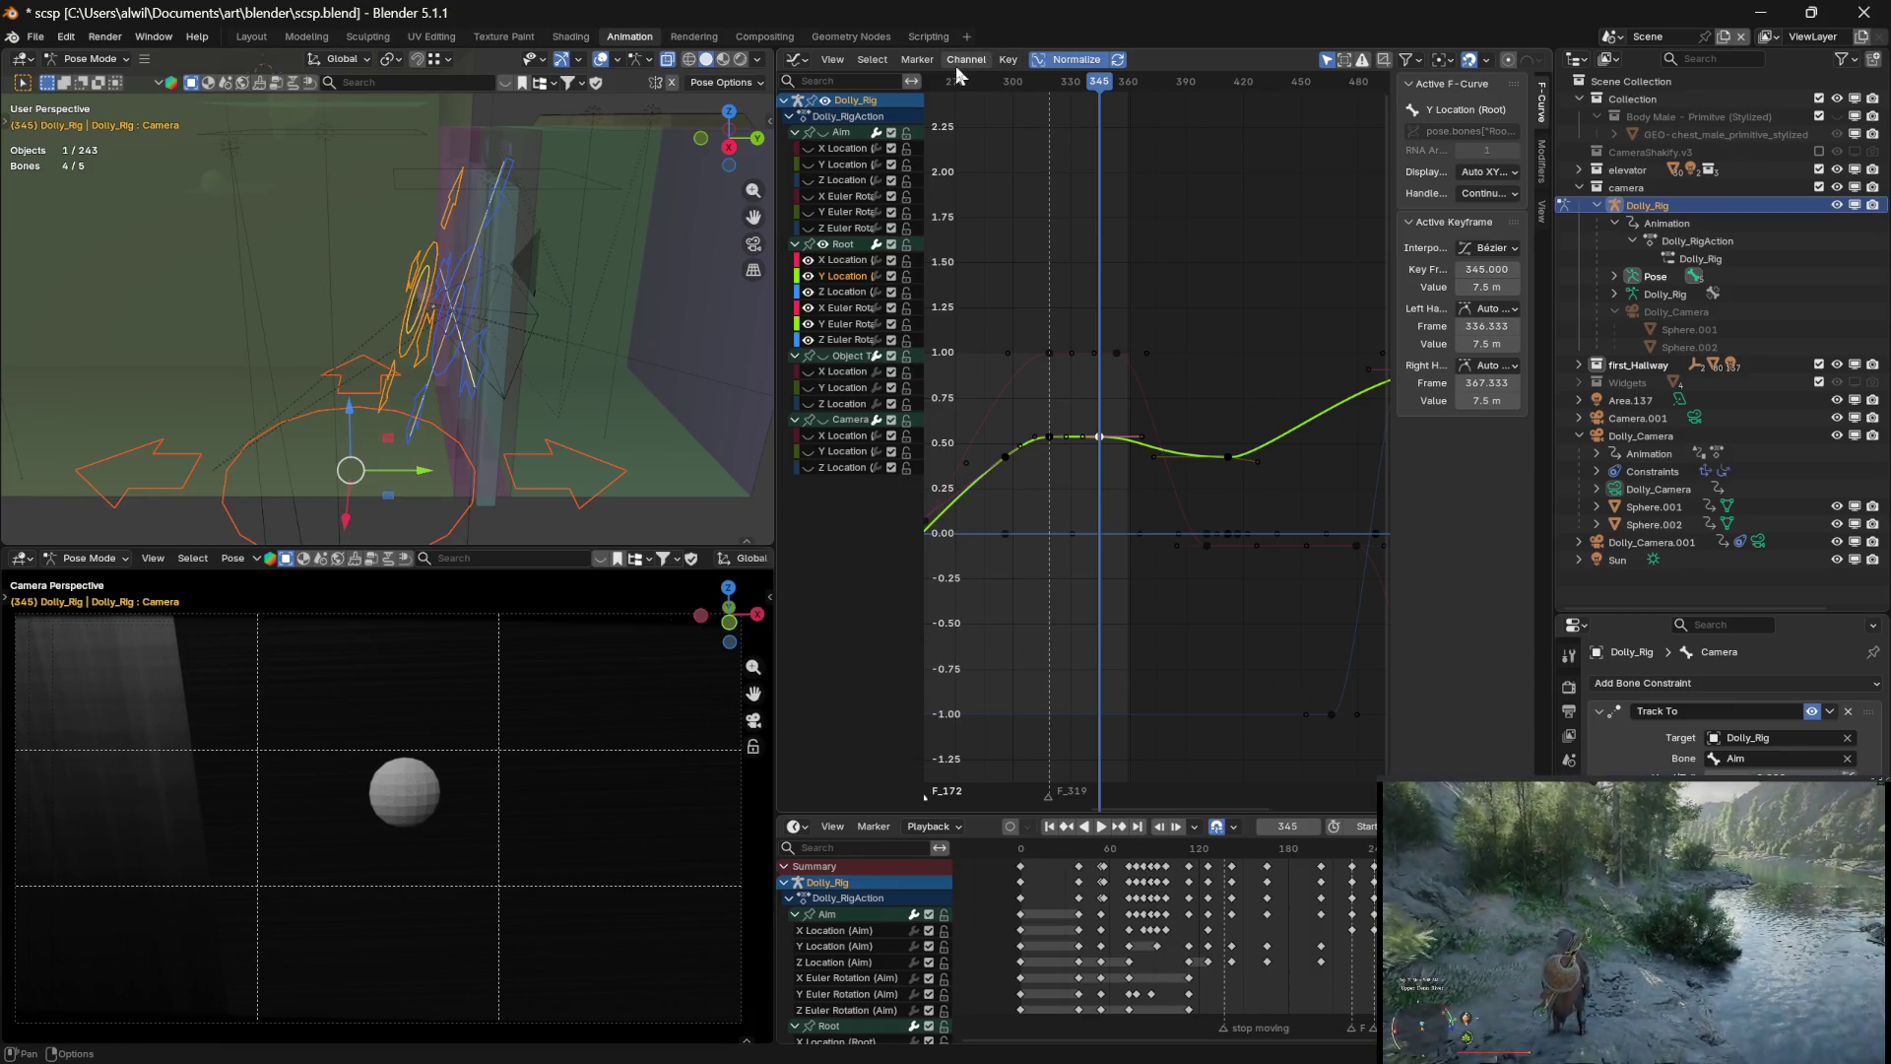
left_click_drag(1099, 87, 1102, 99)
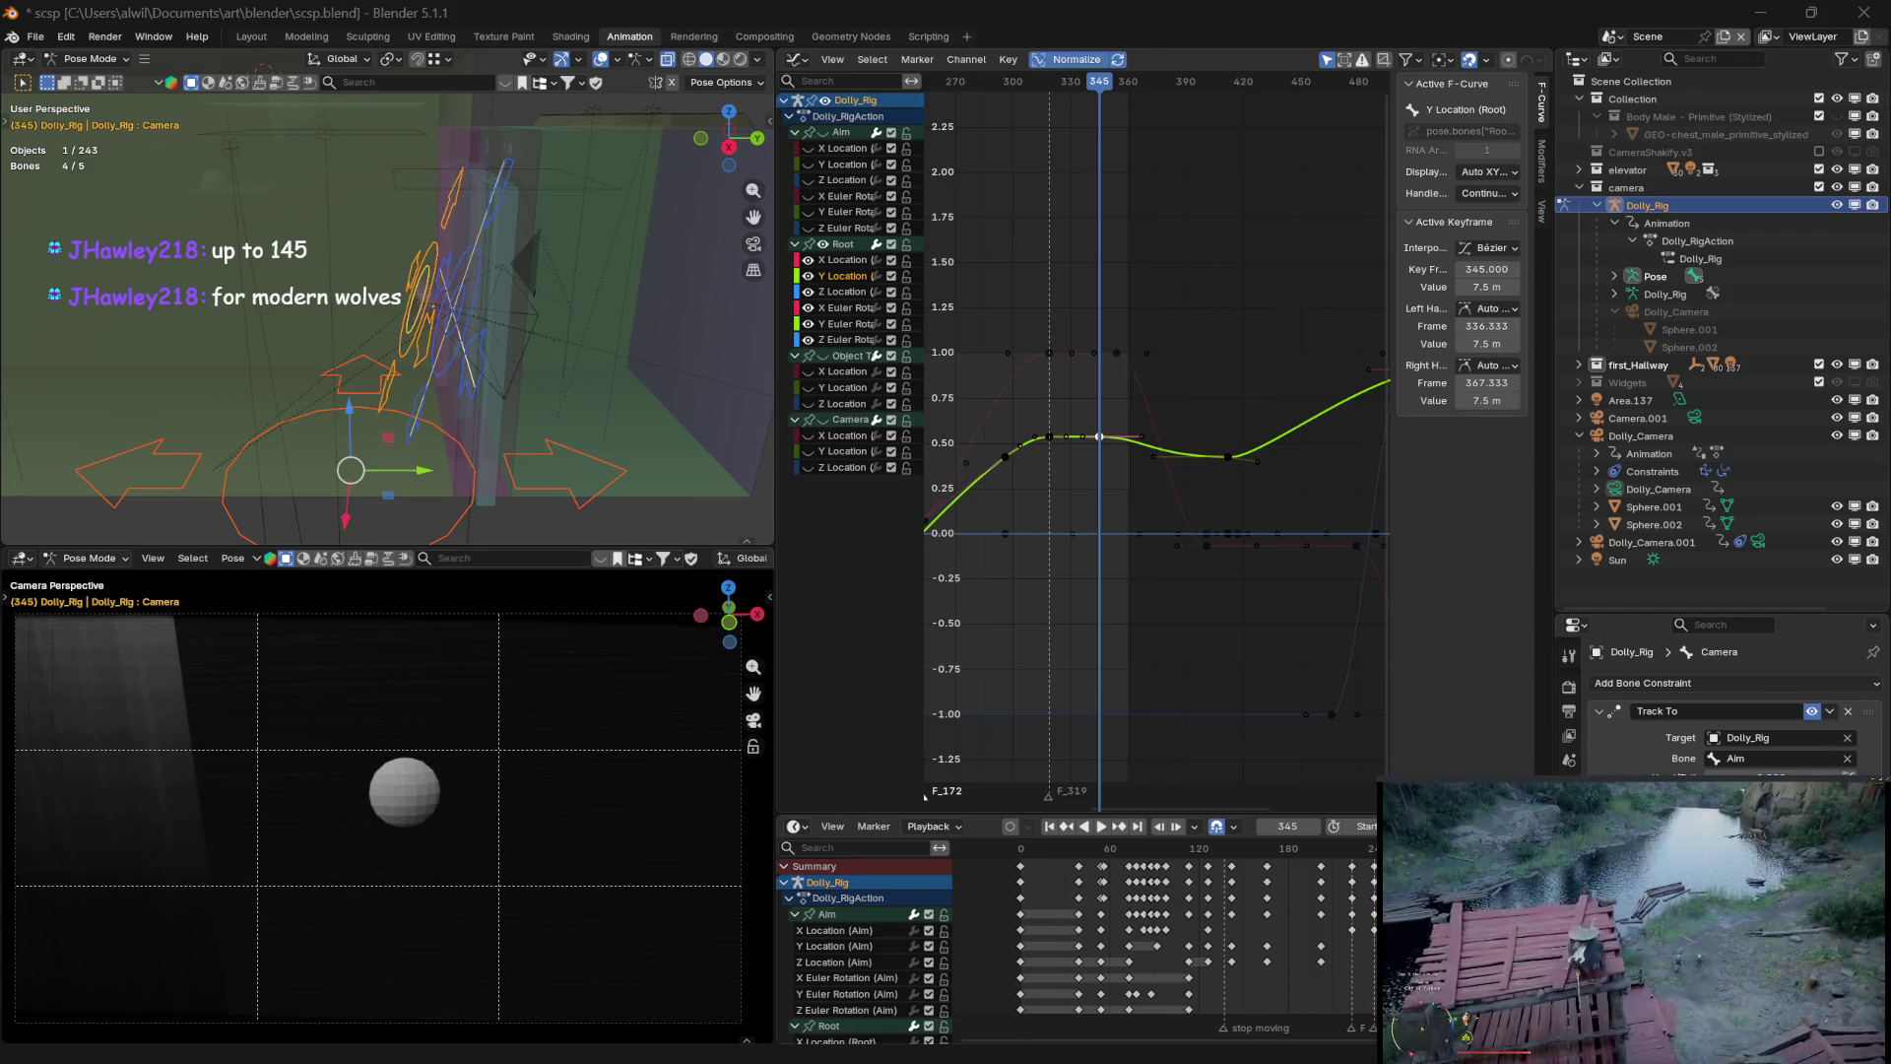
Preview the camera motion near frame 345, then scrub back to frame 335
left_click_drag(1100, 86, 1105, 102)
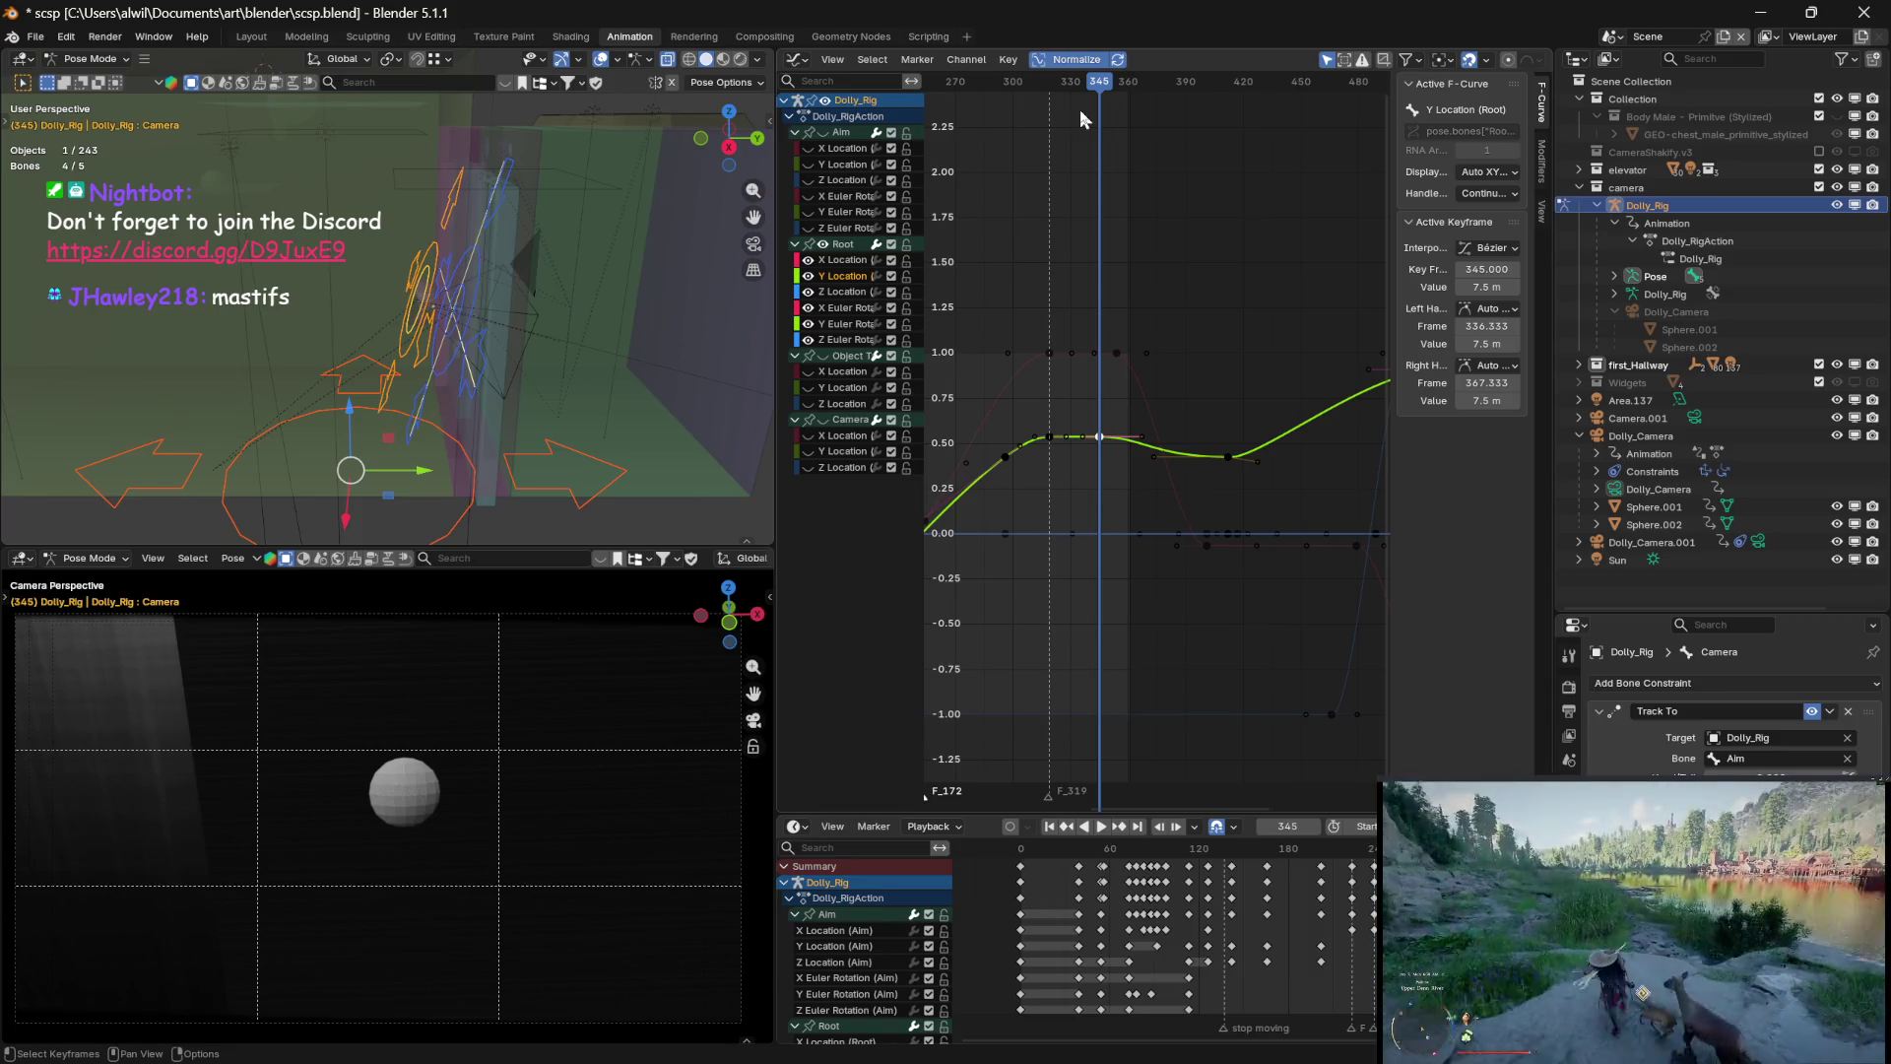
mouse_move(1100, 93)
left_mouse_down()
mouse_move(1205, 110)
mouse_move(1040, 122)
mouse_move(1118, 146)
mouse_move(1060, 145)
mouse_move(1112, 147)
mouse_move(1077, 182)
left_mouse_up()
Select the frame-345 Root X and Y Location keys, try a time-only move, cancel, then preview frame 385
left_click(1113, 351)
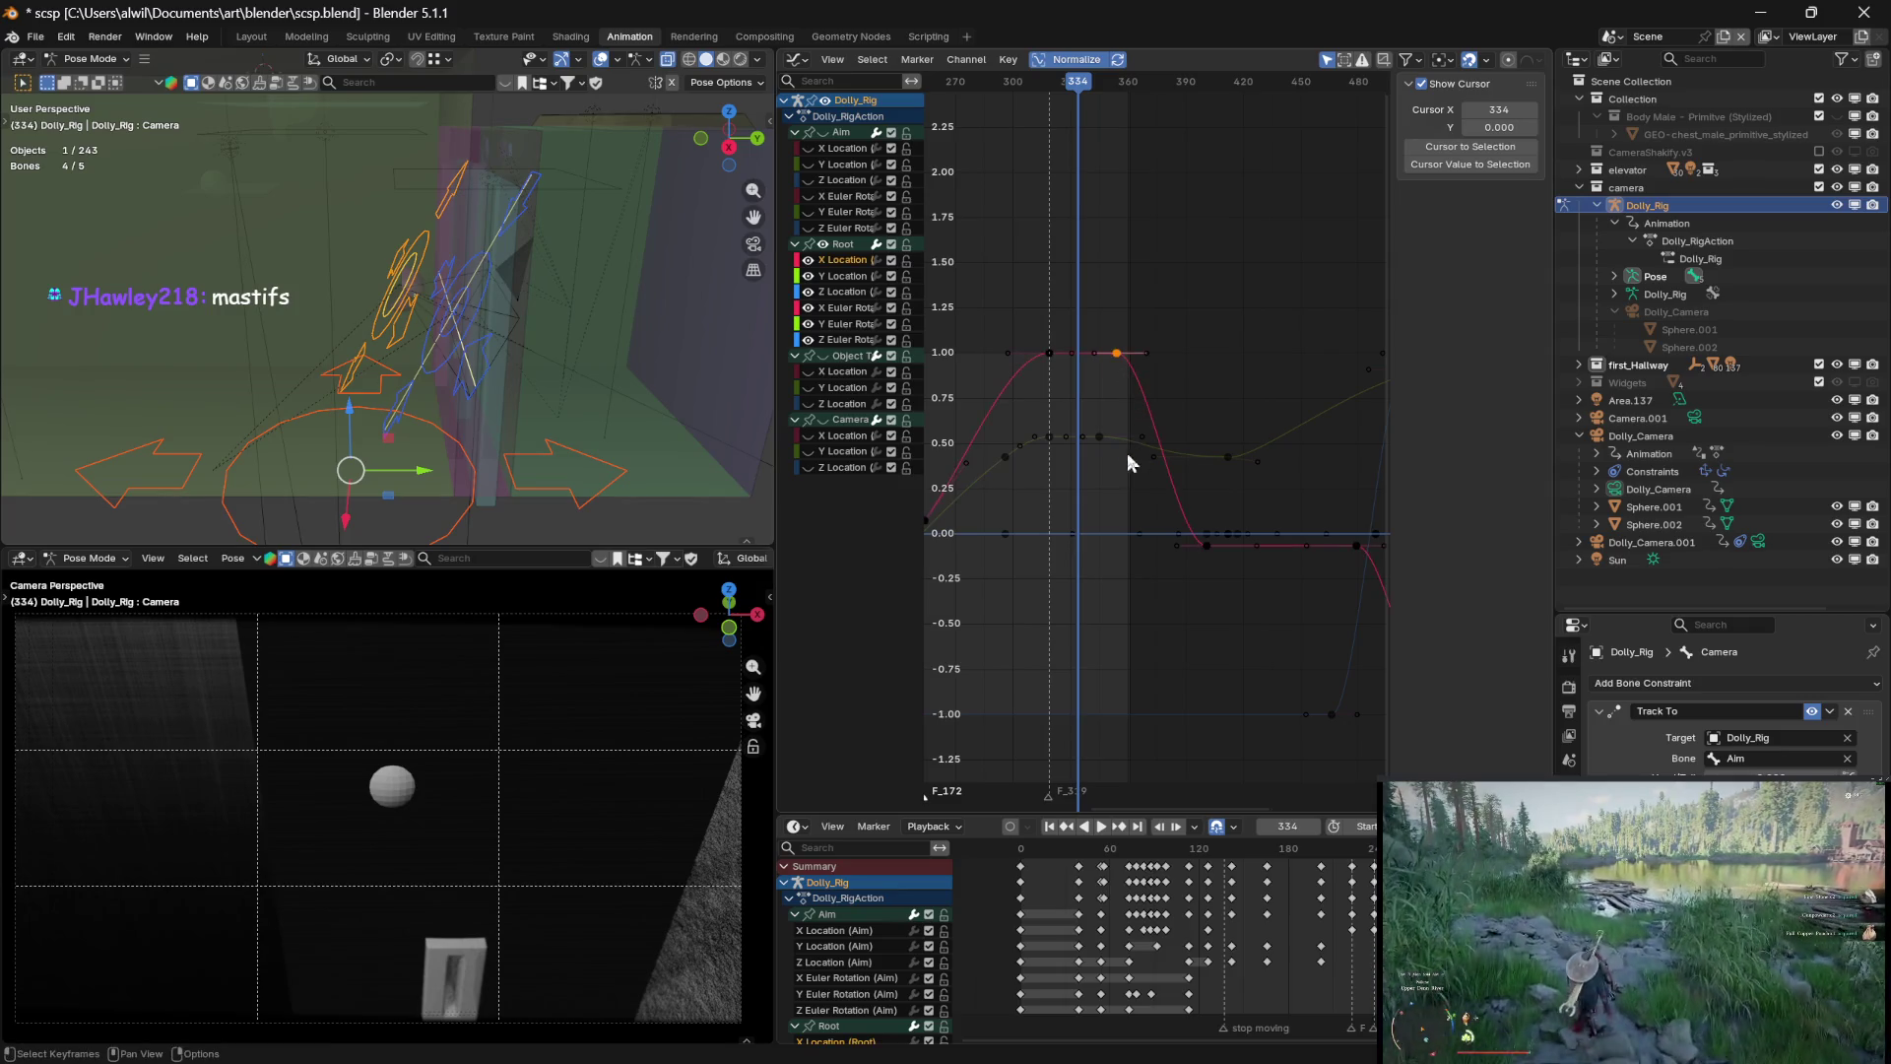
left_click(1099, 436, "shift")
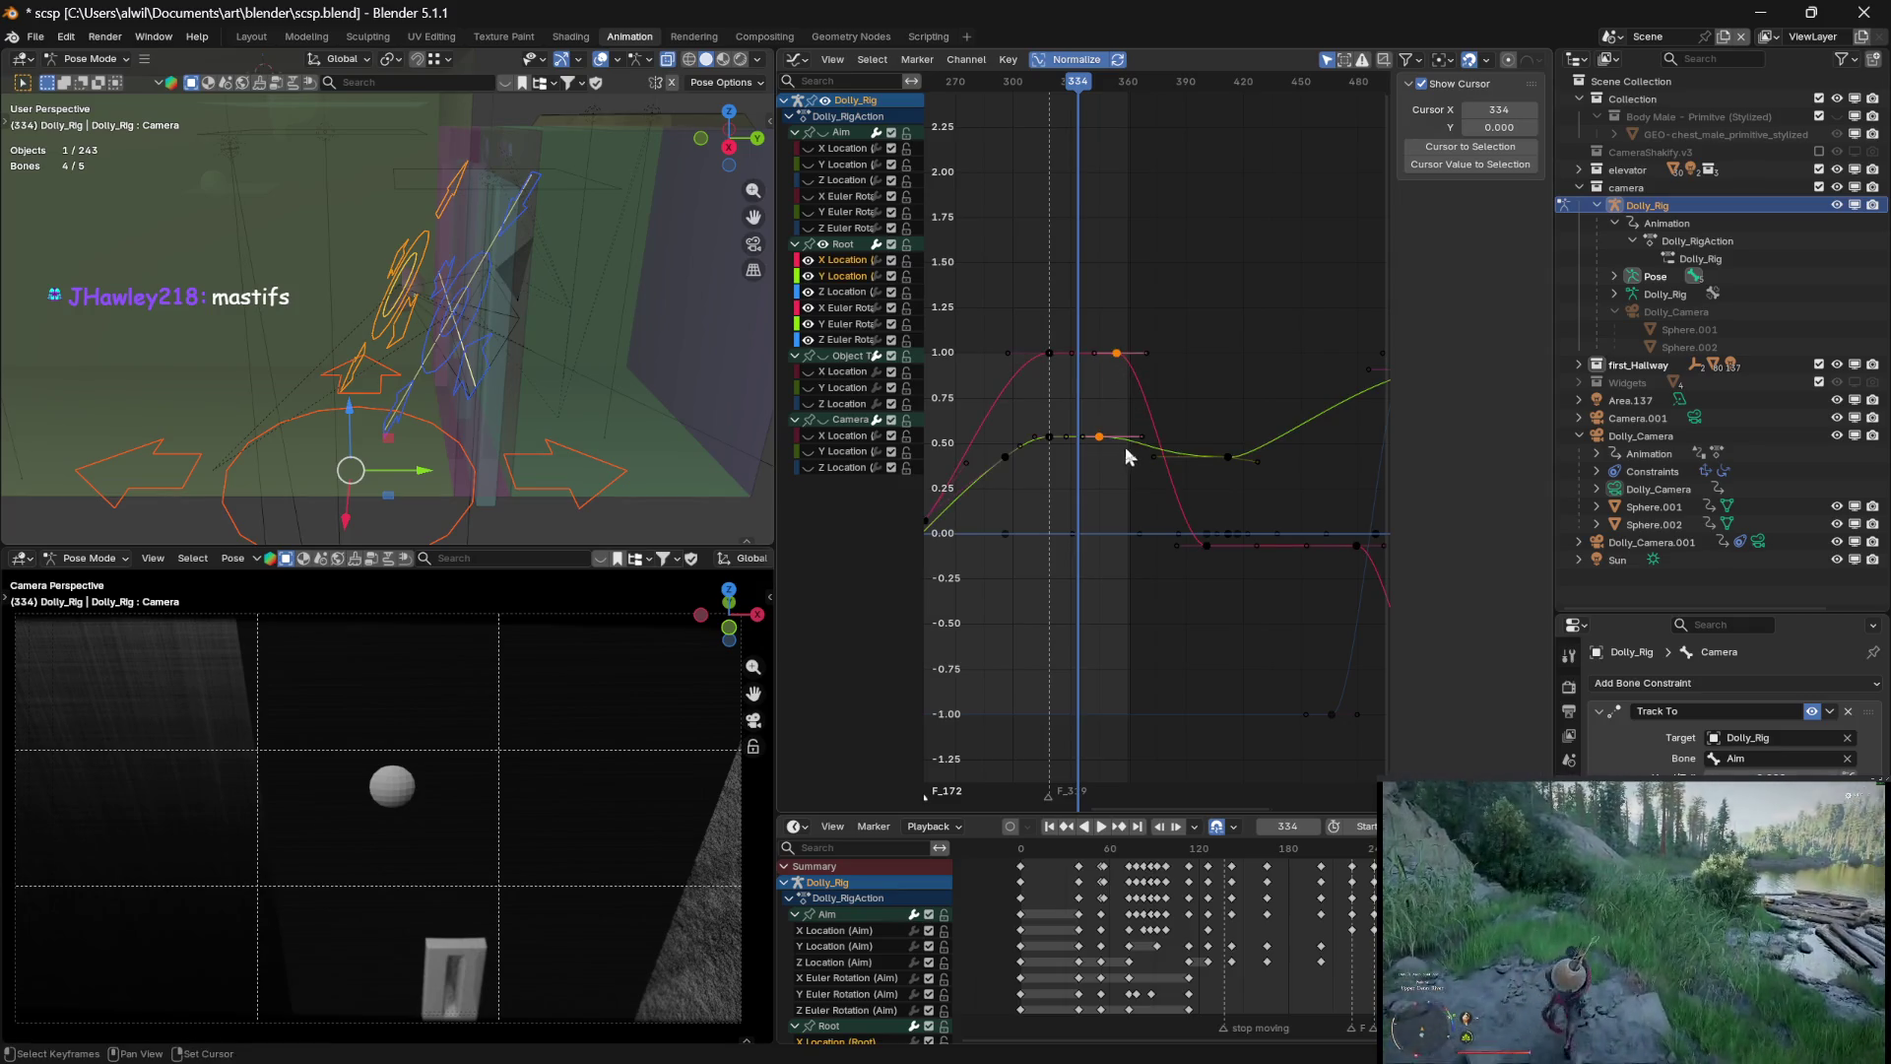
key("g")
key("x")
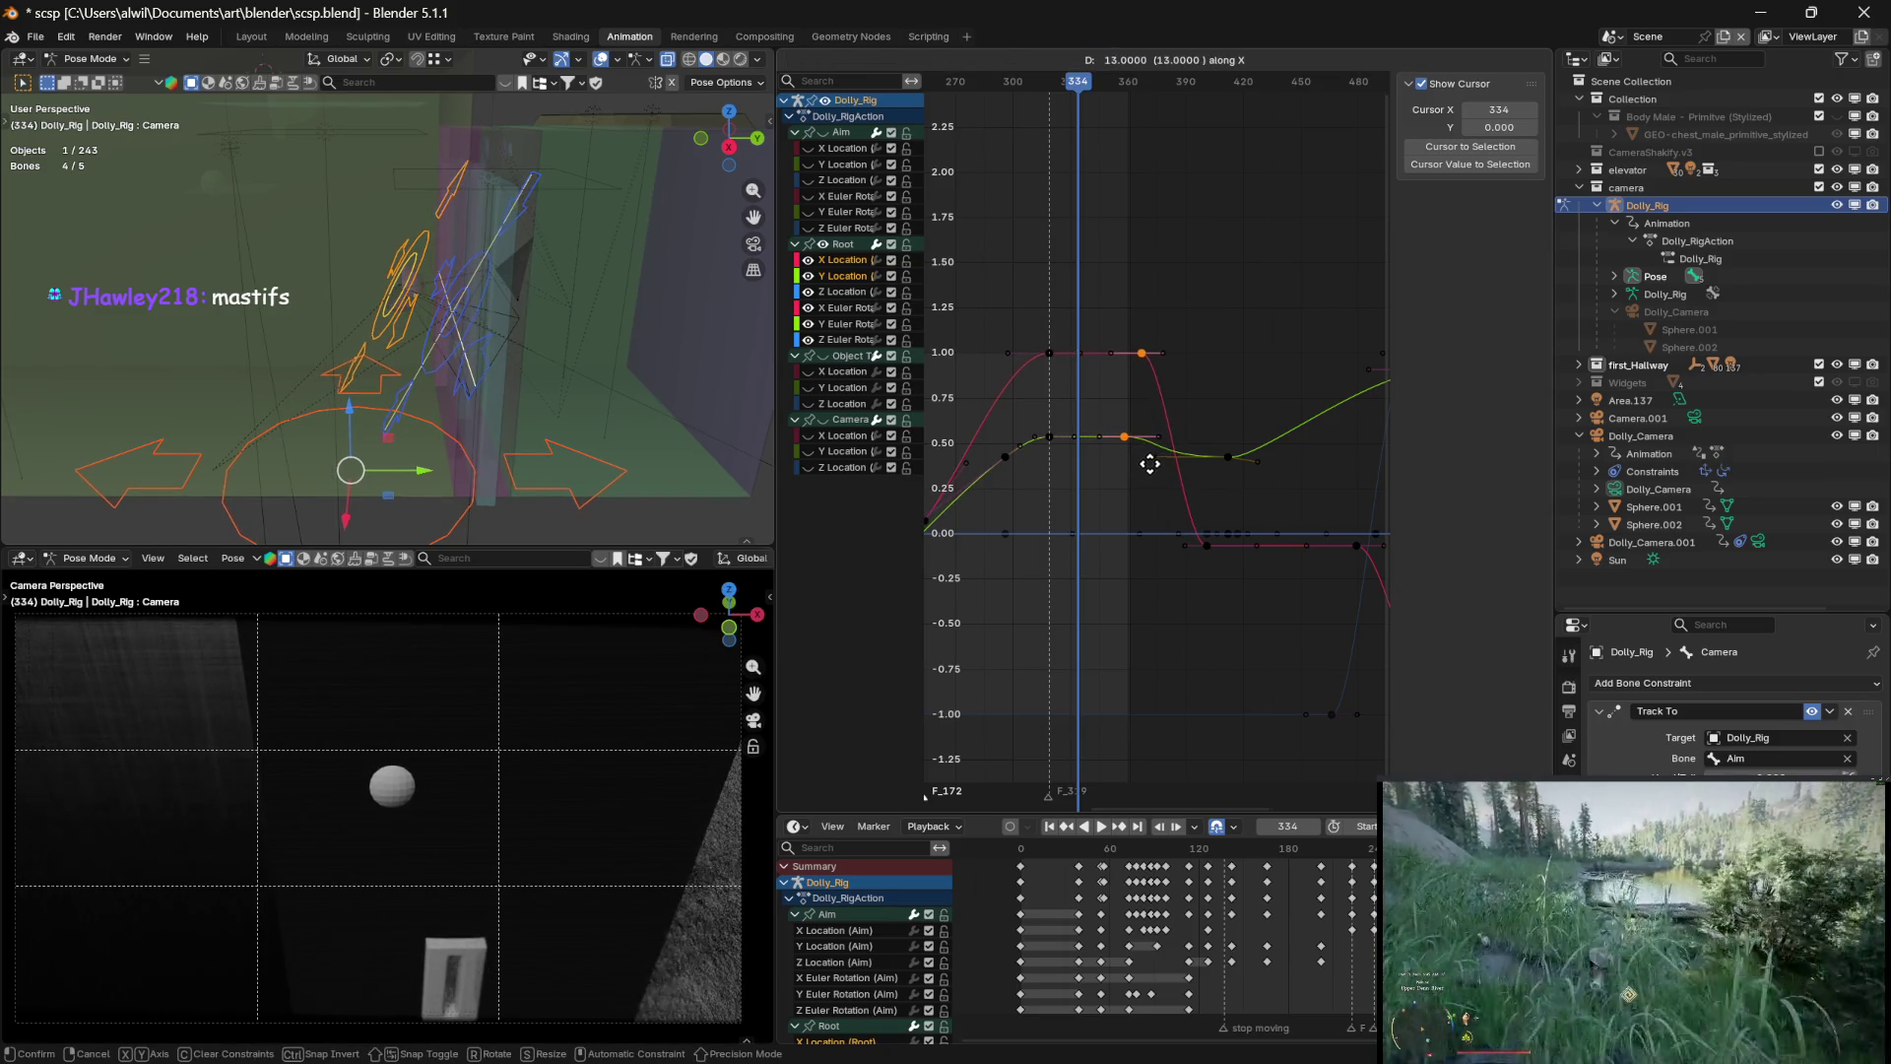
right_click(1149, 463)
mouse_move(1083, 86)
left_mouse_down()
mouse_move(1018, 87)
mouse_move(1175, 107)
left_mouse_up()
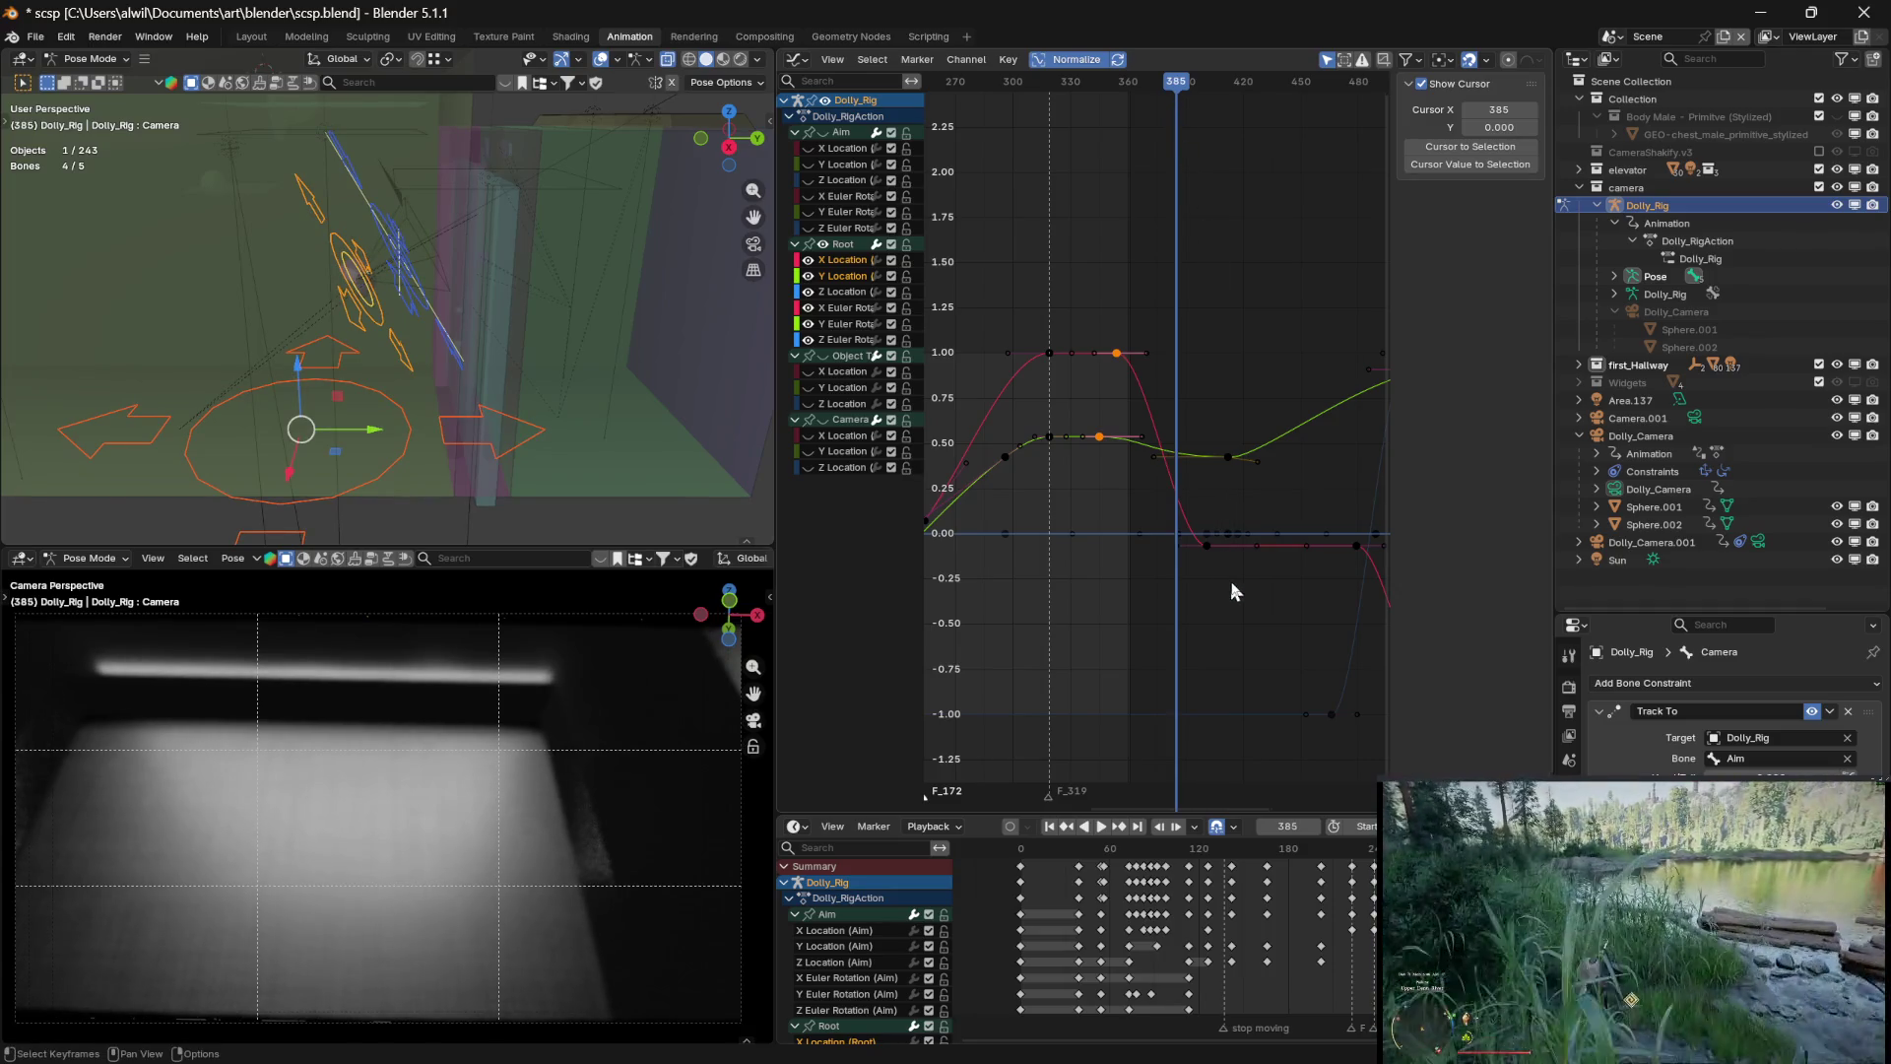
Zoom the graph out and begin sliding the two hold-end keyframes later in time
mouse_move(1245, 575)
middle_mouse_down("ctrl")
mouse_move(1245, 612)
mouse_move(1184, 619)
mouse_move(1246, 611)
middle_mouse_up("ctrl")
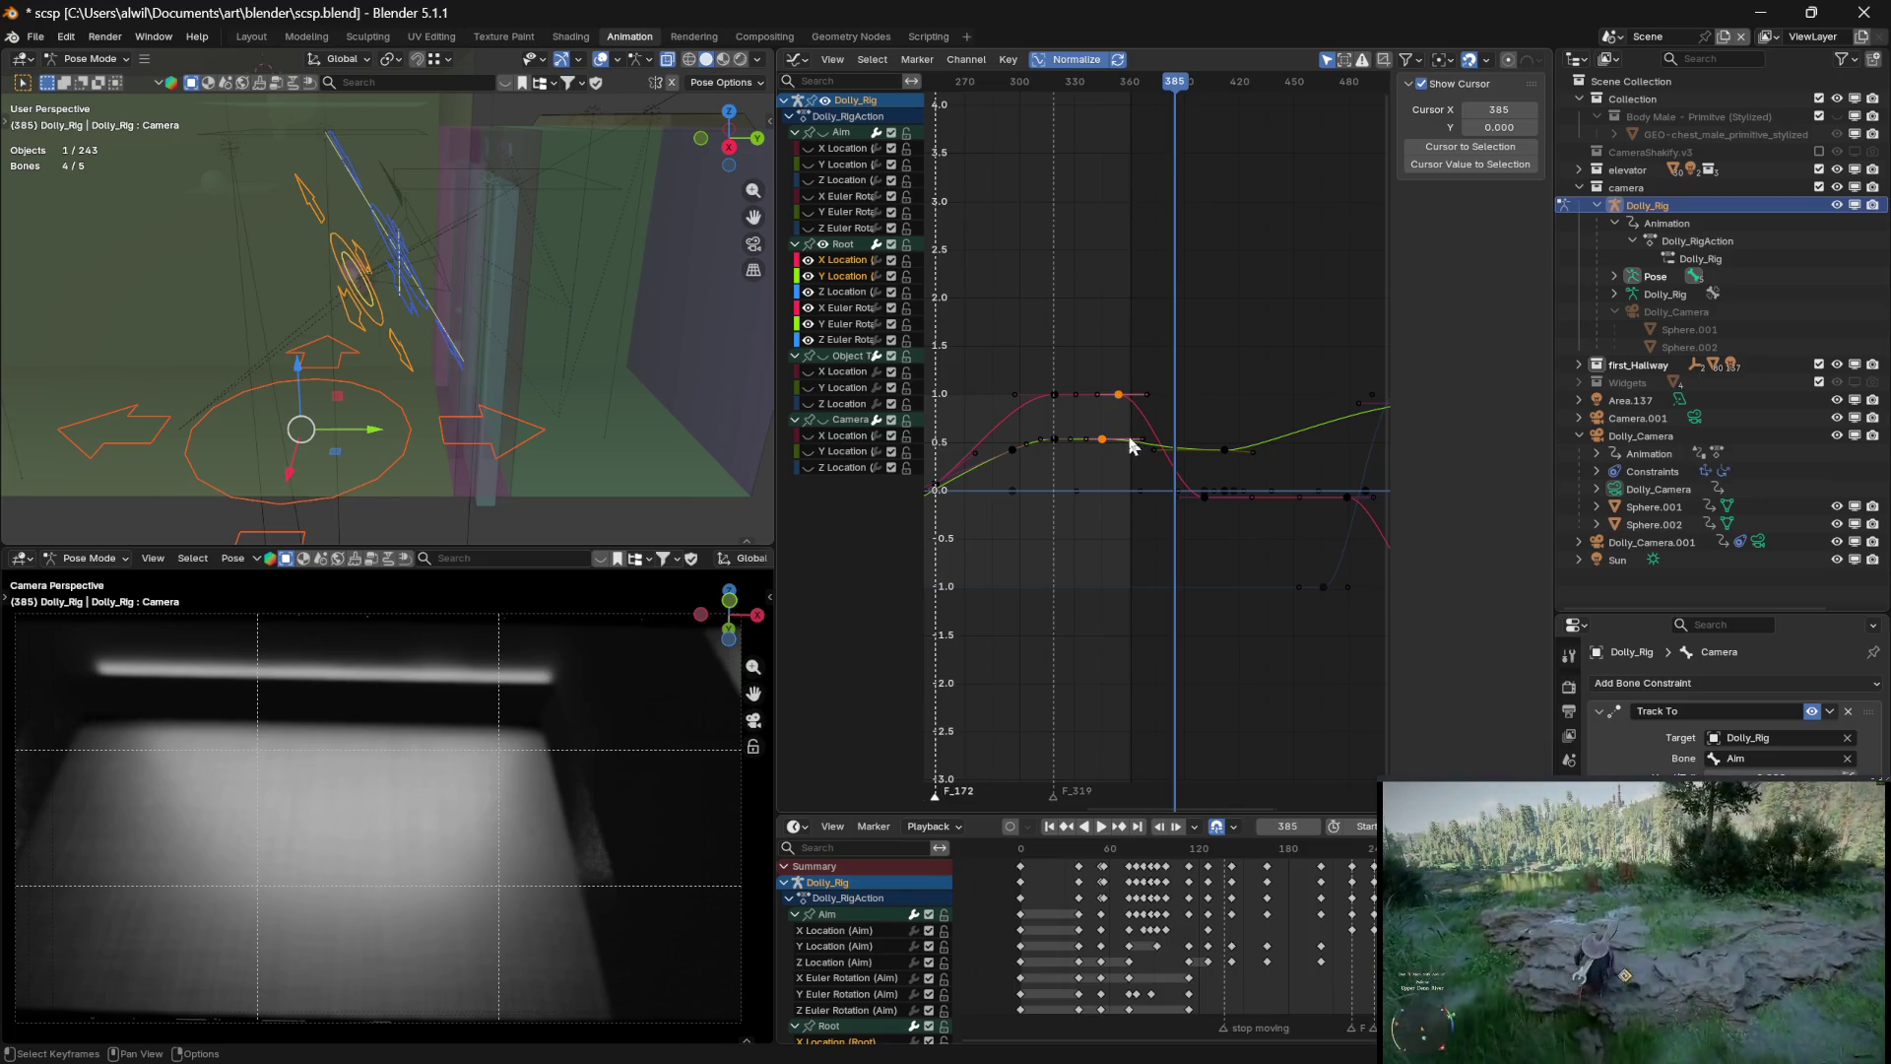
key("g")
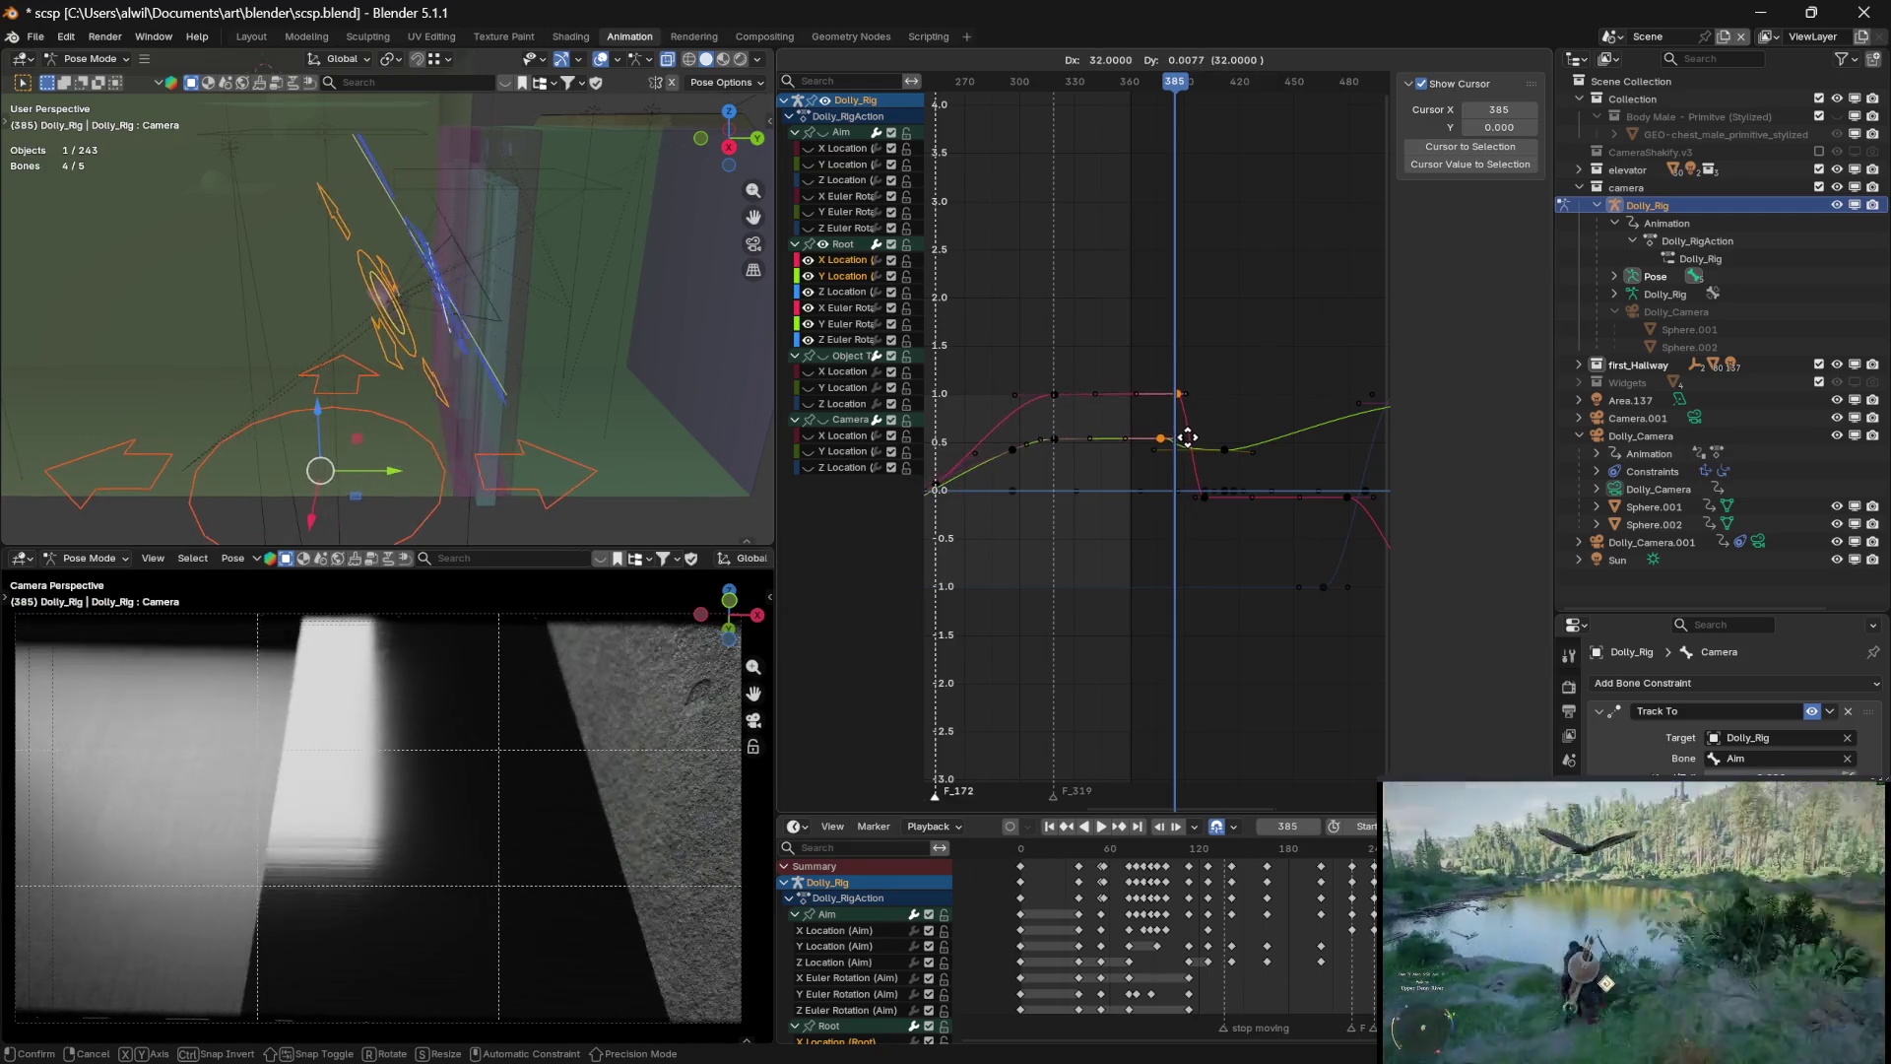
Constrain the hold-end keys' move to time, confirm them at frame 385, and set the playhead to 385
key("x")
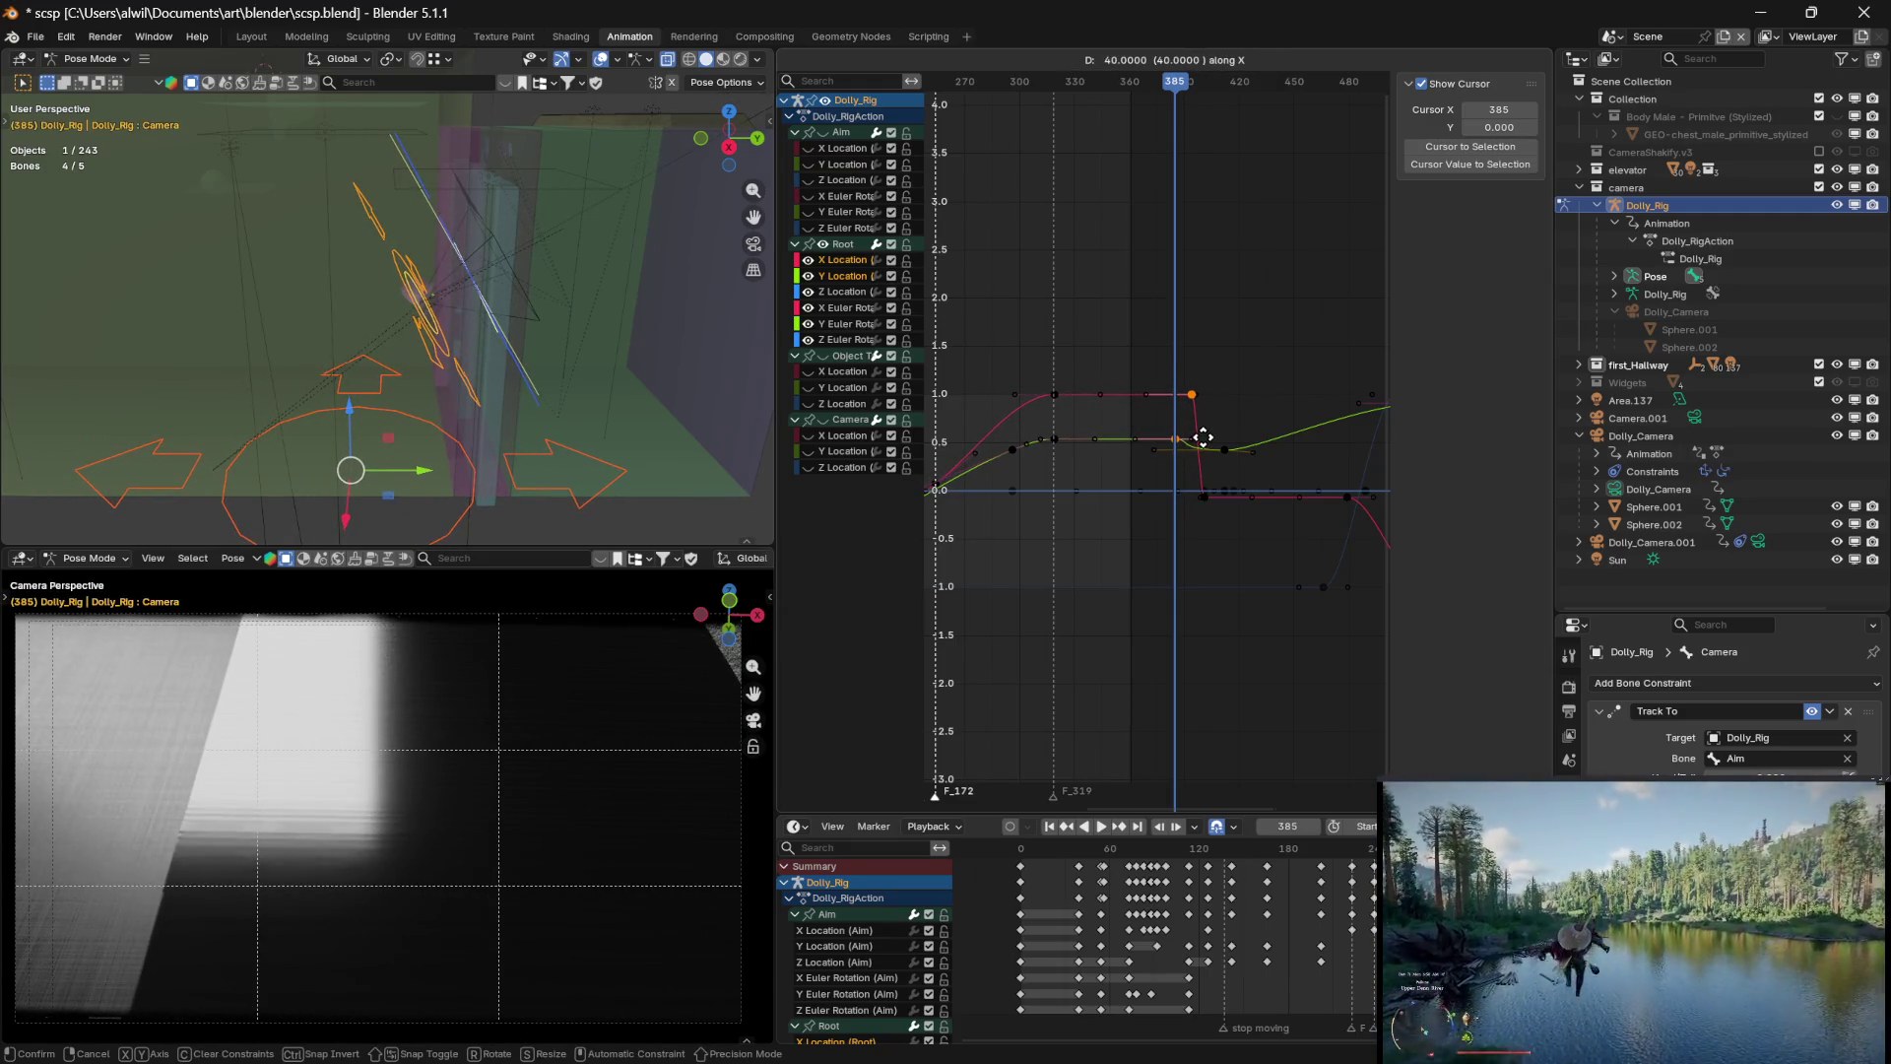
left_click(1204, 436)
mouse_move(1177, 83)
left_mouse_down()
mouse_move(1040, 87)
mouse_move(1176, 99)
left_mouse_up()
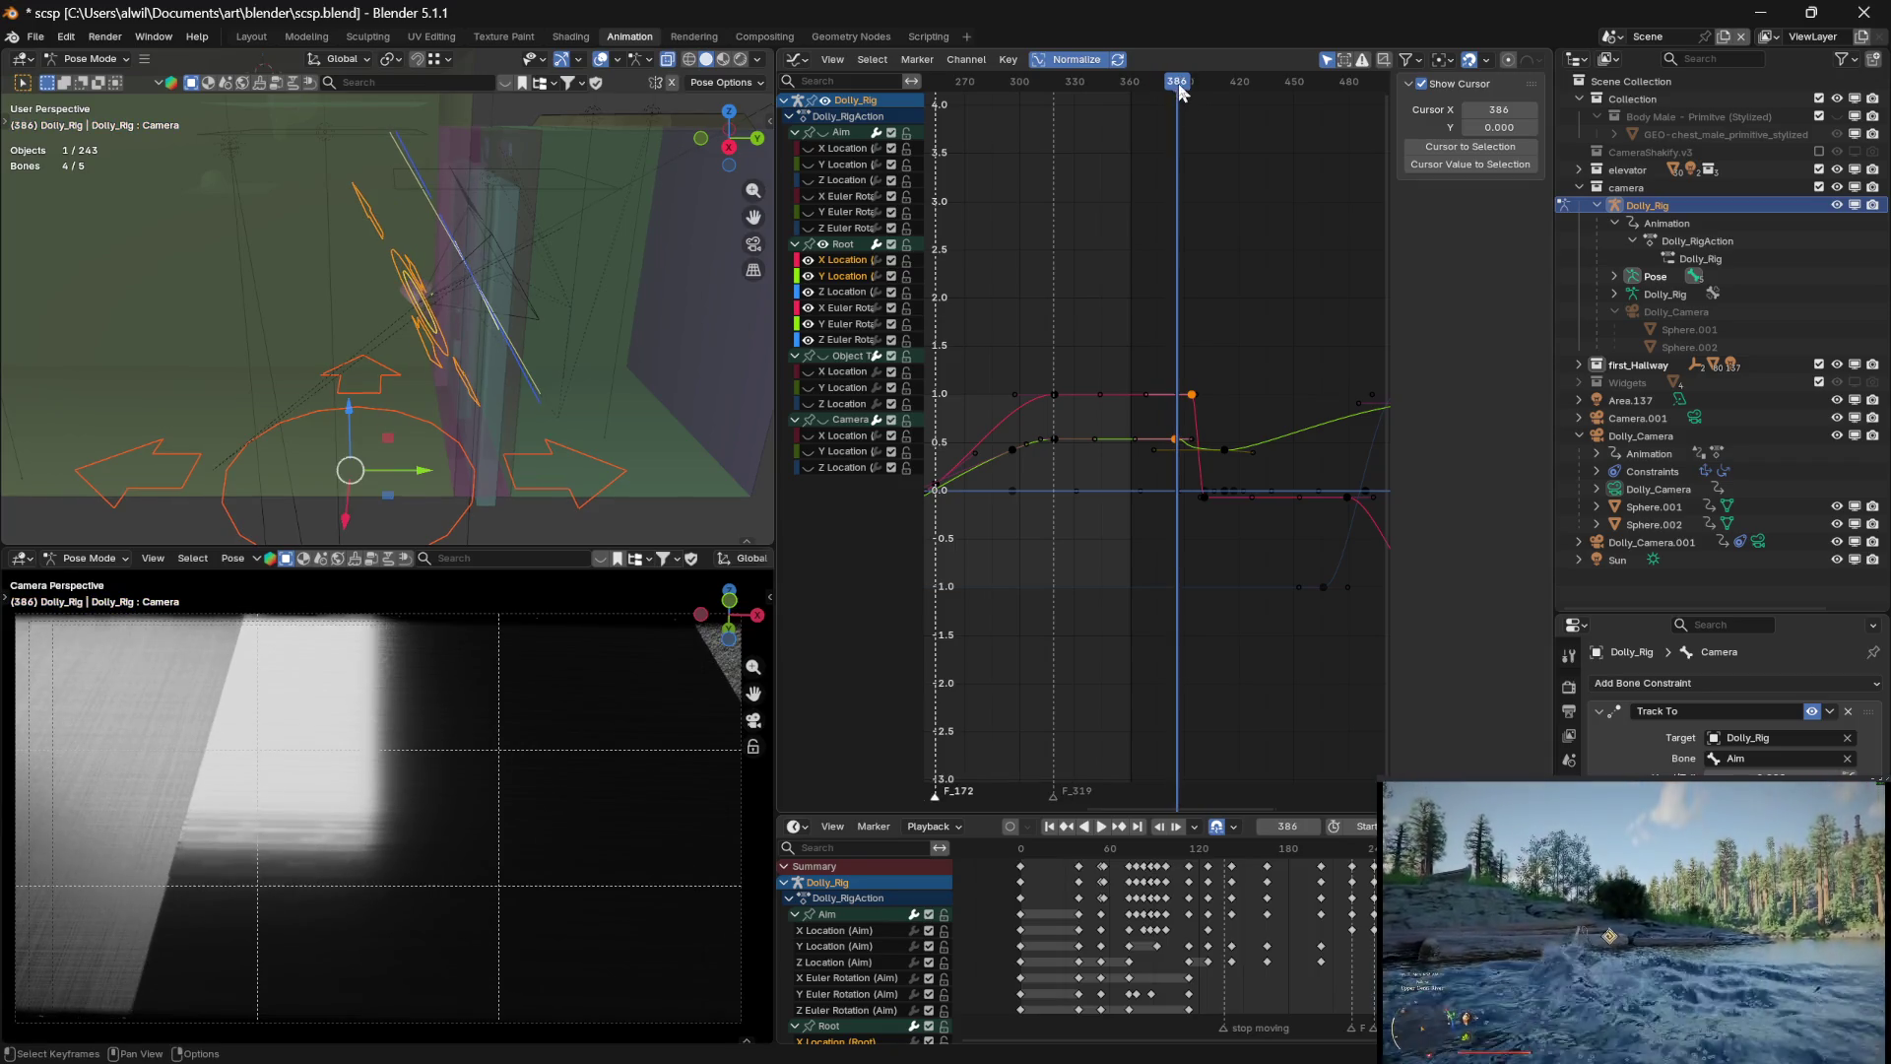
key("Left")
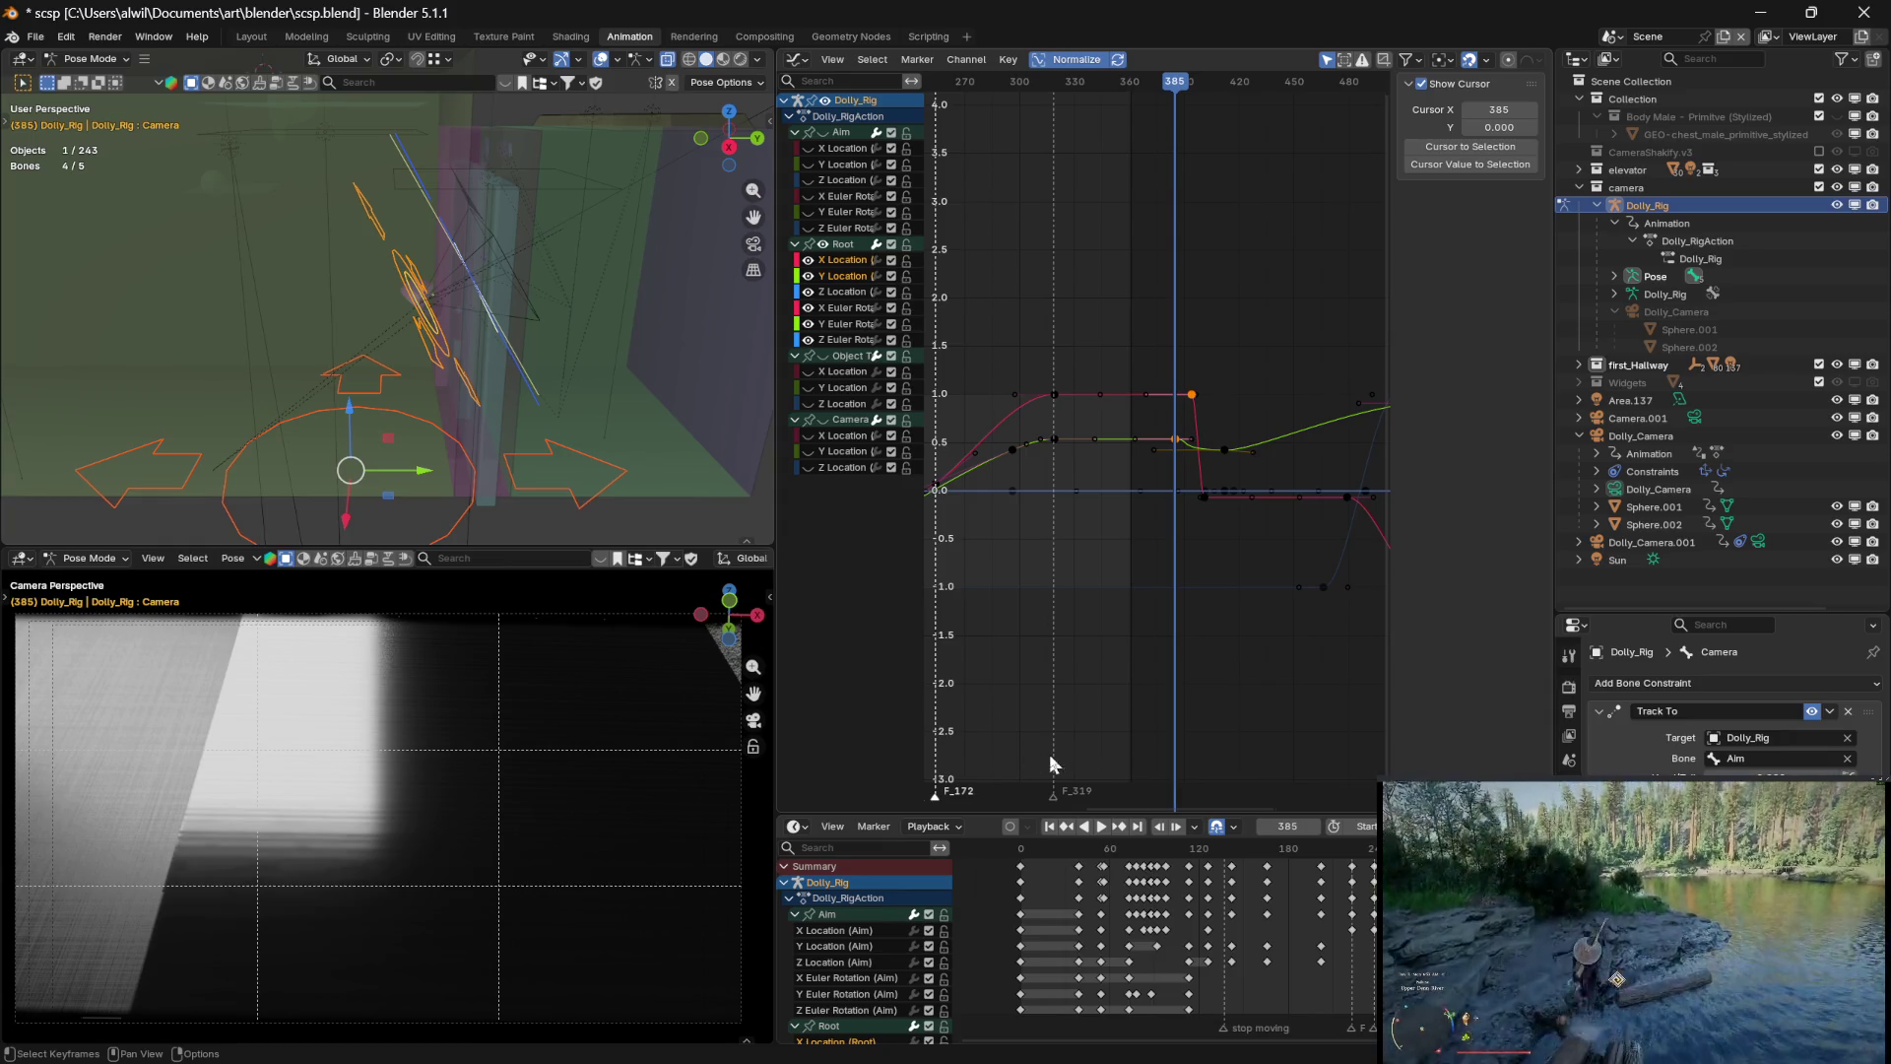
Reposition the graph view and drag the F_223 marker onto frame 385
middle_click_drag(1032, 740, 1021, 713)
middle_click_drag(1225, 690, 1140, 684)
mouse_move(1021, 803)
left_mouse_down()
mouse_move(1294, 767)
mouse_move(1323, 792)
mouse_move(1300, 784)
left_mouse_up()
middle_click_drag(1339, 731, 1248, 724)
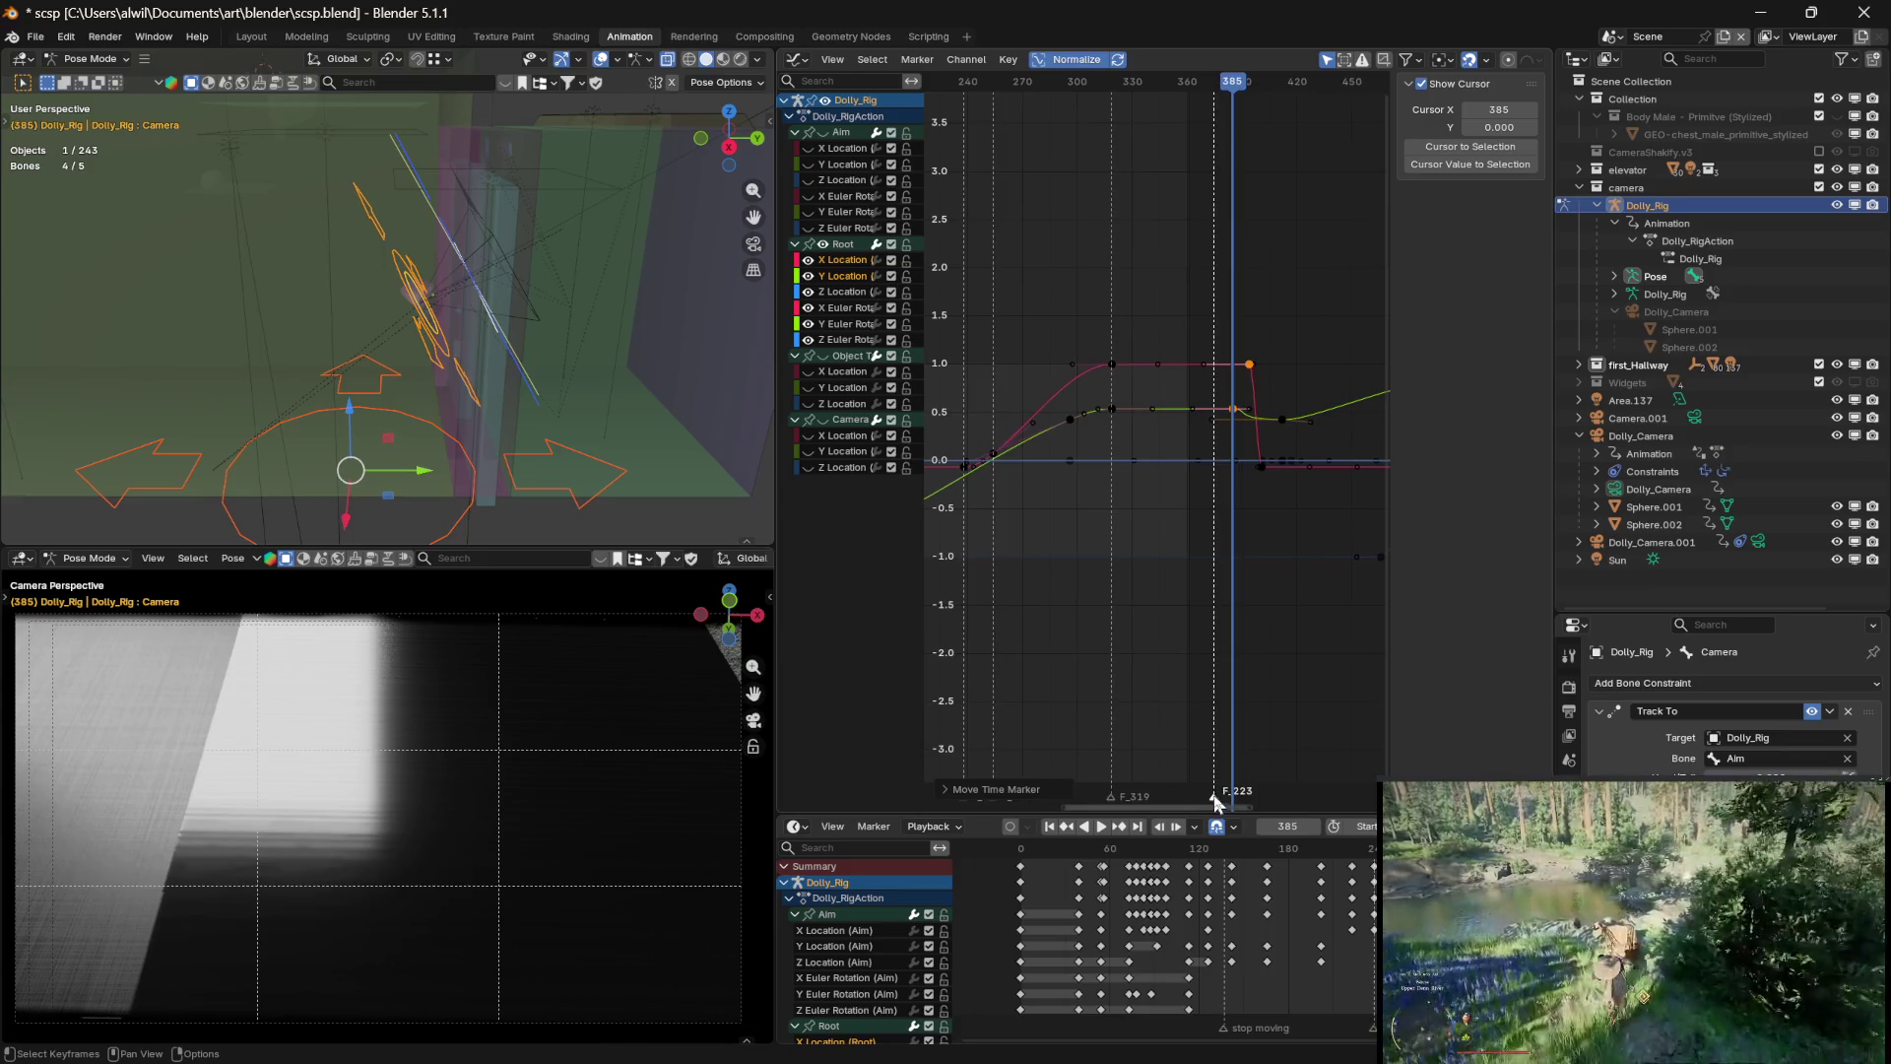
left_click_drag(1221, 803, 1241, 802)
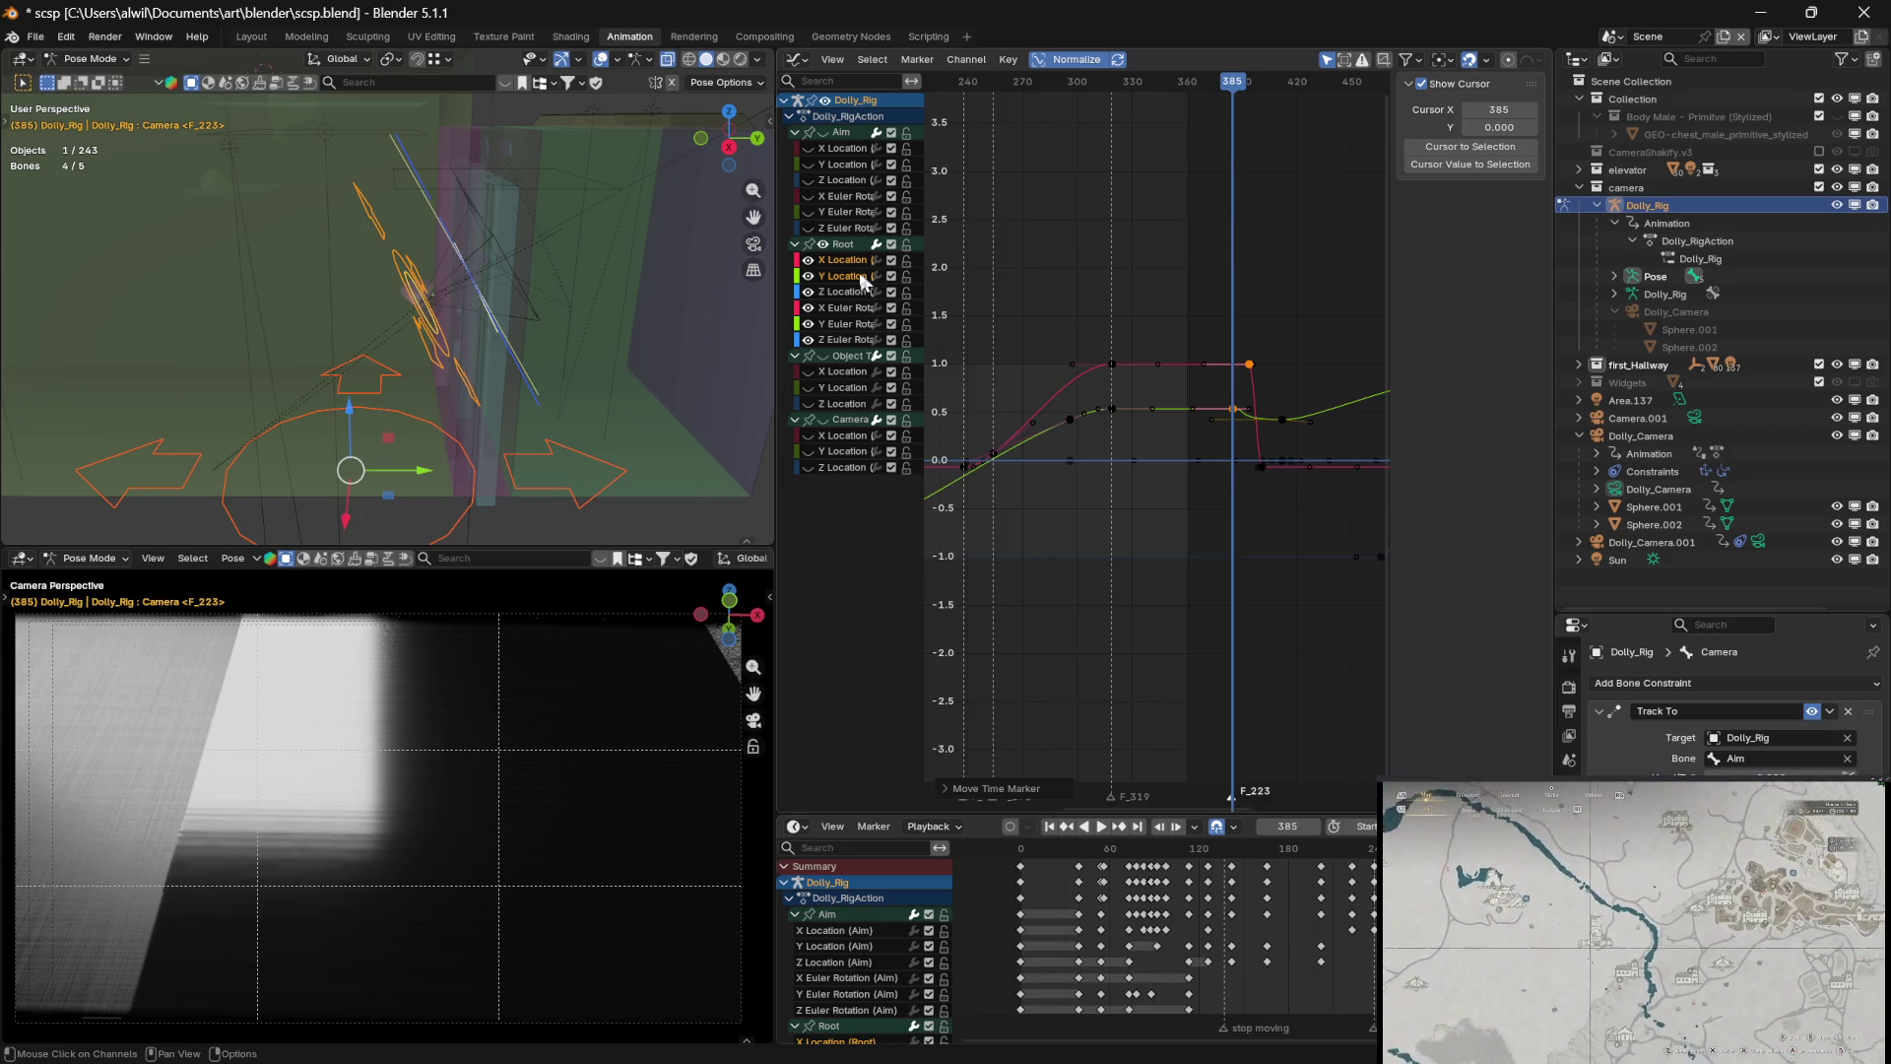
left_click(823, 132)
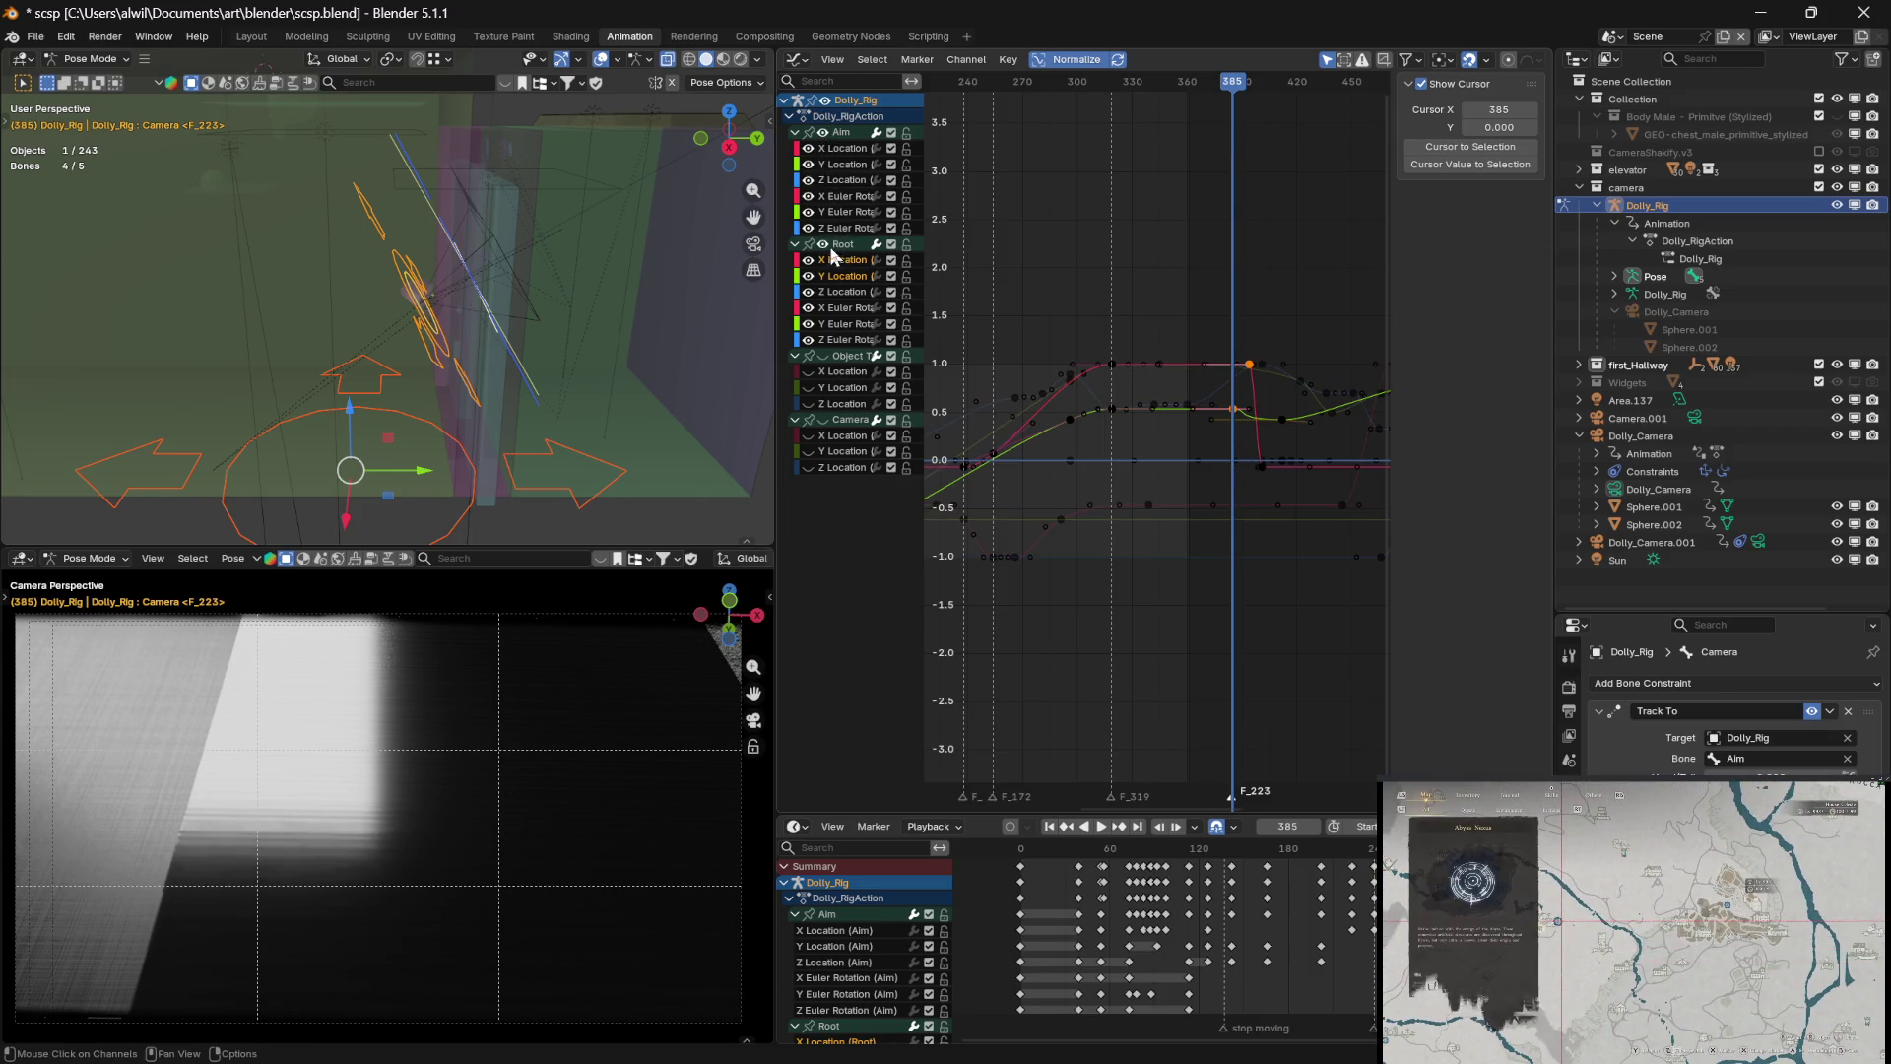
left_click(825, 245)
left_click(824, 419)
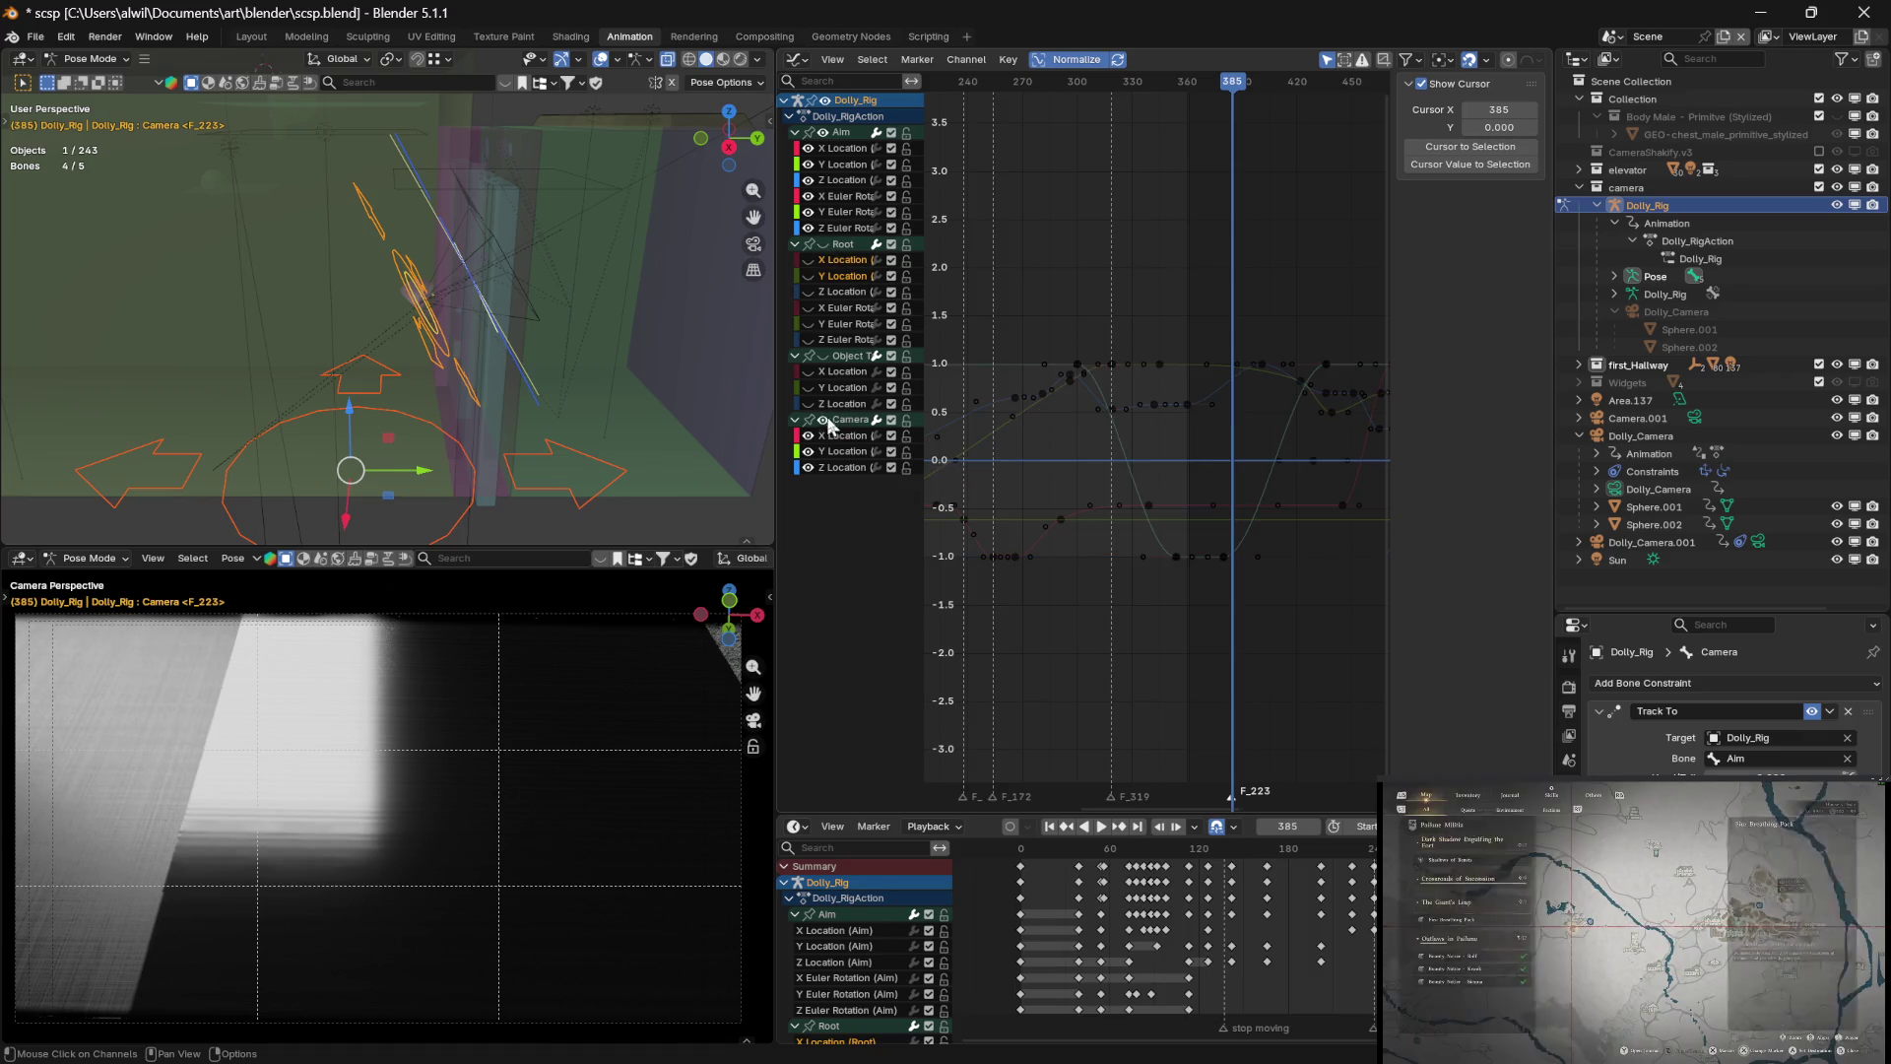
middle_click_drag(1294, 541, 1270, 531)
mouse_move(1211, 86)
left_mouse_down()
mouse_move(1016, 98)
mouse_move(1148, 136)
mouse_move(1184, 124)
mouse_move(1166, 127)
left_mouse_up()
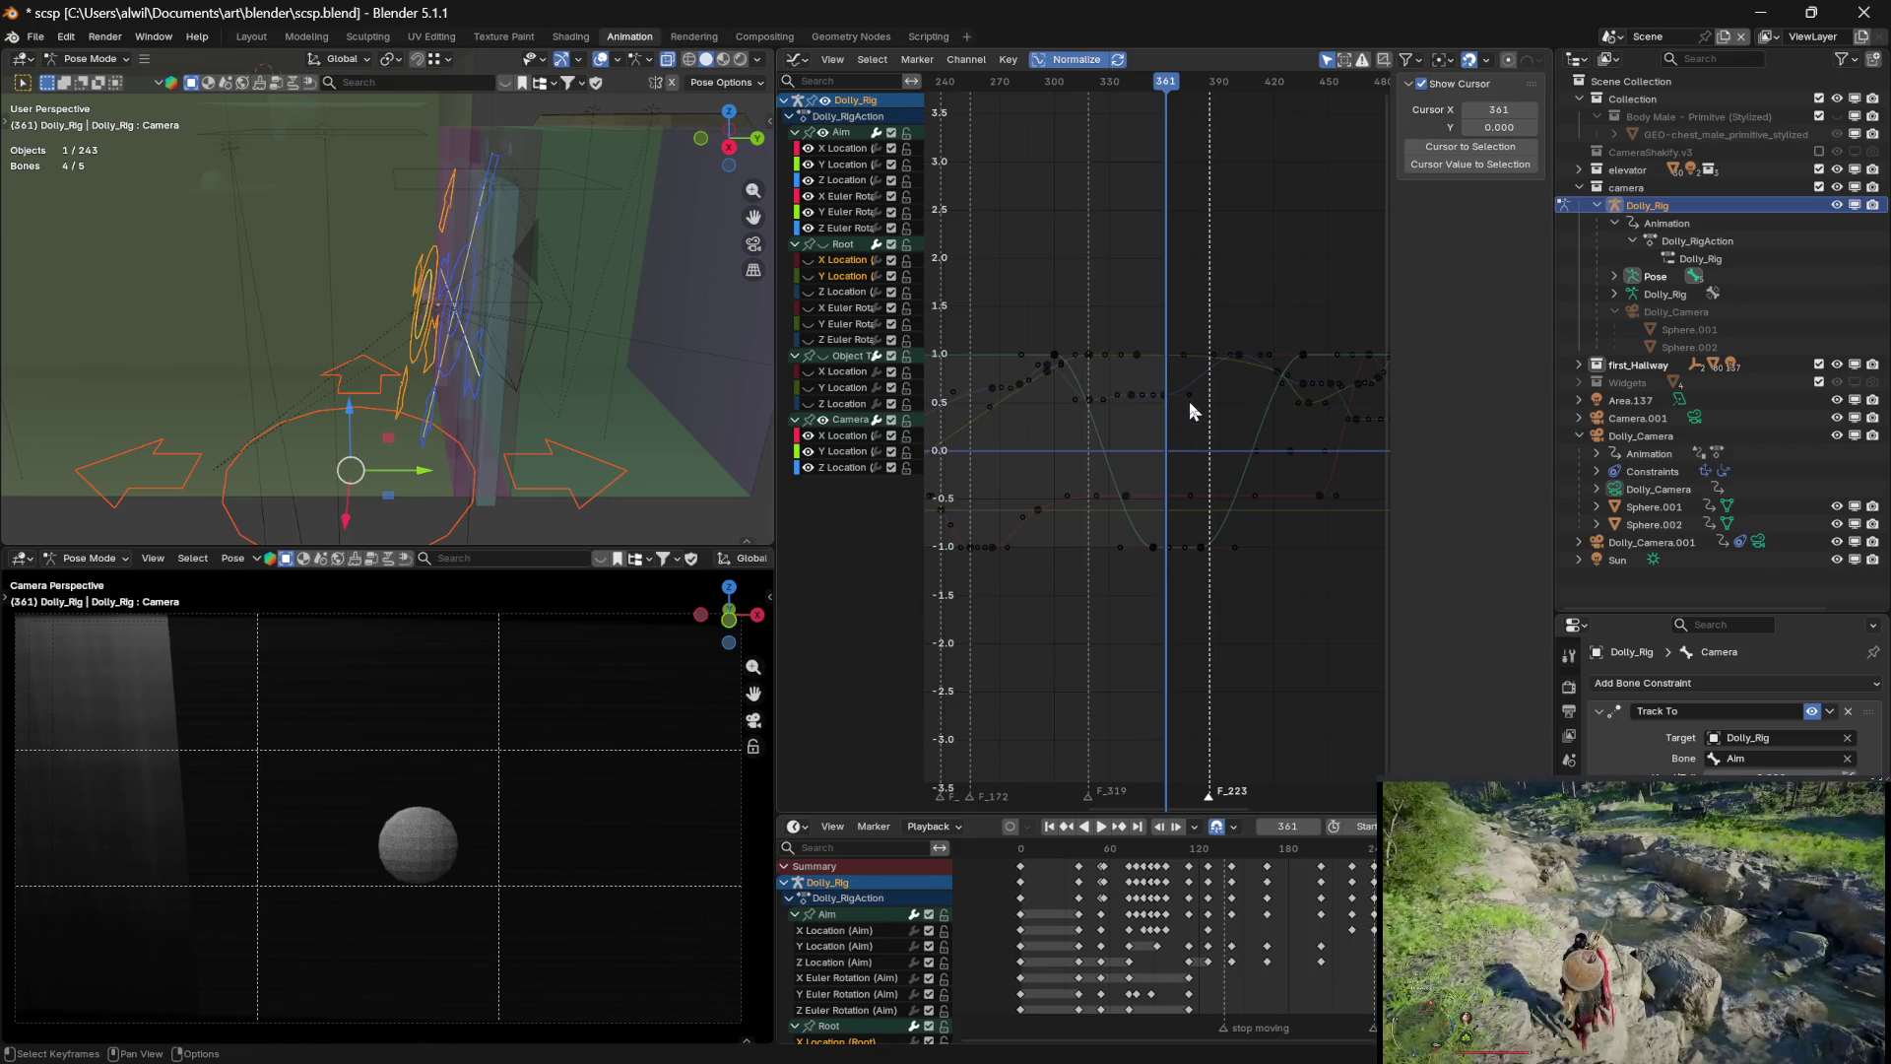
mouse_move(1172, 91)
left_mouse_down()
mouse_move(1140, 88)
mouse_move(1200, 89)
mouse_move(1158, 90)
left_mouse_up()
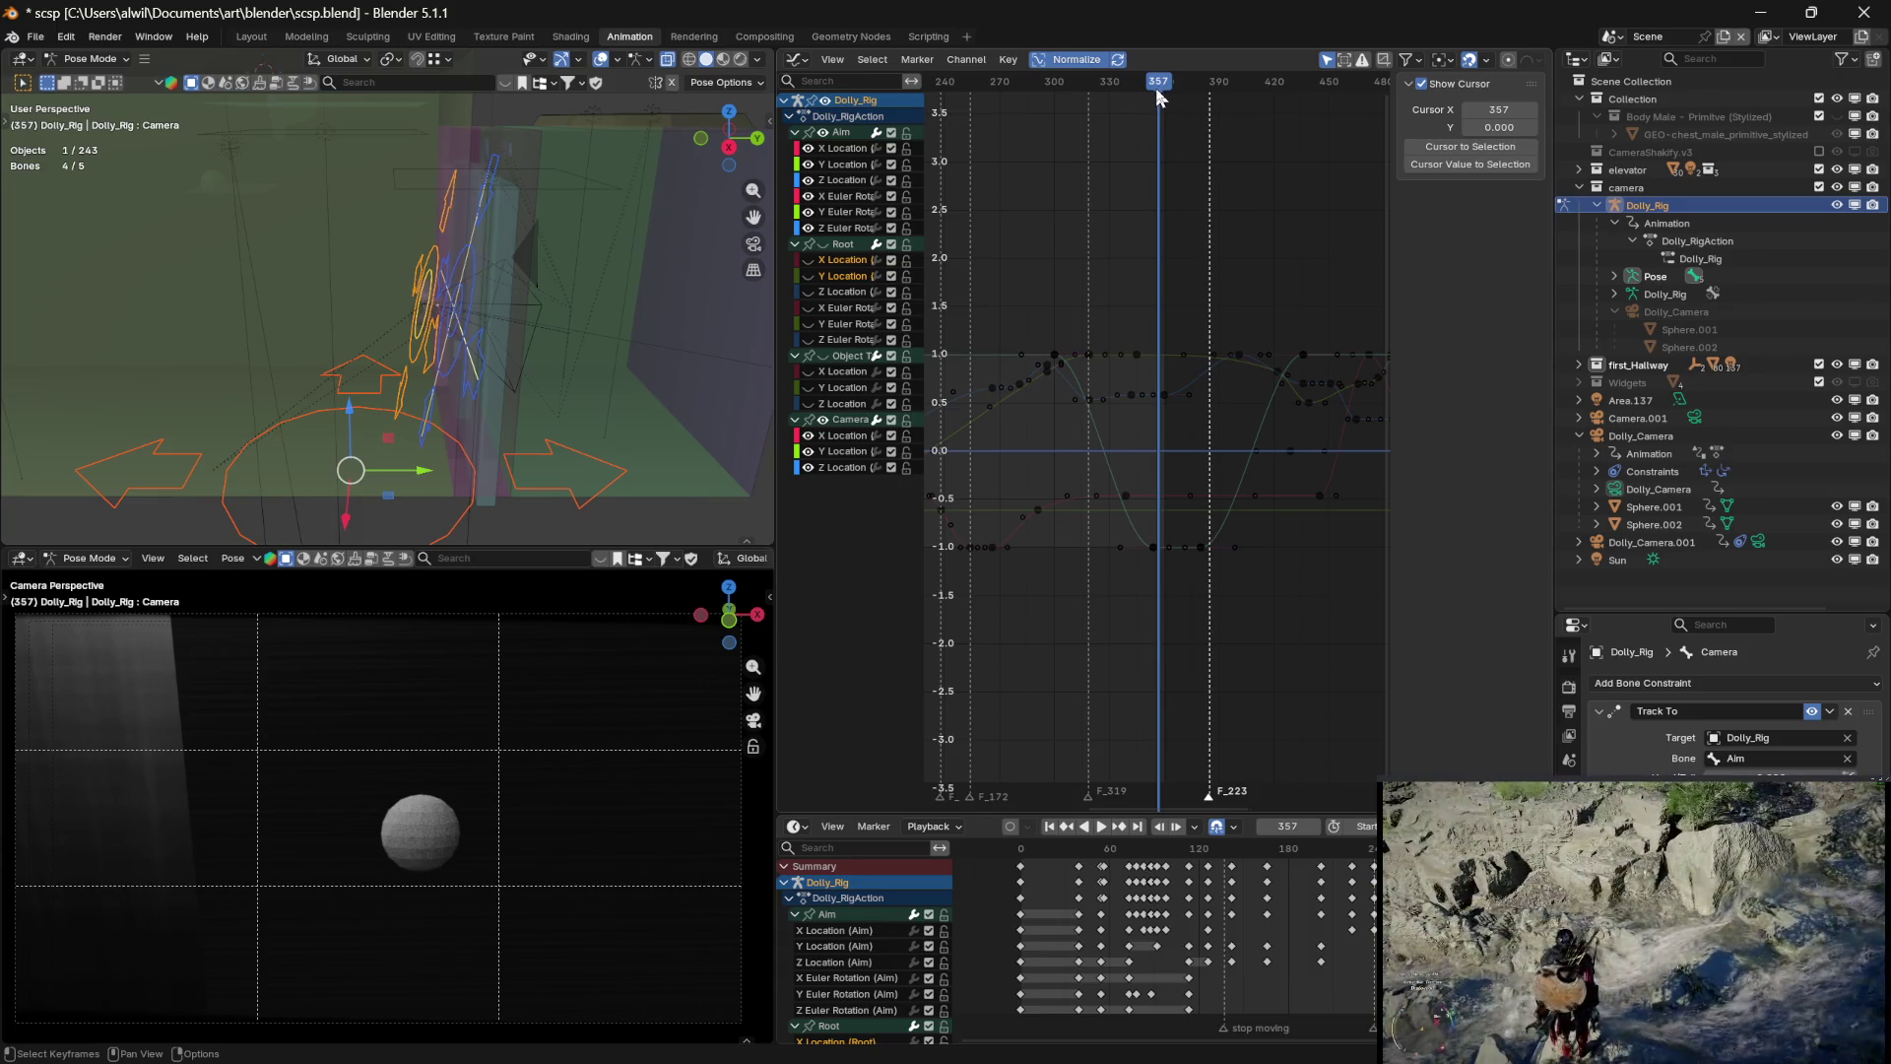
Scrub to frame 358 to review the shot, then pan the graph toward later frames
mouse_move(1155, 86)
left_mouse_down()
mouse_move(1199, 90)
mouse_move(1149, 93)
left_mouse_up()
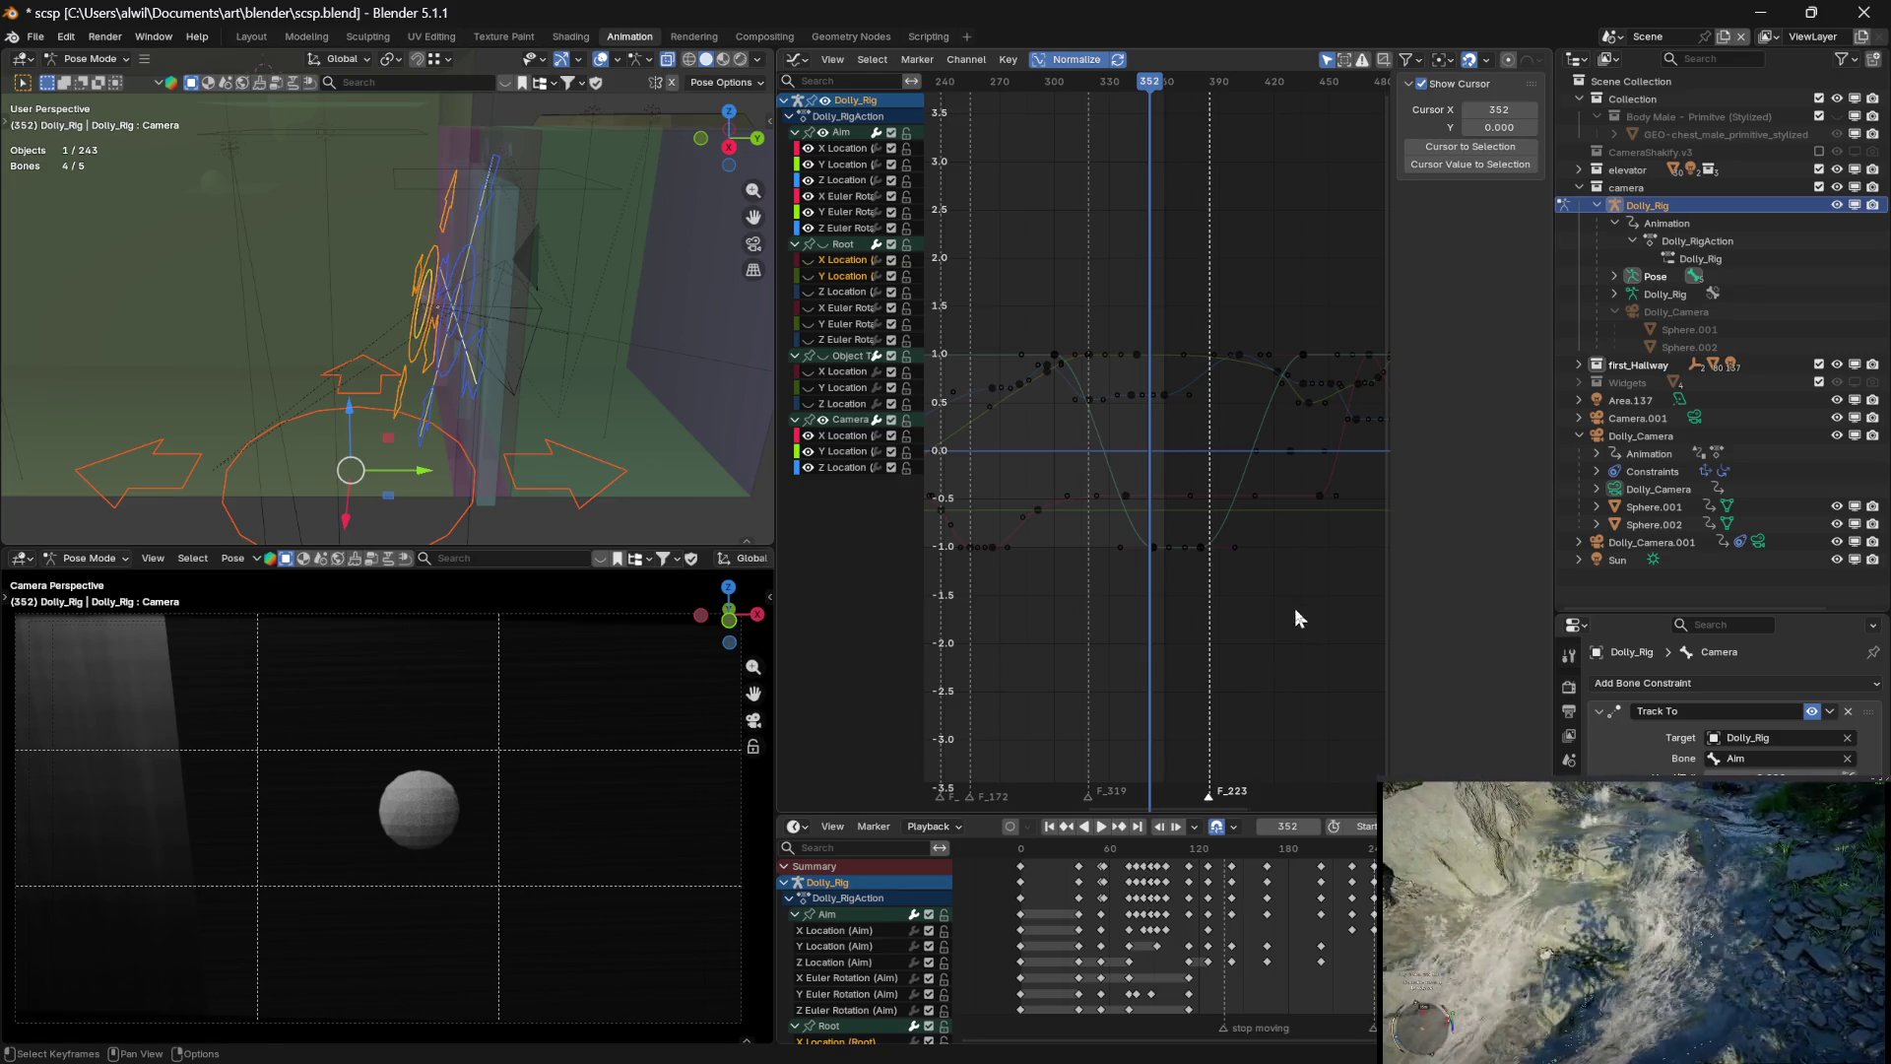
mouse_move(1308, 616)
middle_mouse_down()
mouse_move(1165, 637)
mouse_move(1182, 644)
middle_mouse_up()
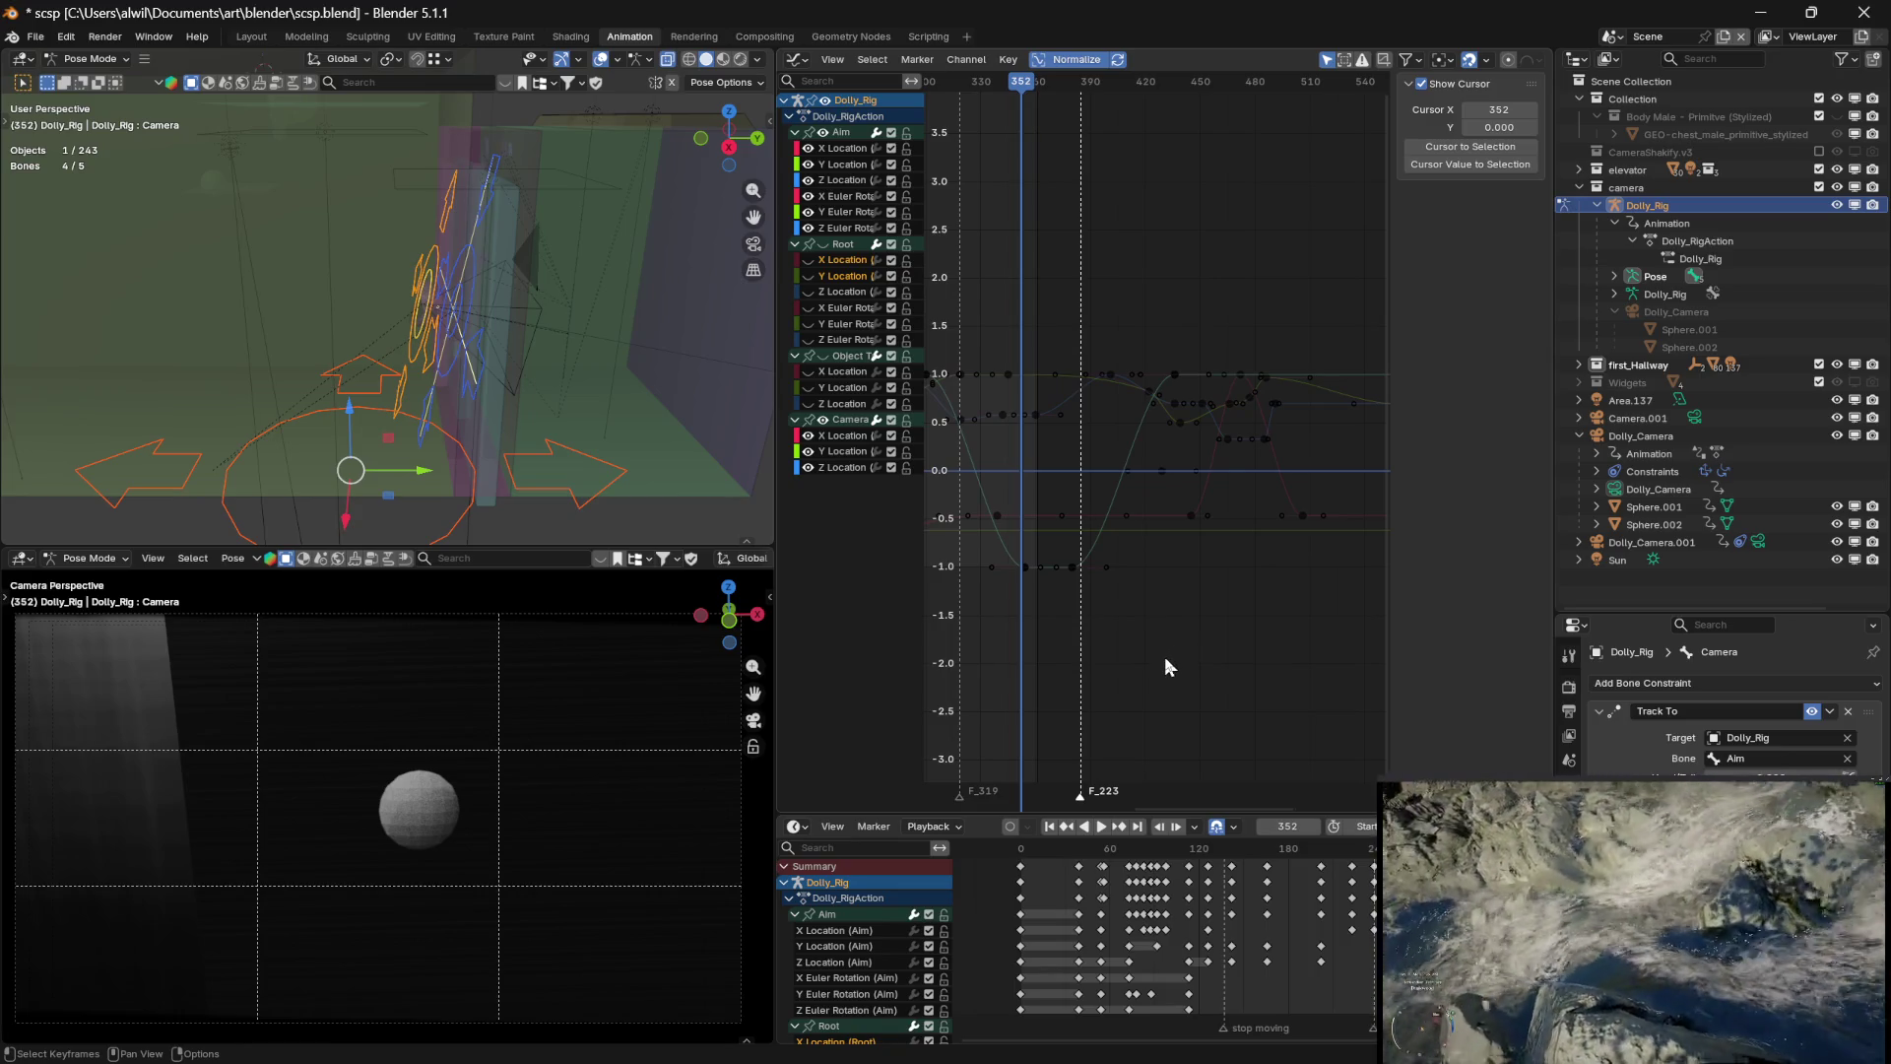
Scrub the shot, select the Aim Z Location key at frame 360, and cancel a trial time-only move
left_click_drag(1026, 94, 1128, 108)
left_click_drag(1078, 110, 1046, 127)
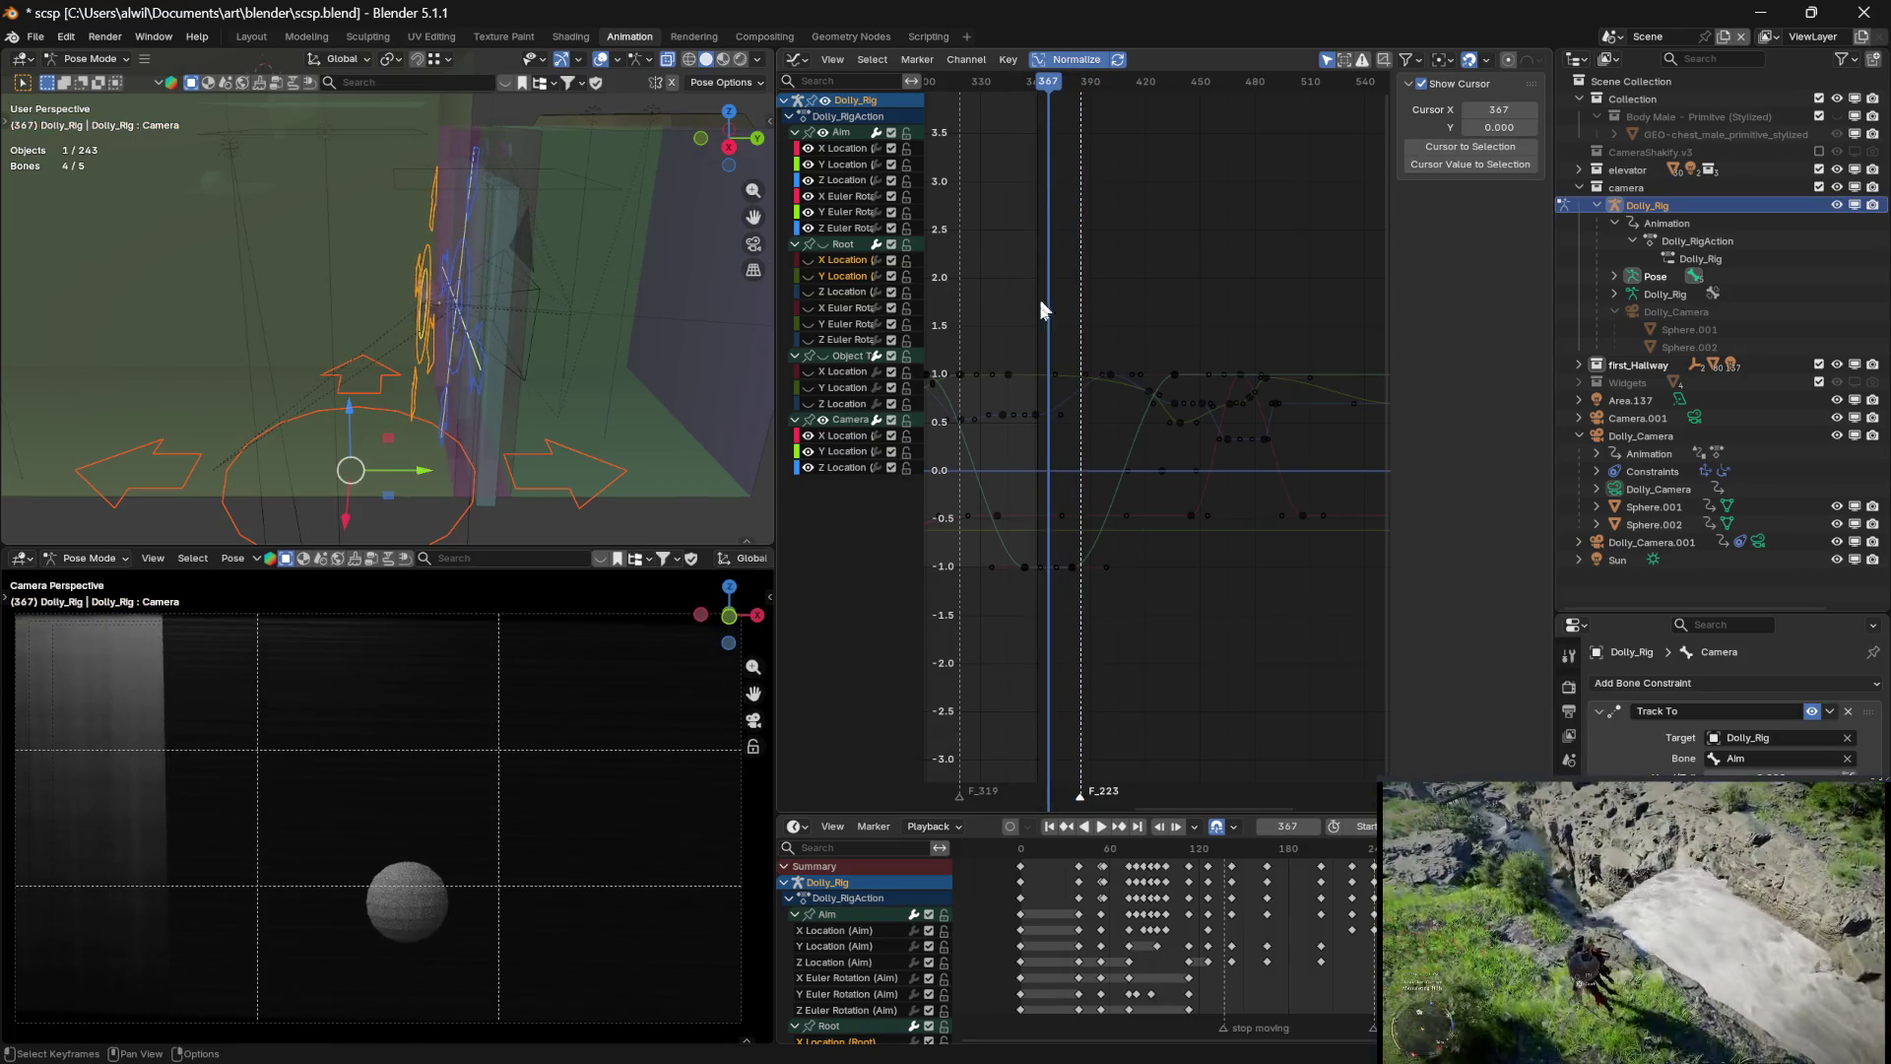
left_click(1035, 413)
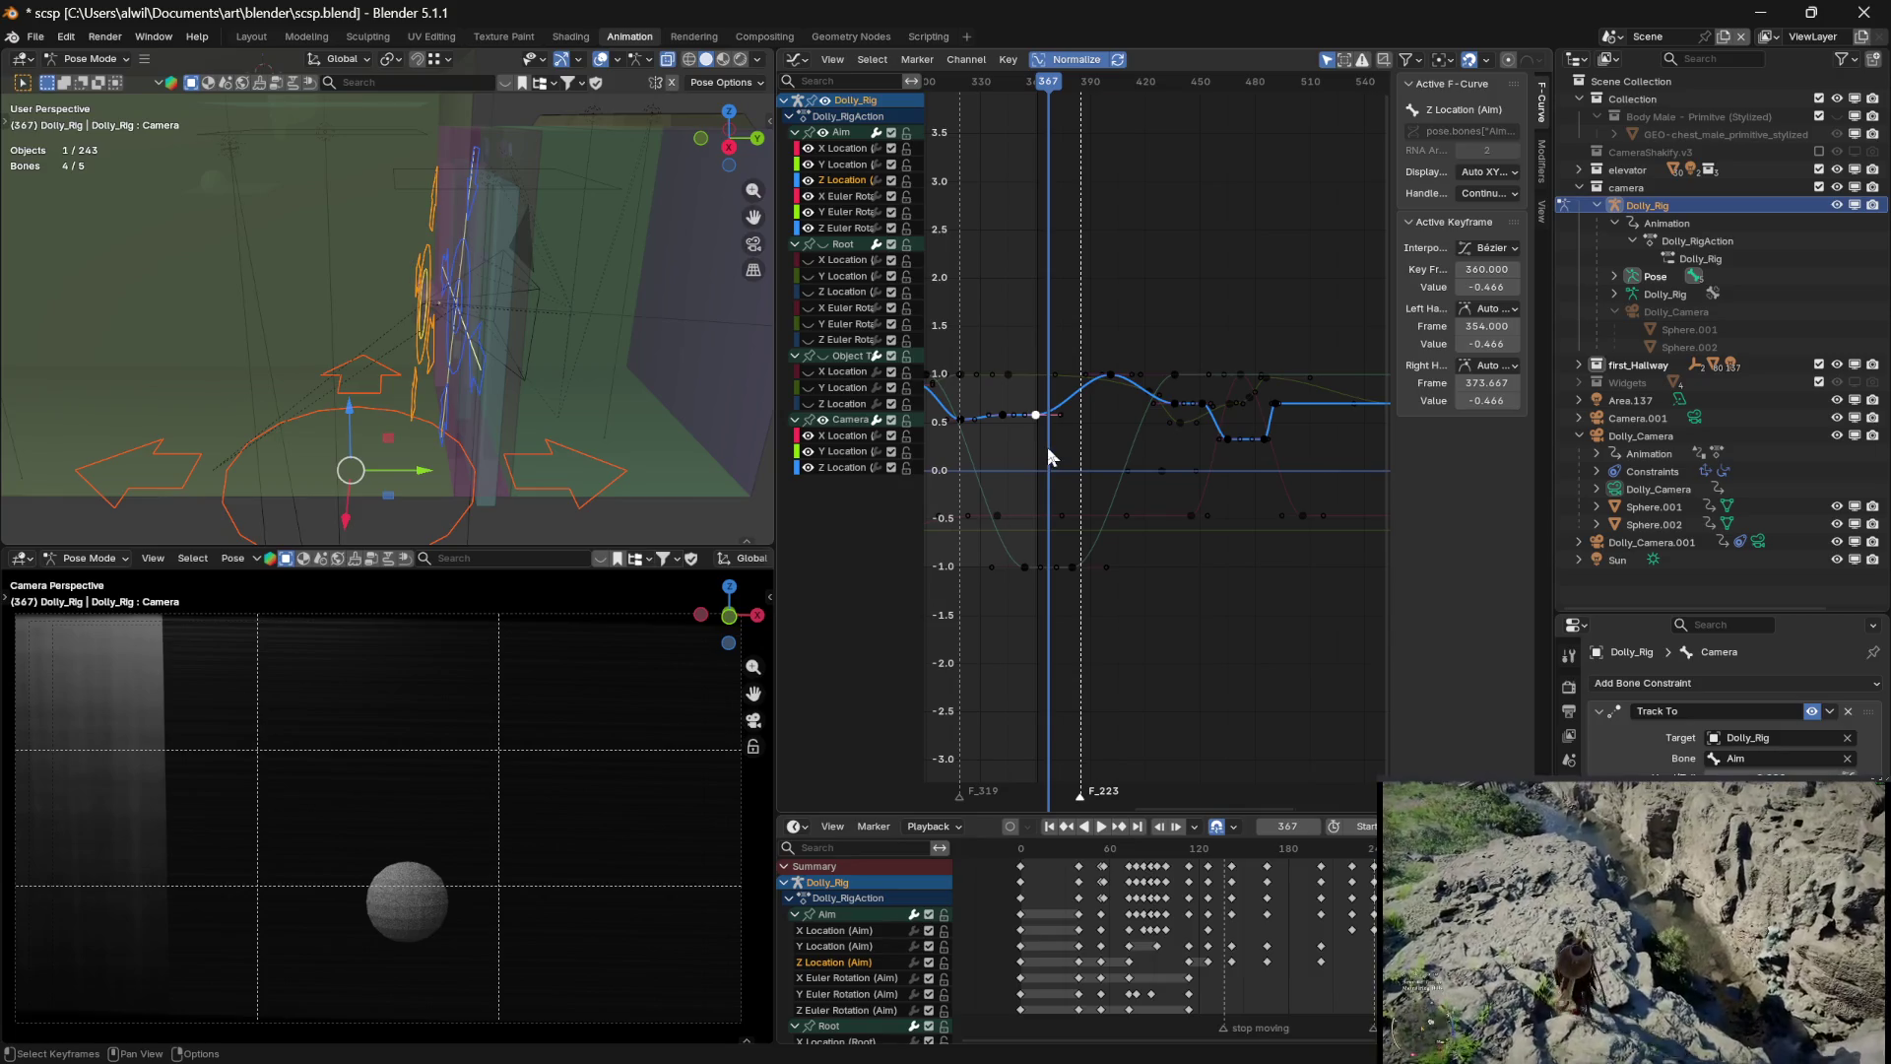
key("g")
key("x")
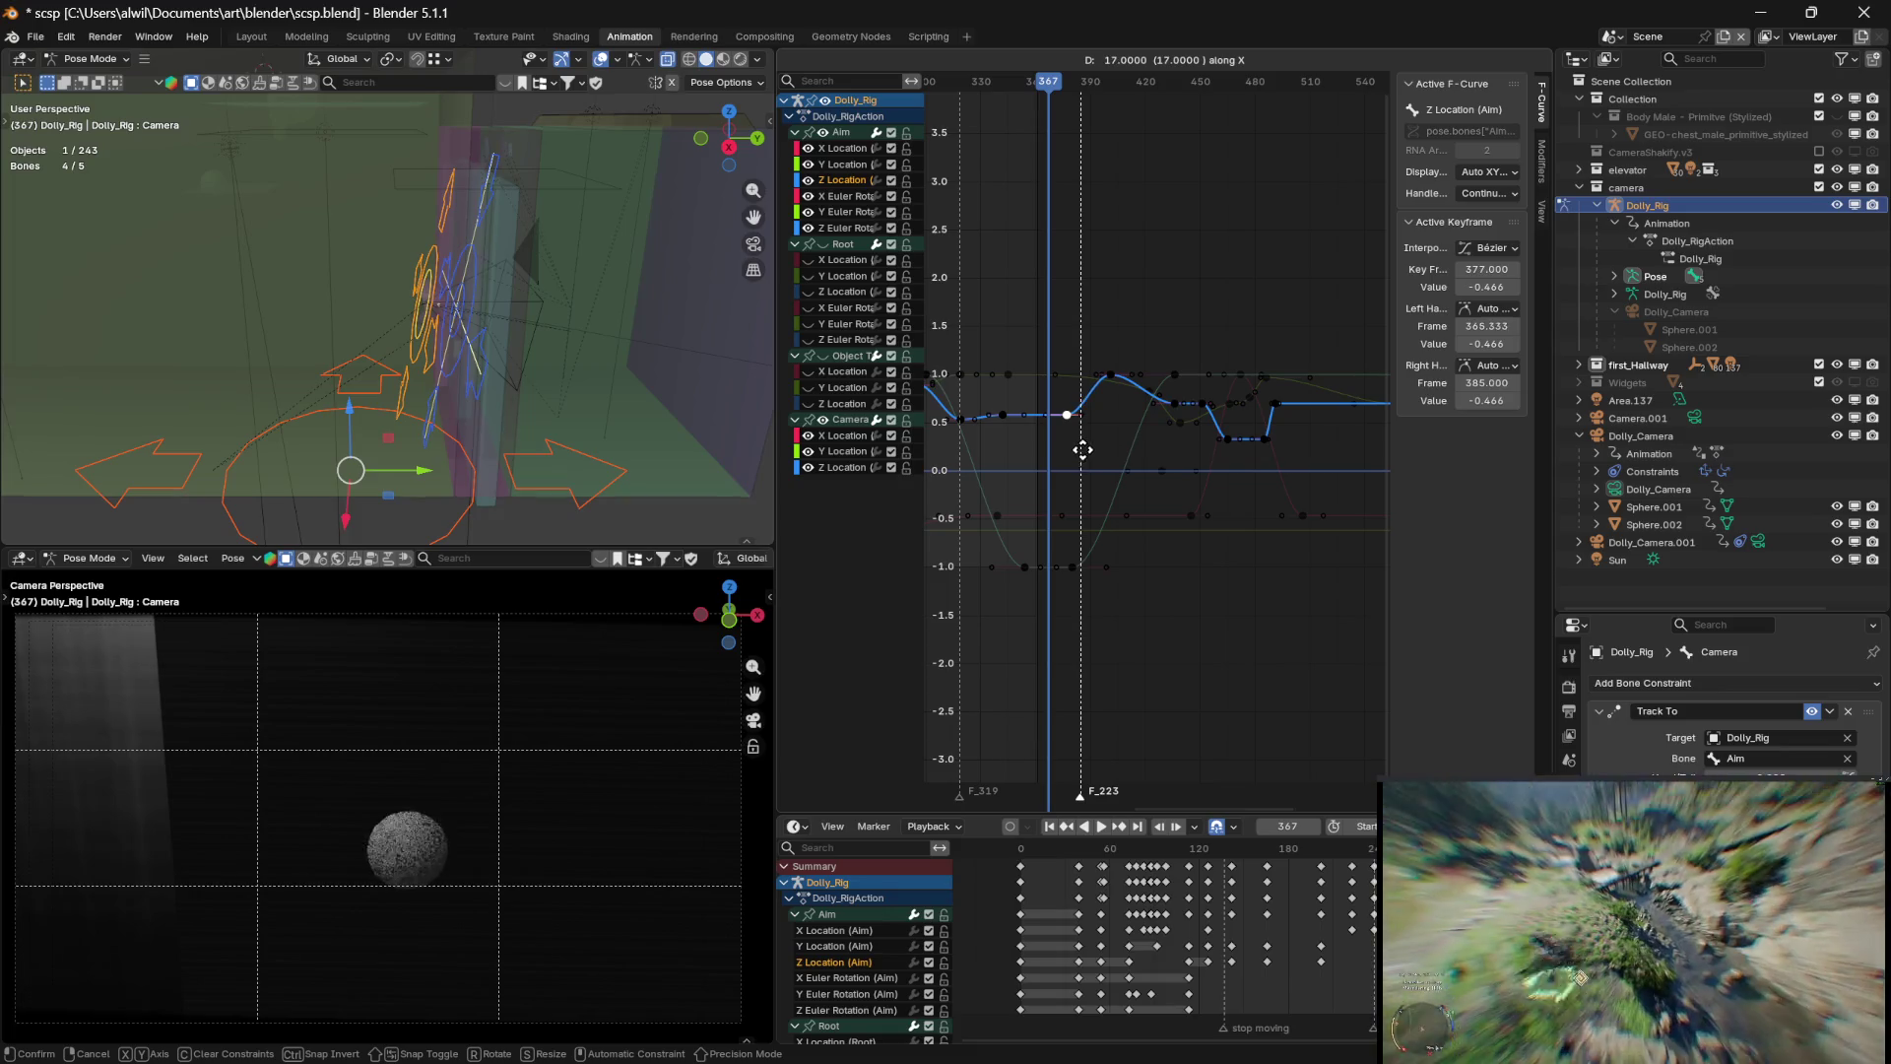
key("Escape")
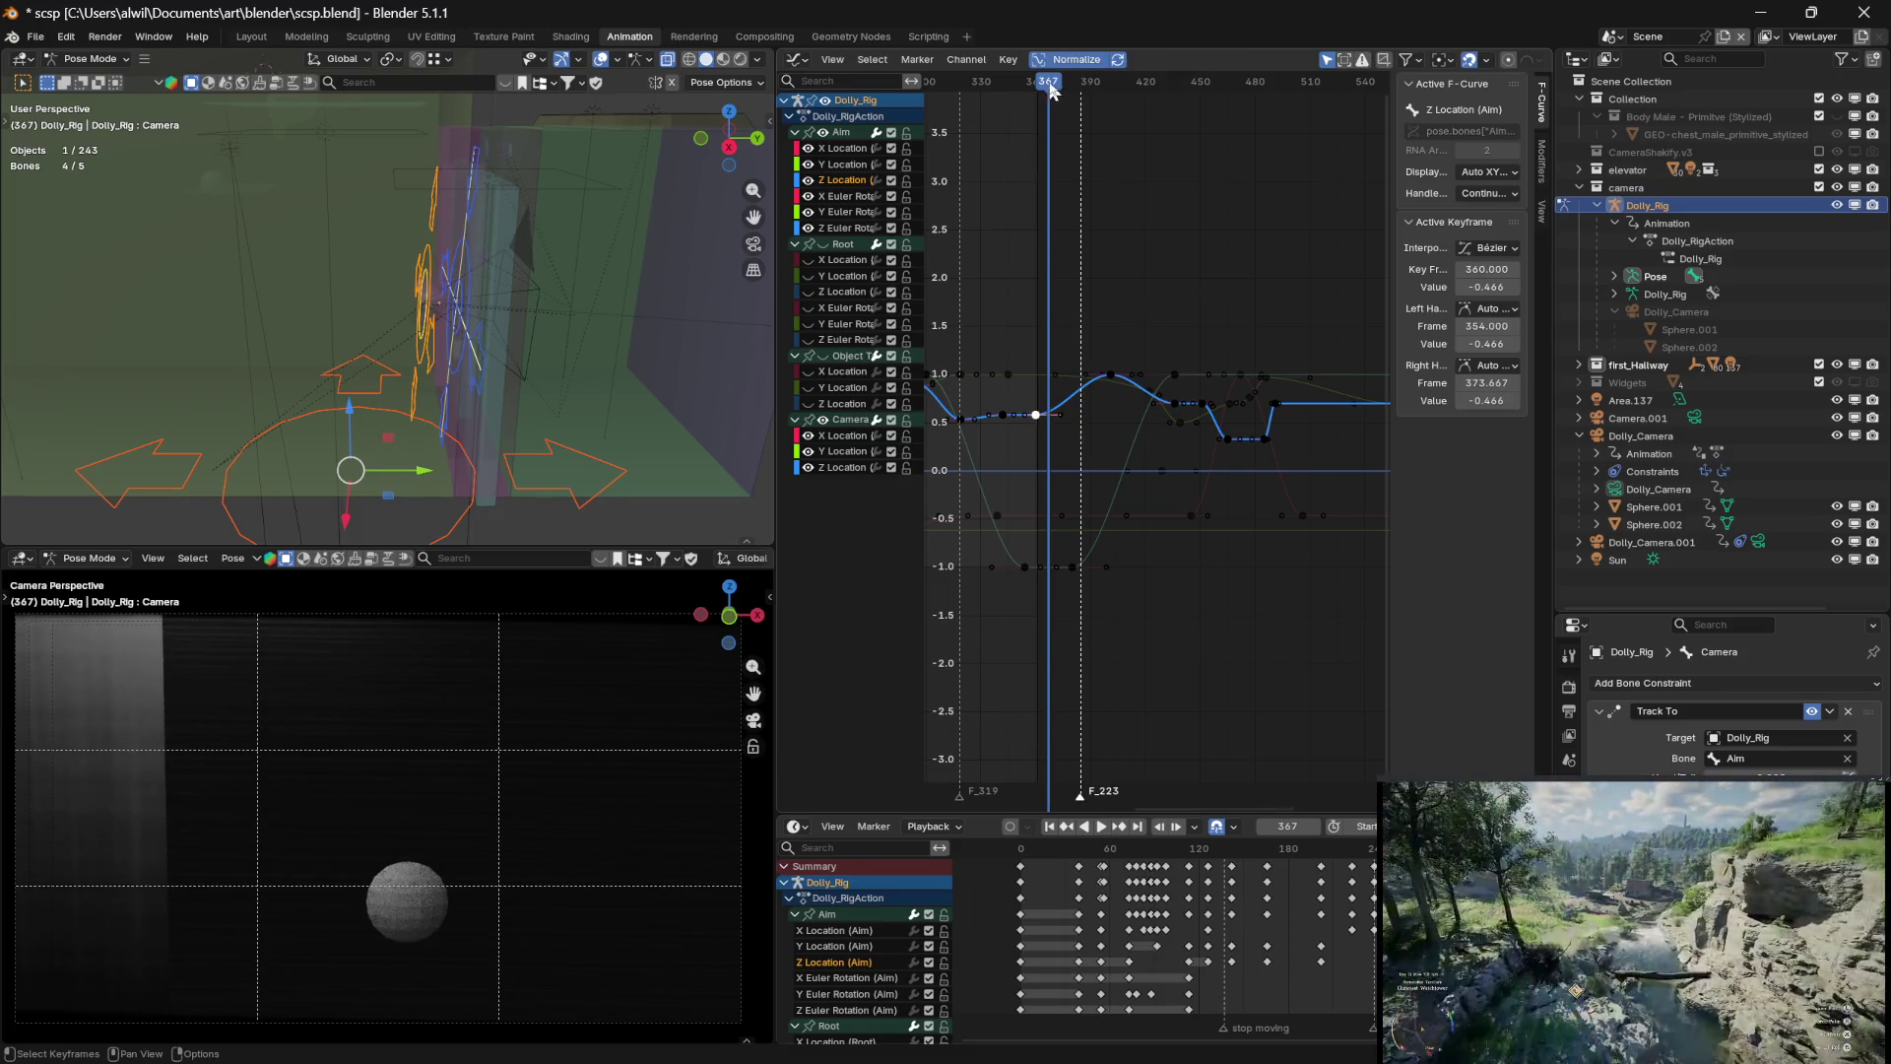
Play back the animation, scrub to about frame 385, and start editing the key's frame number
key("space")
left_click_drag(1089, 86, 980, 93)
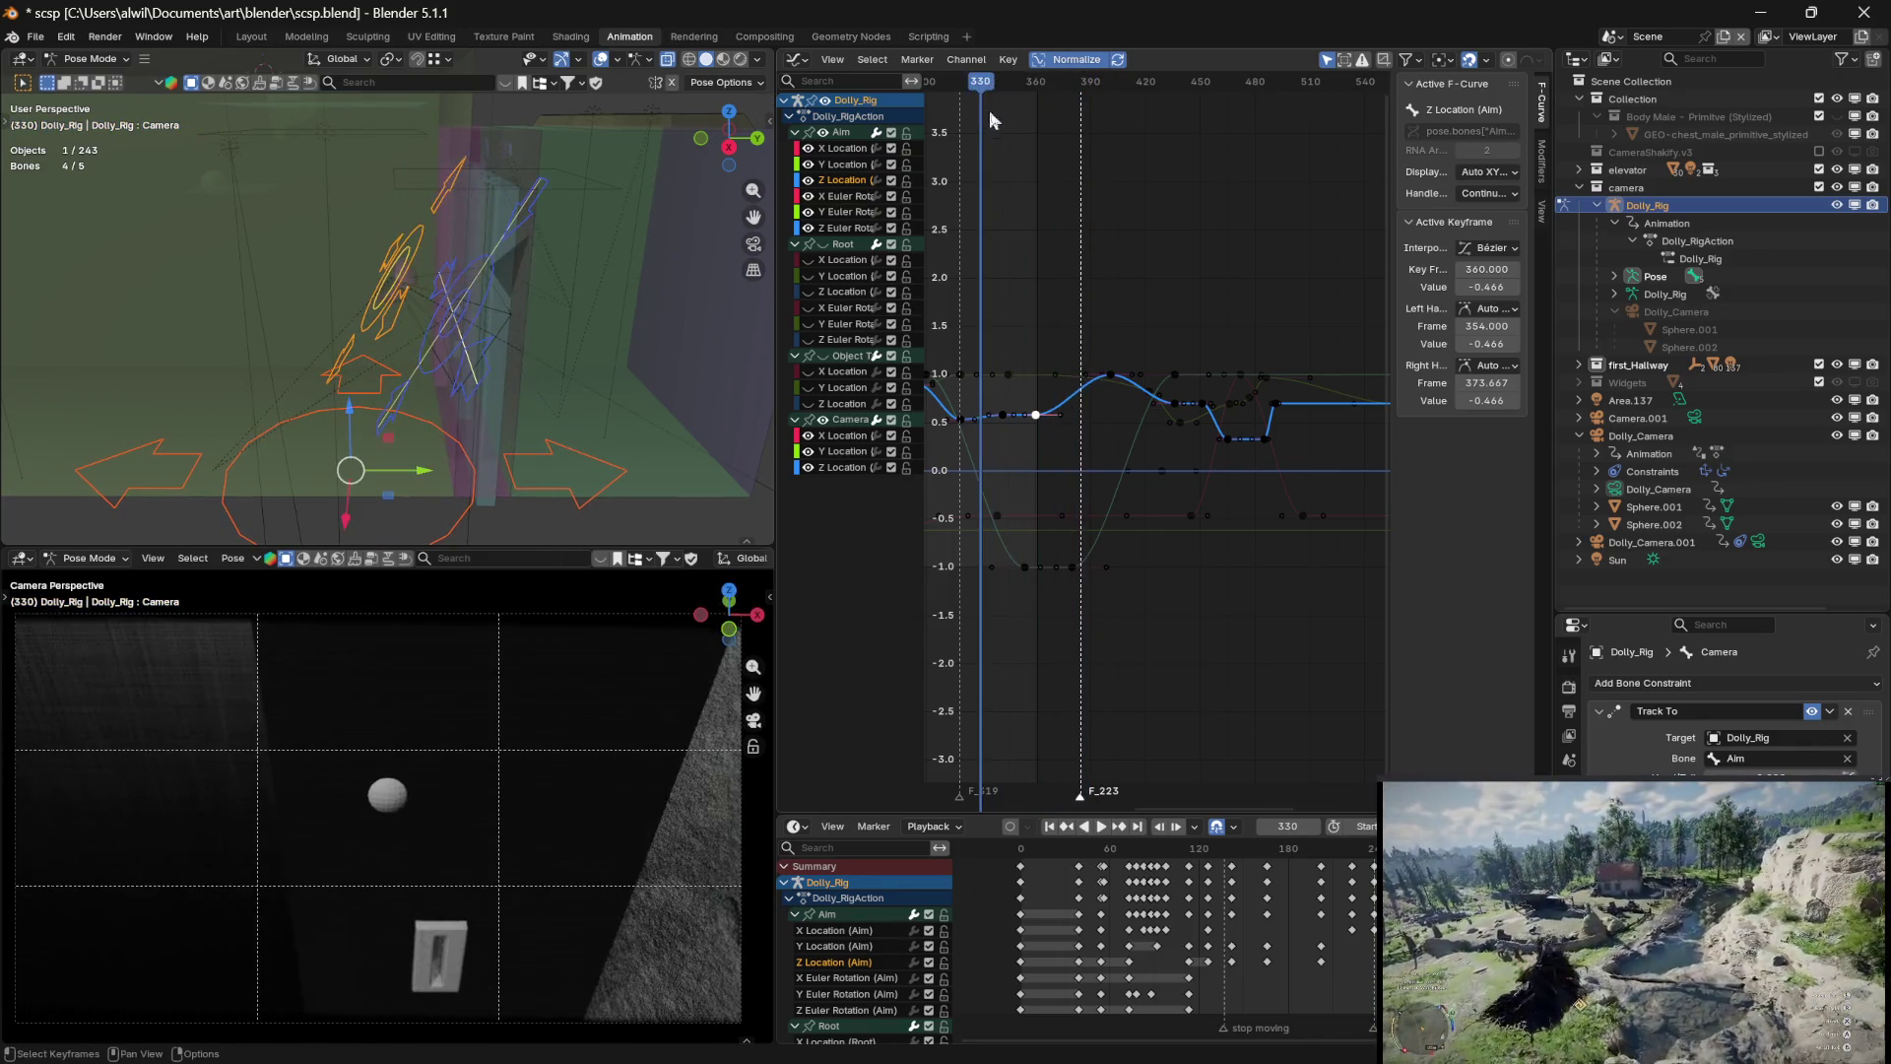
left_click(1491, 269)
Set the Aim Z Location key's frame to 385, then play and scrub back to check it
type("385")
key("Return")
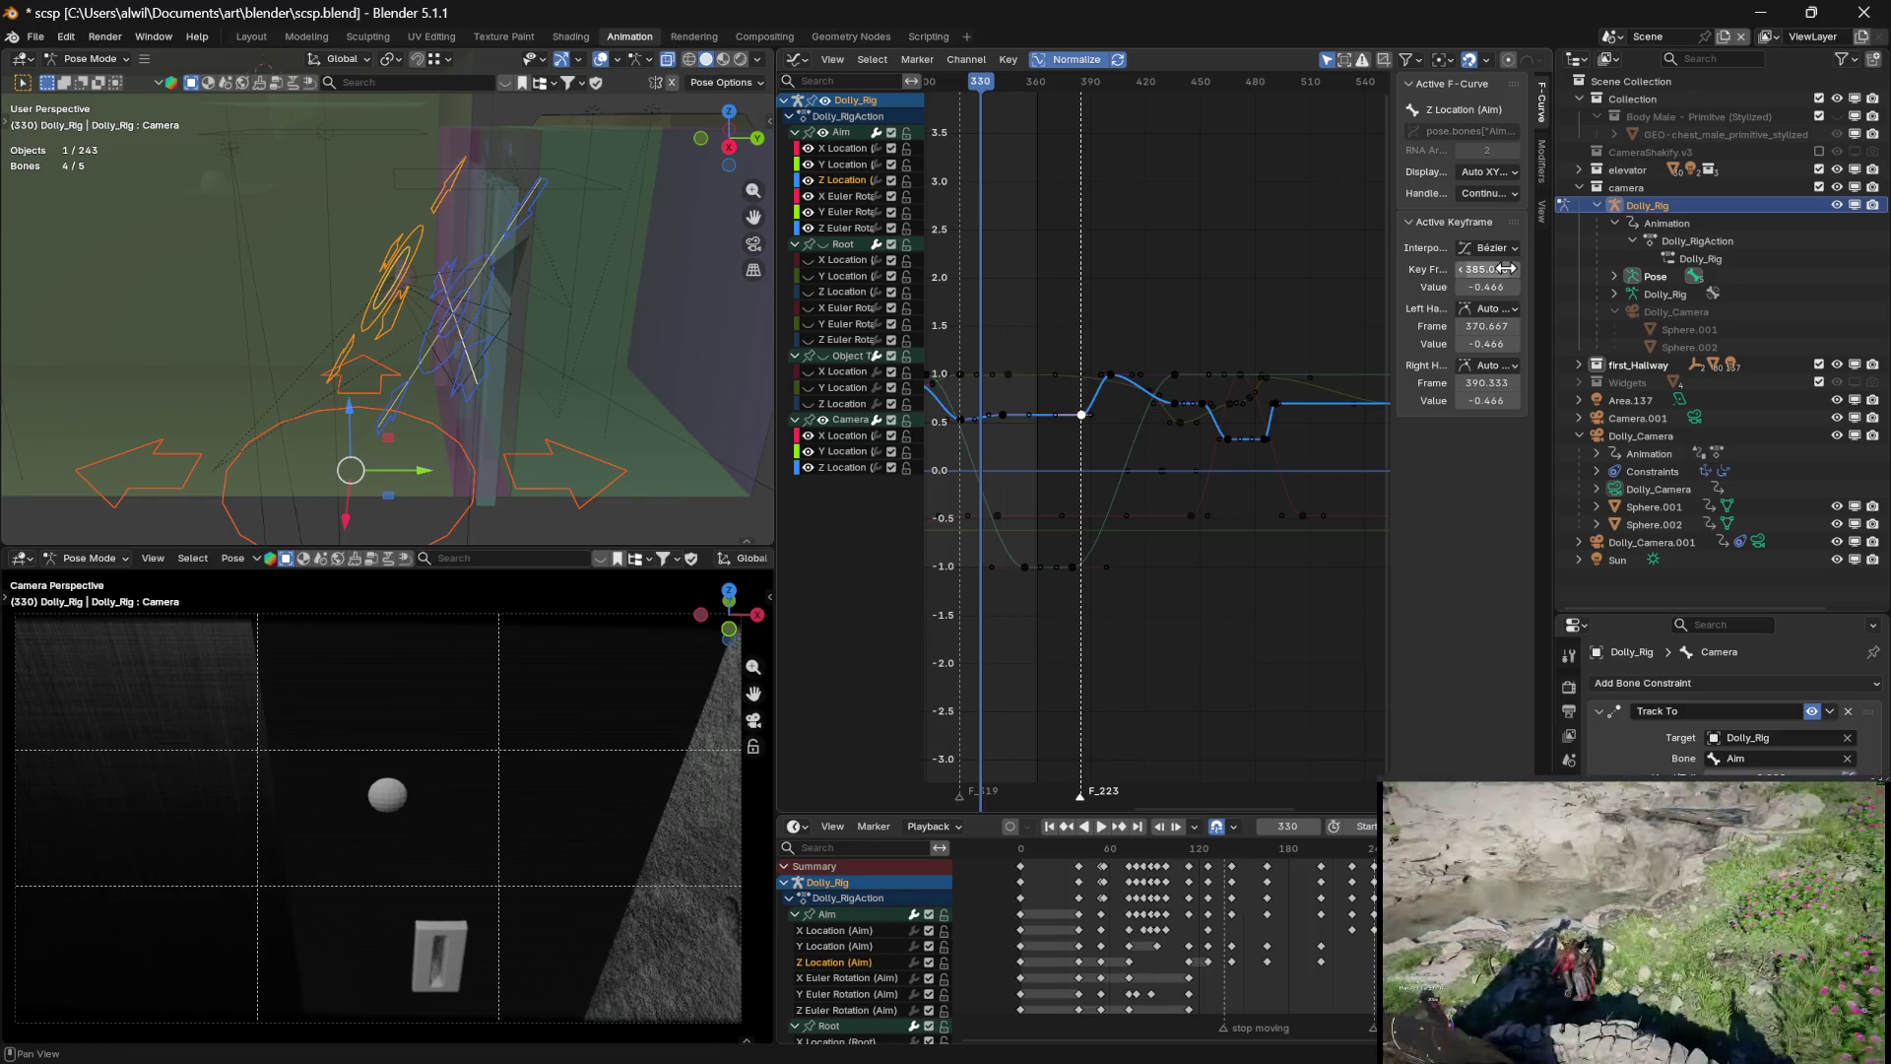
key("space")
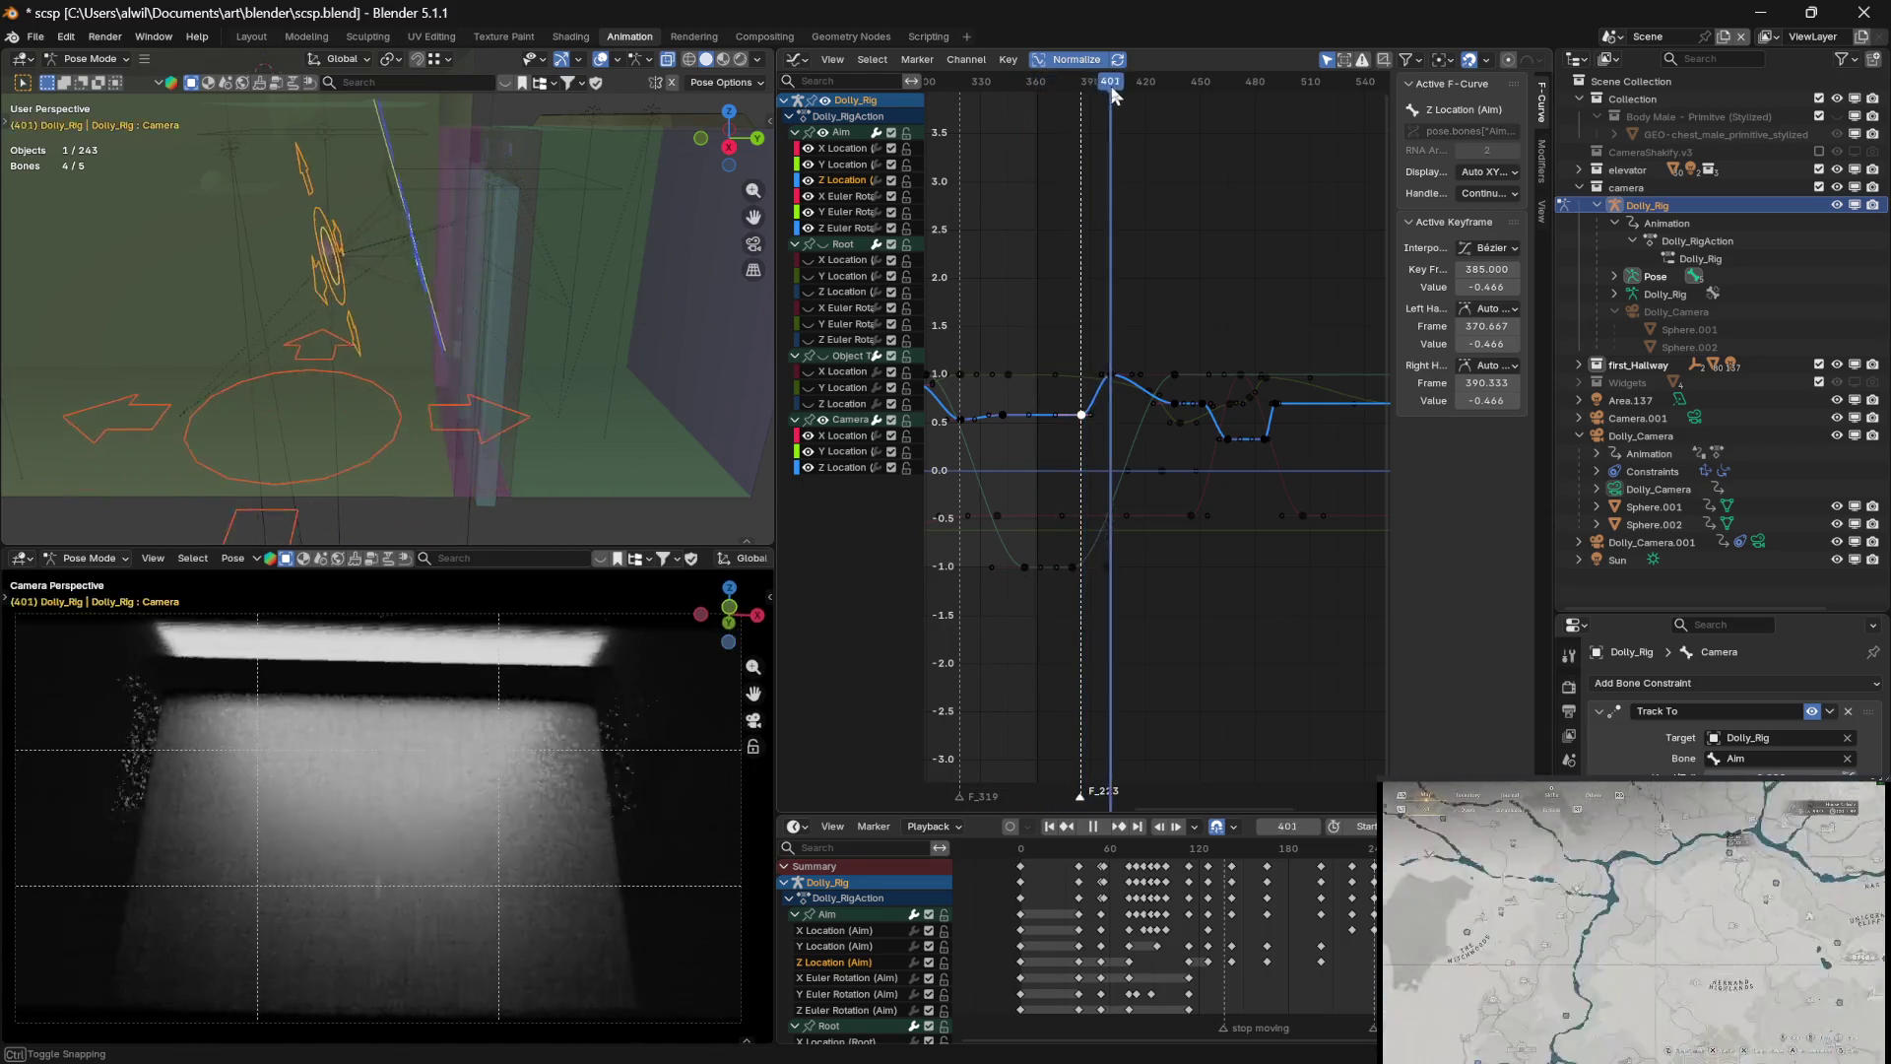
mouse_move(1127, 91)
left_mouse_down()
mouse_move(1046, 104)
mouse_move(1124, 98)
left_mouse_up()
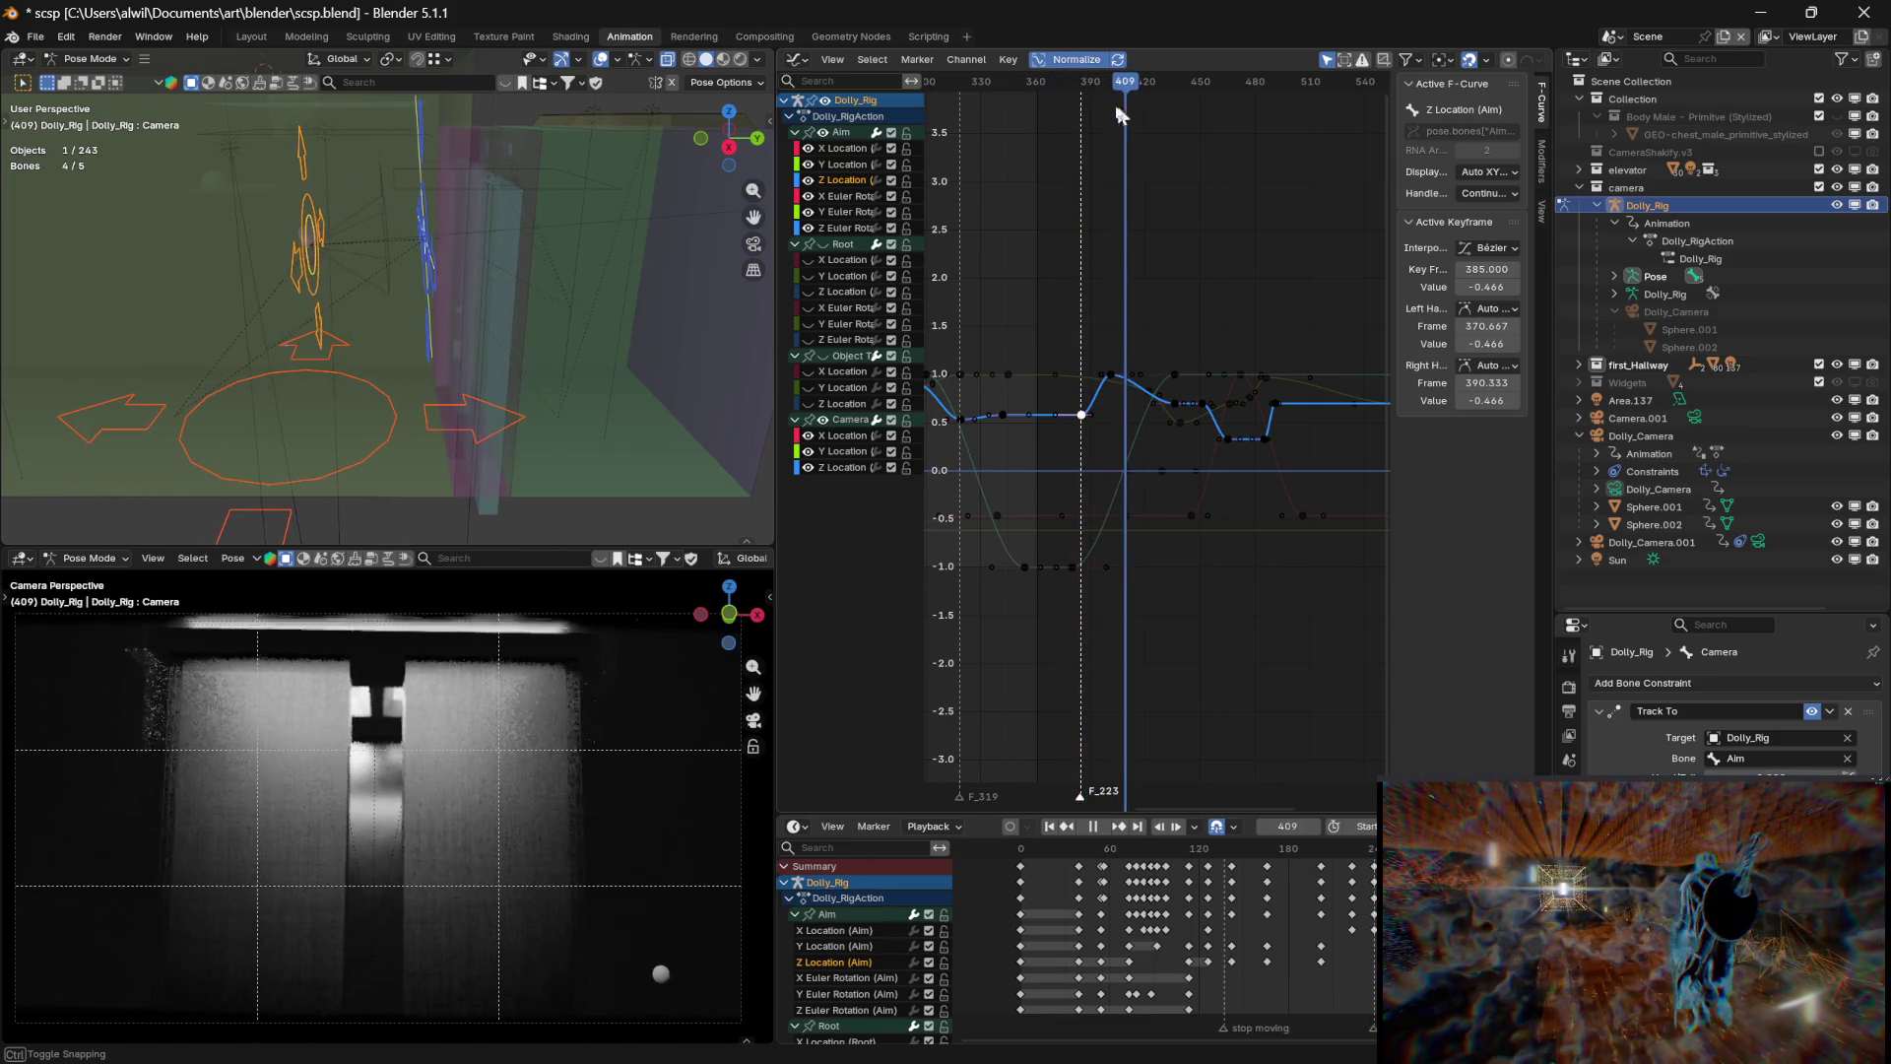
Hide the Aim group's curves, scrub to about frame 384, and make the Camera Z Location channel active
left_click(822, 132)
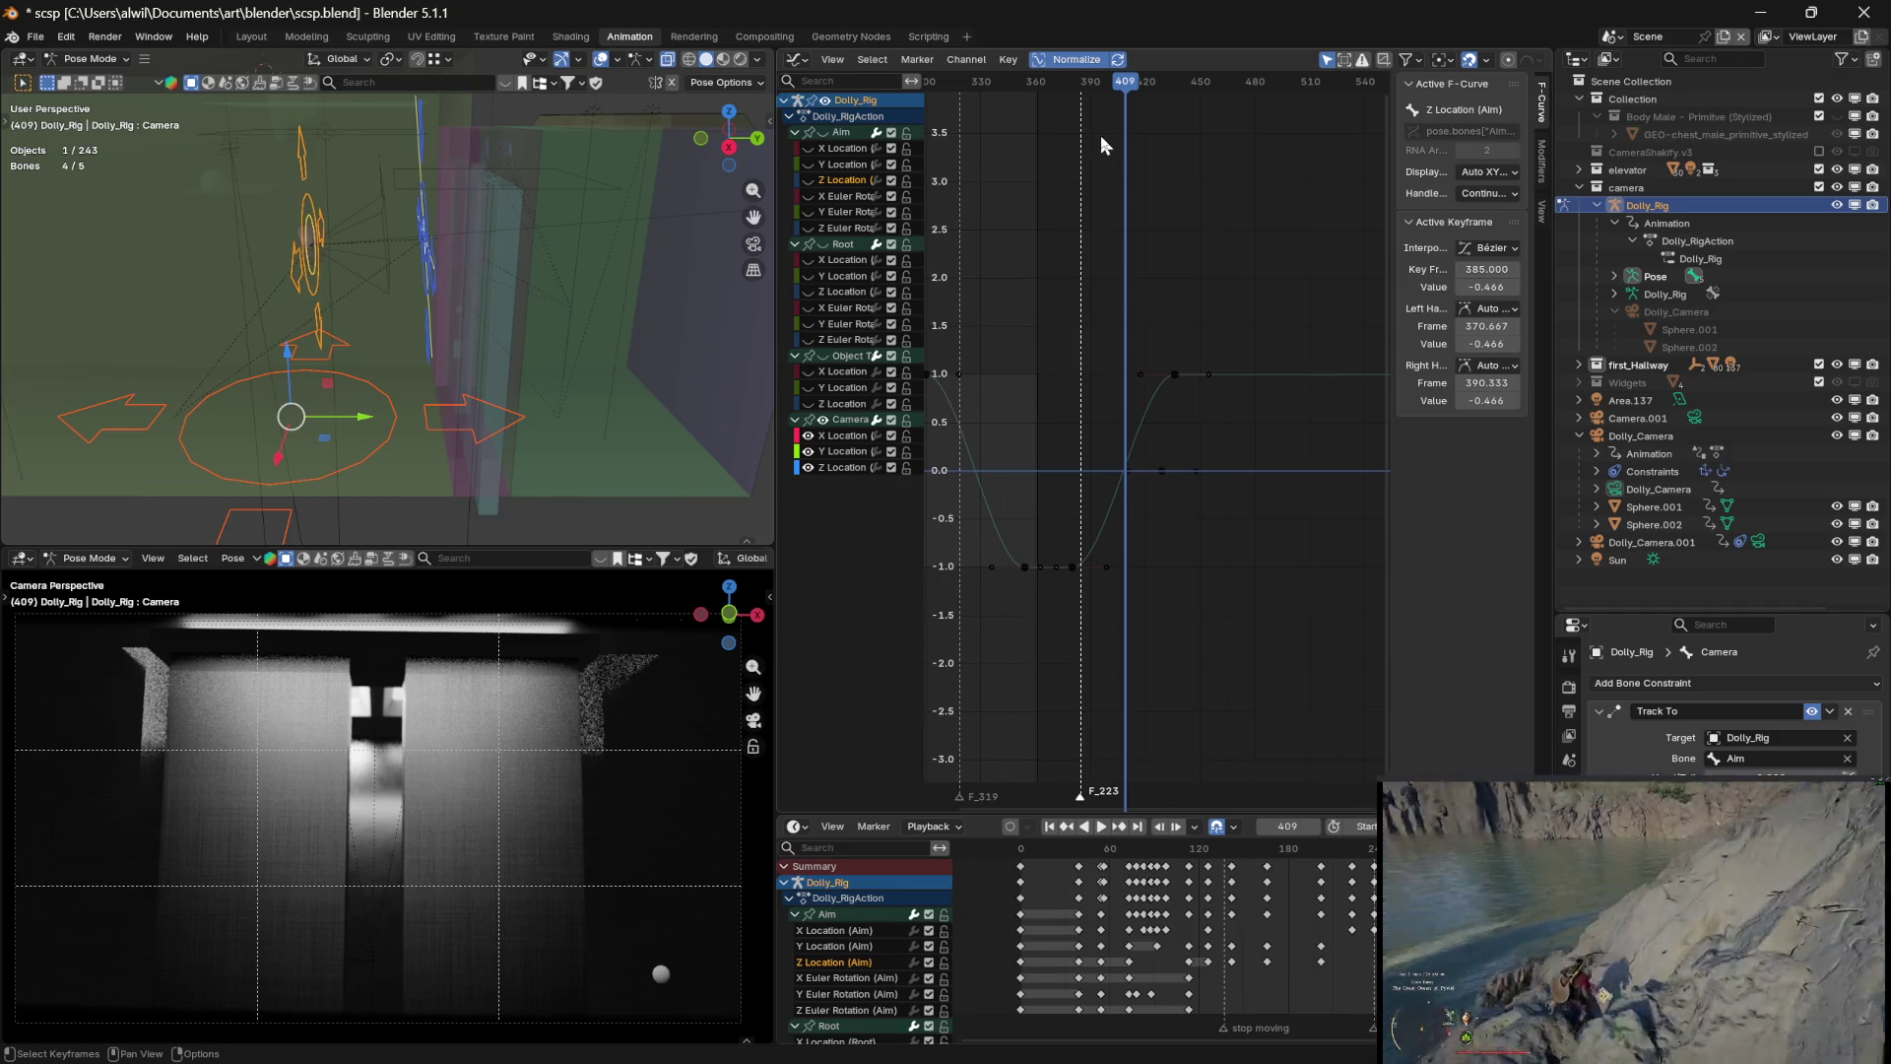
mouse_move(1125, 93)
left_mouse_down()
mouse_move(1079, 100)
mouse_move(1207, 98)
mouse_move(1054, 114)
mouse_move(1166, 110)
mouse_move(1067, 114)
mouse_move(1130, 112)
mouse_move(1083, 116)
left_mouse_up()
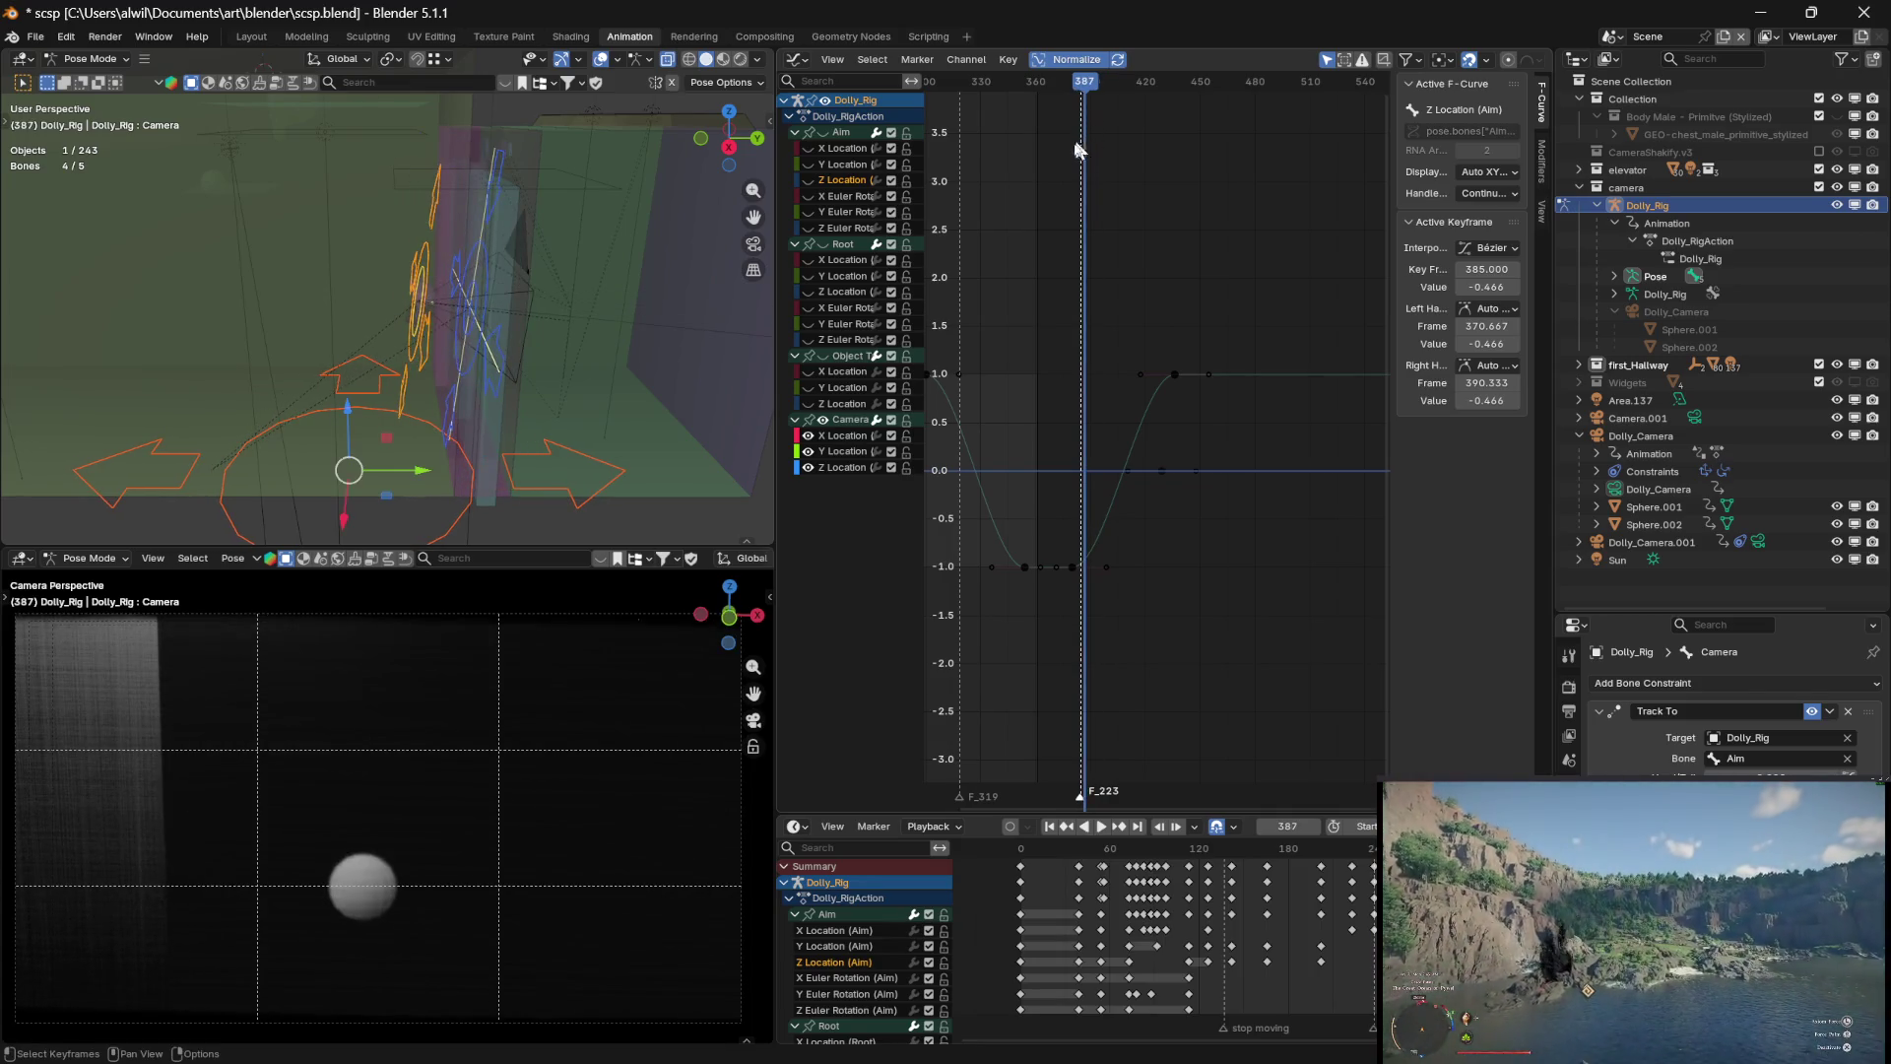
left_click(837, 467)
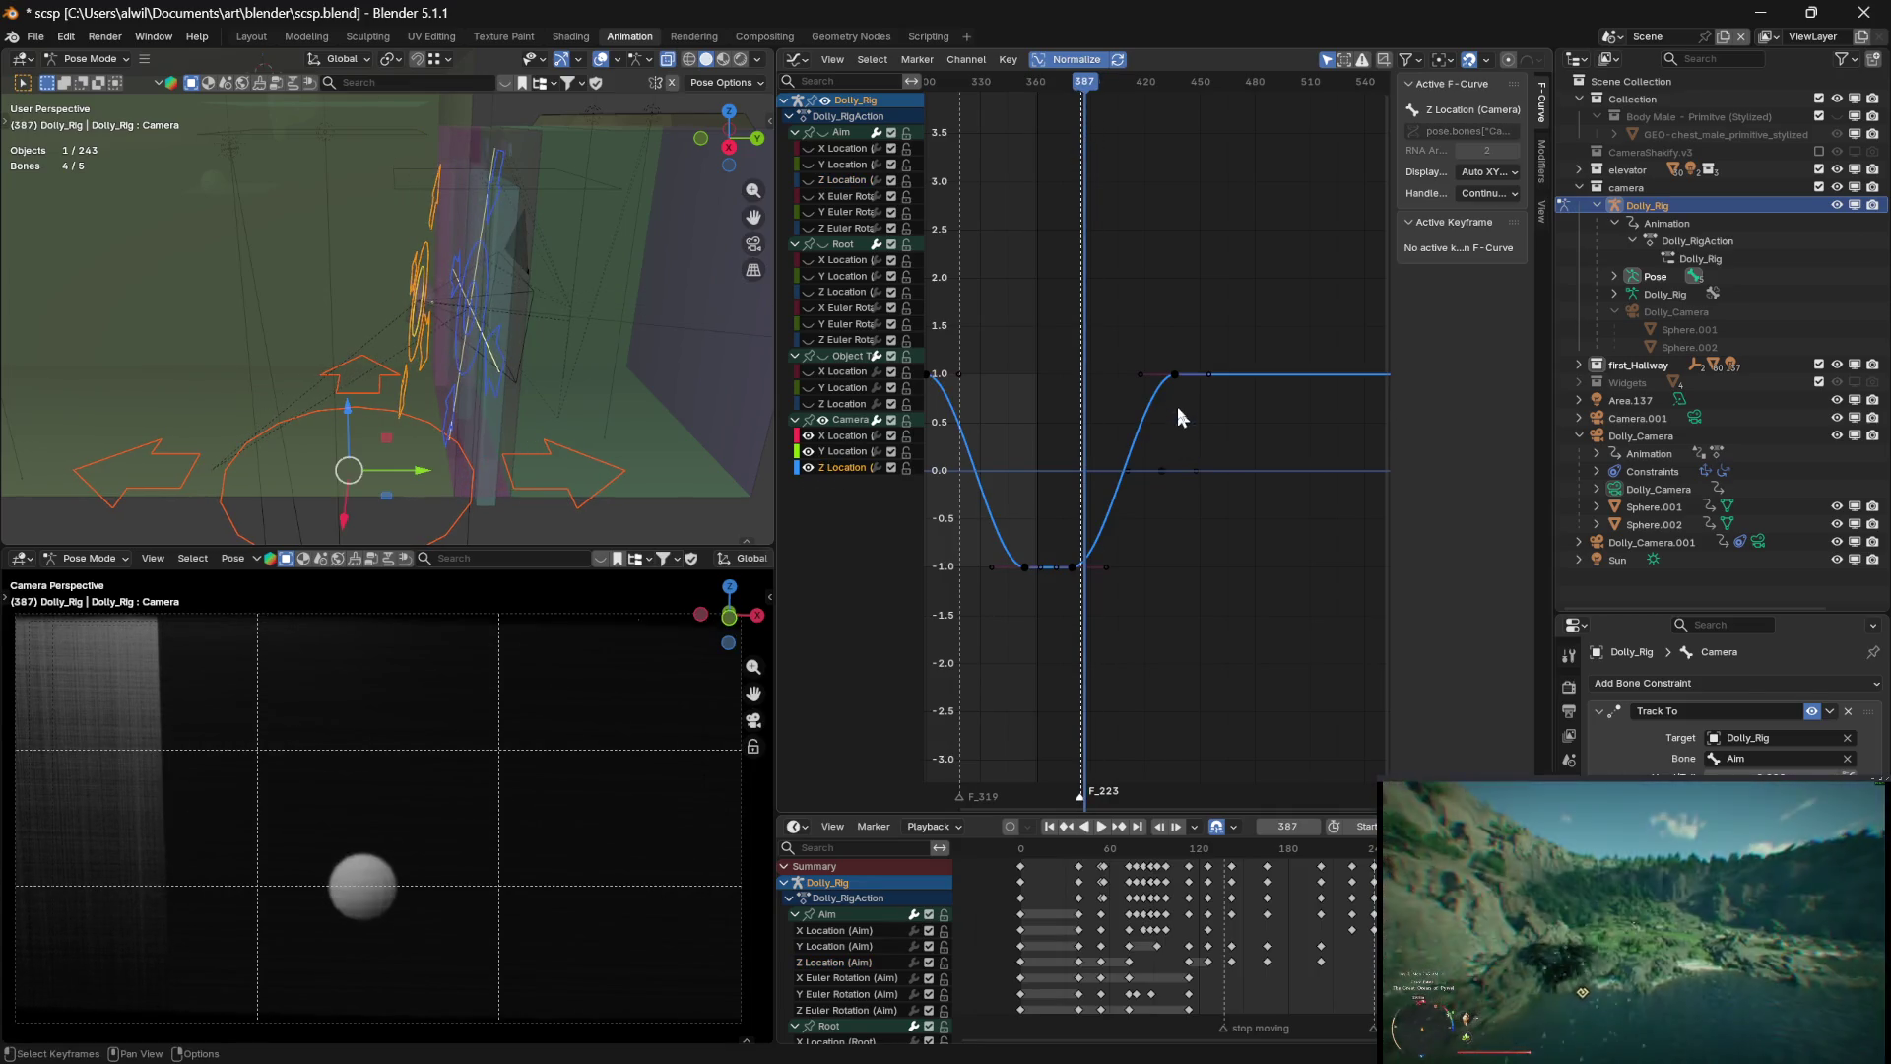
Select the camera Z Location key at frame 436, leave it at 0 m, and scrub the playhead to frame 436
left_click(1173, 375)
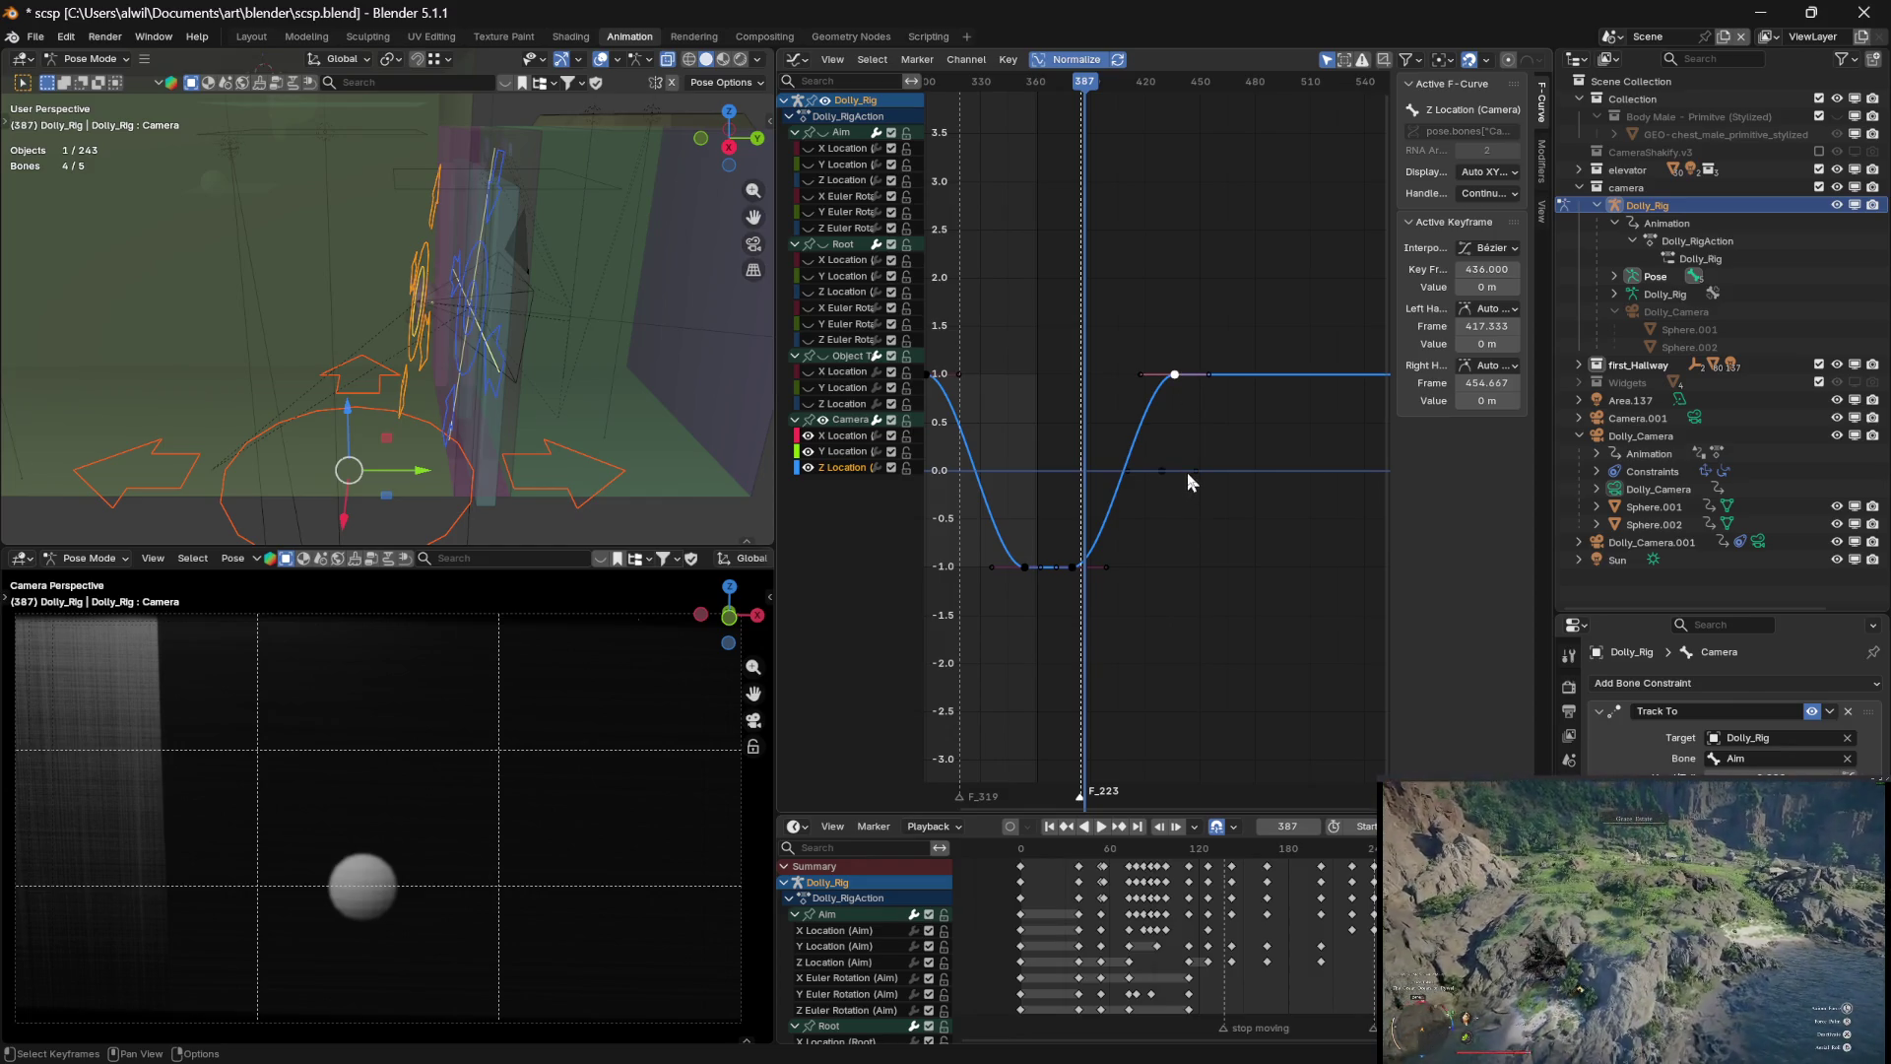
key("g")
key("Escape")
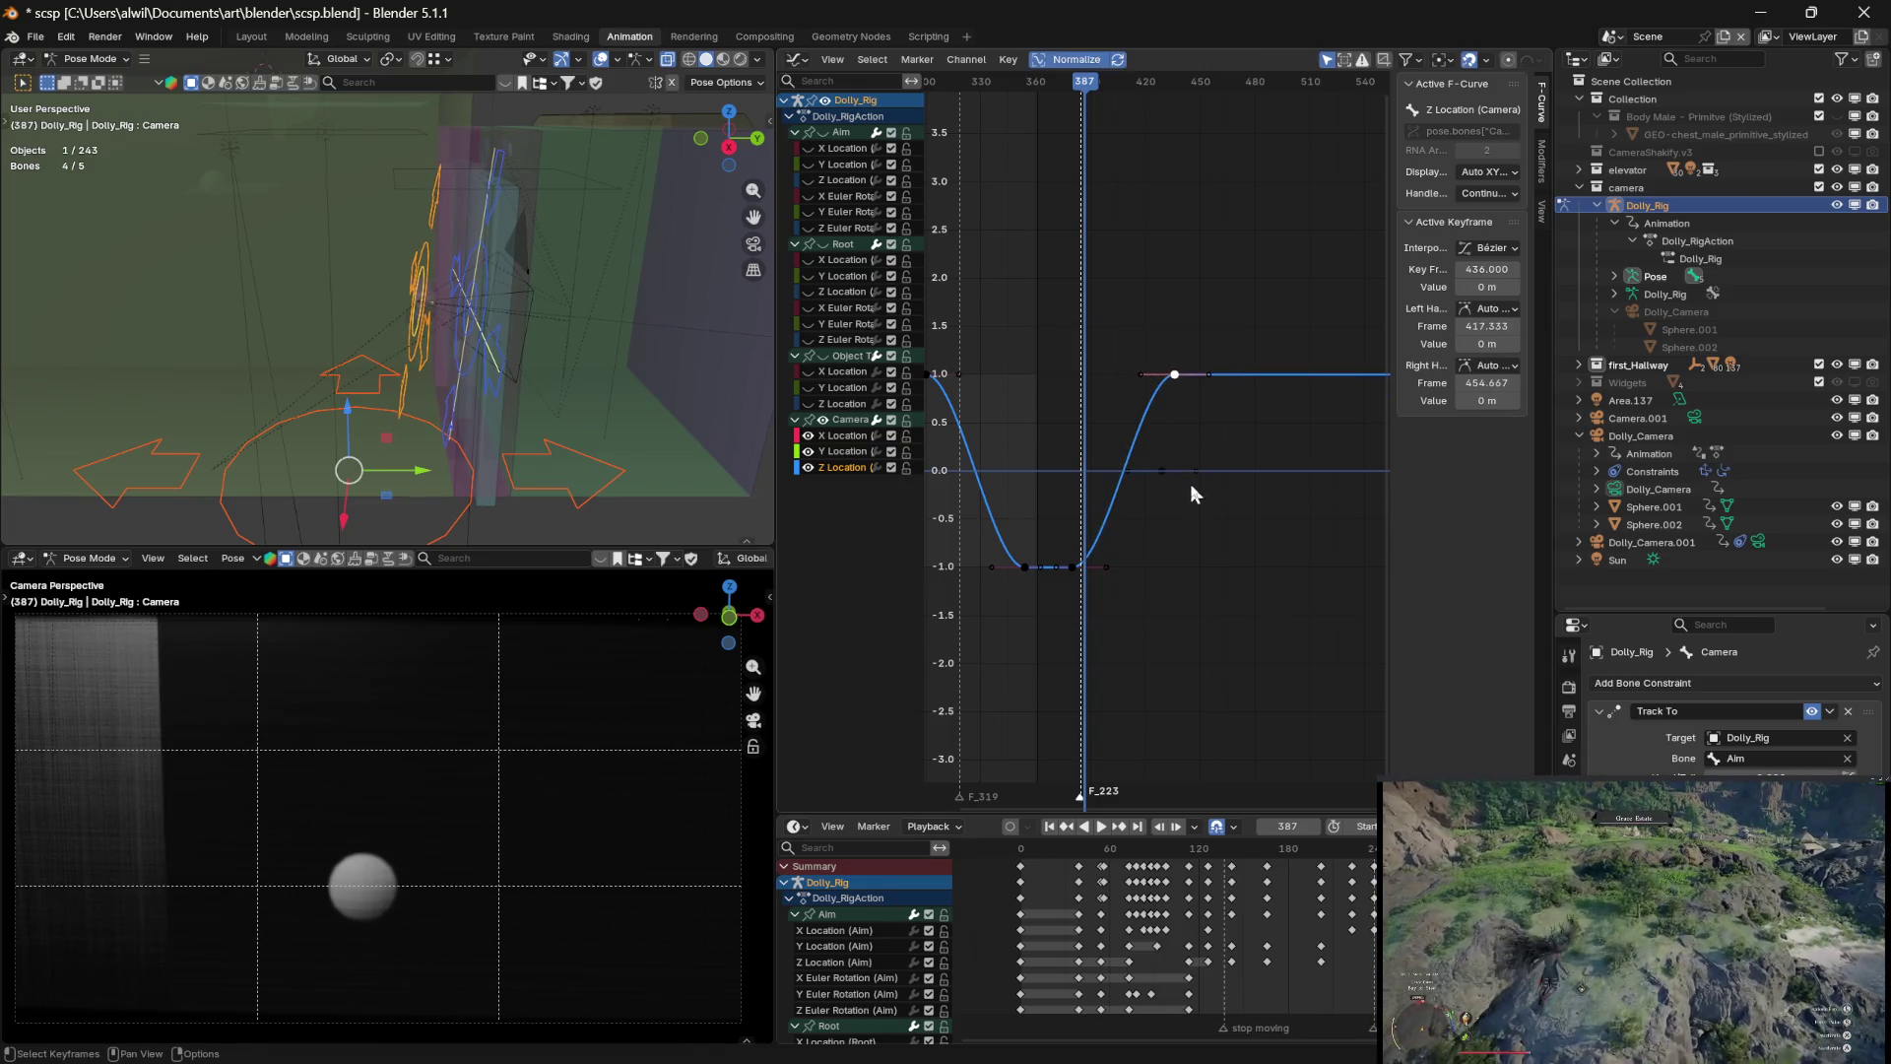
left_click_drag(1096, 100, 1173, 91)
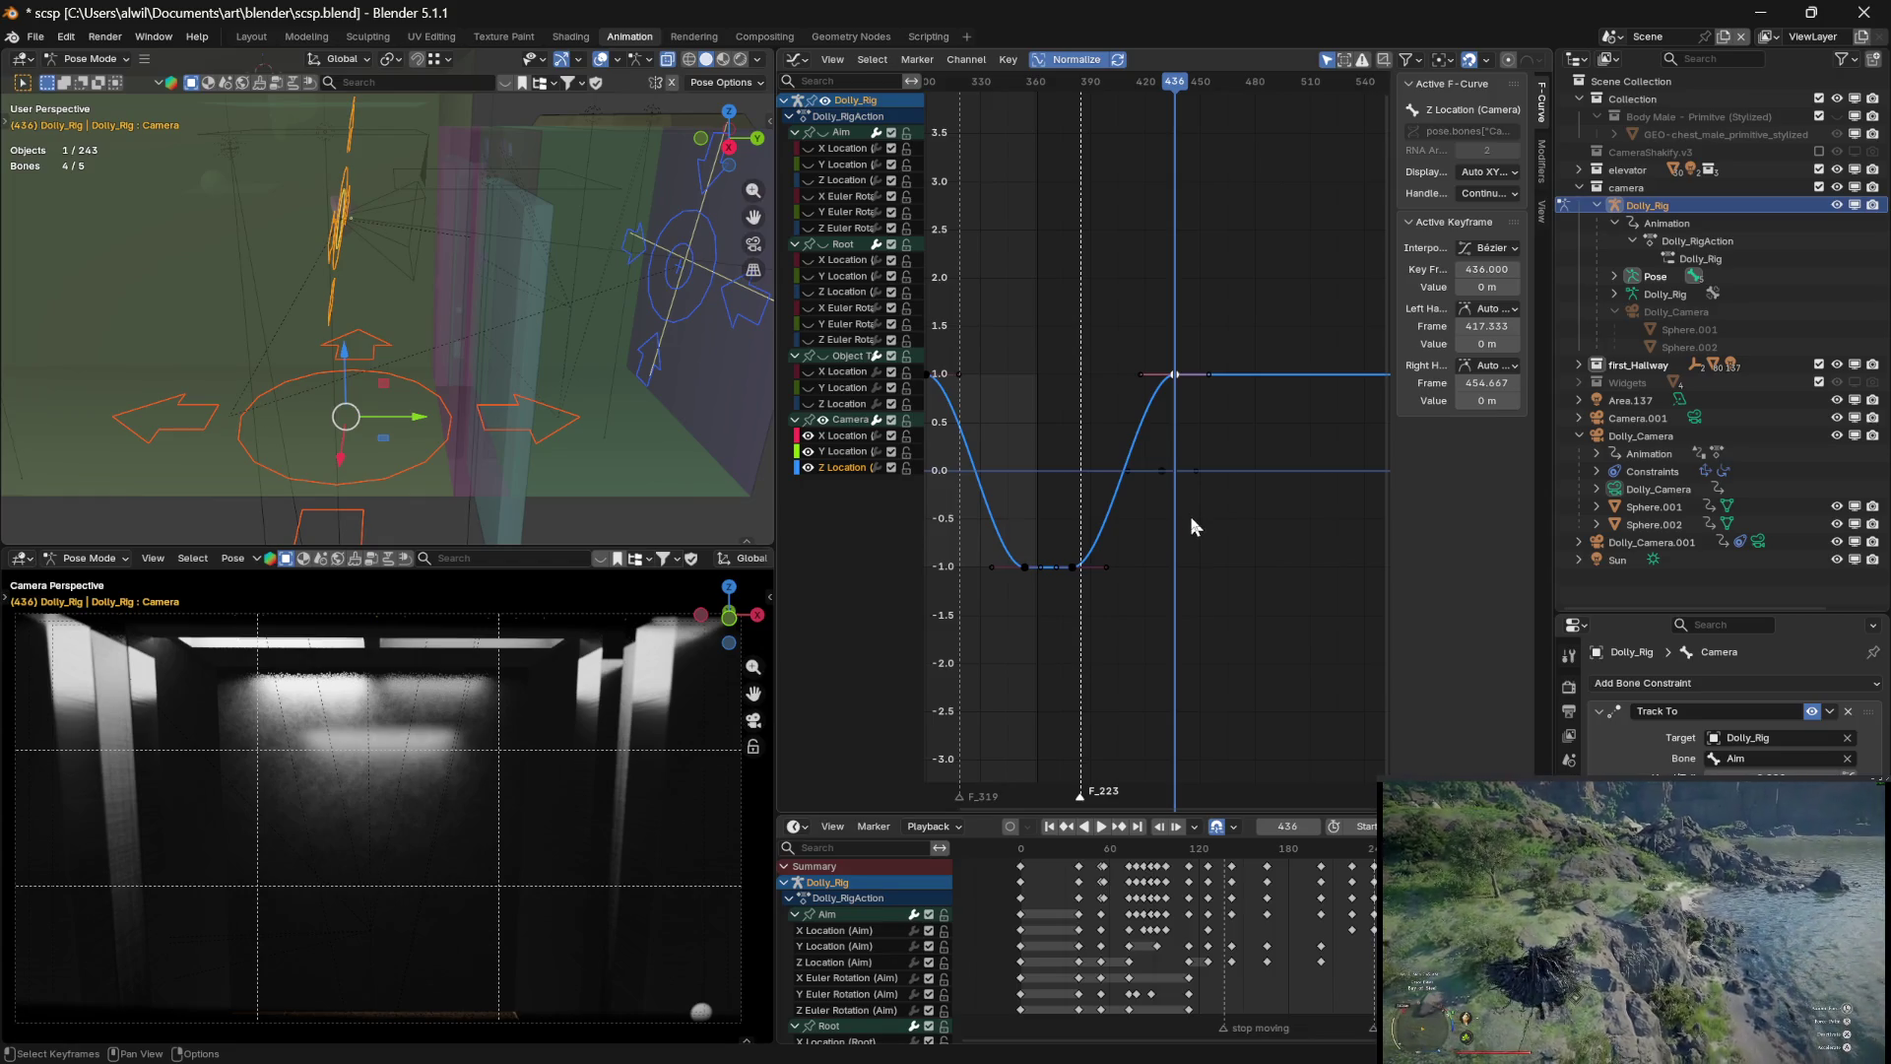
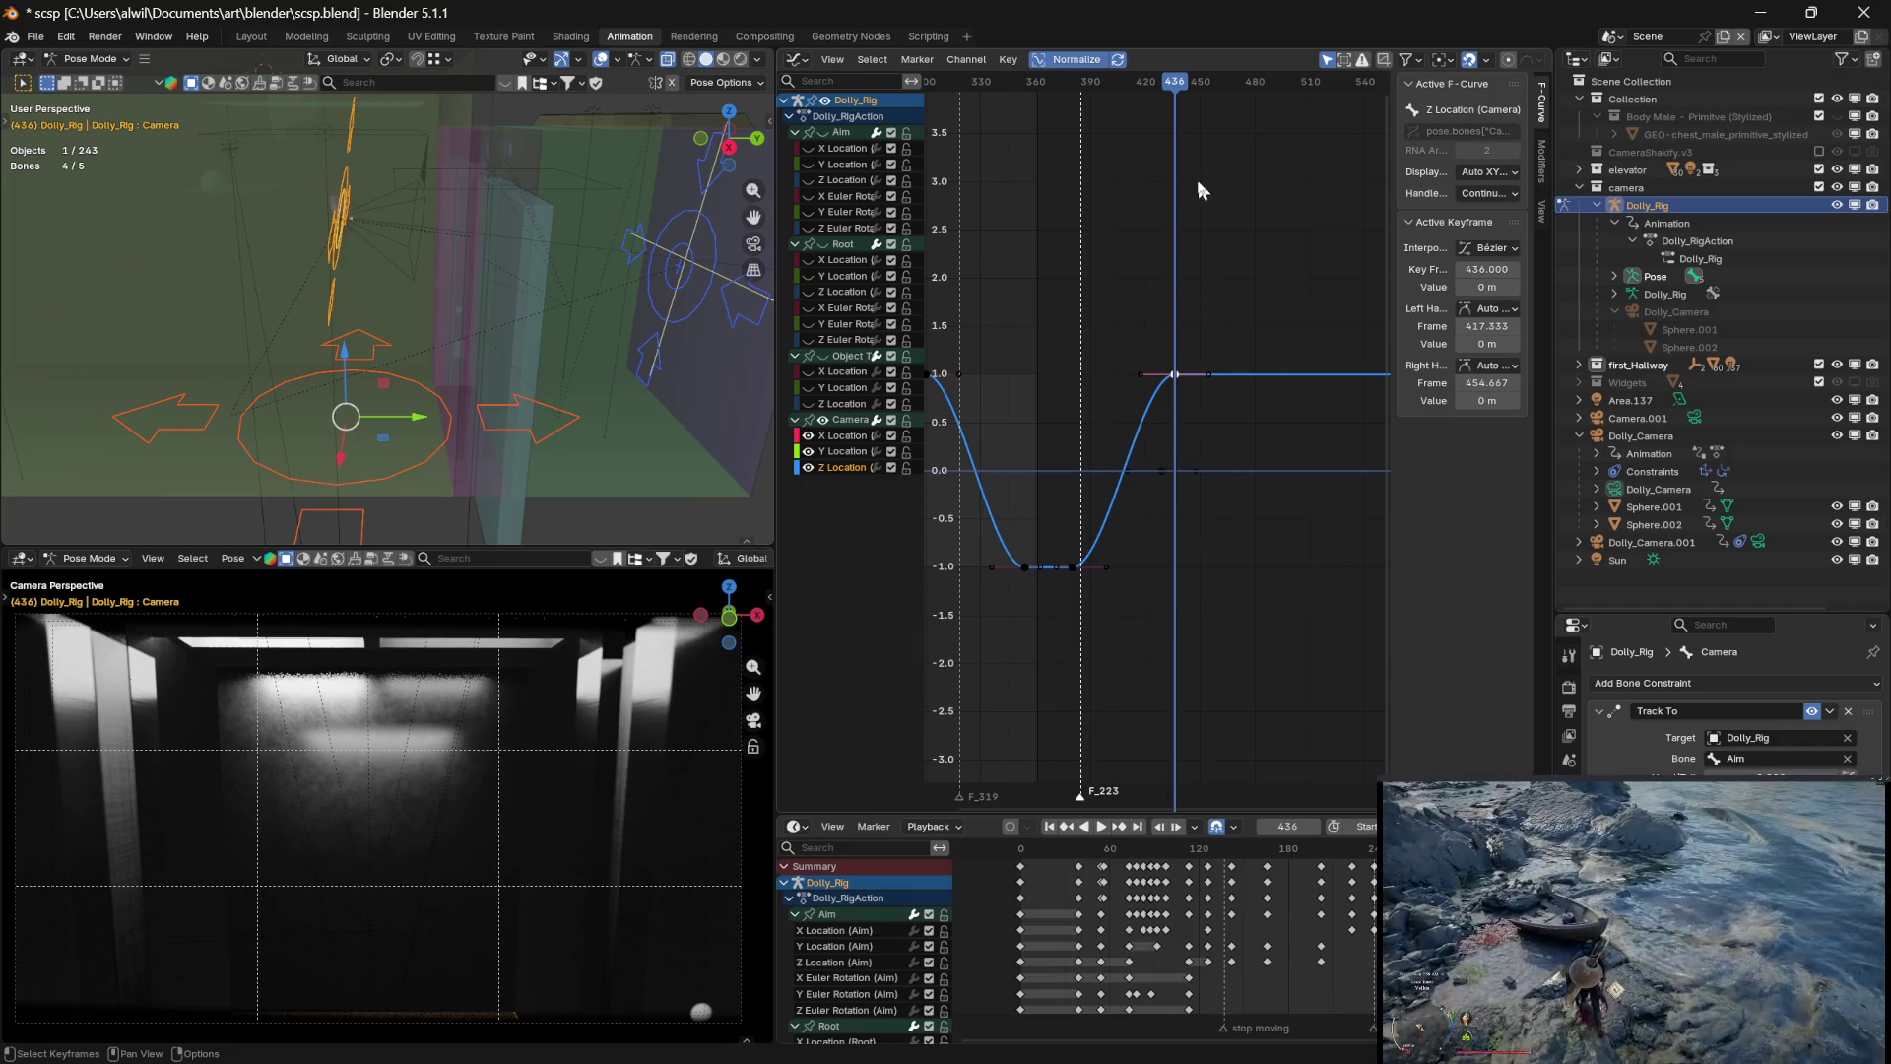
Review the camera move around frames 381–419, then save the blend file
mouse_move(1172, 91)
left_mouse_down()
mouse_move(1073, 92)
mouse_move(1115, 91)
left_mouse_up()
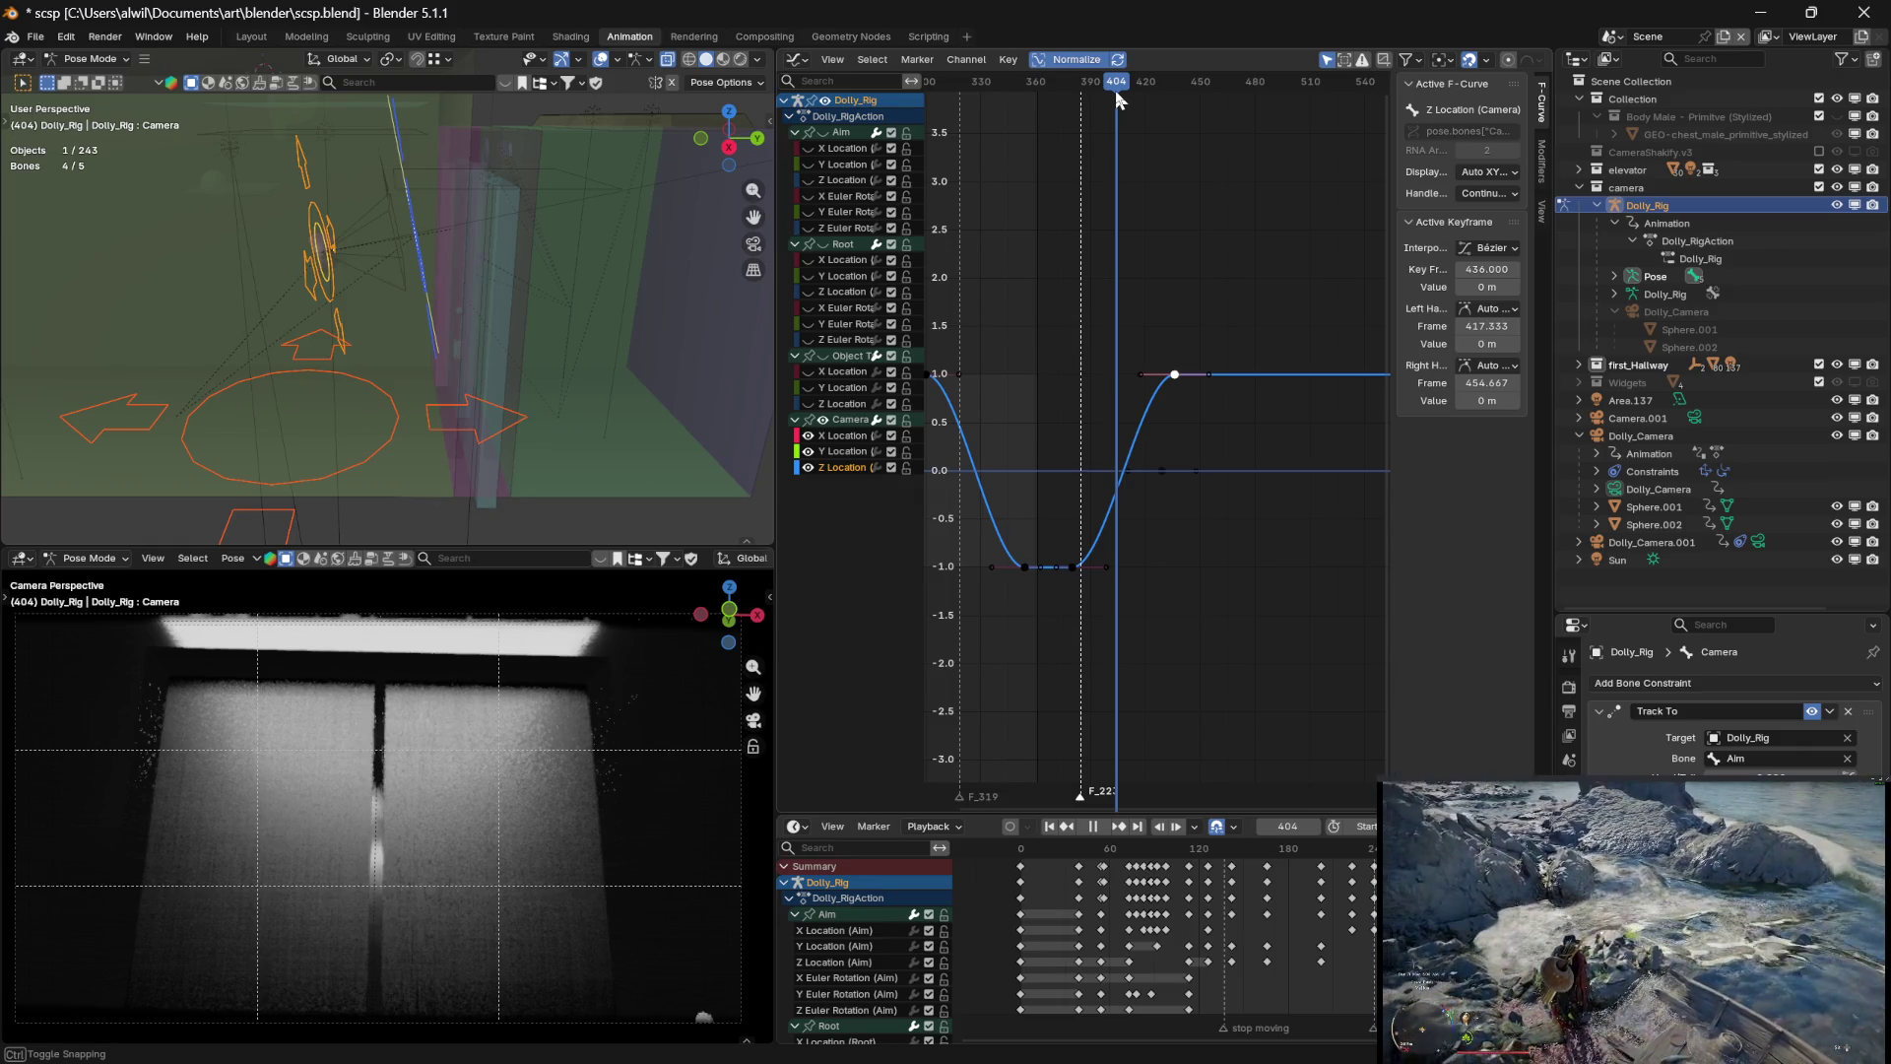
left_click_drag(1119, 99, 1122, 94)
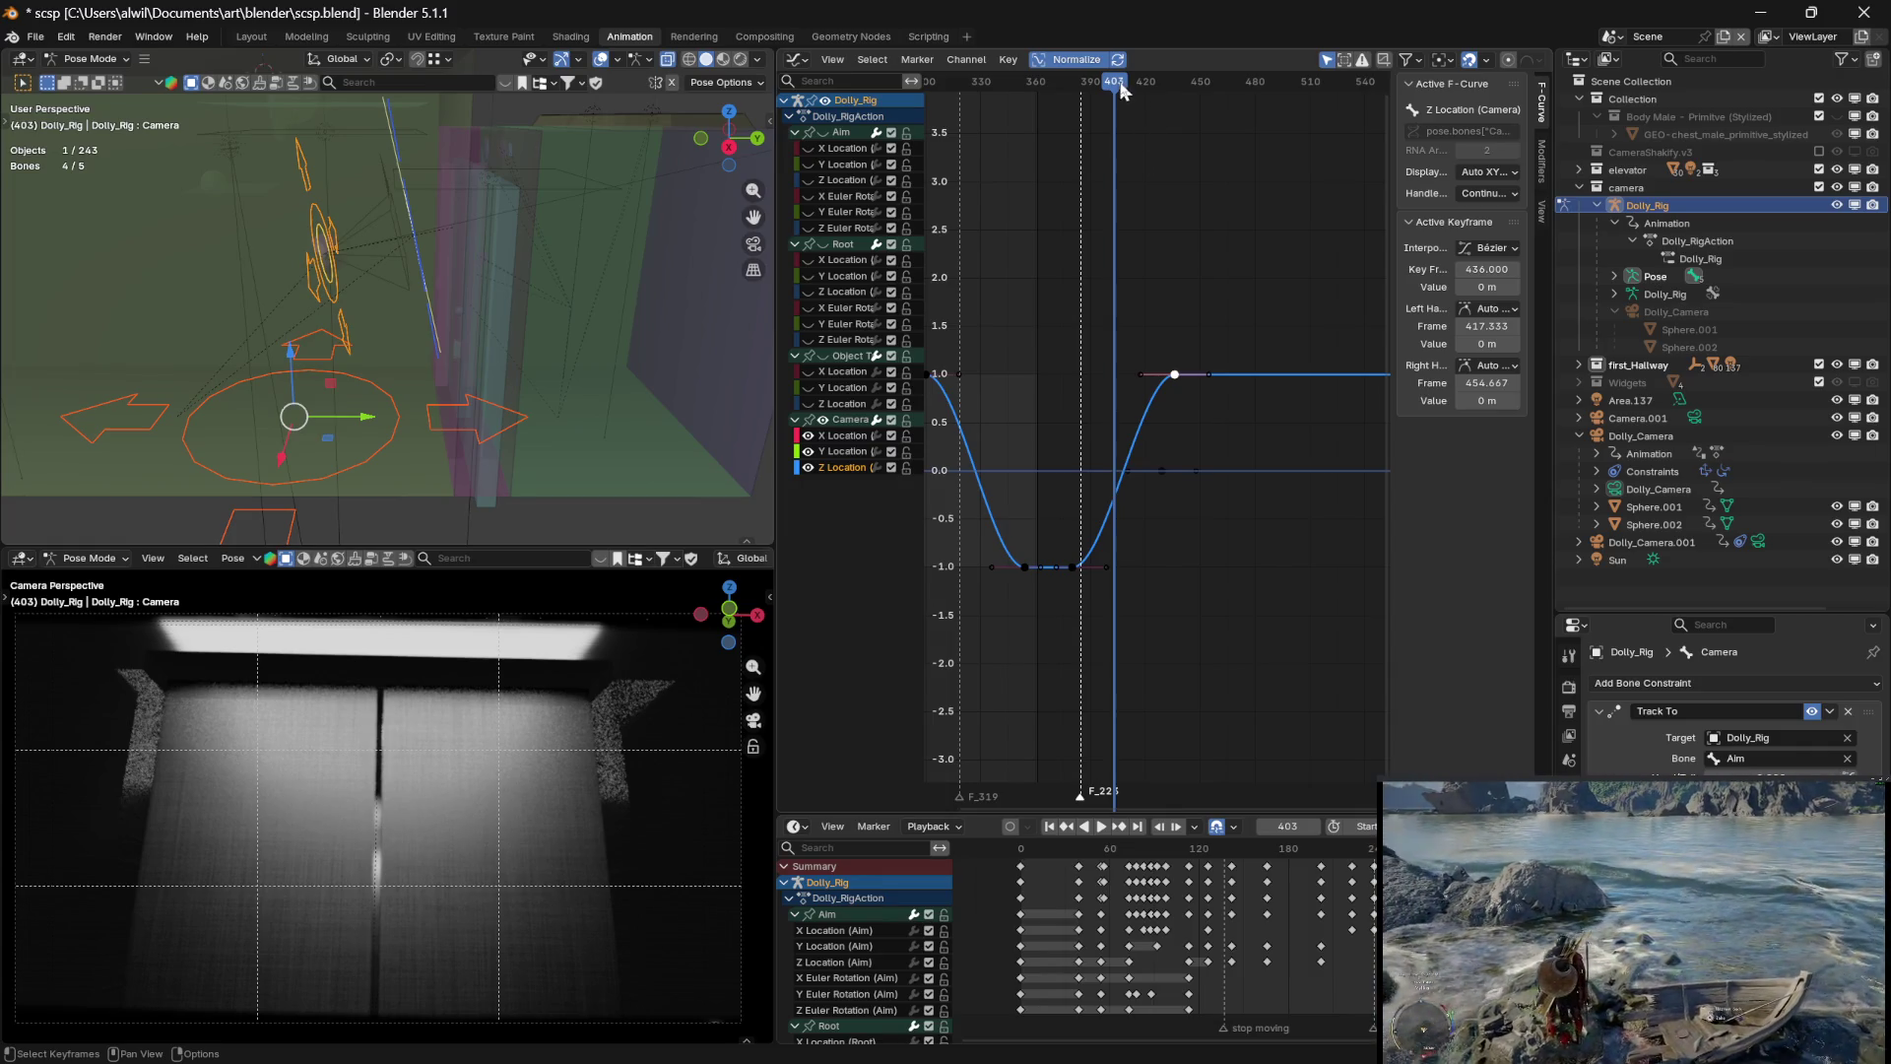
mouse_move(1121, 92)
left_mouse_down()
mouse_move(1142, 91)
mouse_move(1073, 94)
mouse_move(1103, 92)
left_mouse_up()
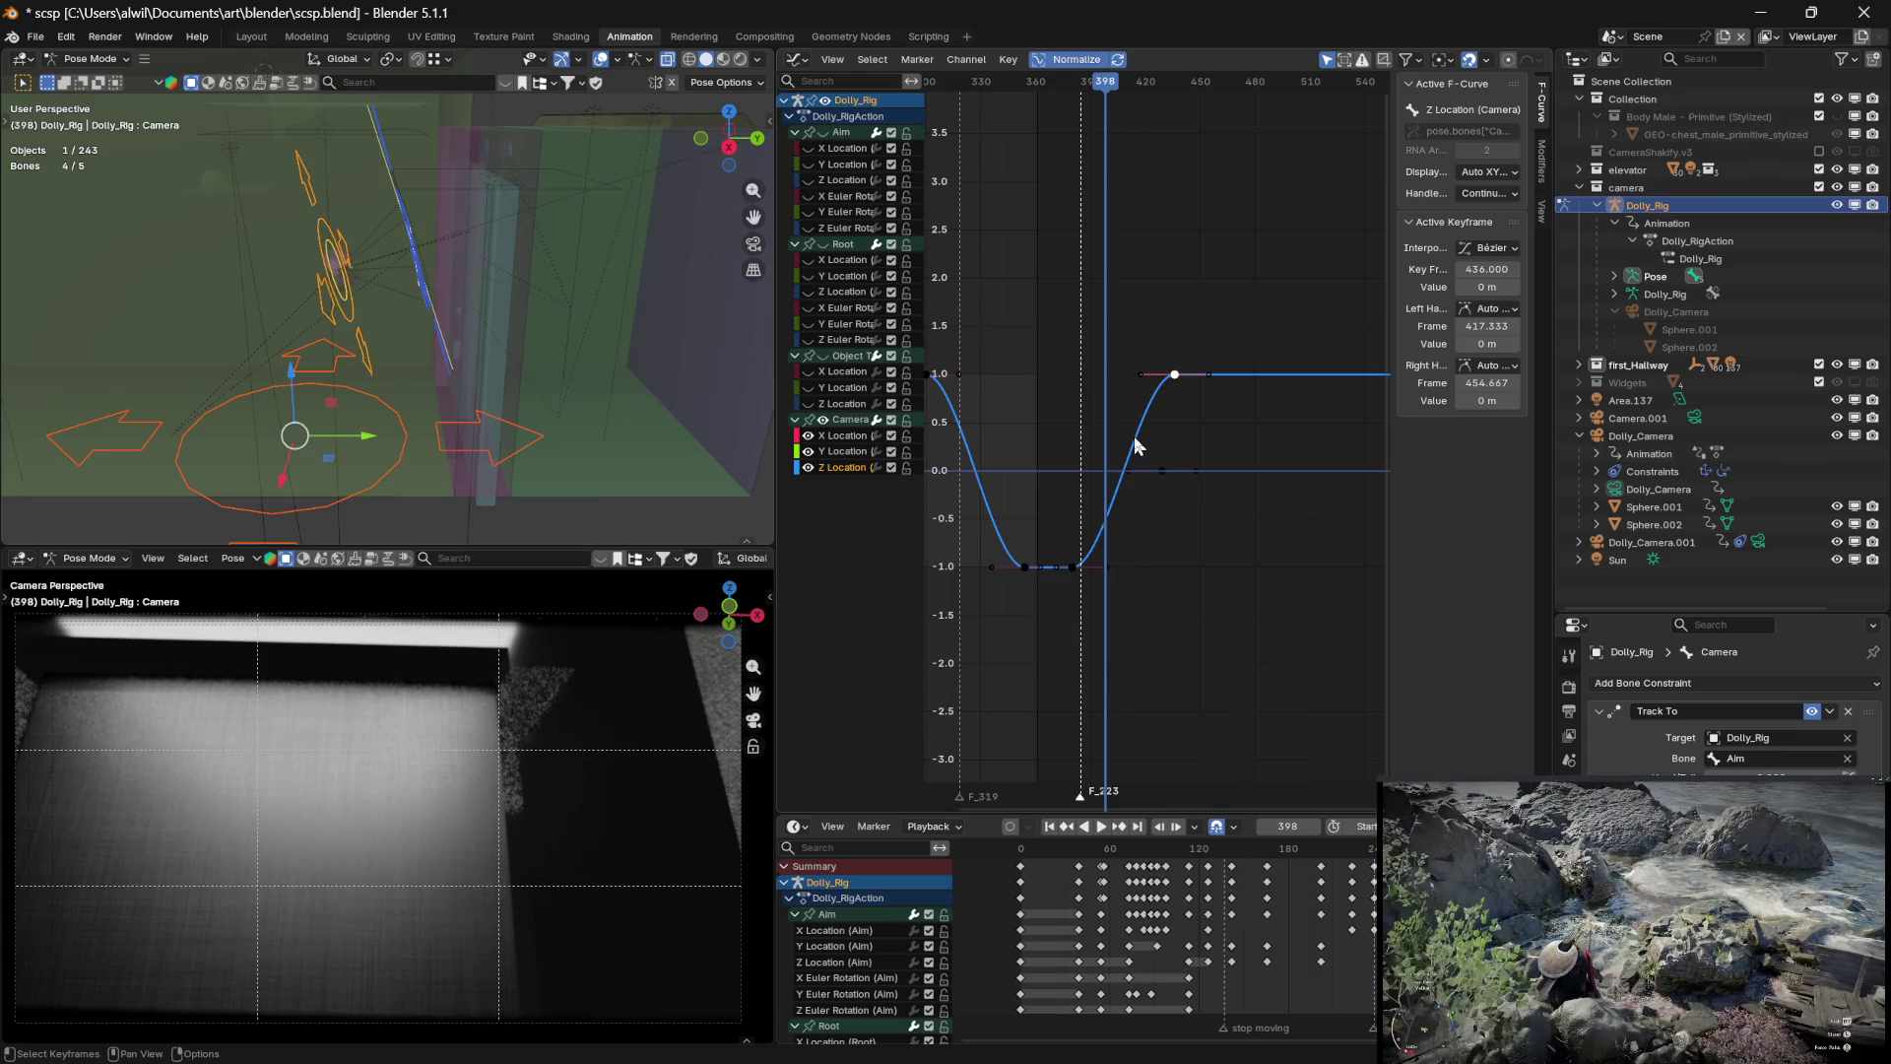
left_click_drag(1107, 91, 1105, 90)
left_click(36, 38)
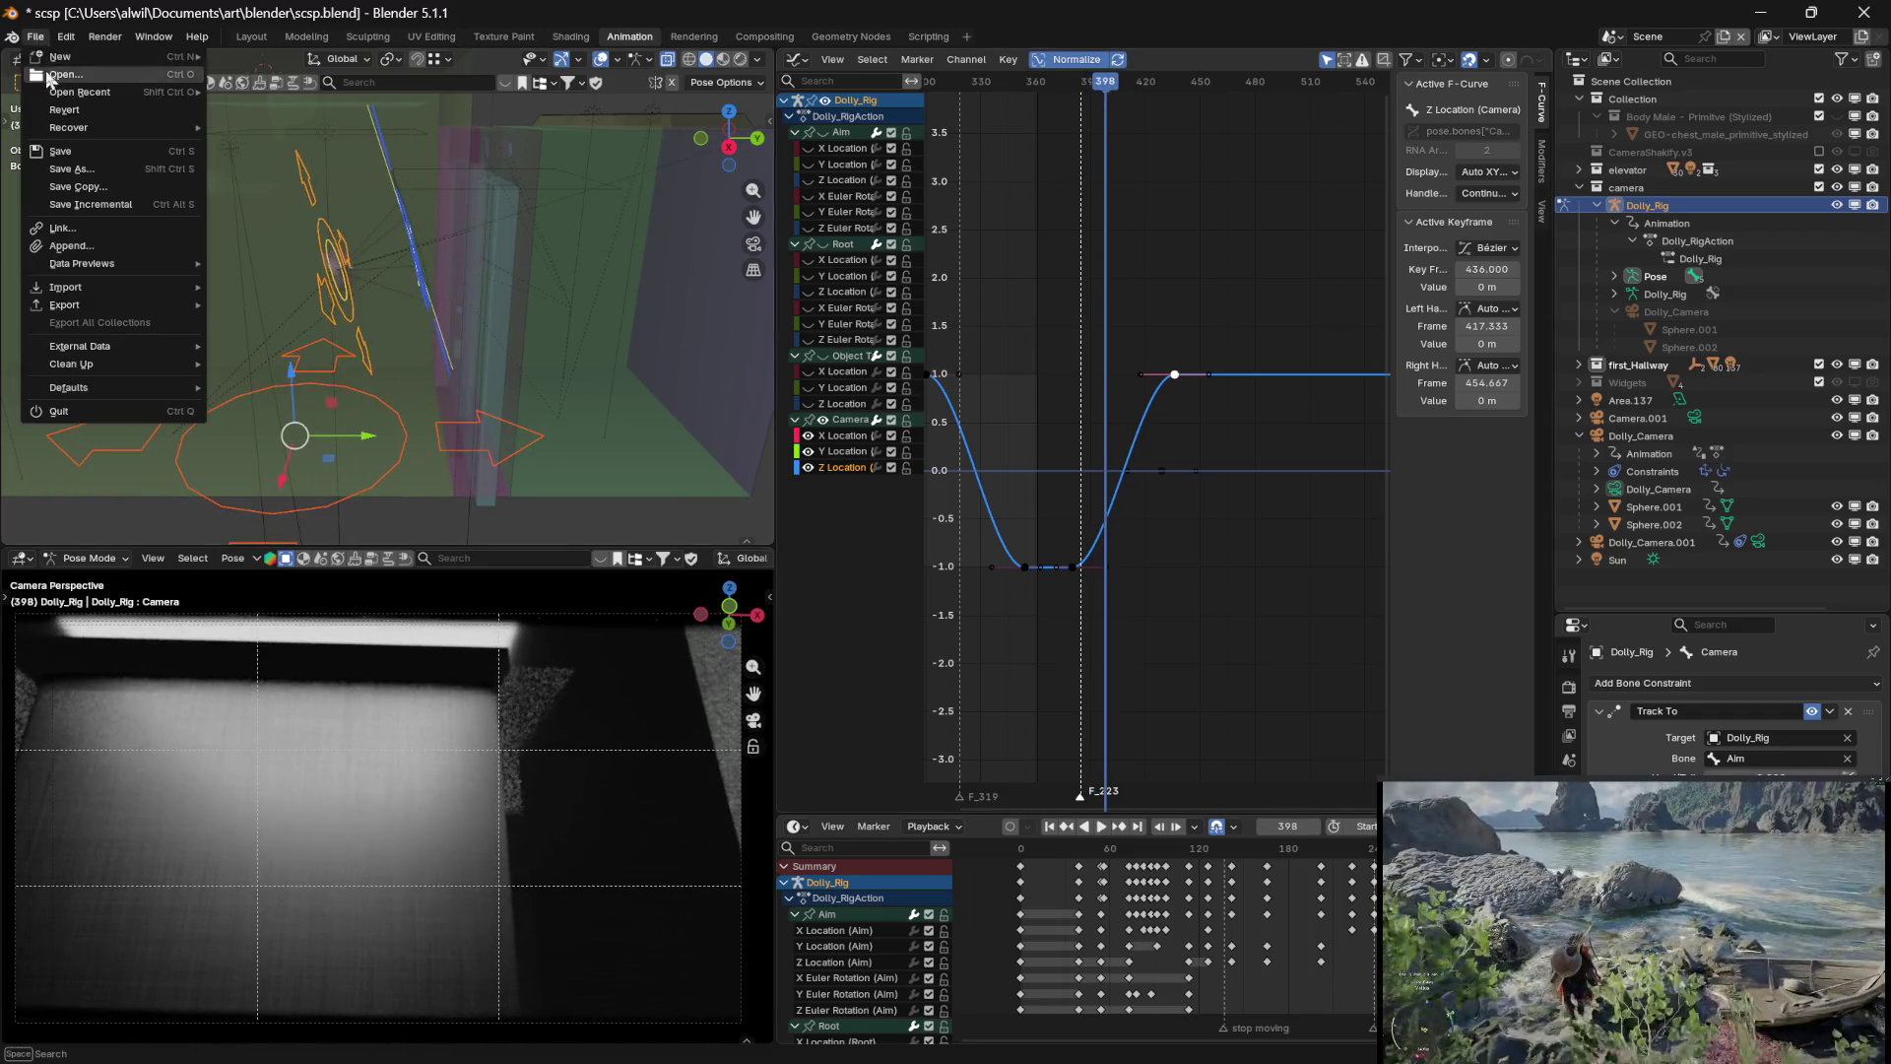
left_click(73, 157)
Hide the Camera channel's curves and show the Aim bone's location and rotation curves
mouse_move(1105, 91)
left_mouse_down()
mouse_move(1076, 99)
mouse_move(1099, 102)
left_mouse_up()
left_click(825, 420)
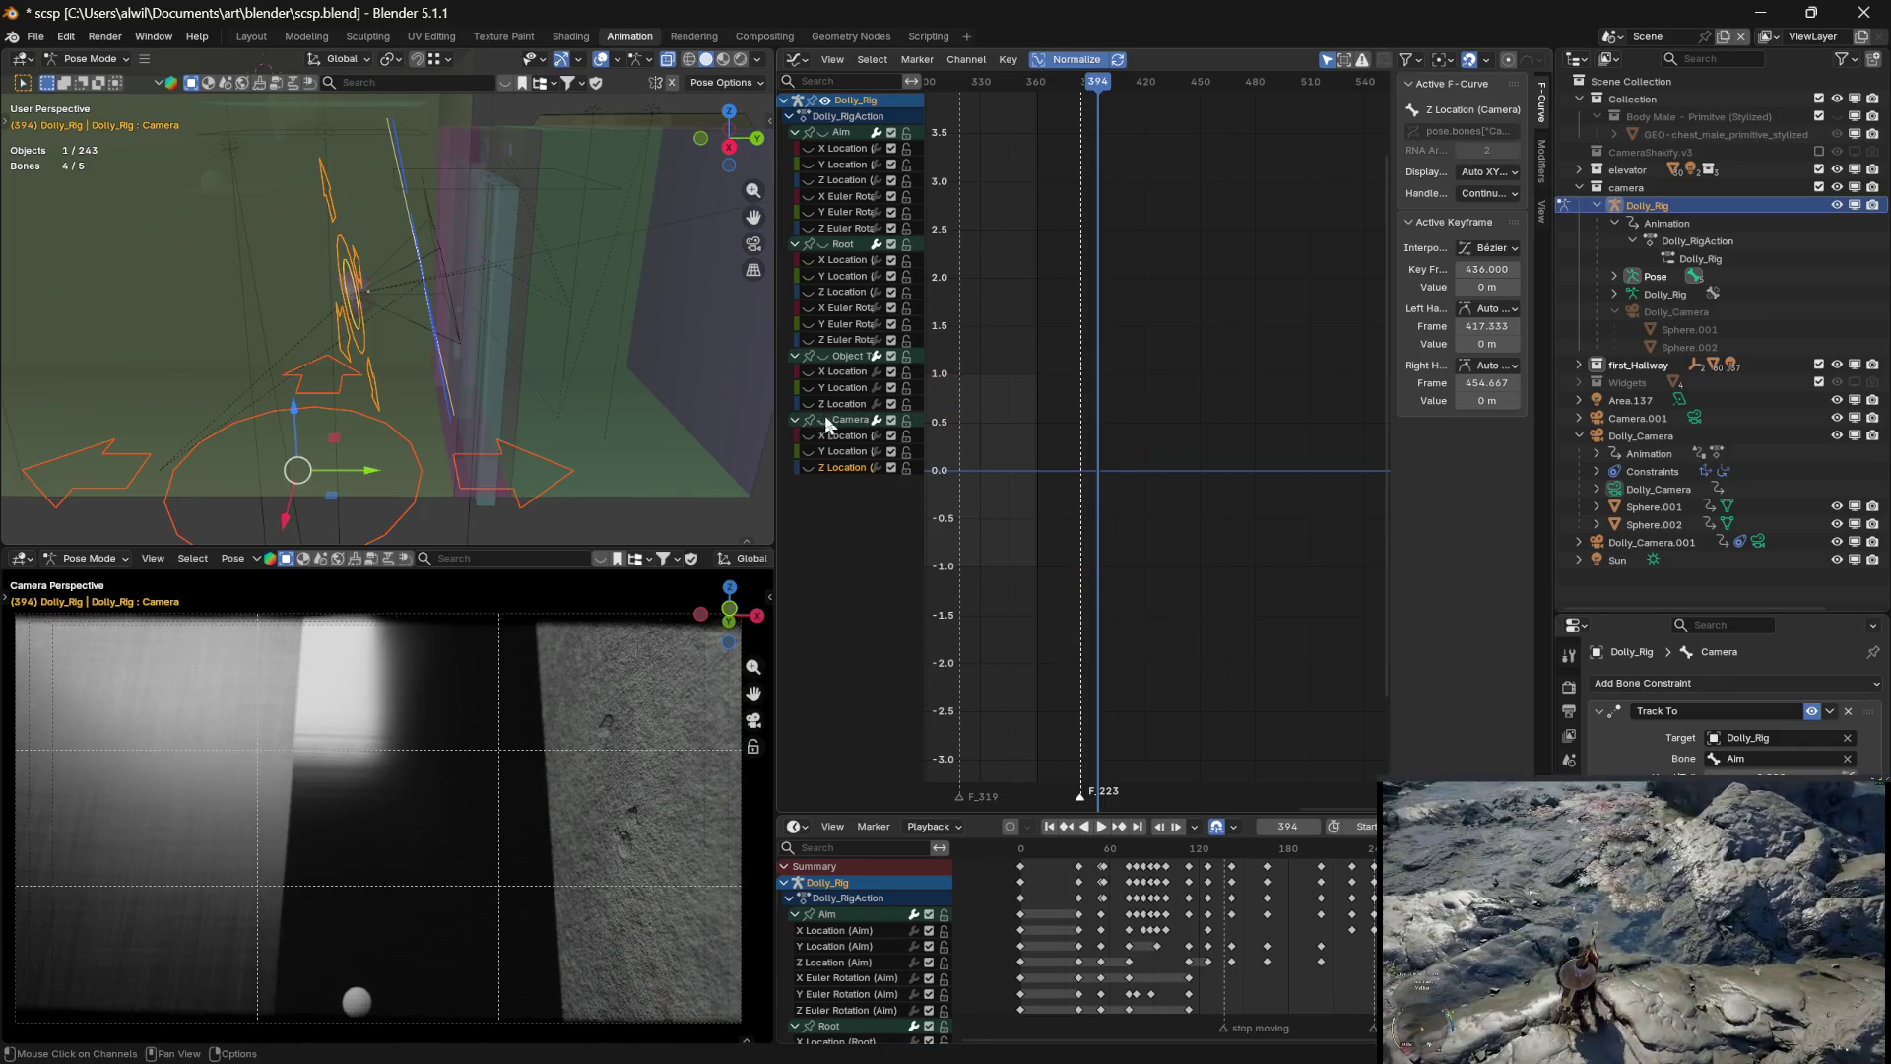
mouse_move(808, 147)
left_mouse_down()
mouse_move(807, 212)
mouse_move(807, 196)
left_mouse_up()
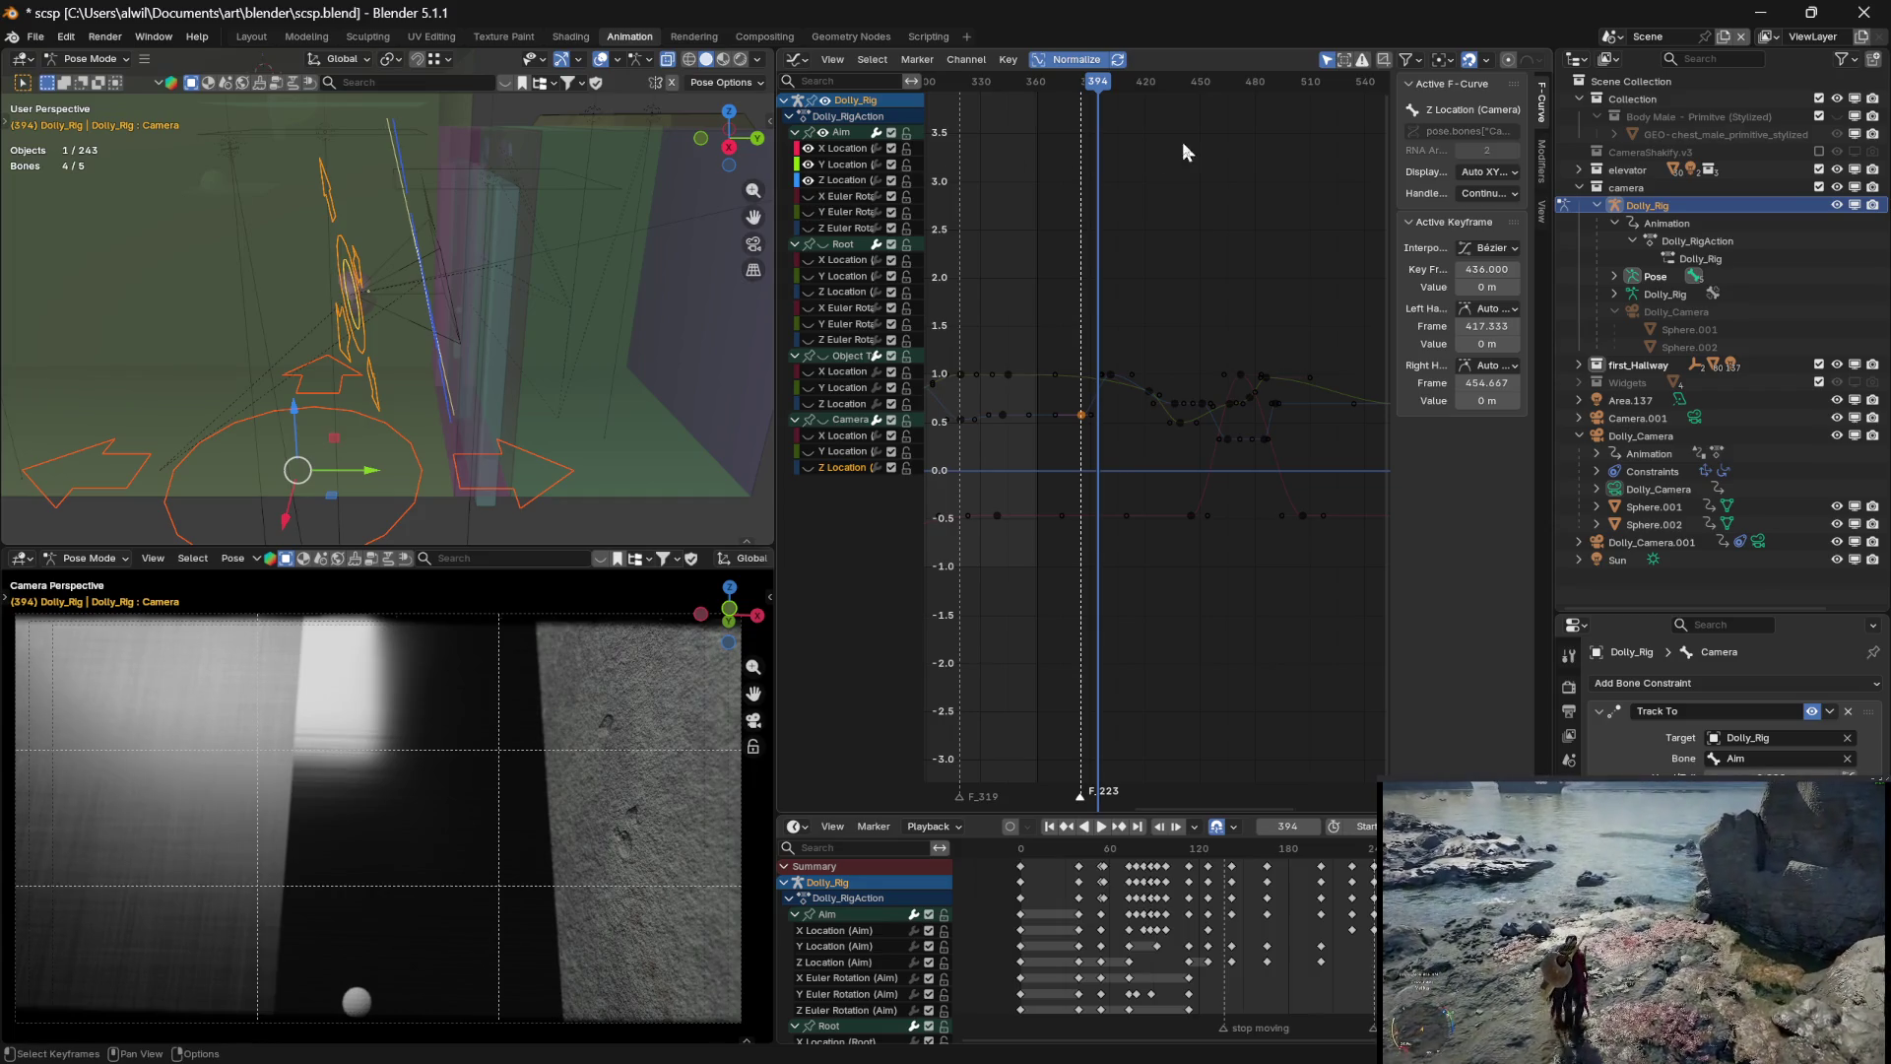
mouse_move(1099, 84)
left_mouse_down()
mouse_move(1081, 83)
mouse_move(1111, 86)
mouse_move(1081, 109)
mouse_move(1113, 100)
mouse_move(1107, 181)
left_mouse_up()
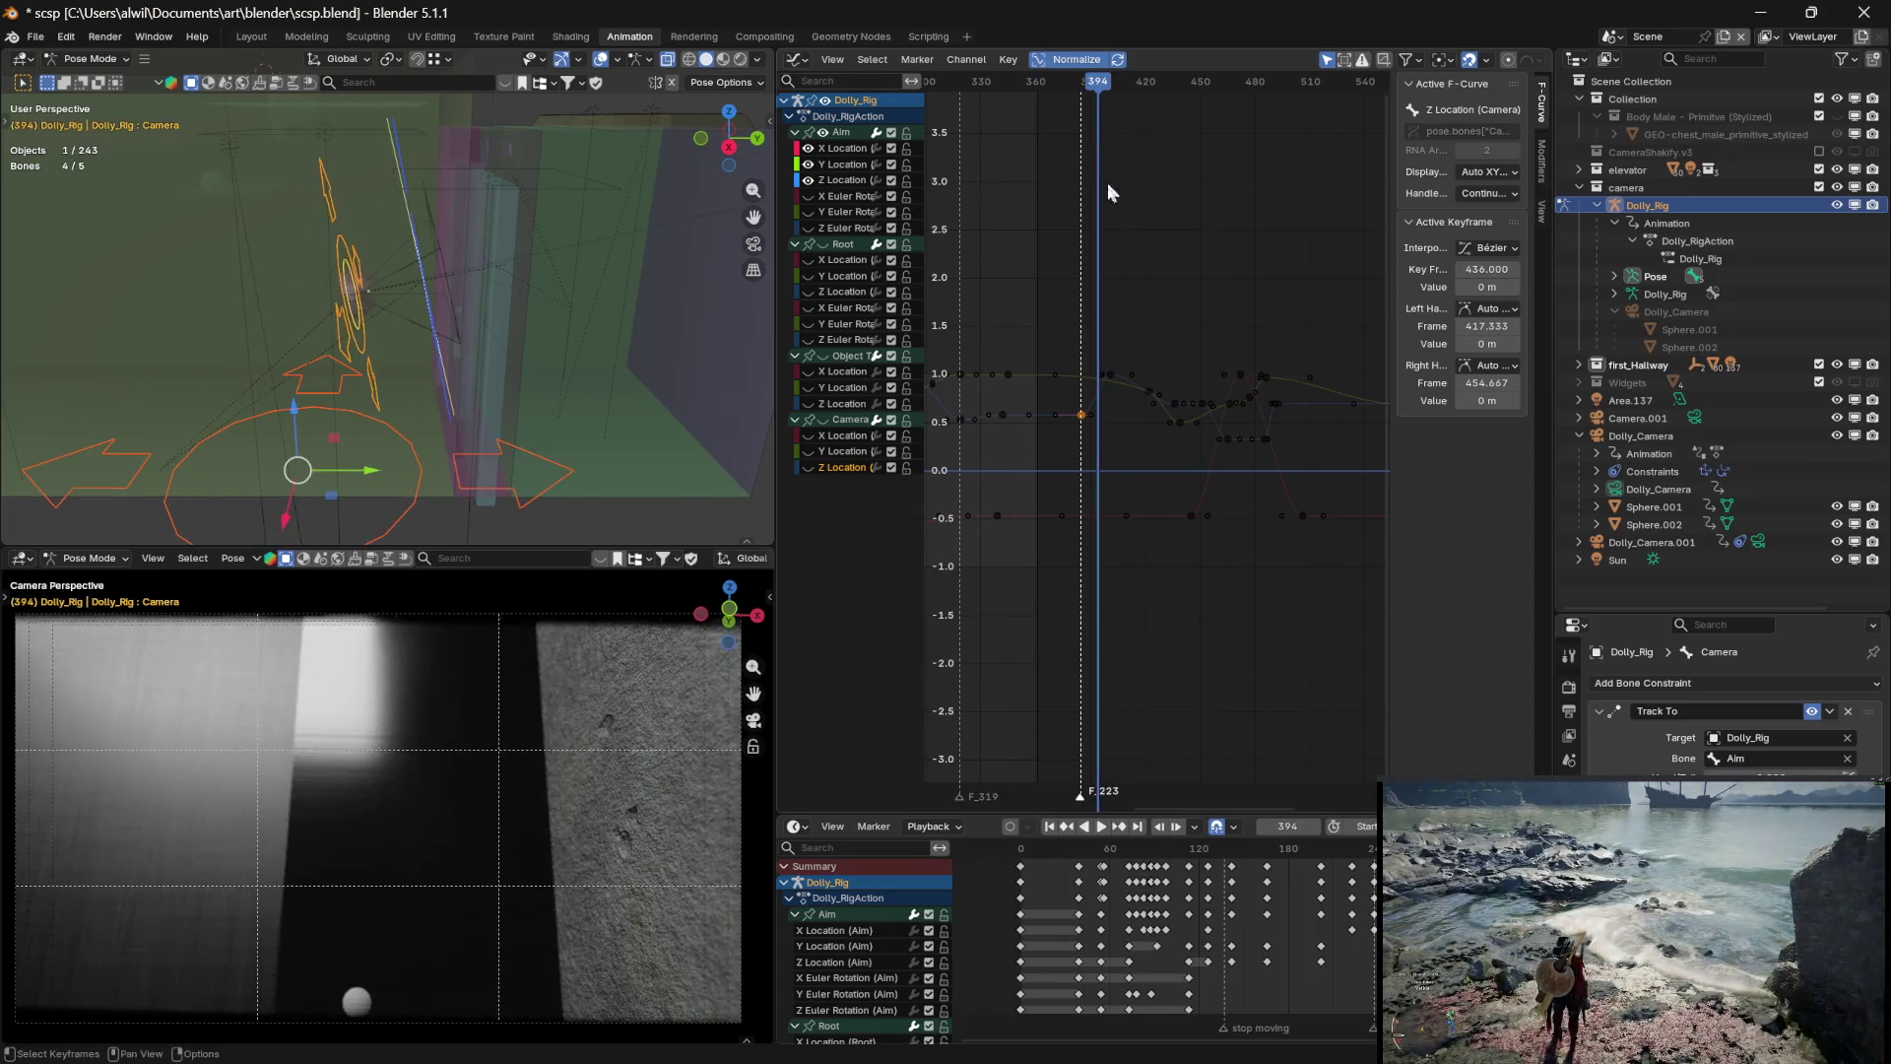
Lower the Aim Z Location key at frame 401 to -0.249, changing only its value, then deselect
left_click(1112, 378)
left_click_drag(1113, 85, 1108, 87)
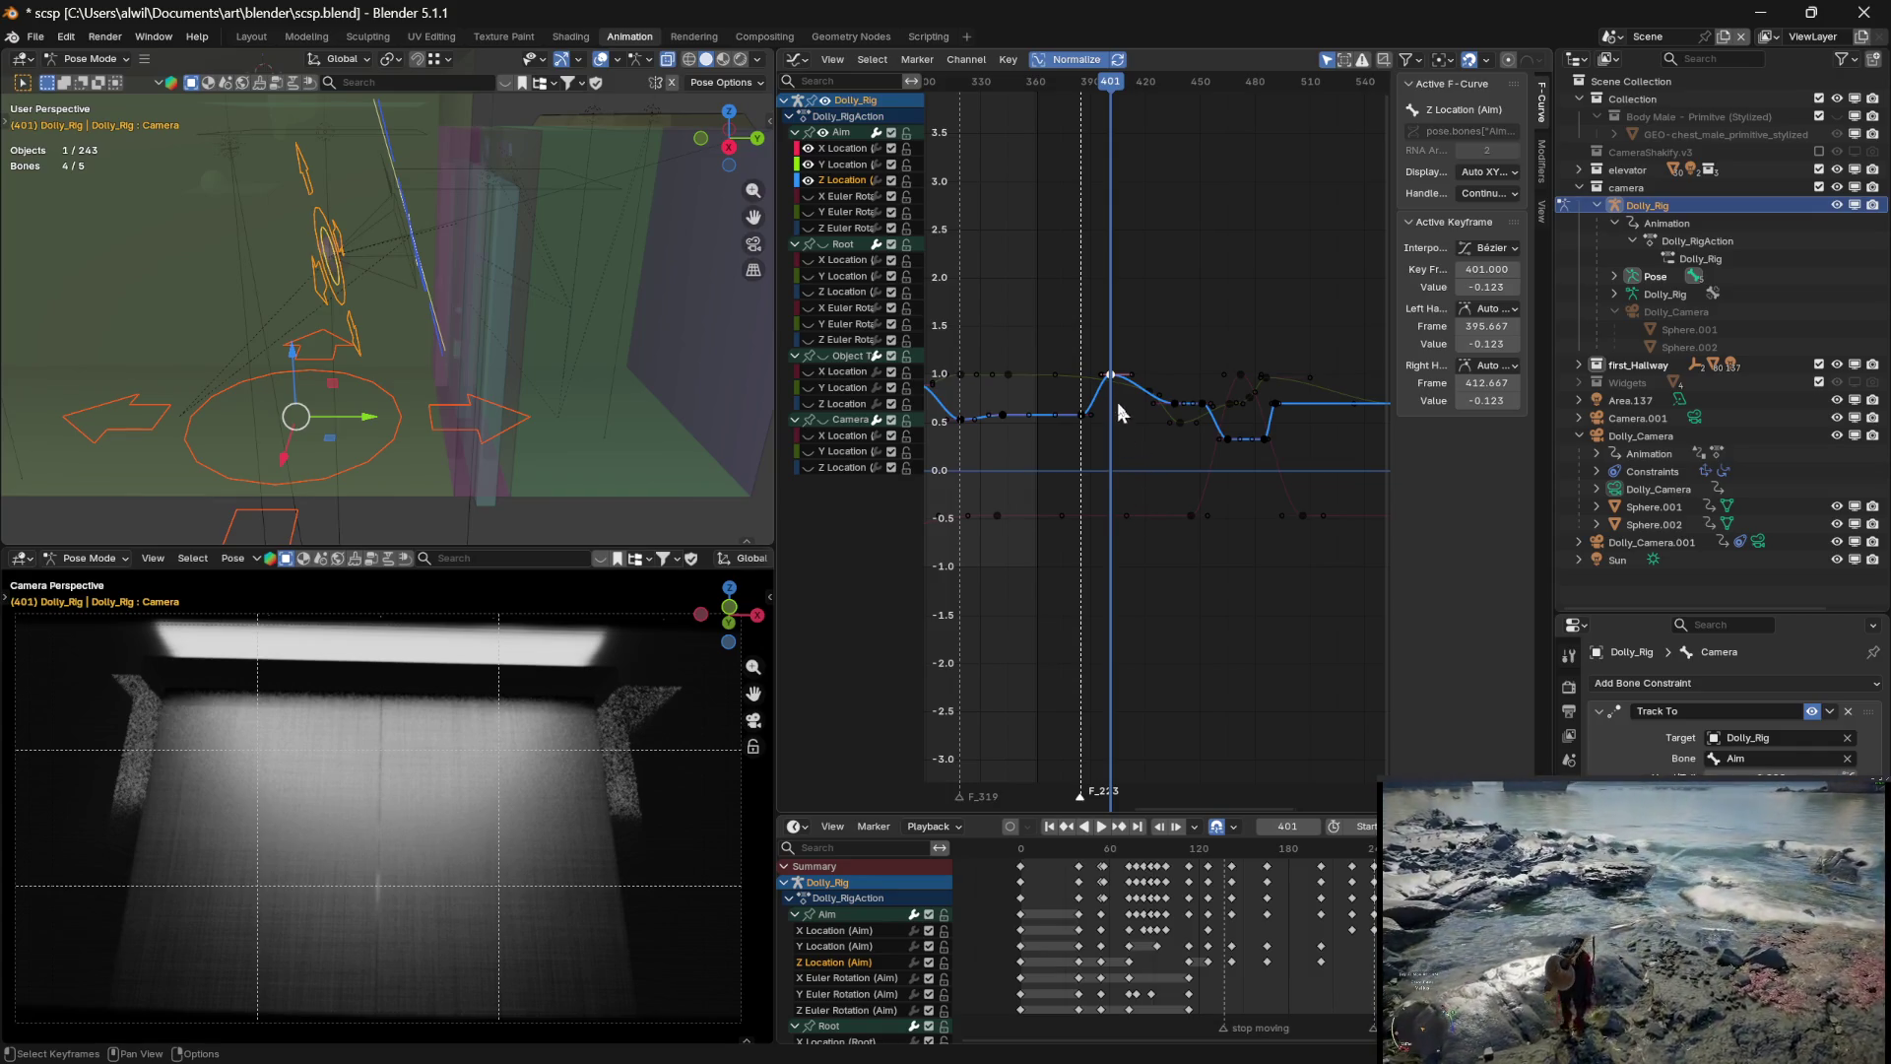
key("g")
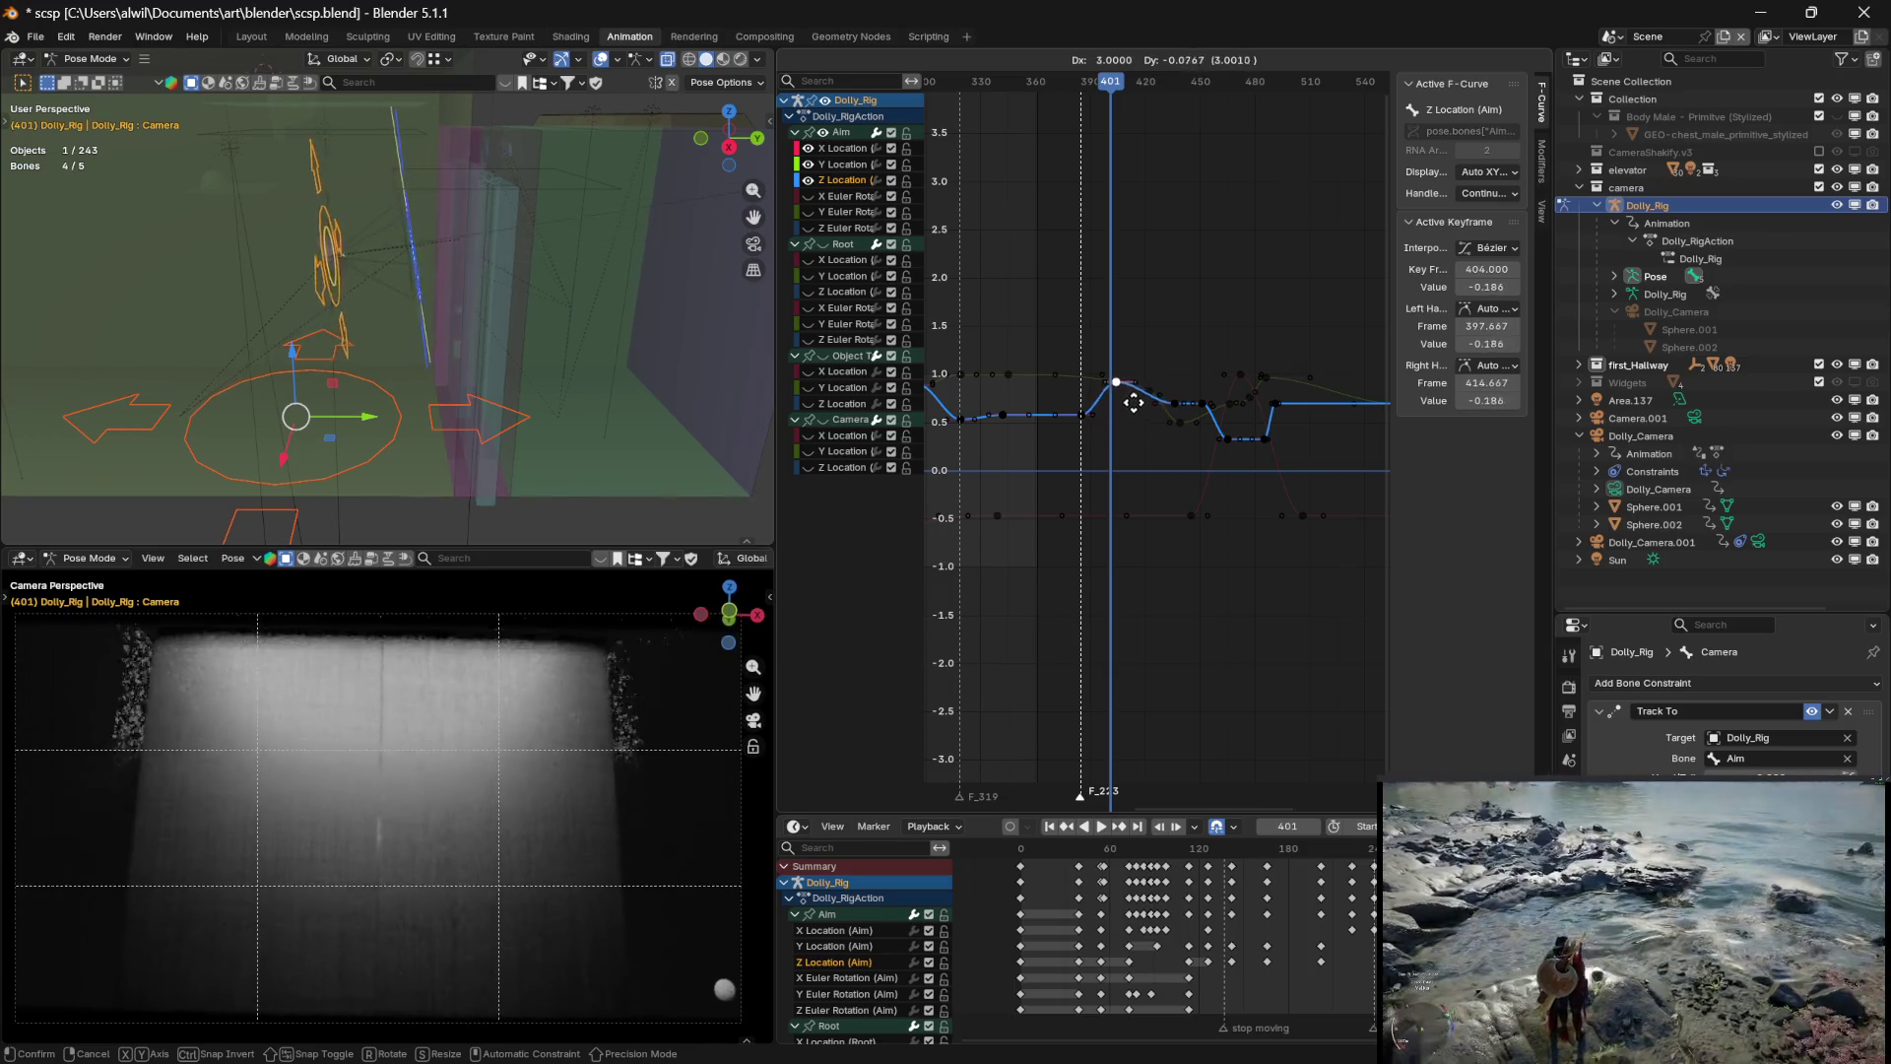
key("y")
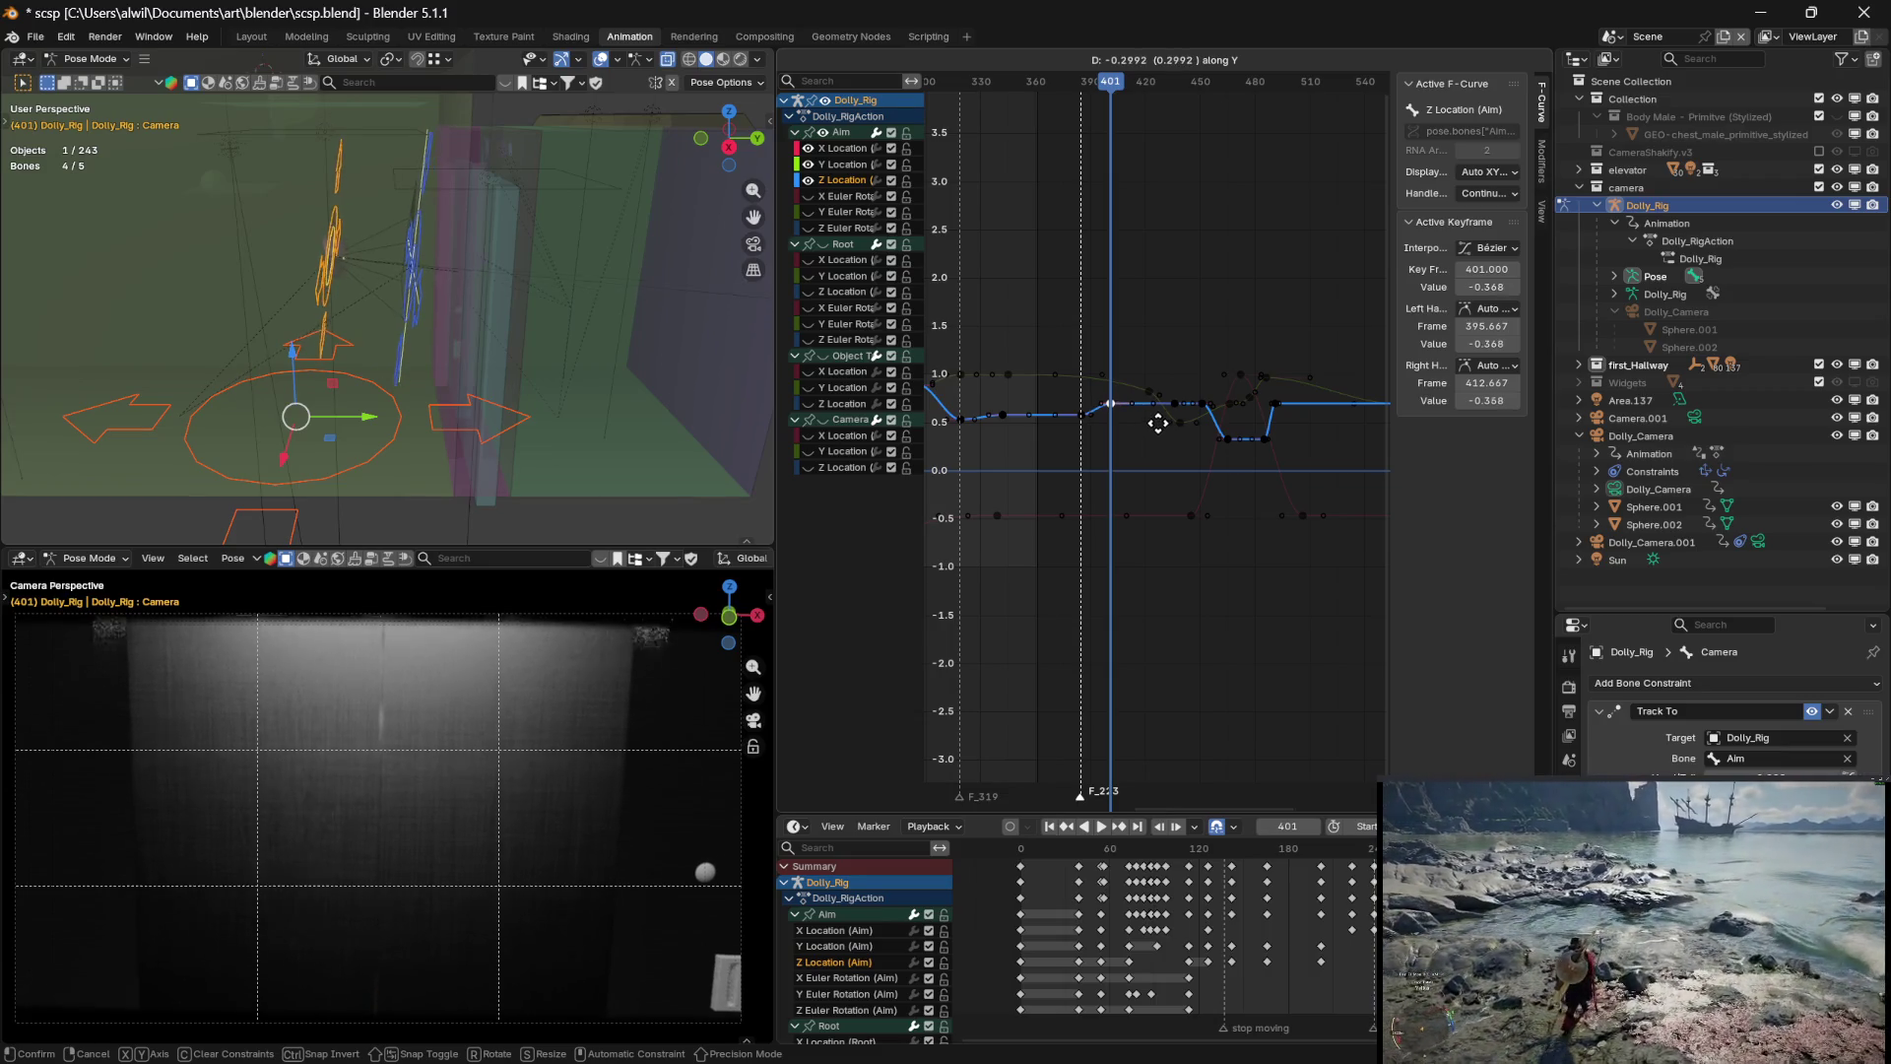
left_click(1167, 418)
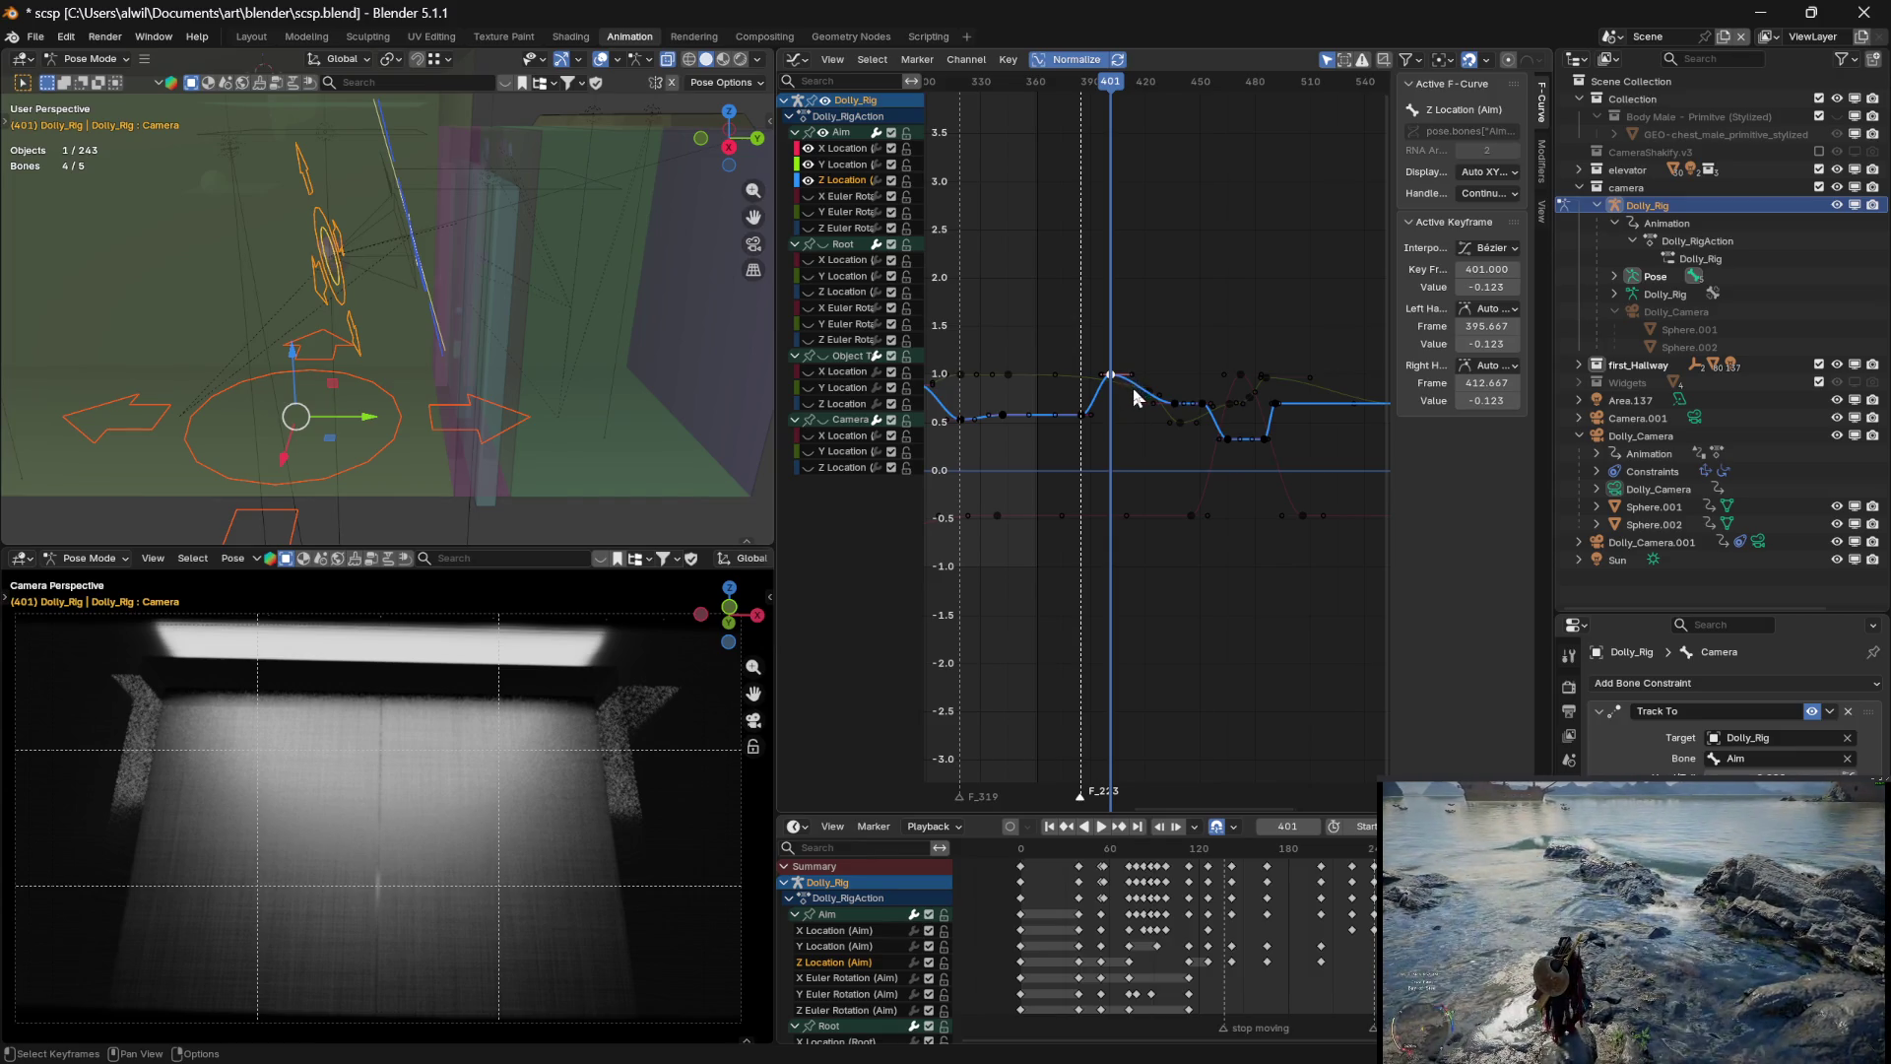
key("g")
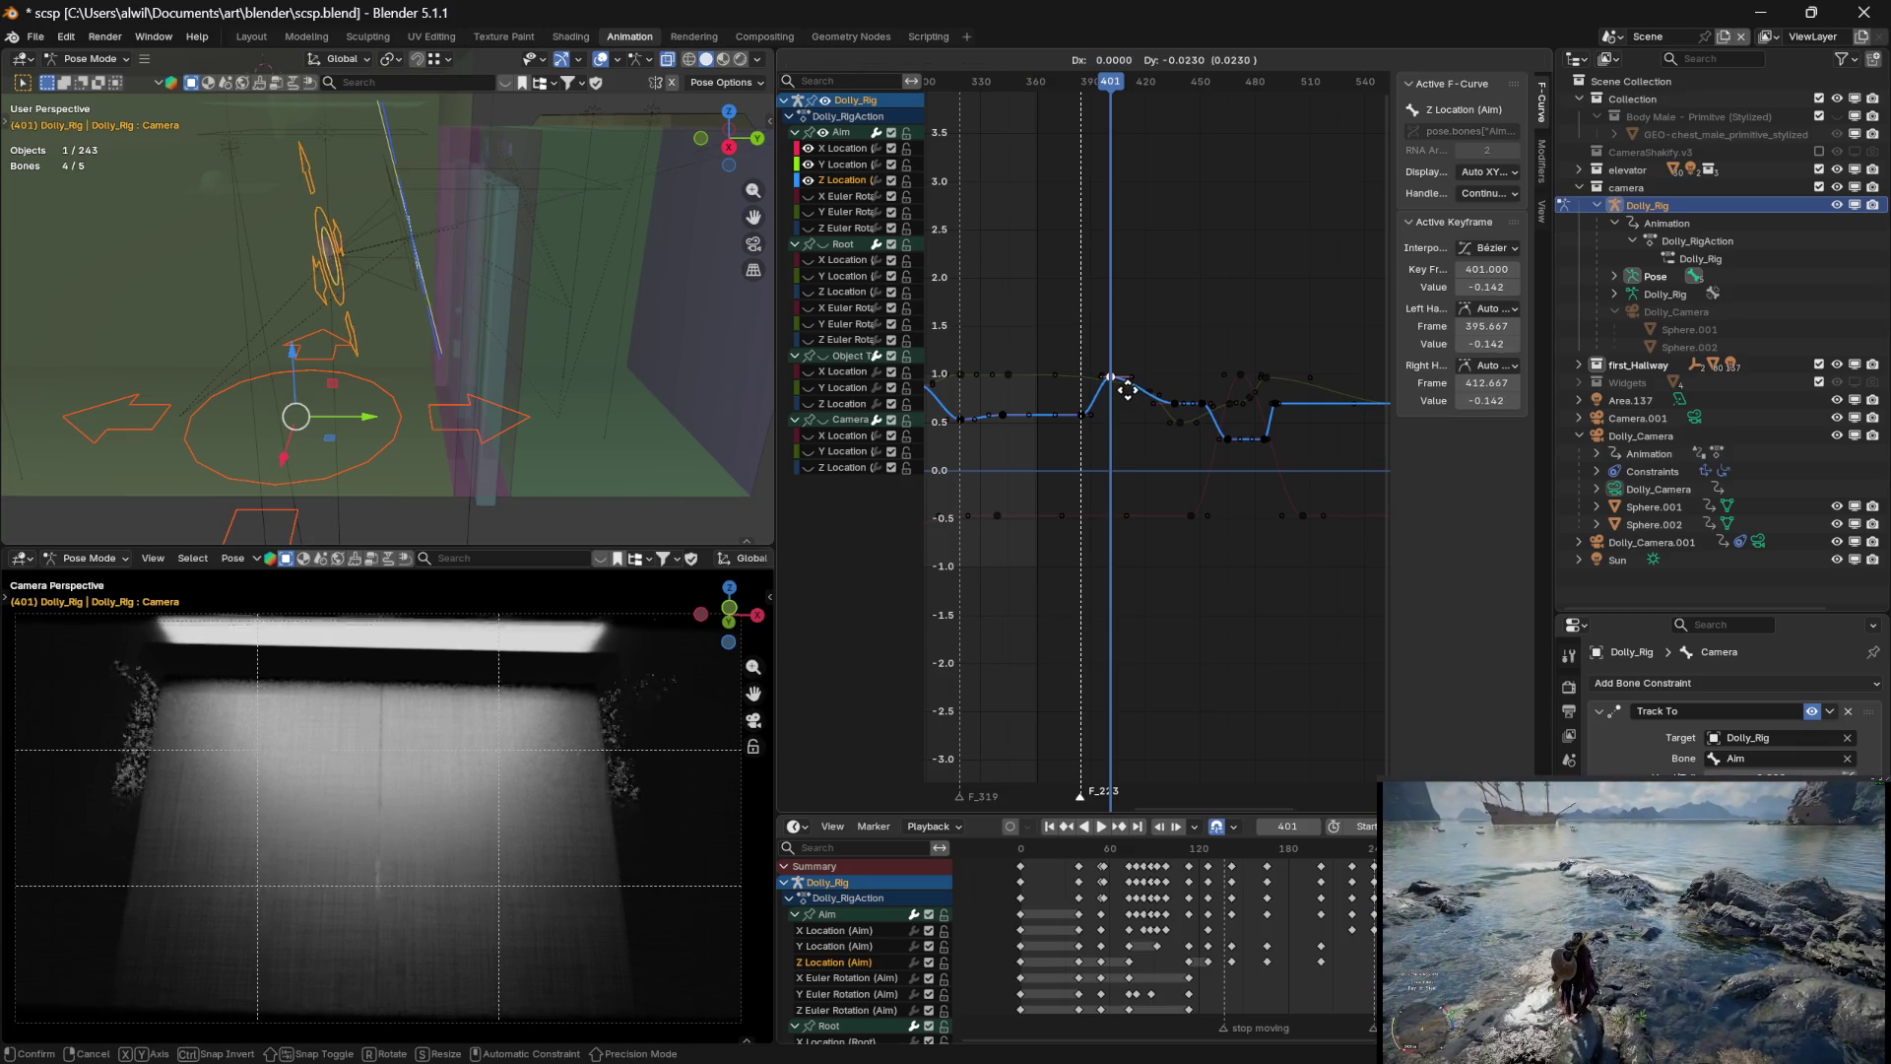
key("y")
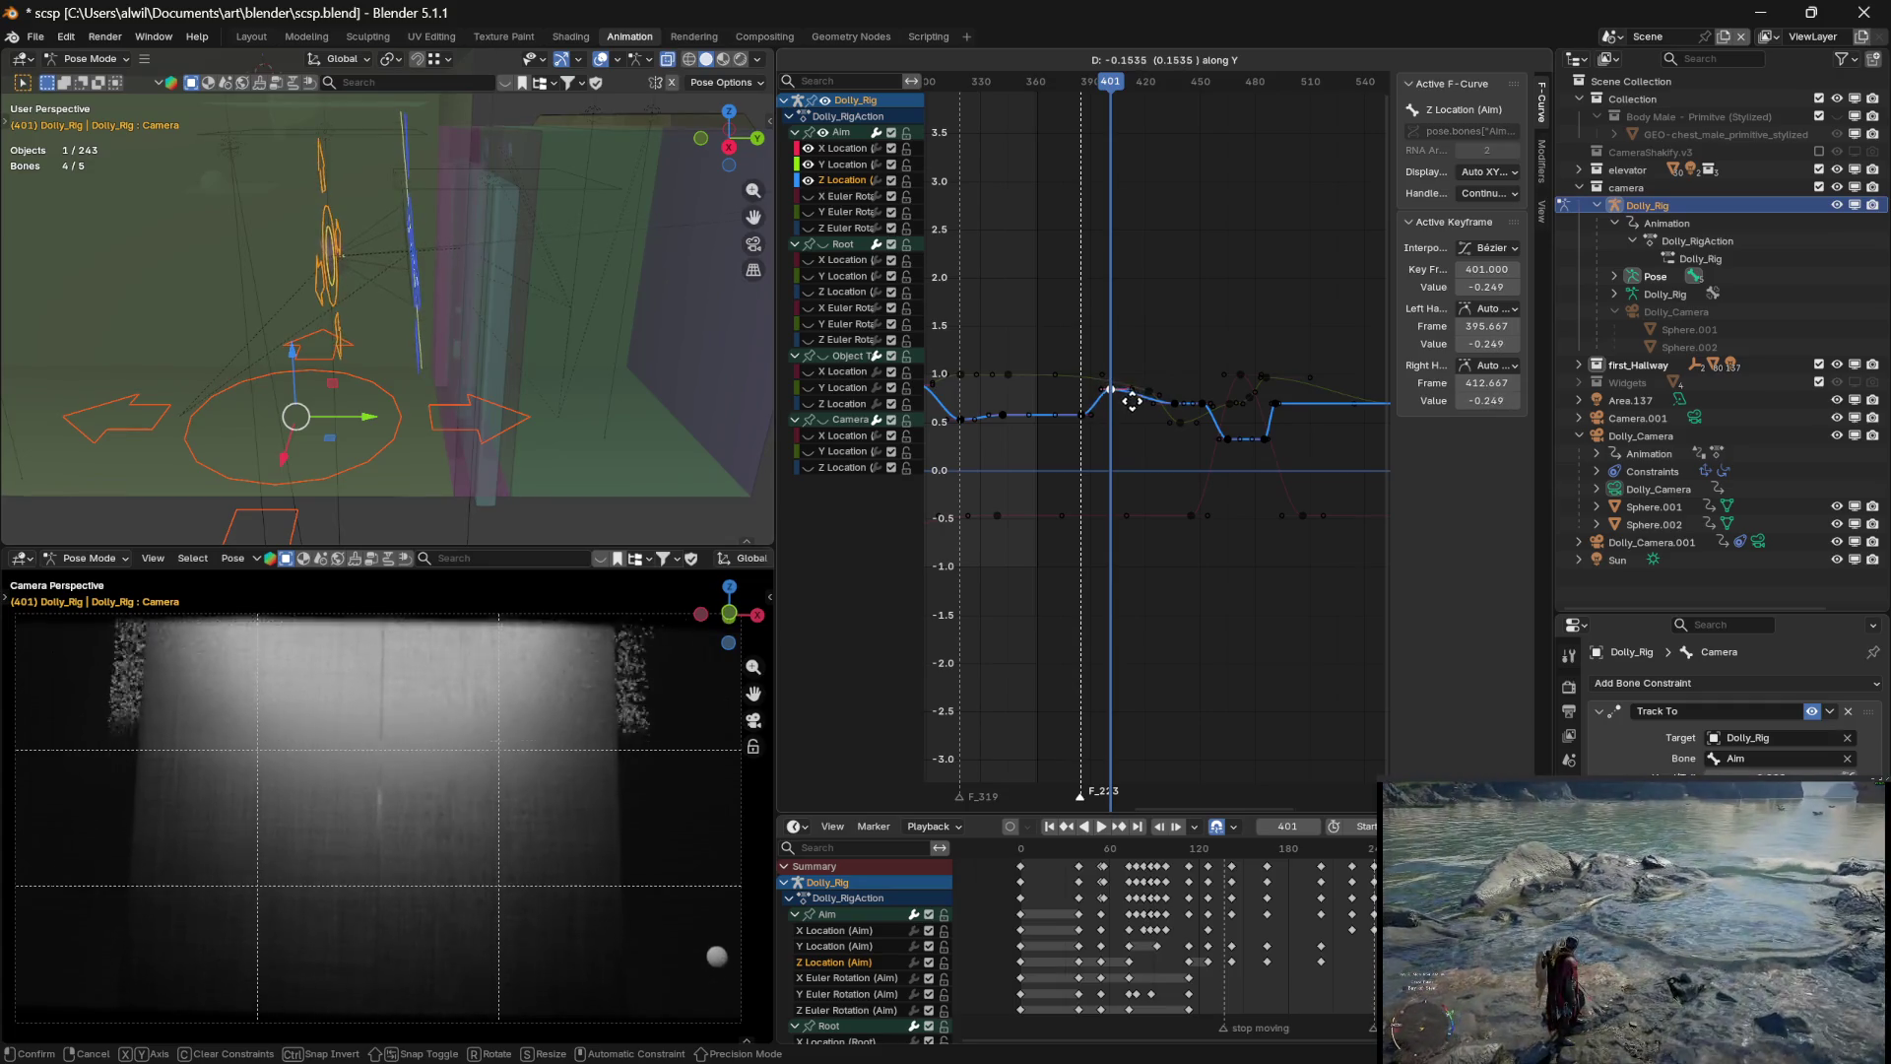
left_click(1133, 402)
left_click(1133, 416)
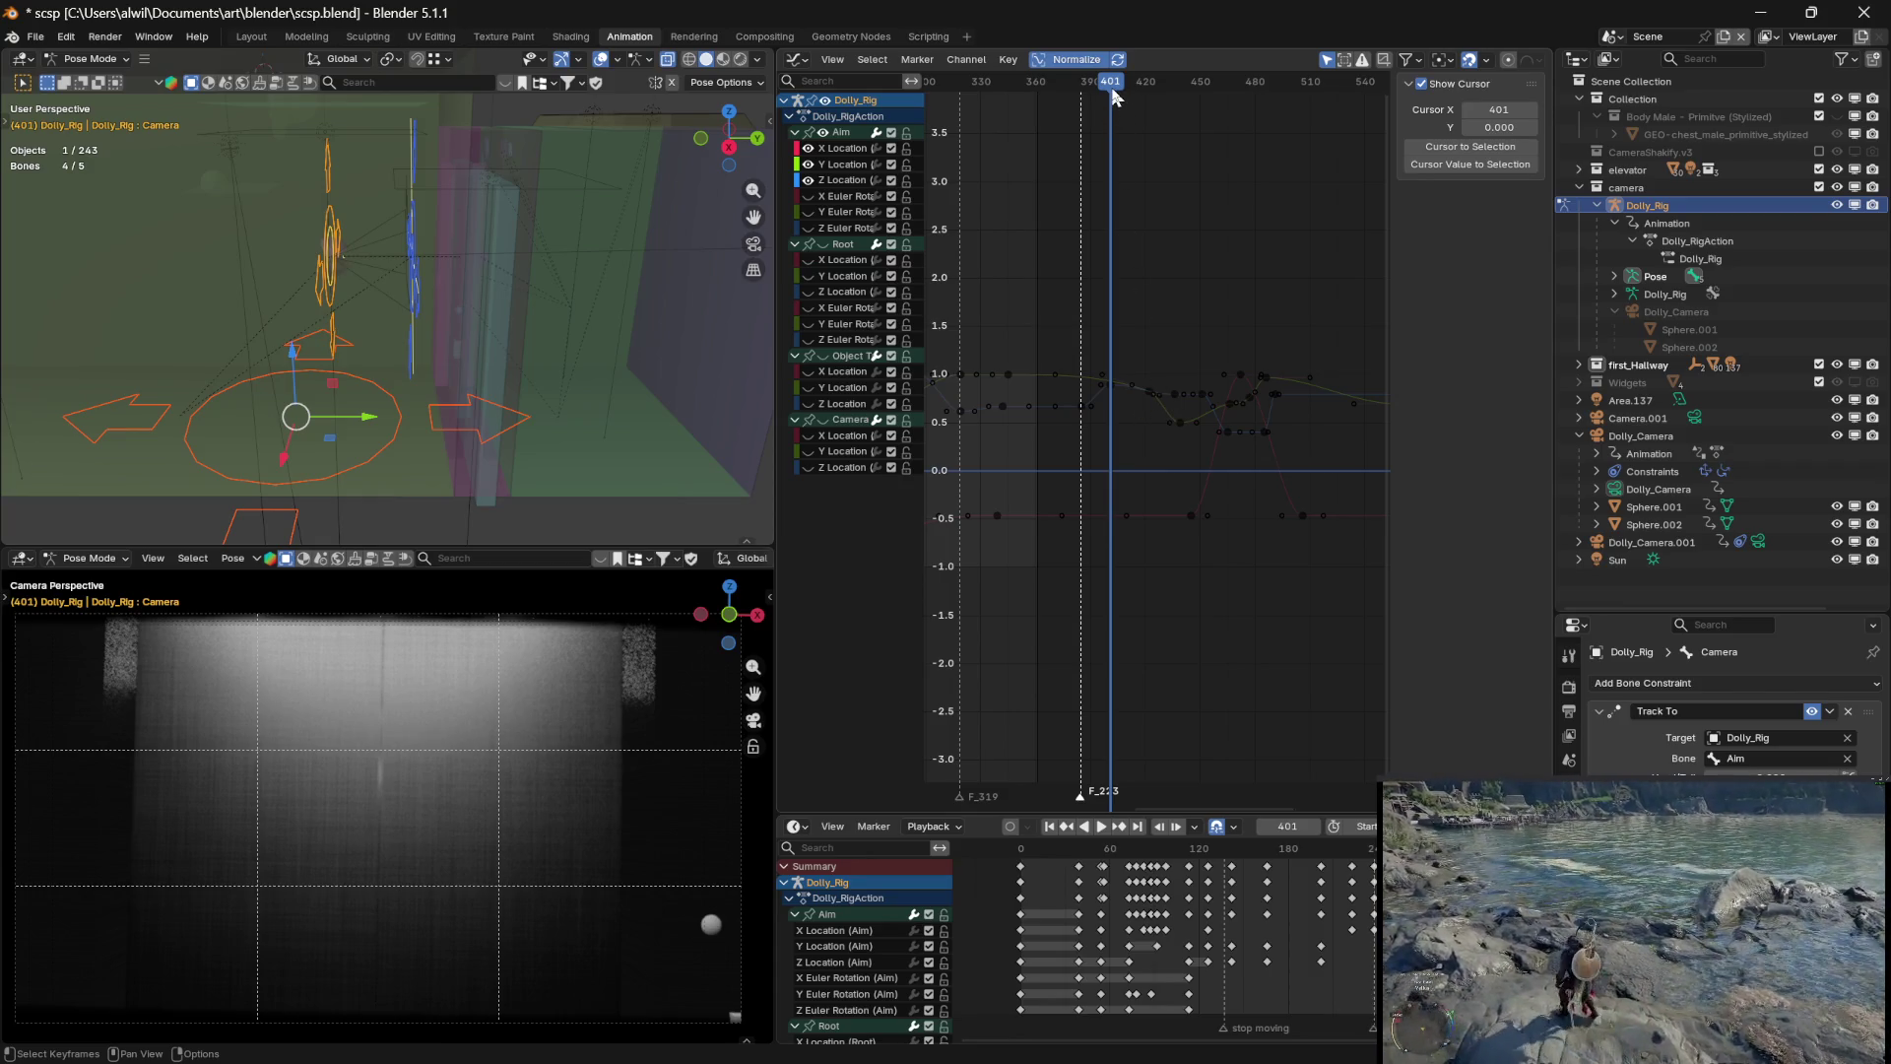
Scrub back to frame 325, pan the graph and close the sidebar to widen the curves
mouse_move(1111, 89)
left_mouse_down()
mouse_move(1069, 92)
mouse_move(1160, 92)
mouse_move(973, 118)
left_mouse_up()
mouse_move(1125, 467)
middle_mouse_down()
mouse_move(1265, 477)
mouse_move(1240, 472)
middle_mouse_up()
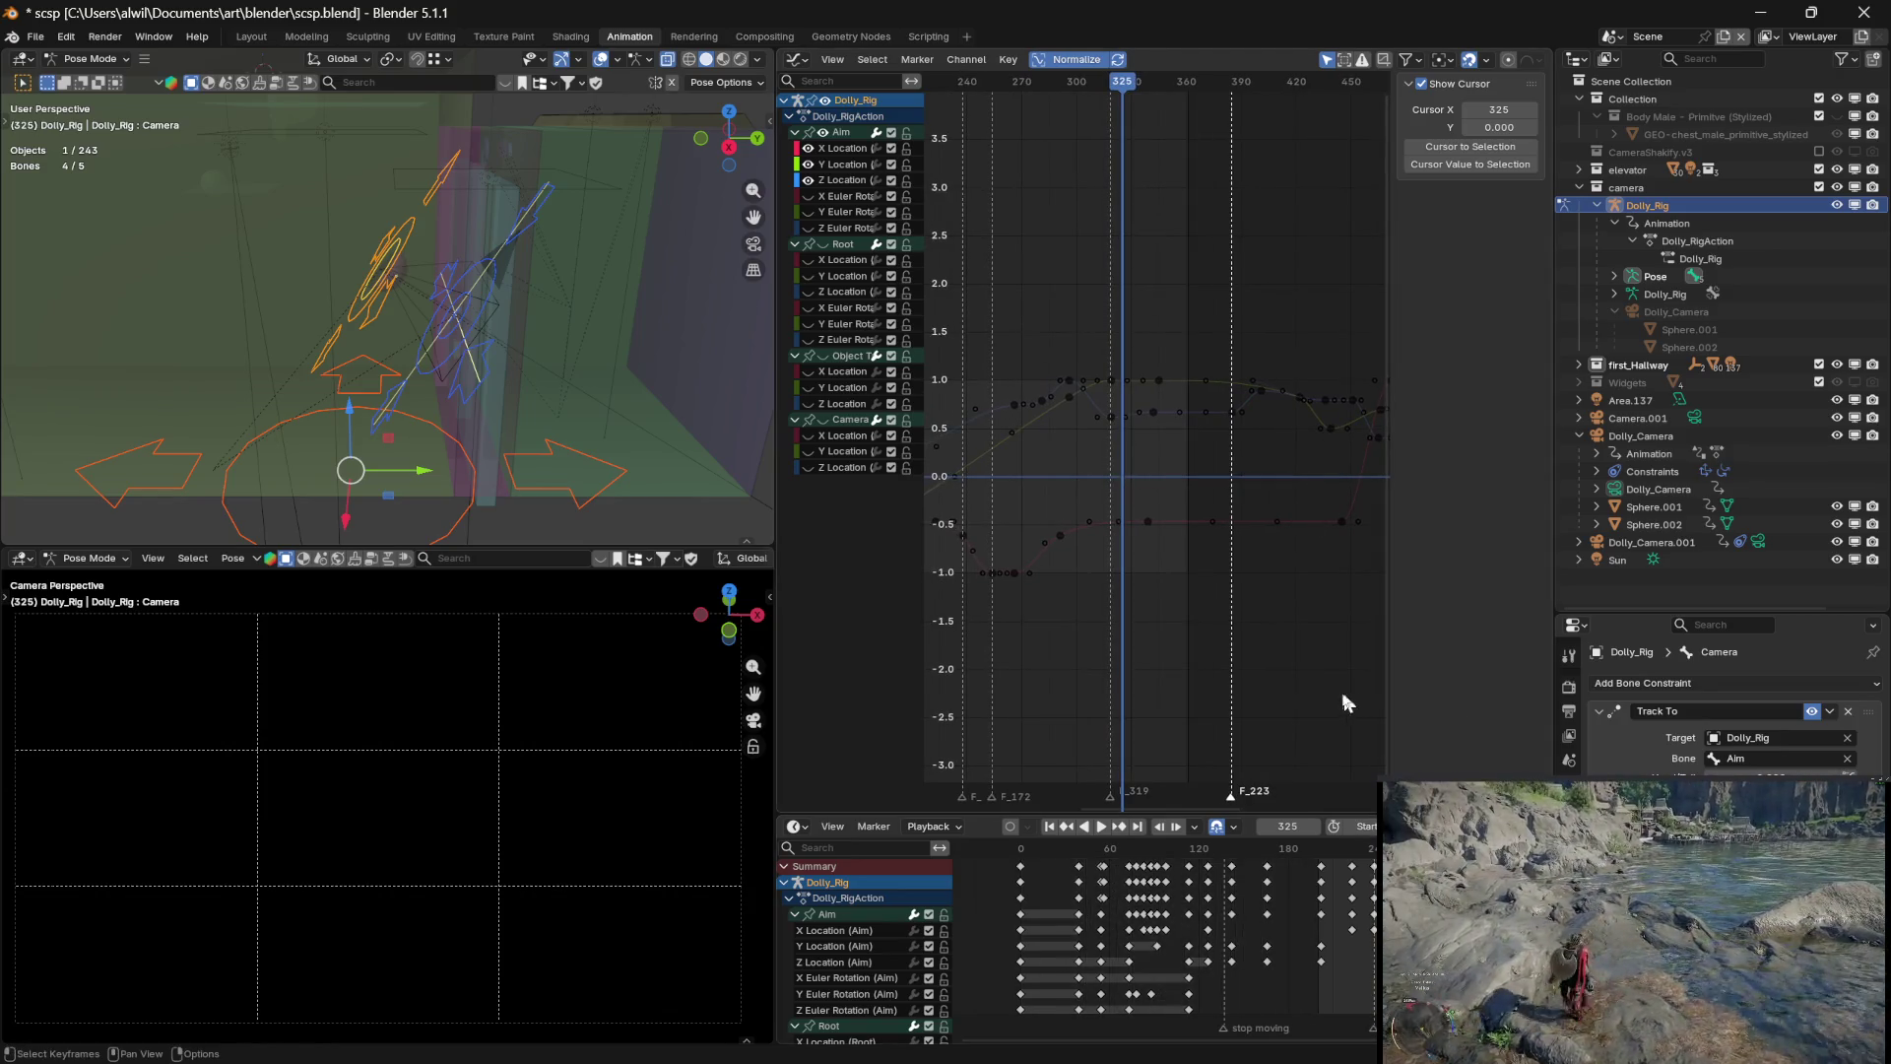
middle_click_drag(1342, 700, 1289, 697)
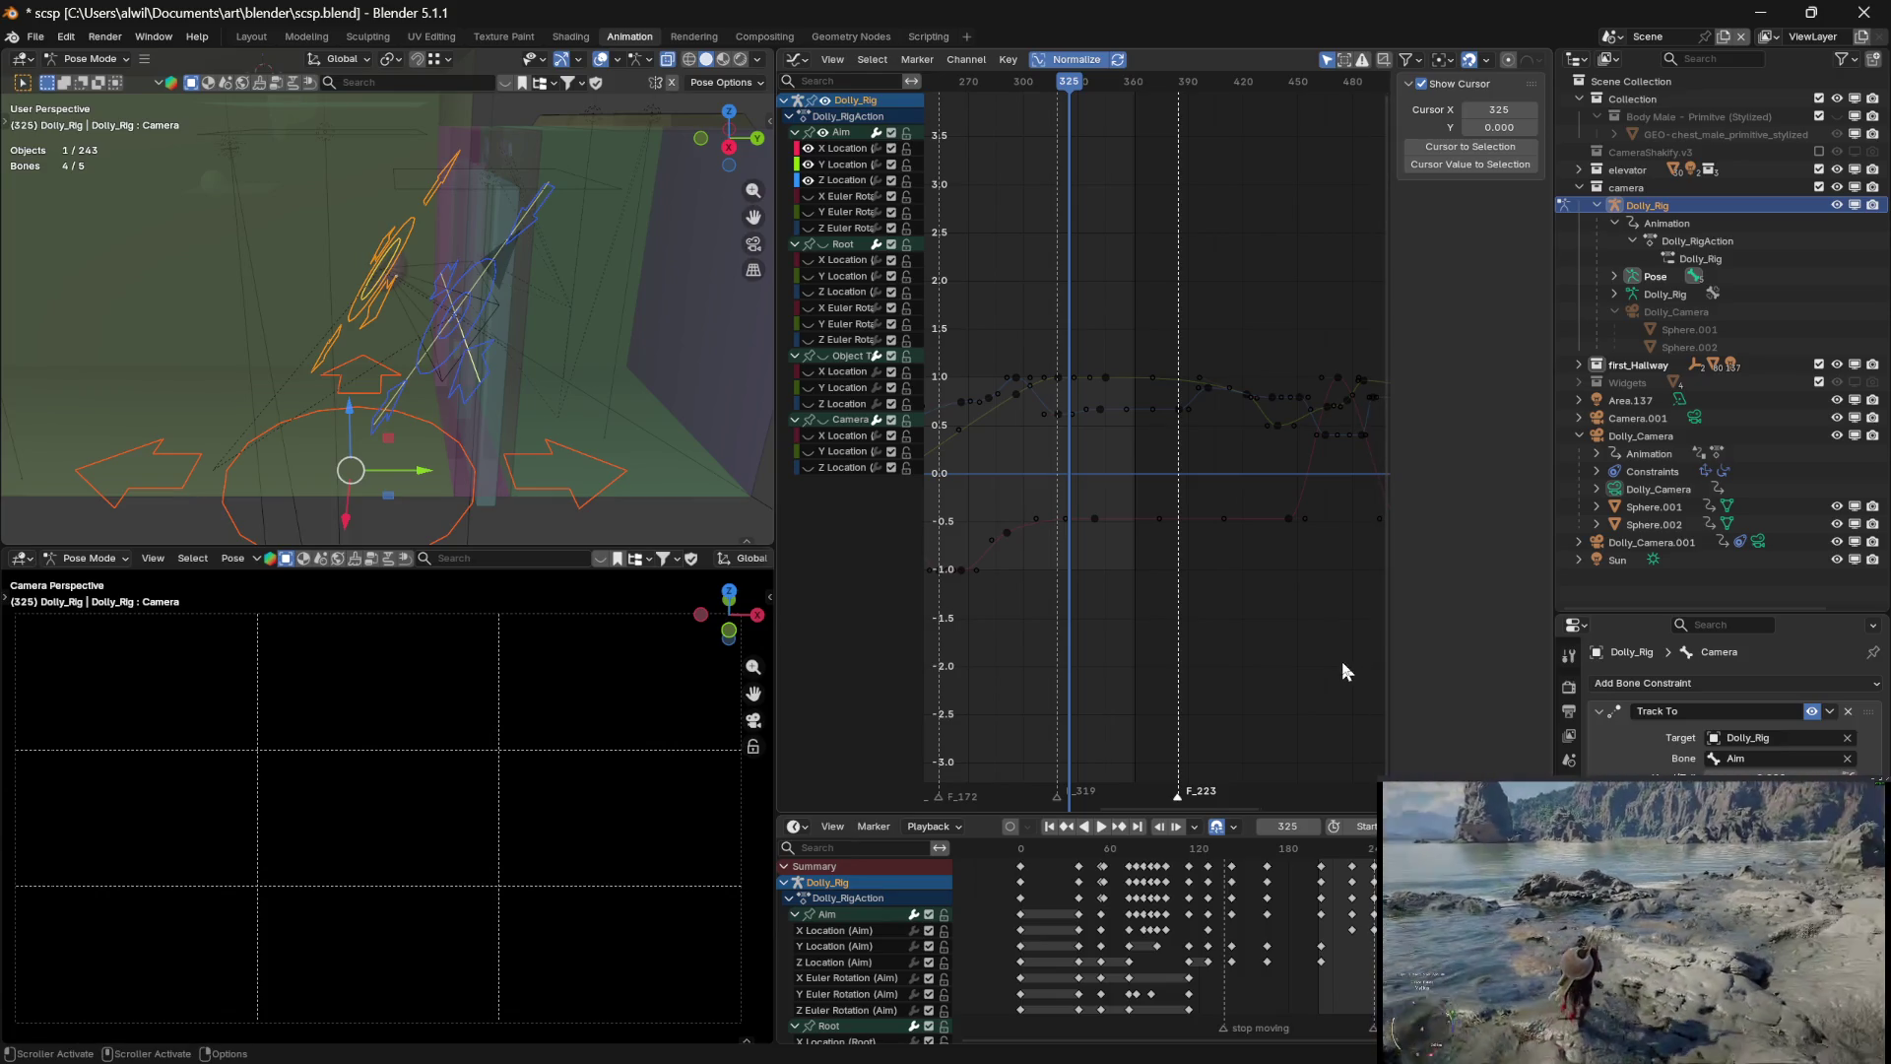
key("n")
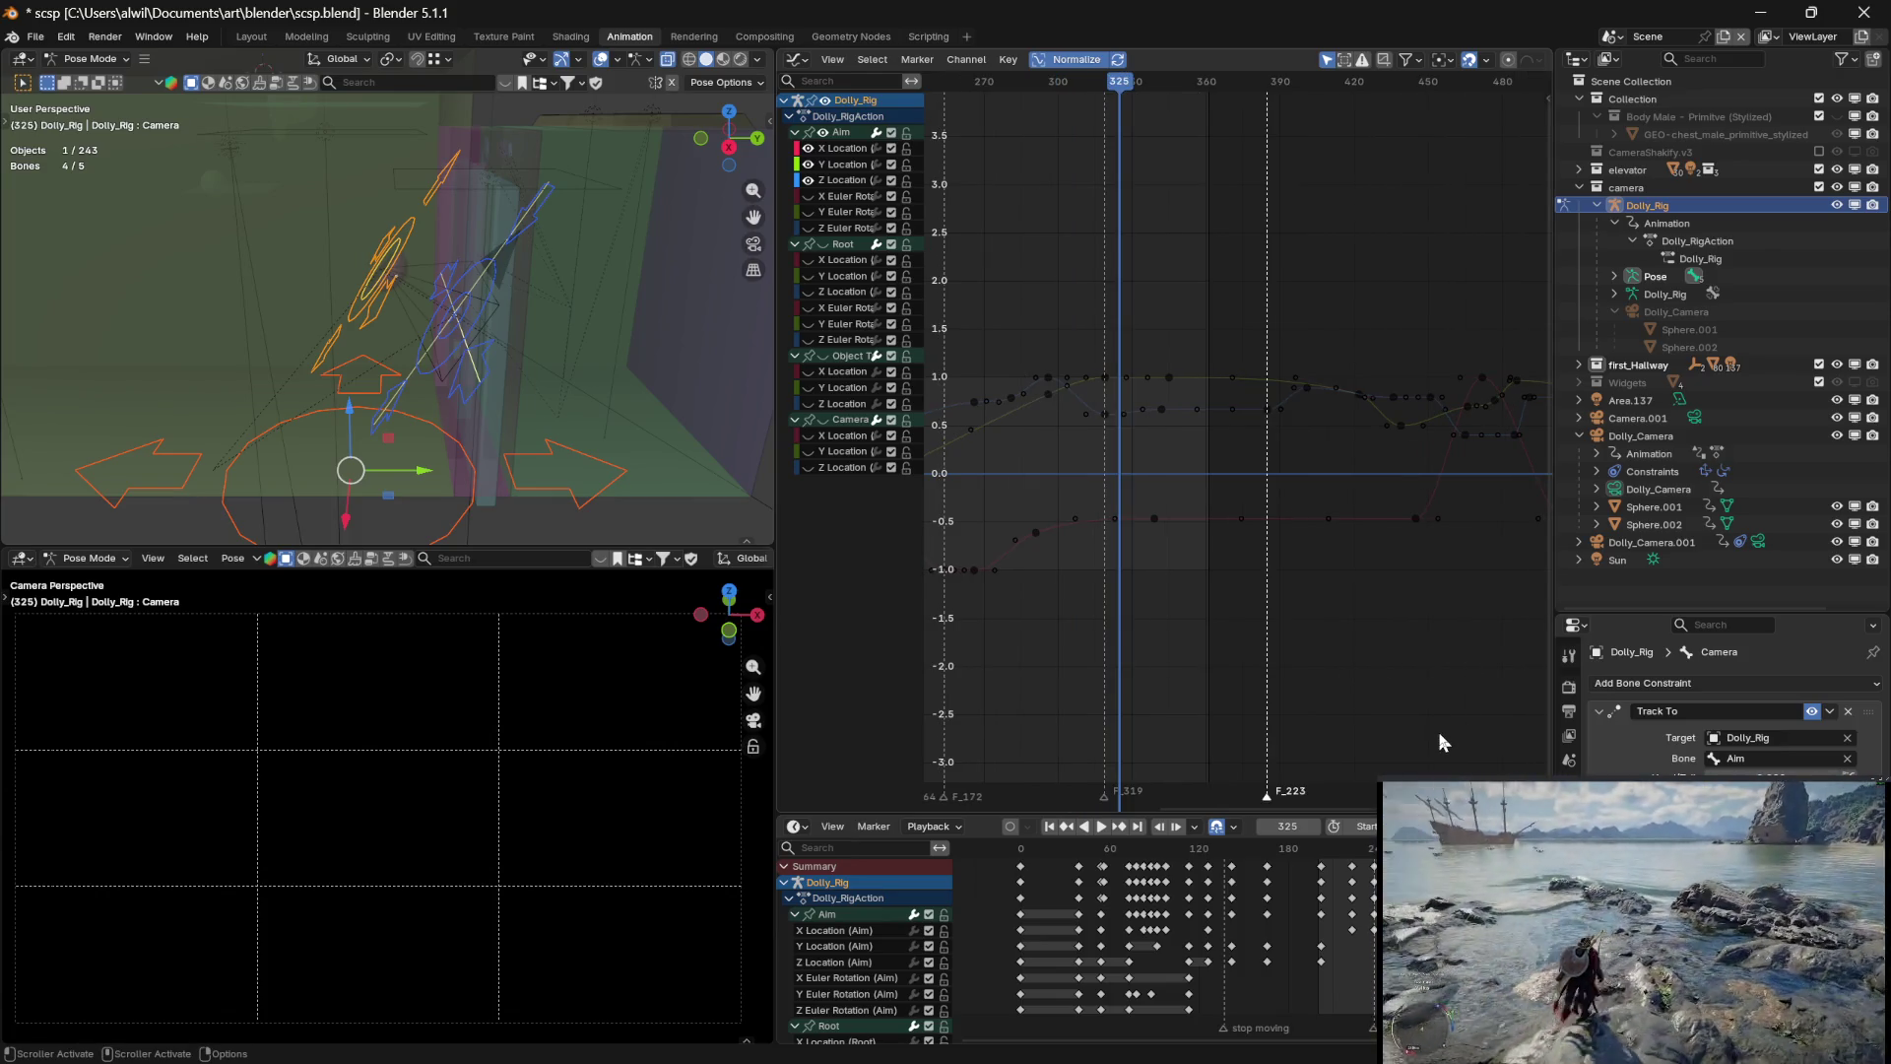
scroll(1212, 918, "down", 5, "ctrl")
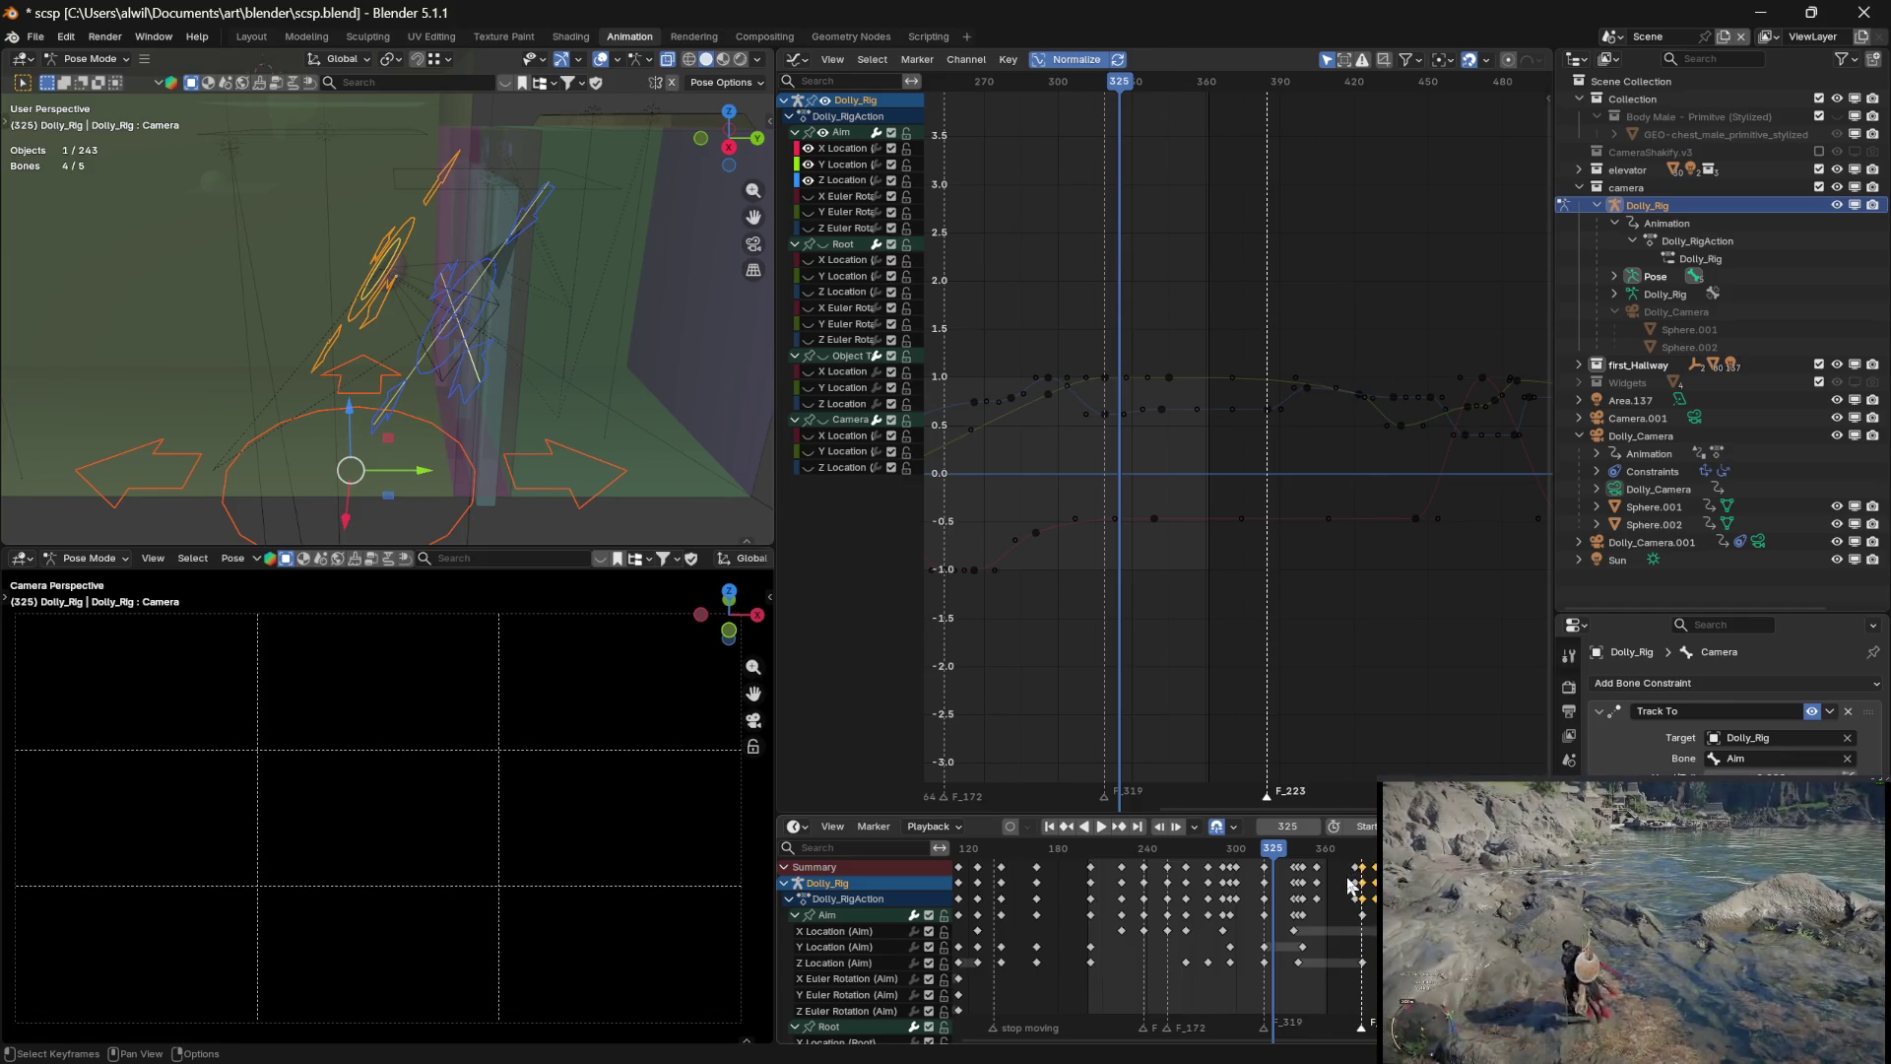
Review frames 325–390 with the graph panned to 300–510, then show the Root bone's location curves
middle_click_drag(1269, 842, 1135, 858)
left_click_drag(1135, 859, 1237, 866)
key("Escape")
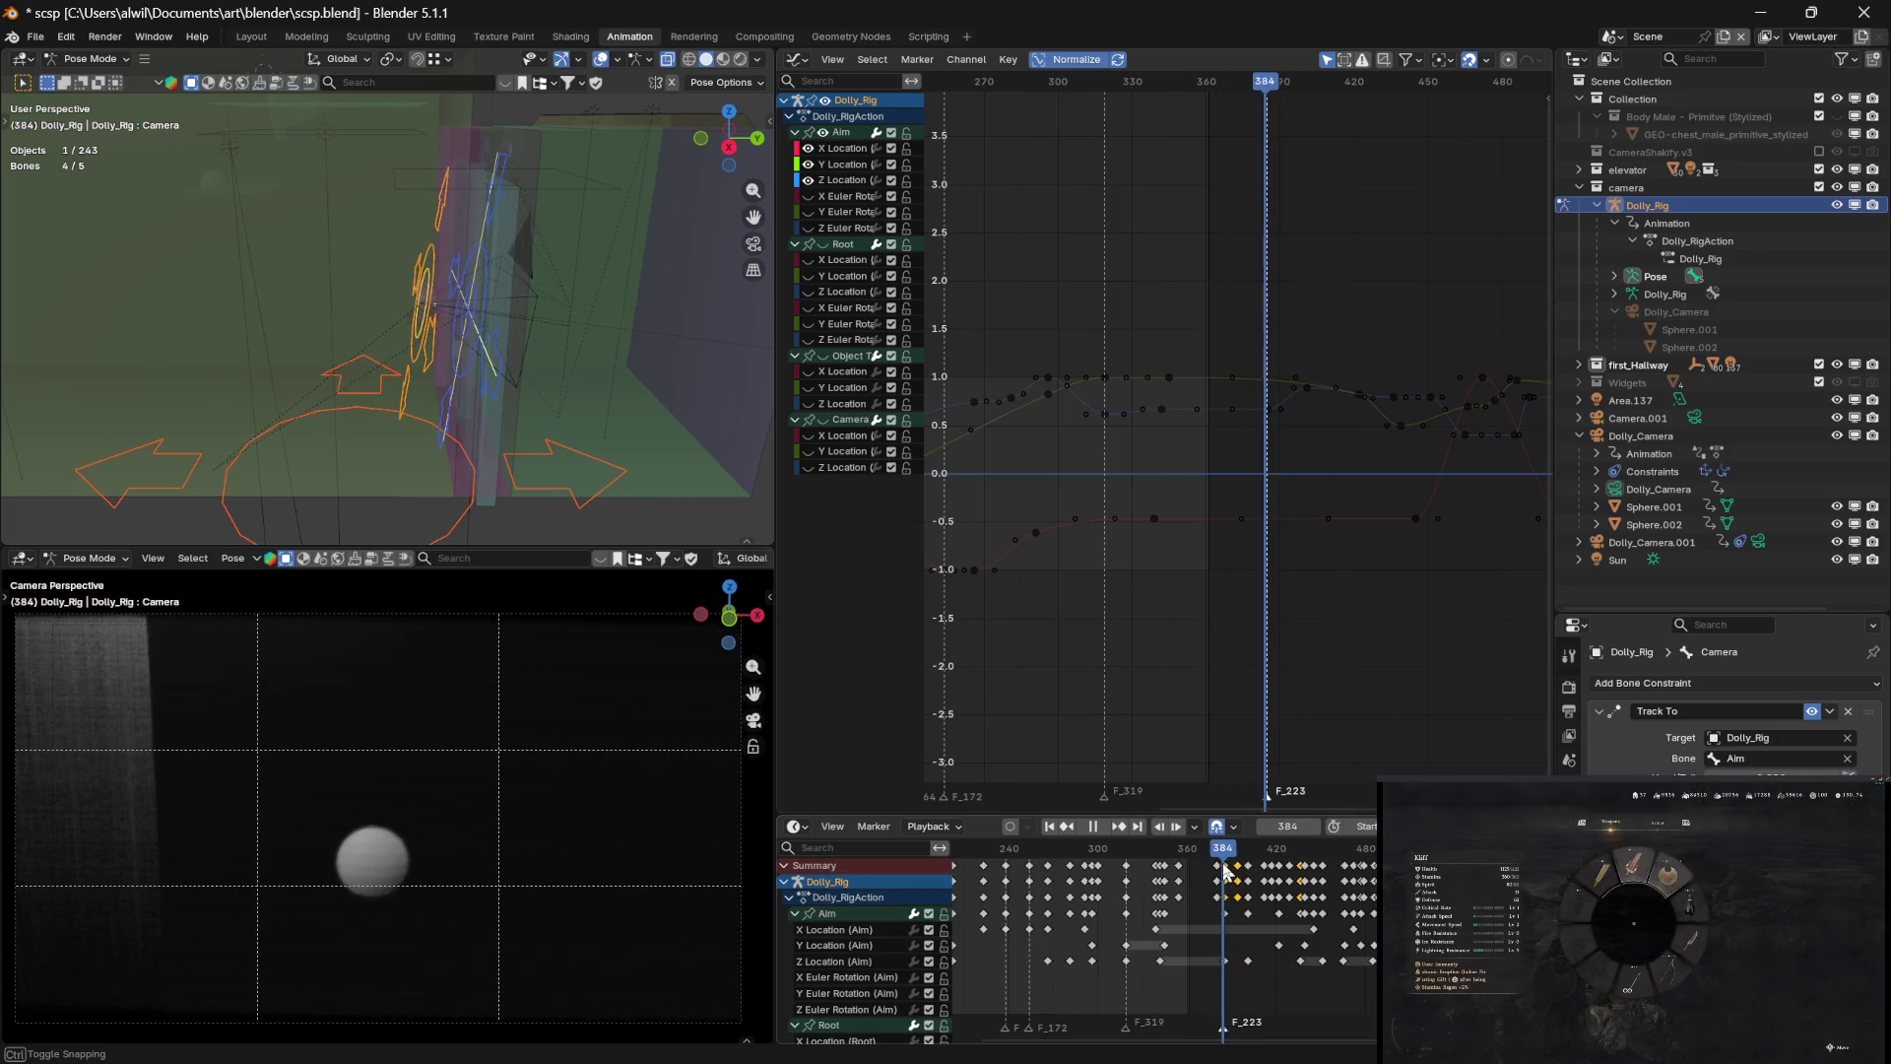
mouse_move(1404, 690)
middle_mouse_down()
mouse_move(1346, 653)
mouse_move(1320, 675)
middle_mouse_up()
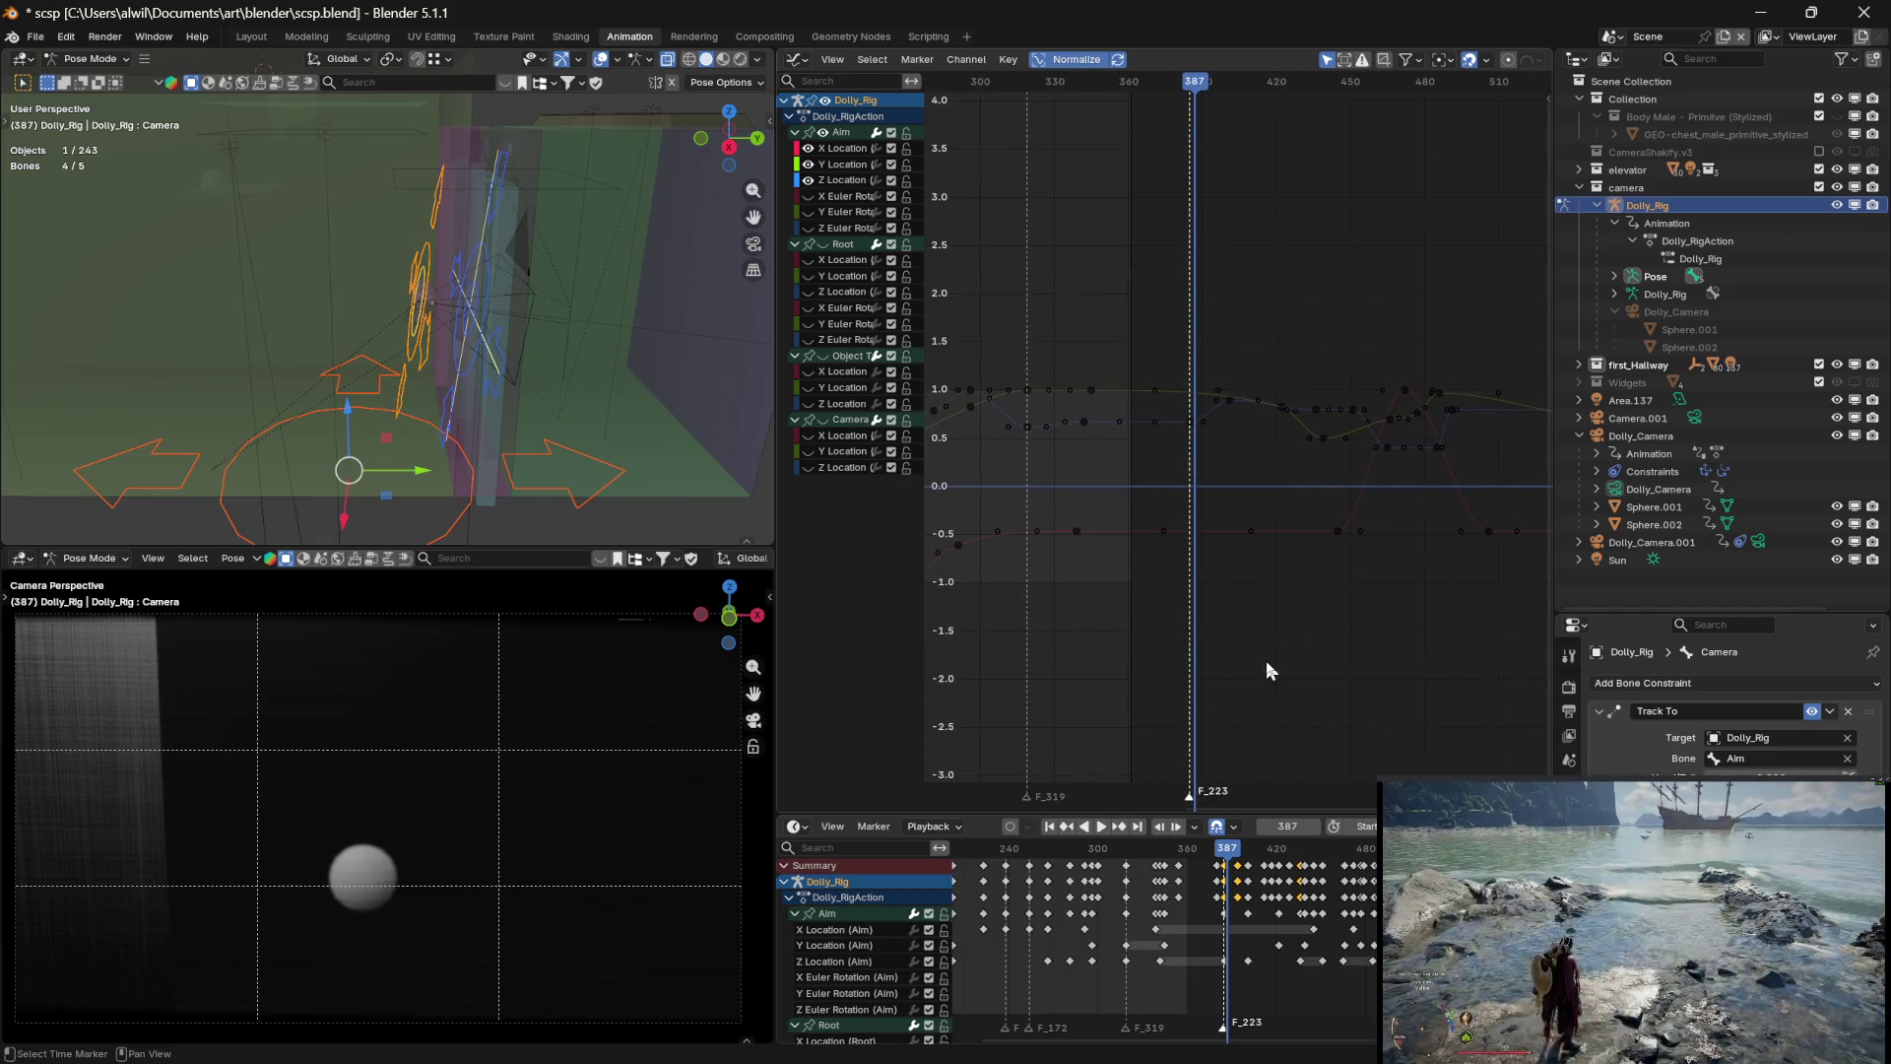
mouse_move(1226, 849)
left_mouse_down()
mouse_move(1256, 847)
mouse_move(1219, 849)
mouse_move(1235, 849)
left_mouse_up()
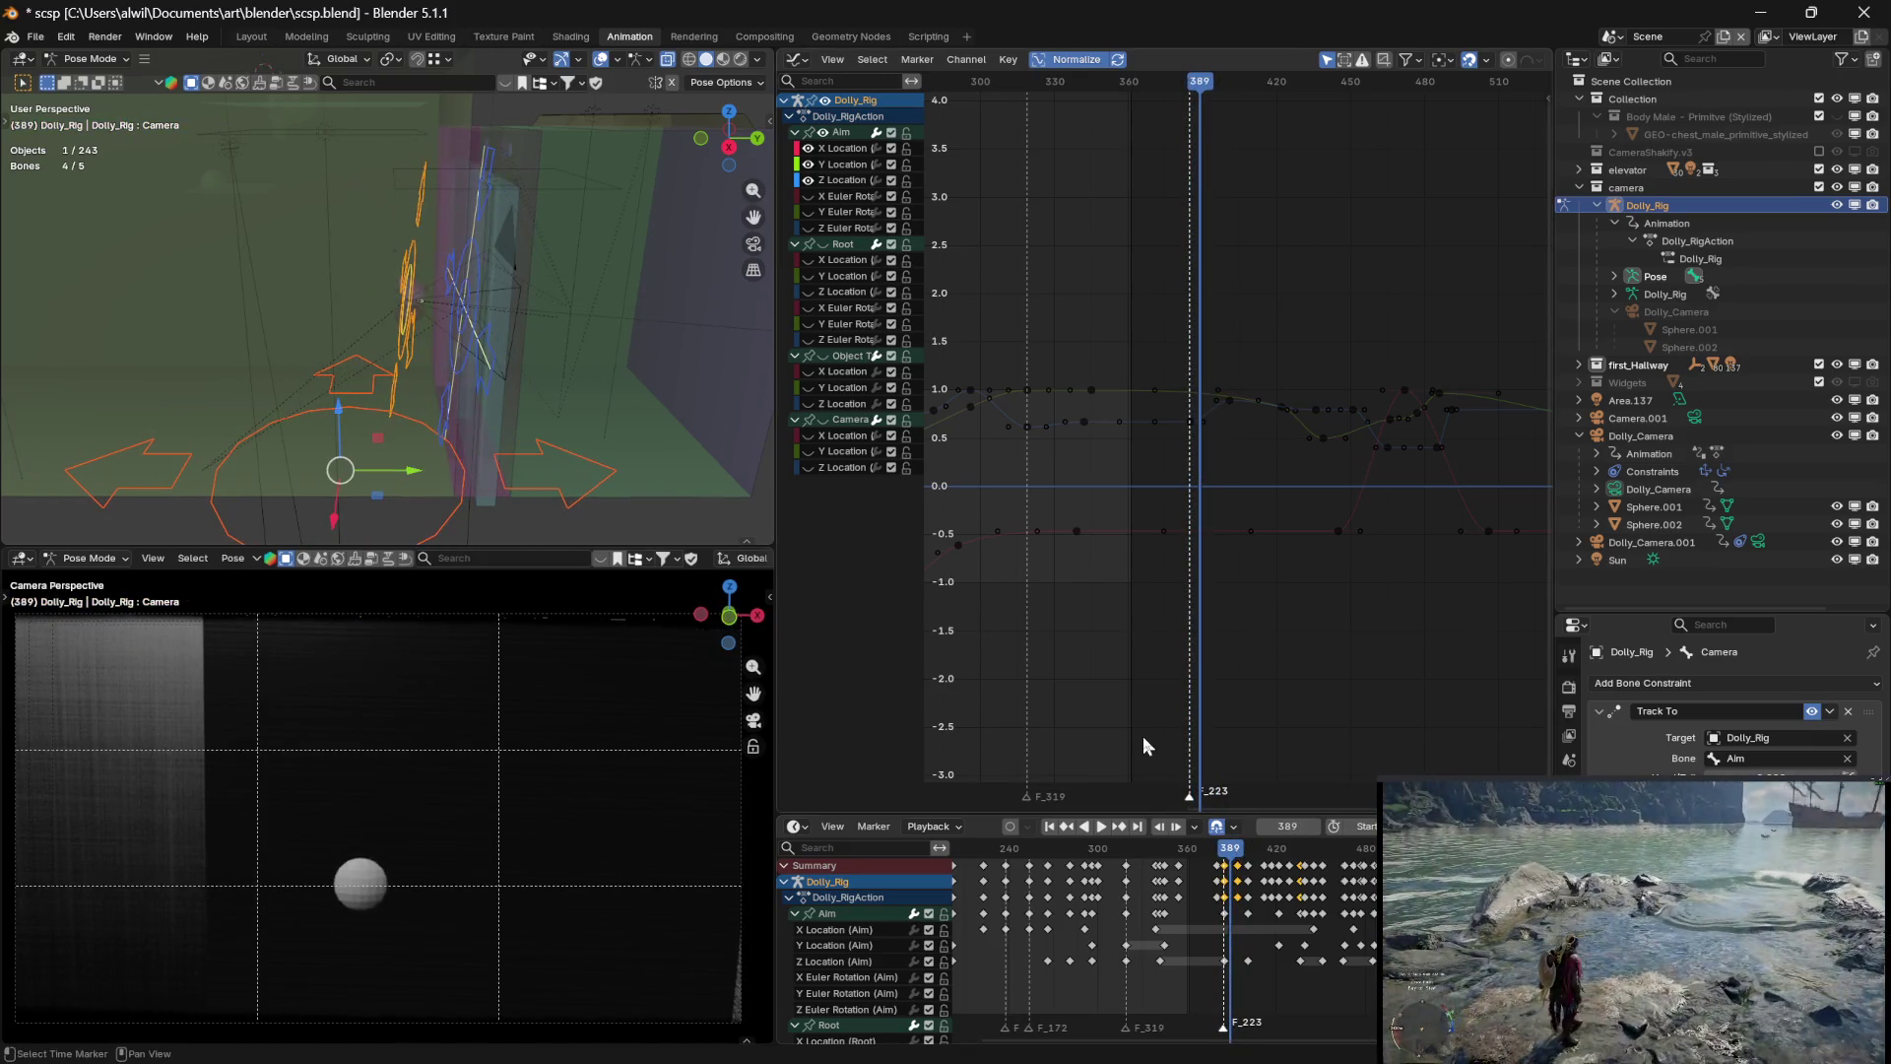
left_click(824, 245)
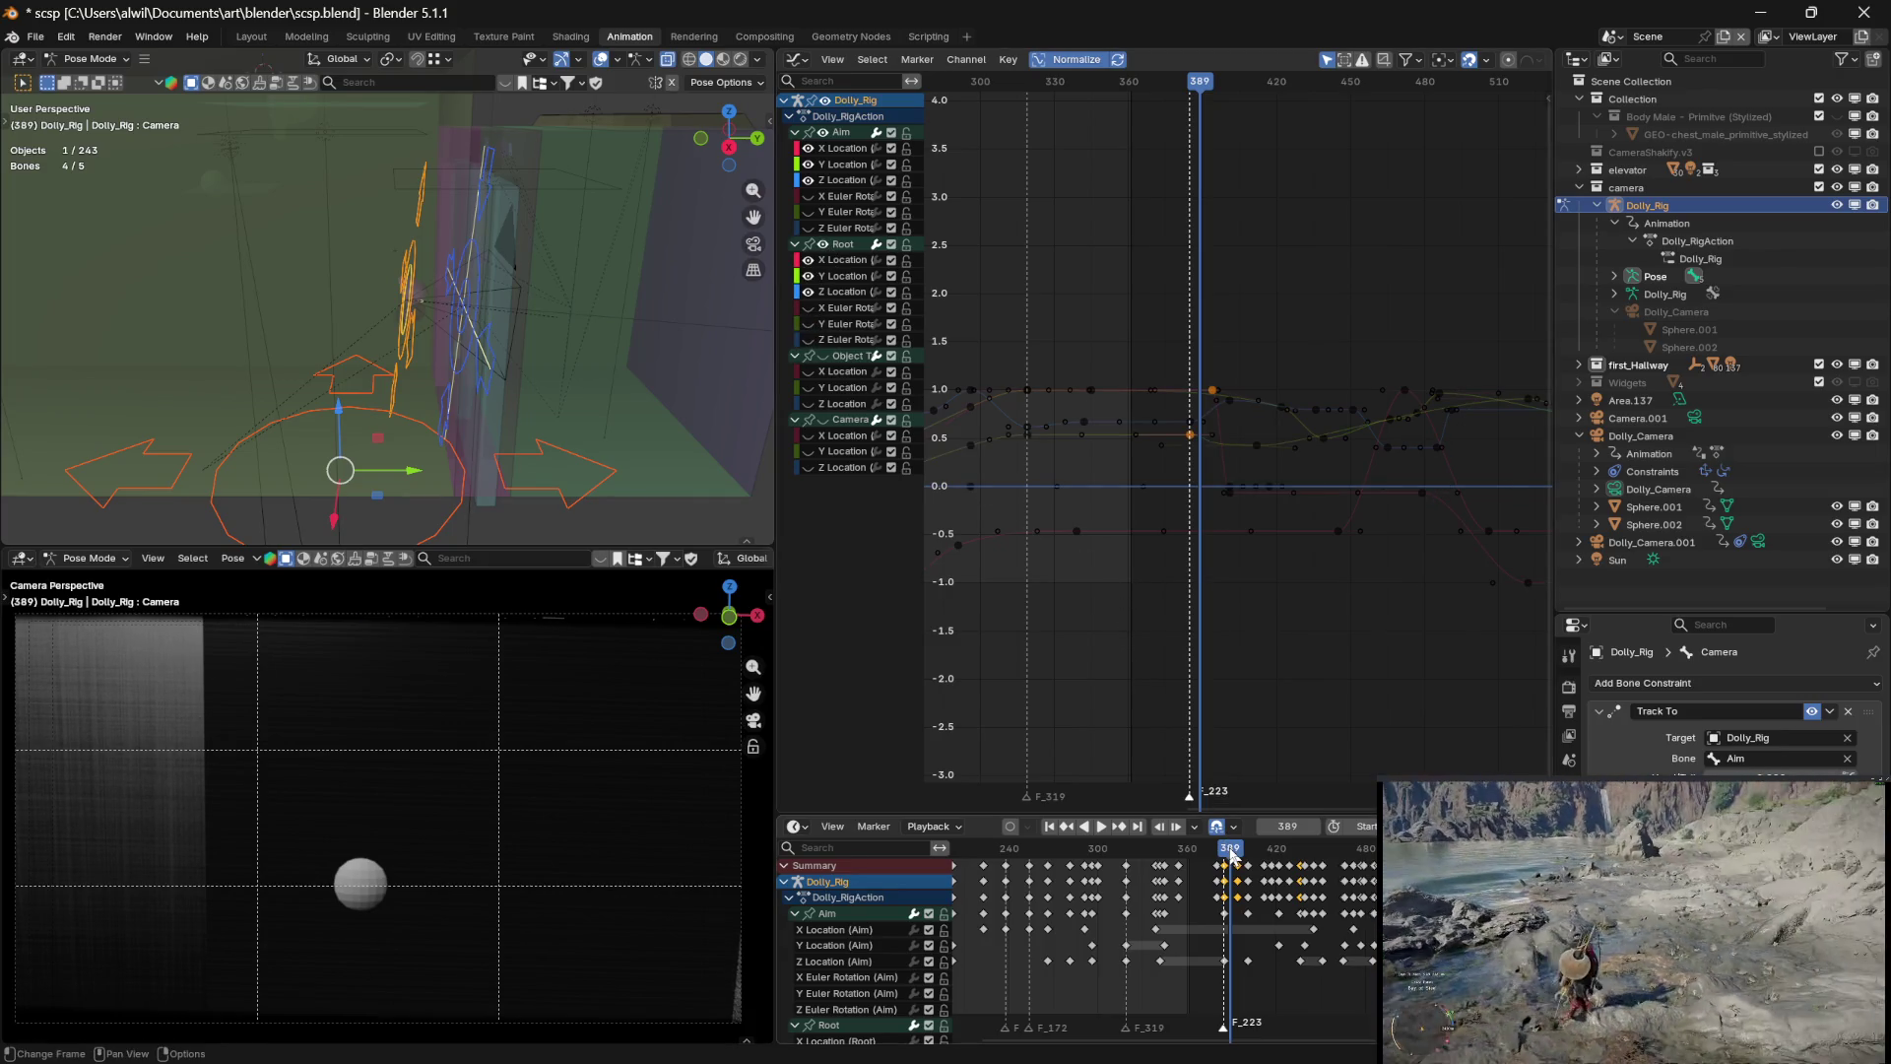
Hide the Root Y and Z Location curves and select the Root X Location key near frame 391
left_click(831, 135)
left_click_drag(1233, 851, 1239, 853)
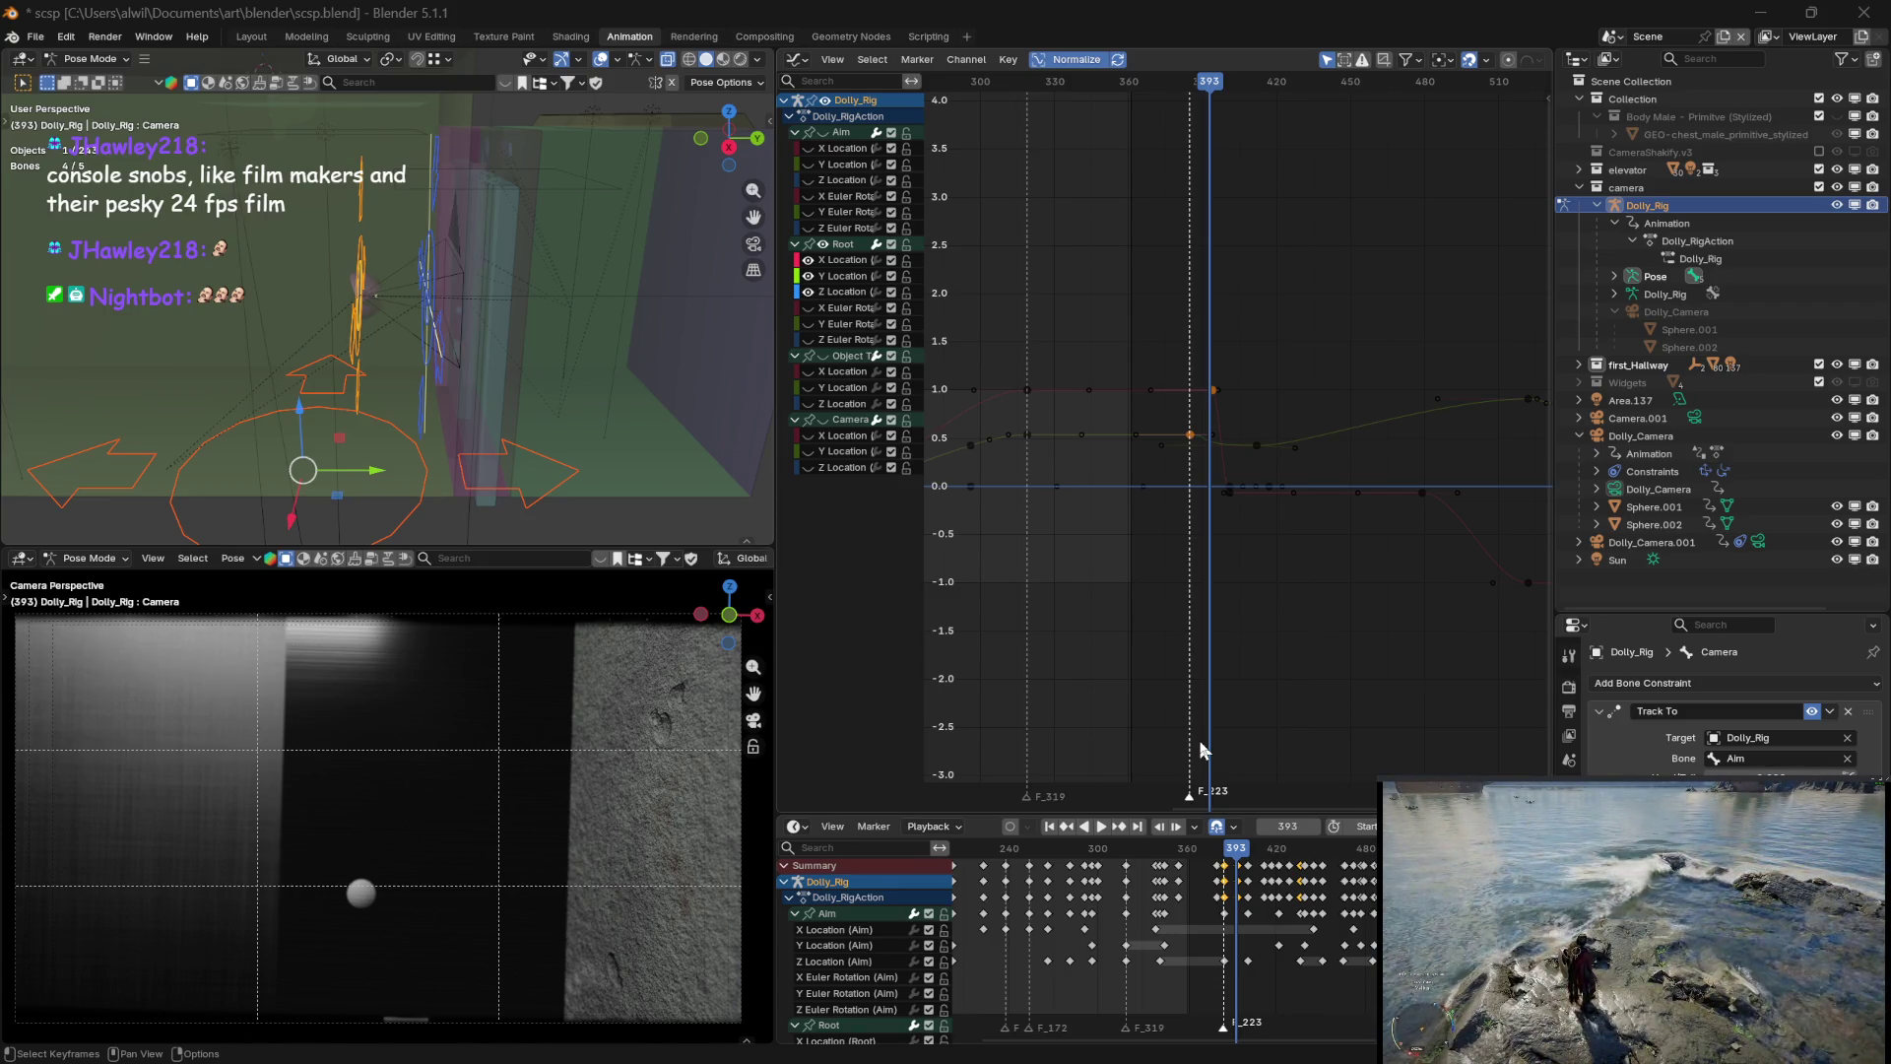
left_click_drag(1236, 850, 1234, 851)
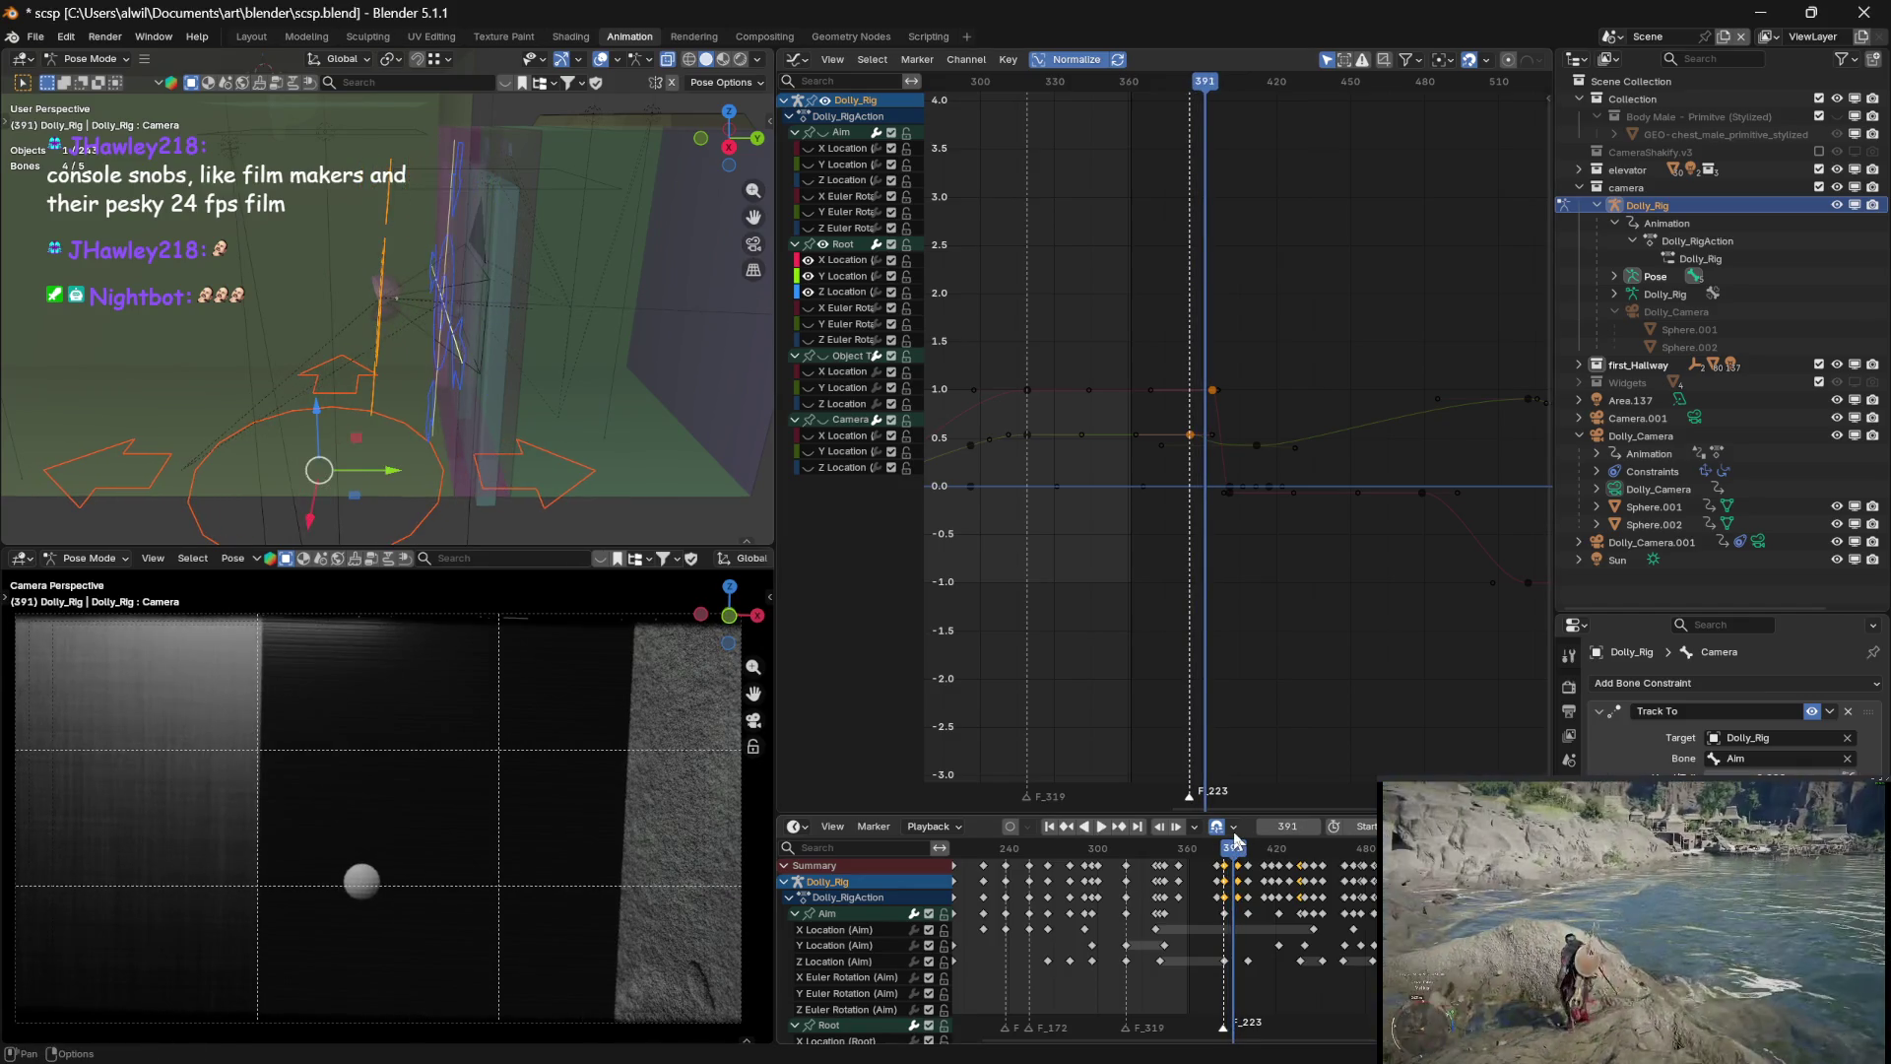
left_click(807, 292)
left_click(808, 276)
left_click(1230, 492)
mouse_move(1232, 853)
left_mouse_down()
mouse_move(1291, 849)
mouse_move(1274, 849)
left_mouse_up()
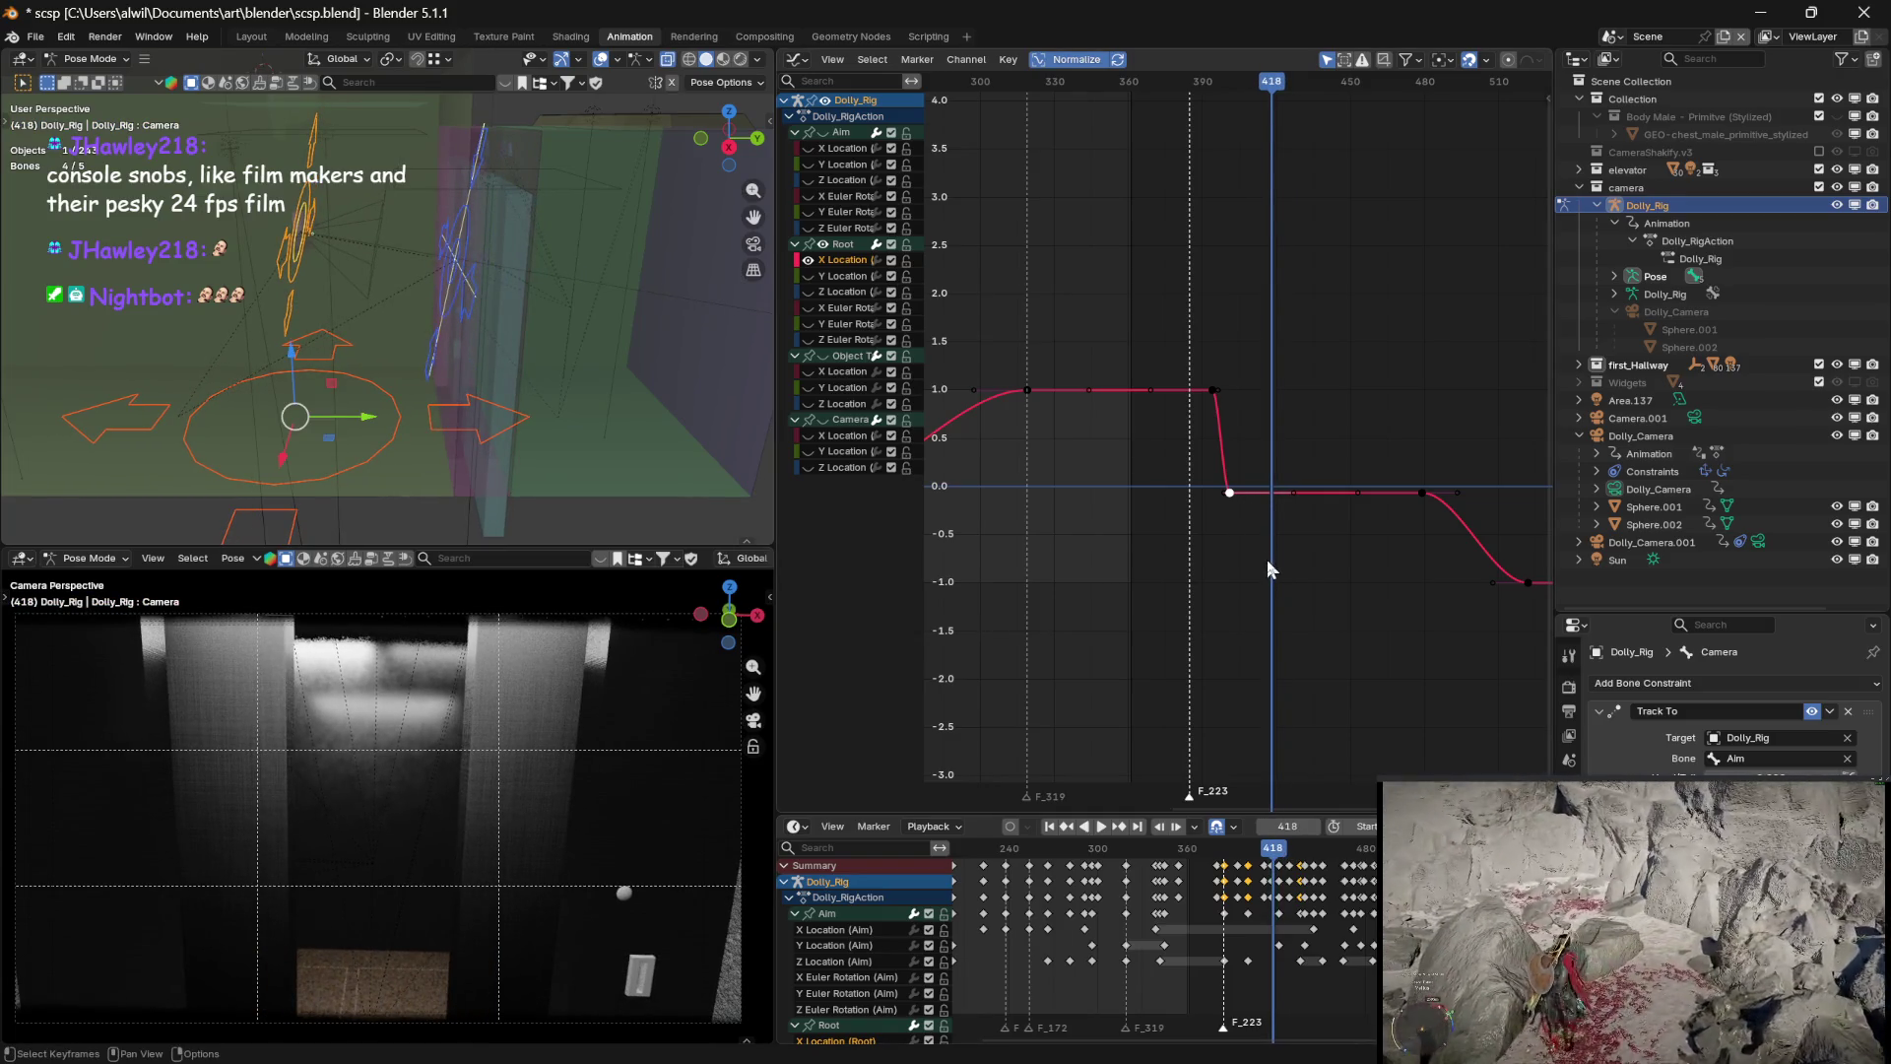
Move that keyframe 17 frames later to frame 418, then play and zoom out to review
key("g")
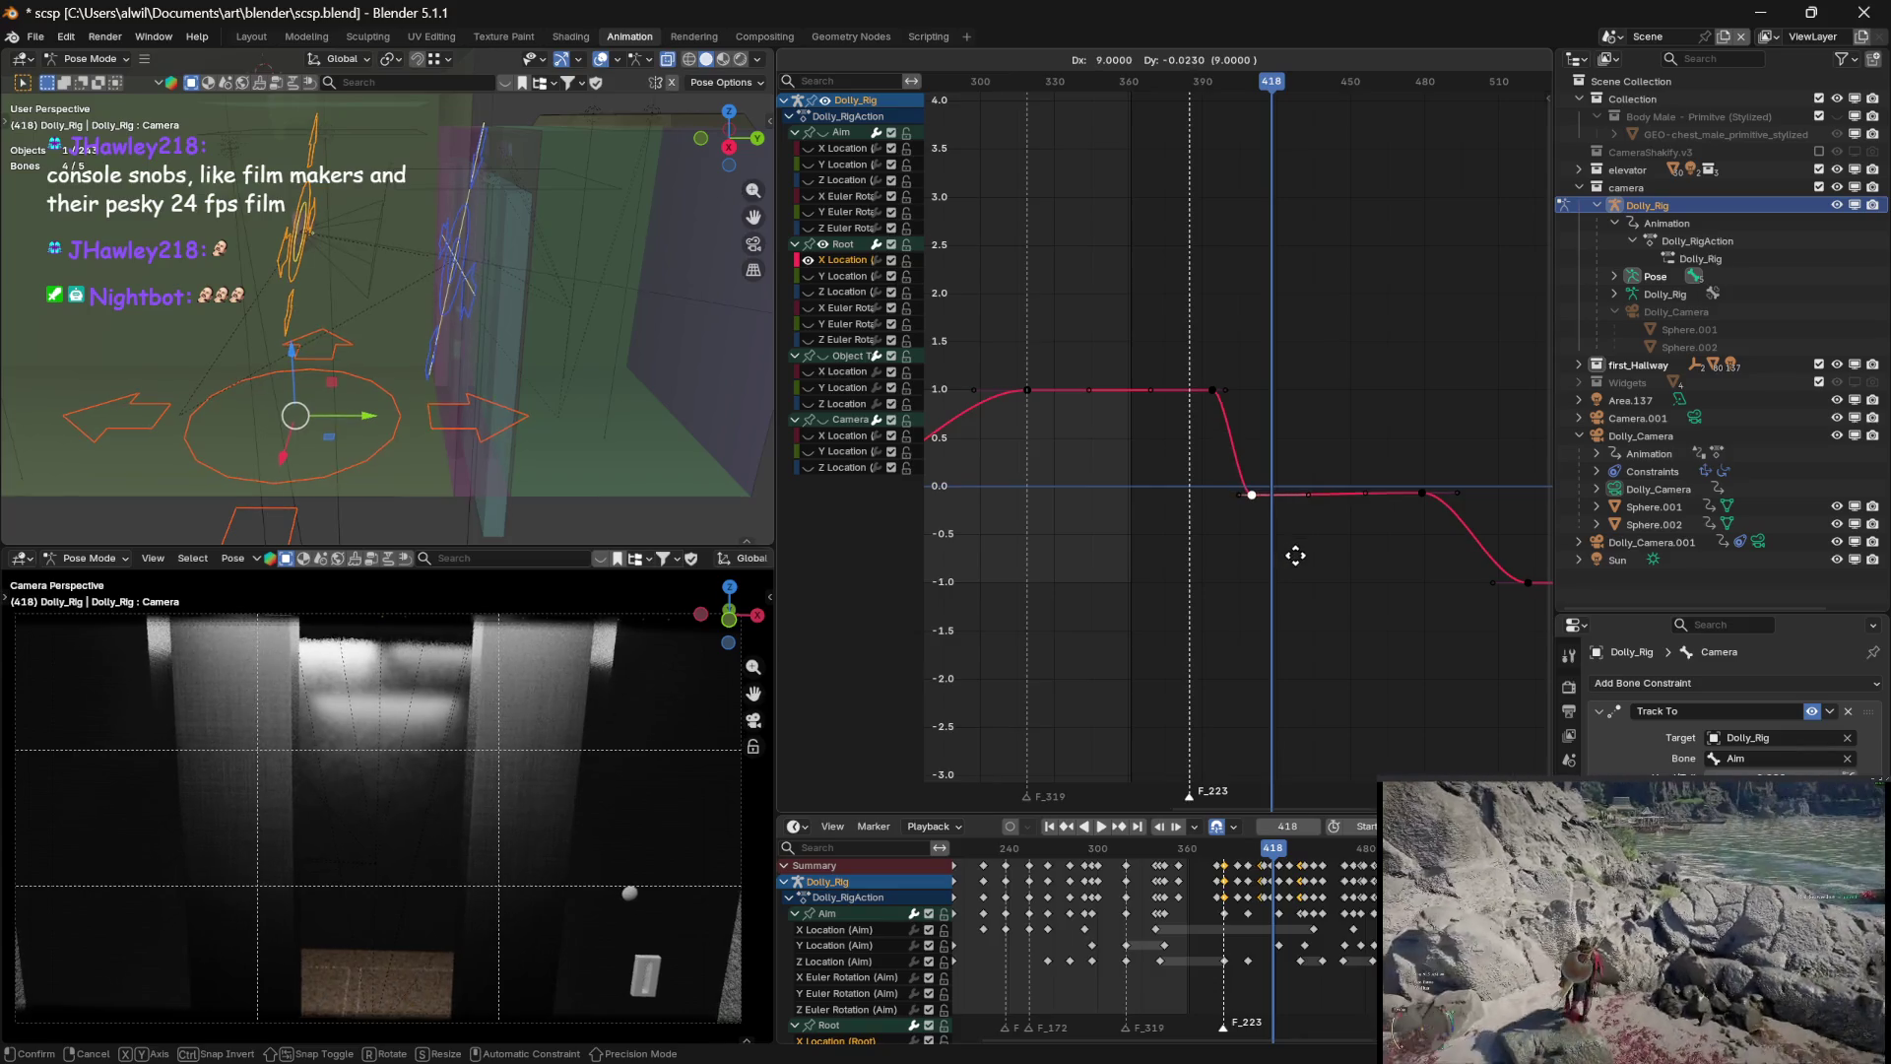
key("x")
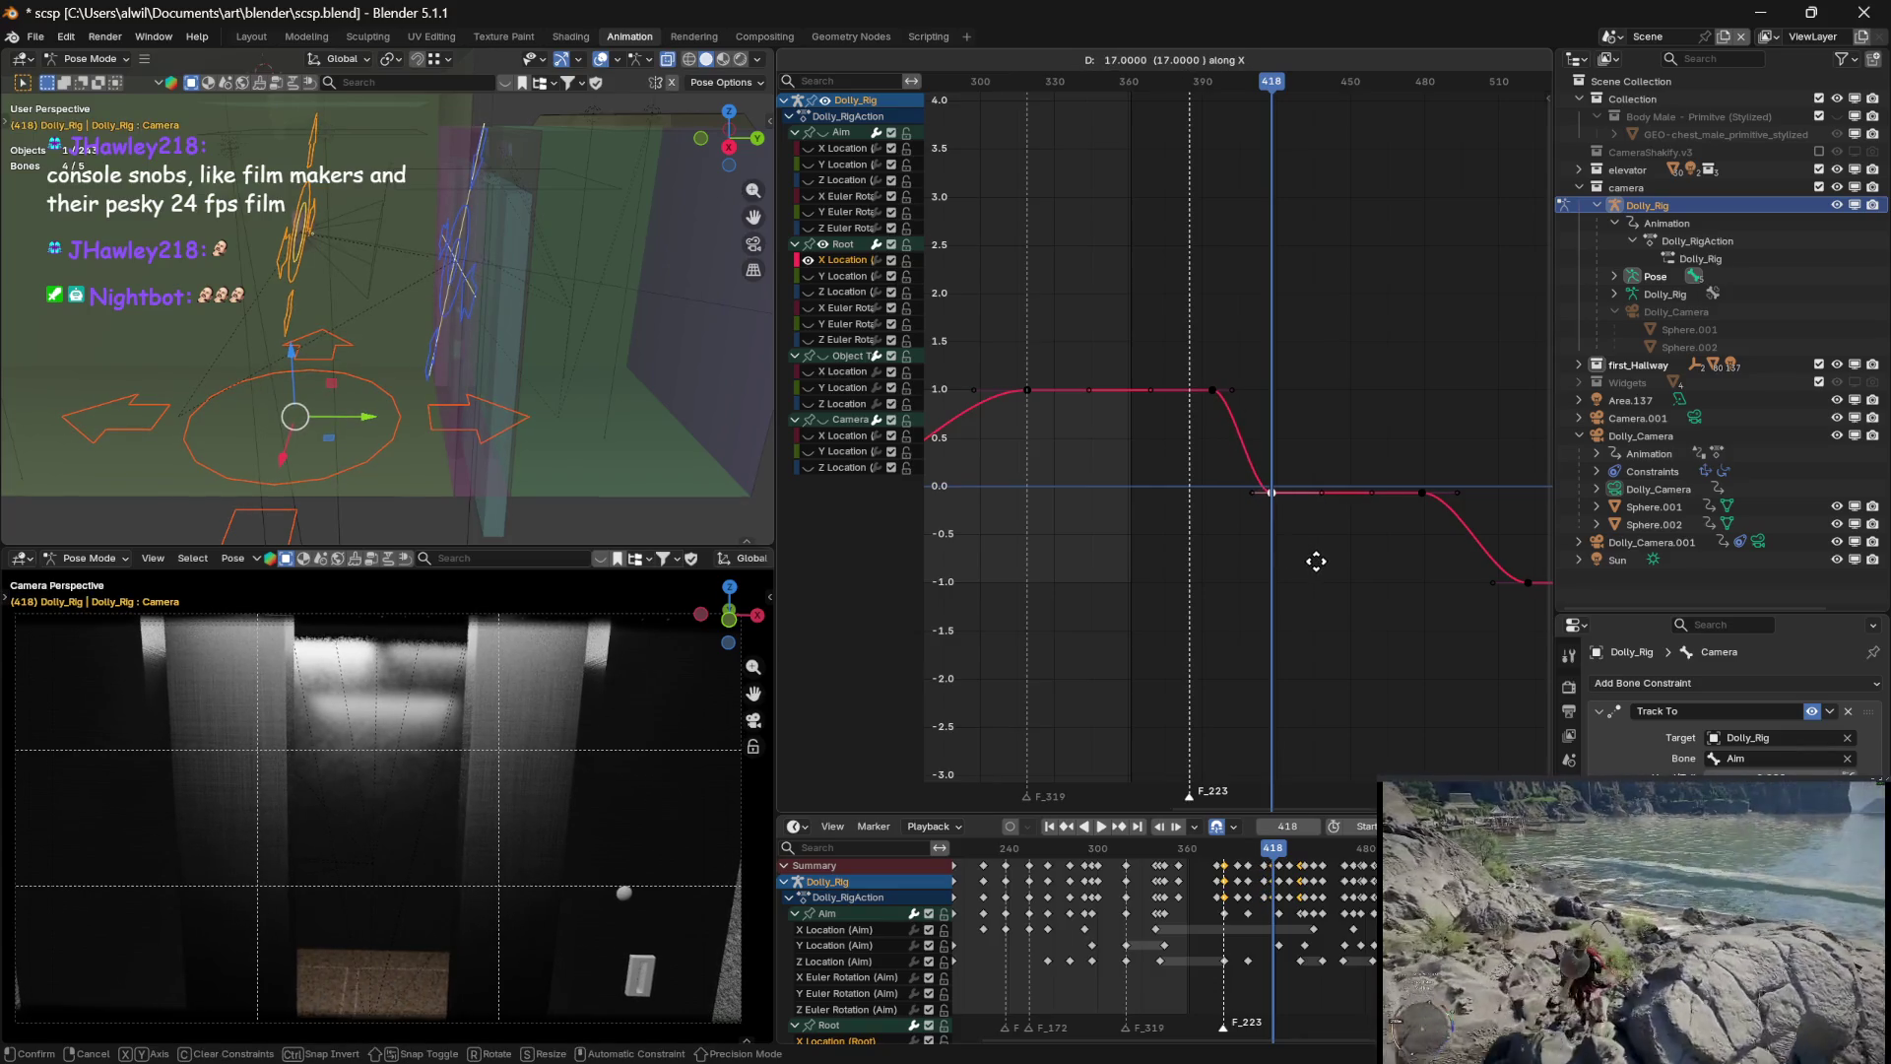
left_click(1315, 559)
left_click(1261, 92)
key("space")
mouse_move(1261, 91)
left_mouse_down()
mouse_move(1181, 88)
mouse_move(1376, 116)
left_mouse_up()
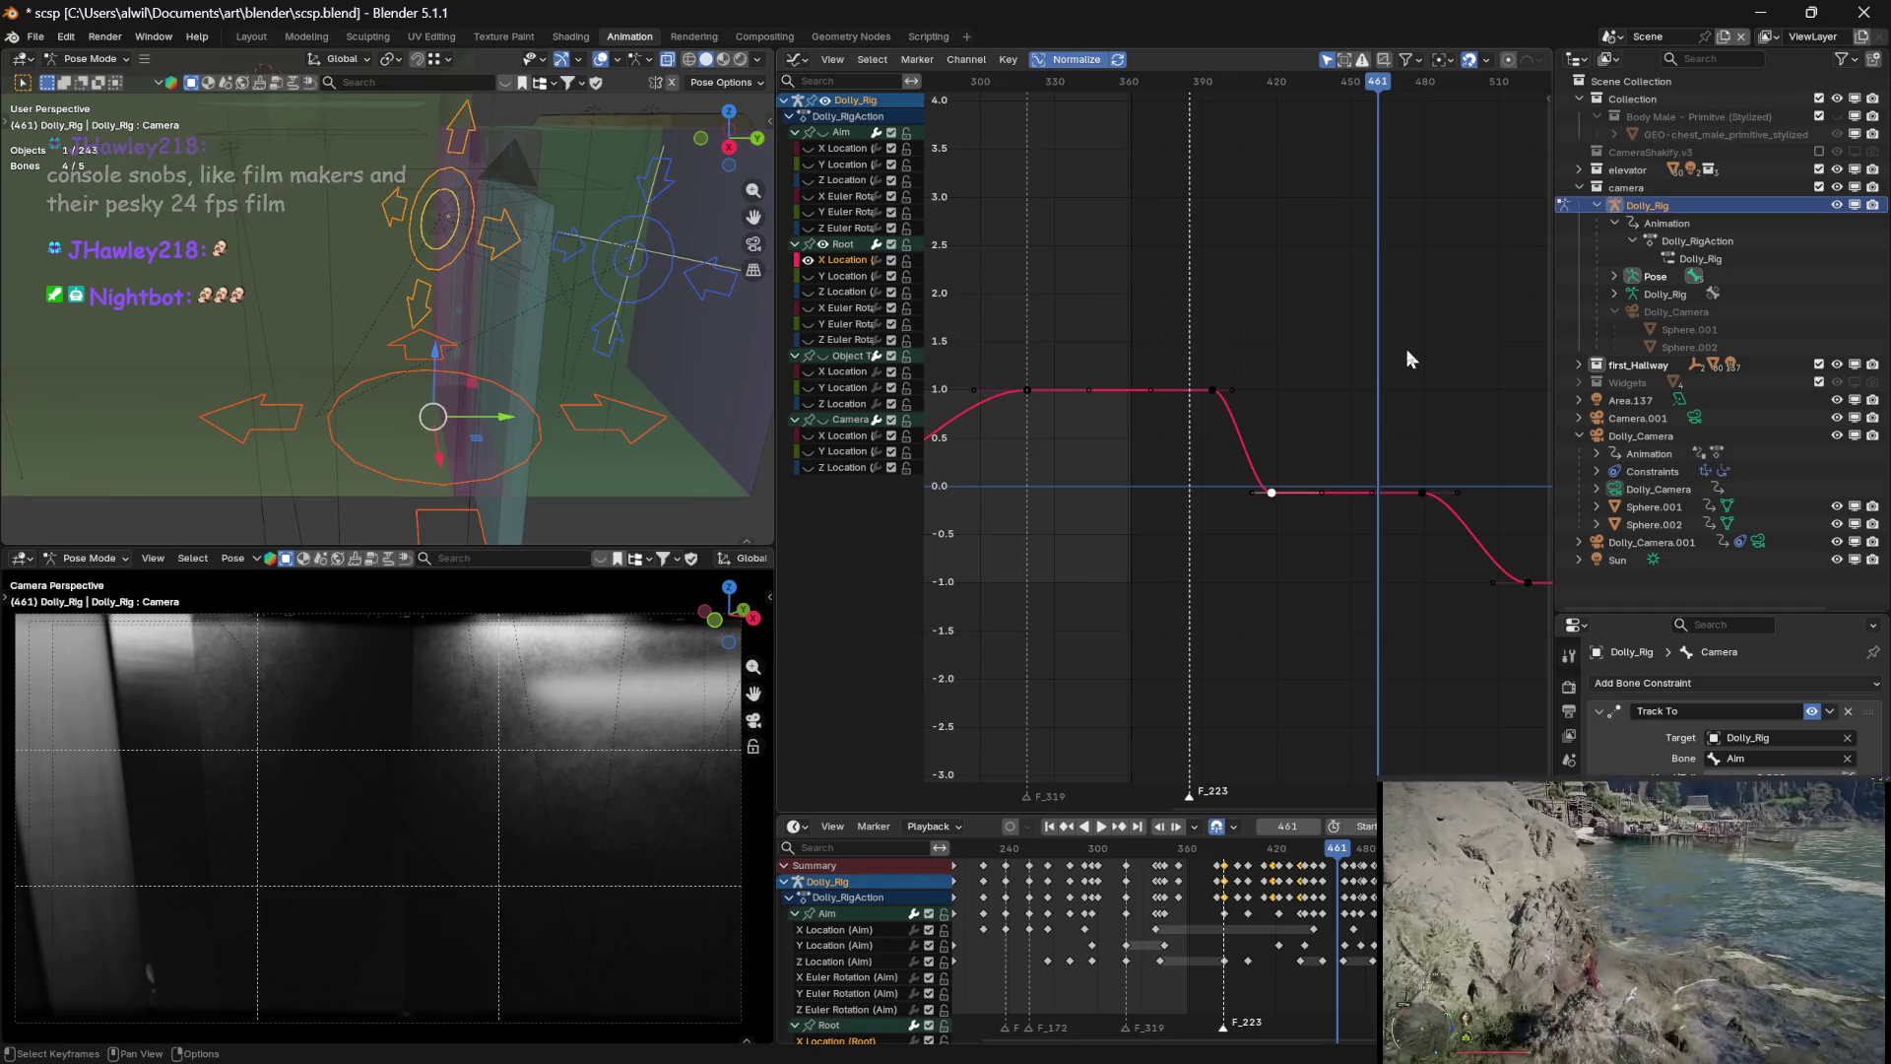
middle_click_drag(1427, 616, 1290, 624)
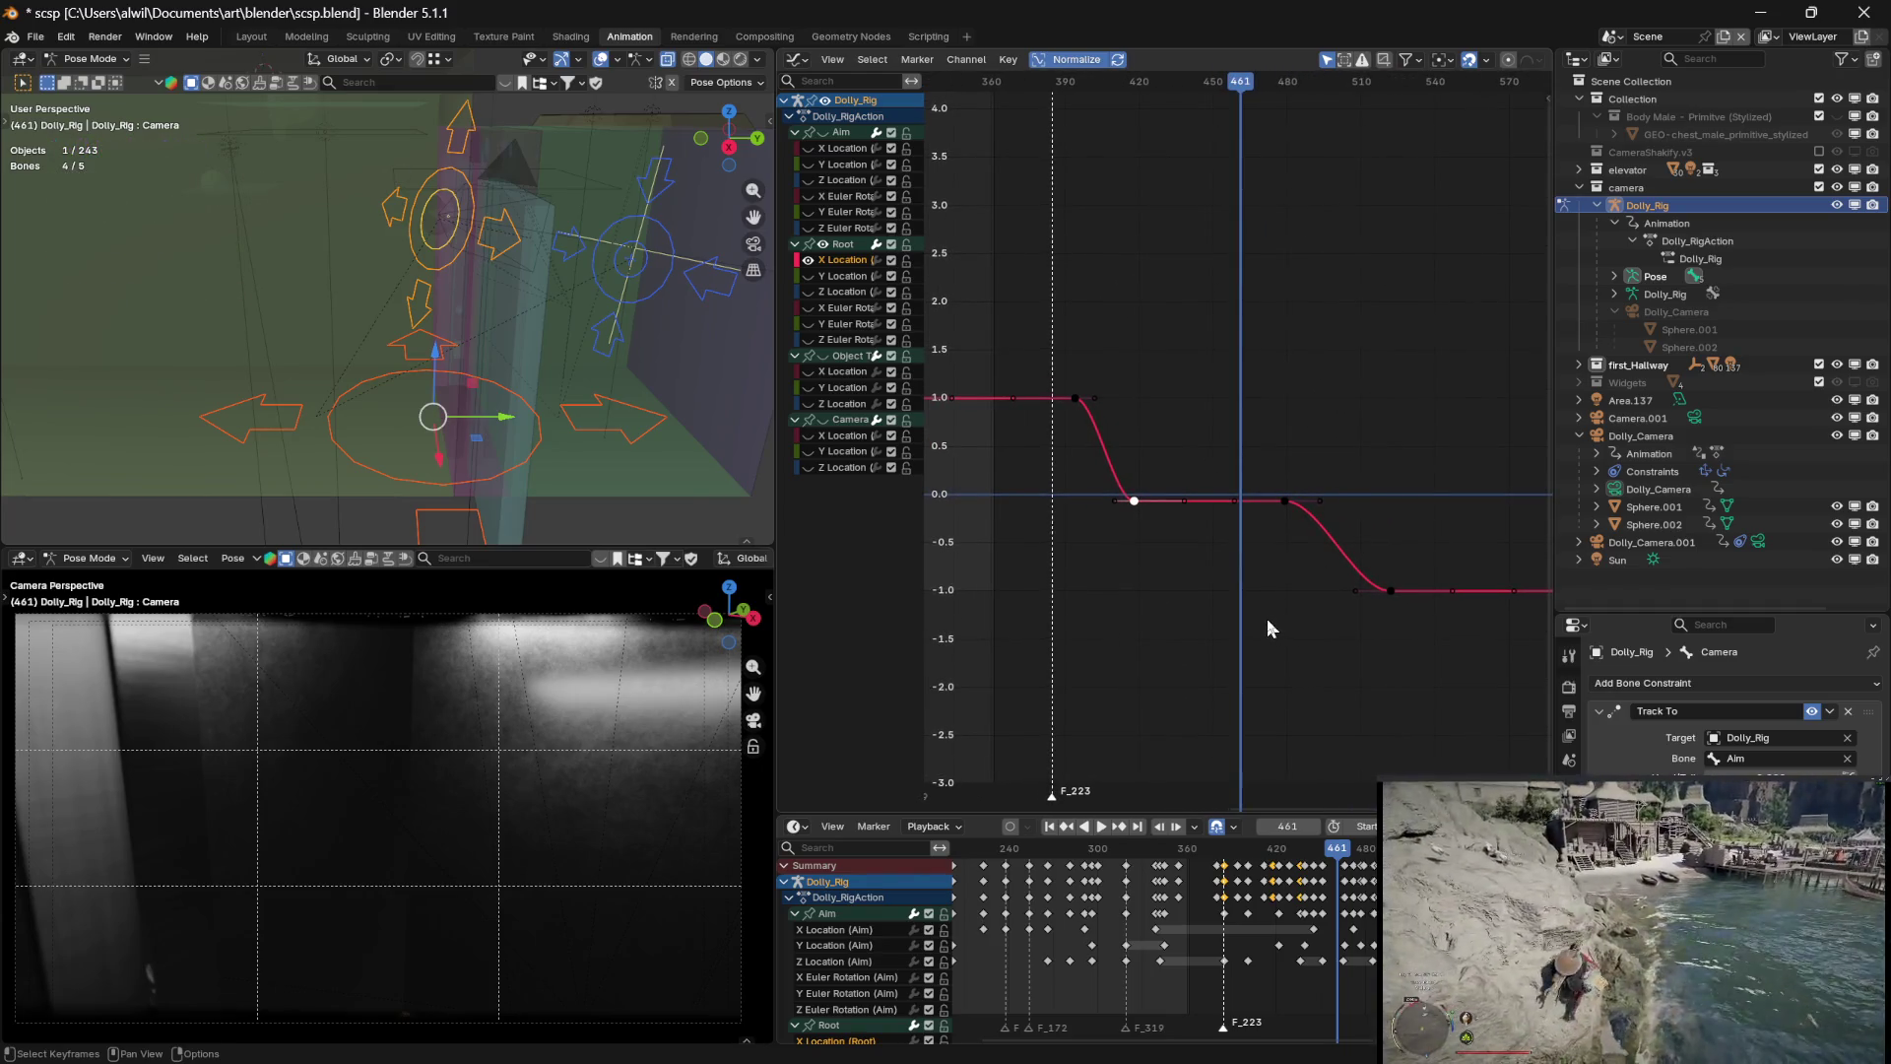
mouse_move(1304, 602)
middle_mouse_down("ctrl")
mouse_move(1296, 641)
mouse_move(1232, 688)
mouse_move(1275, 662)
middle_mouse_up("ctrl")
key("Down")
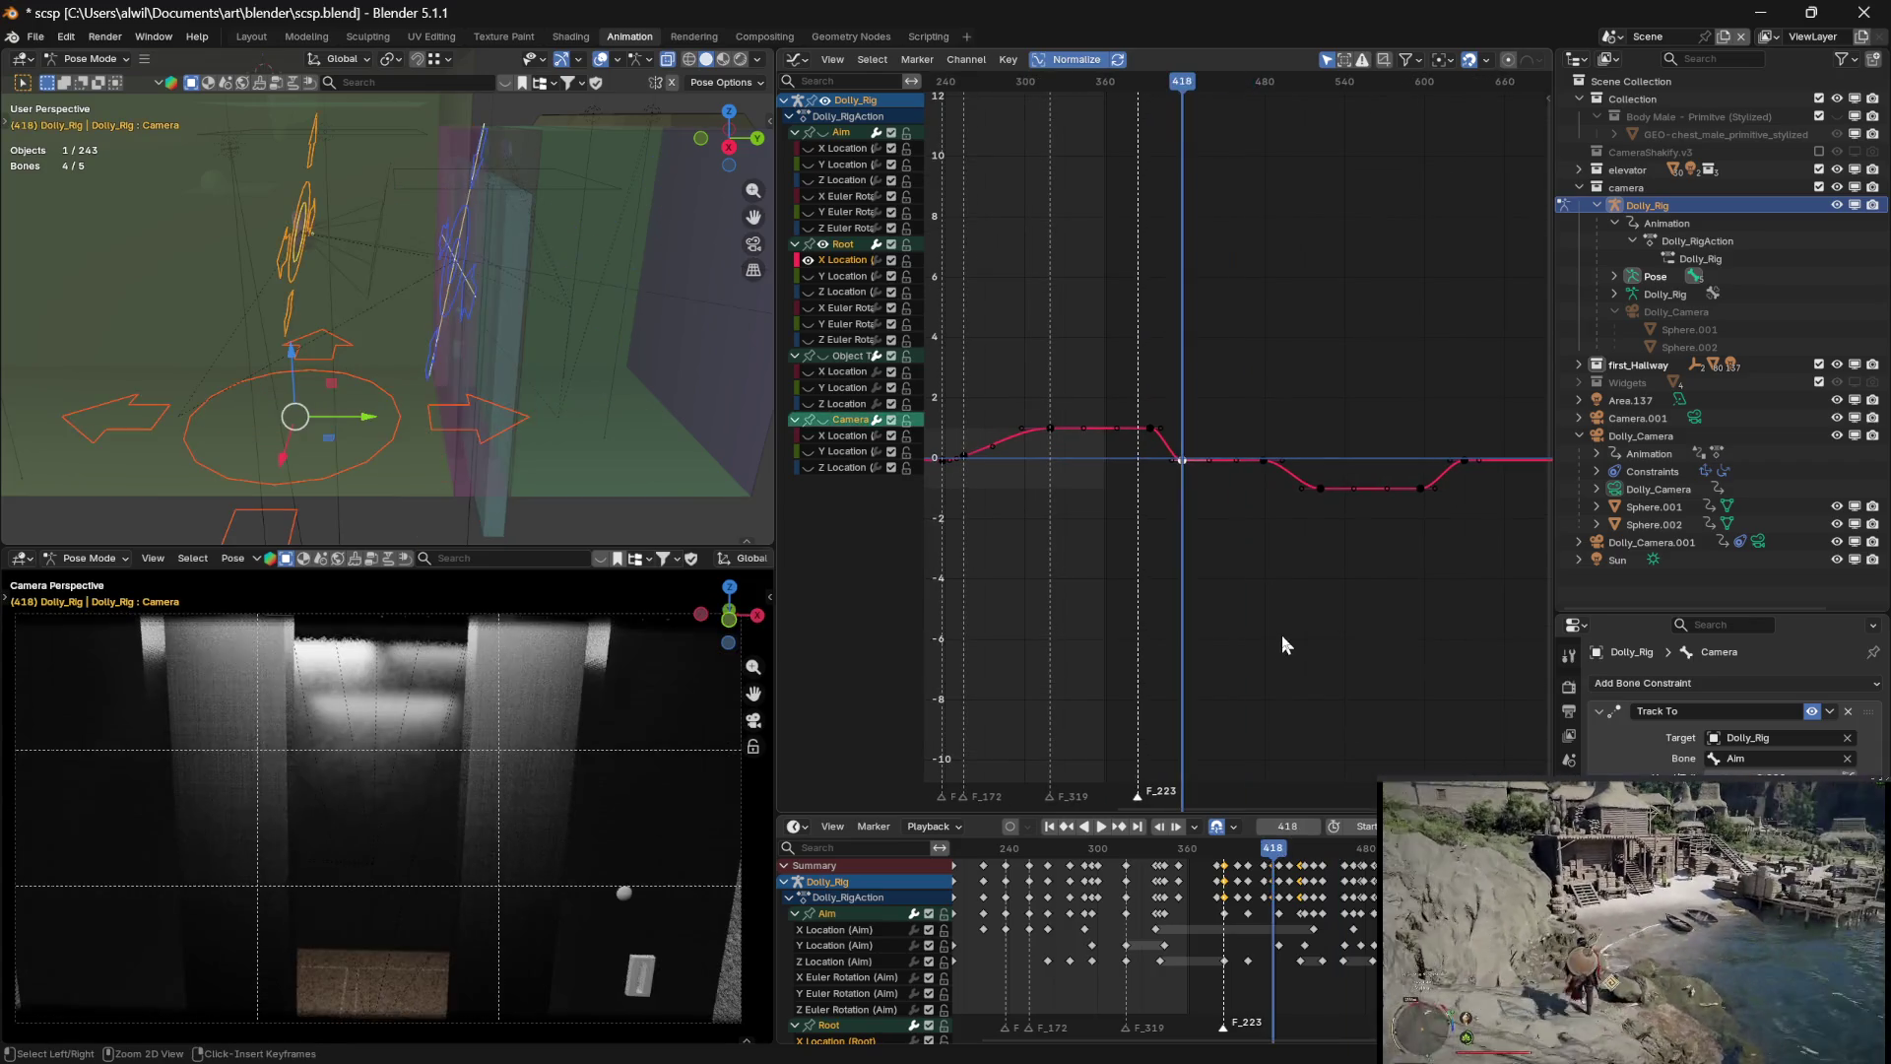
Box-select the keys from frame 425 to 600, shift them 56 frames later, and play back
left_click(1138, 446)
left_click_drag(1138, 445, 1491, 514)
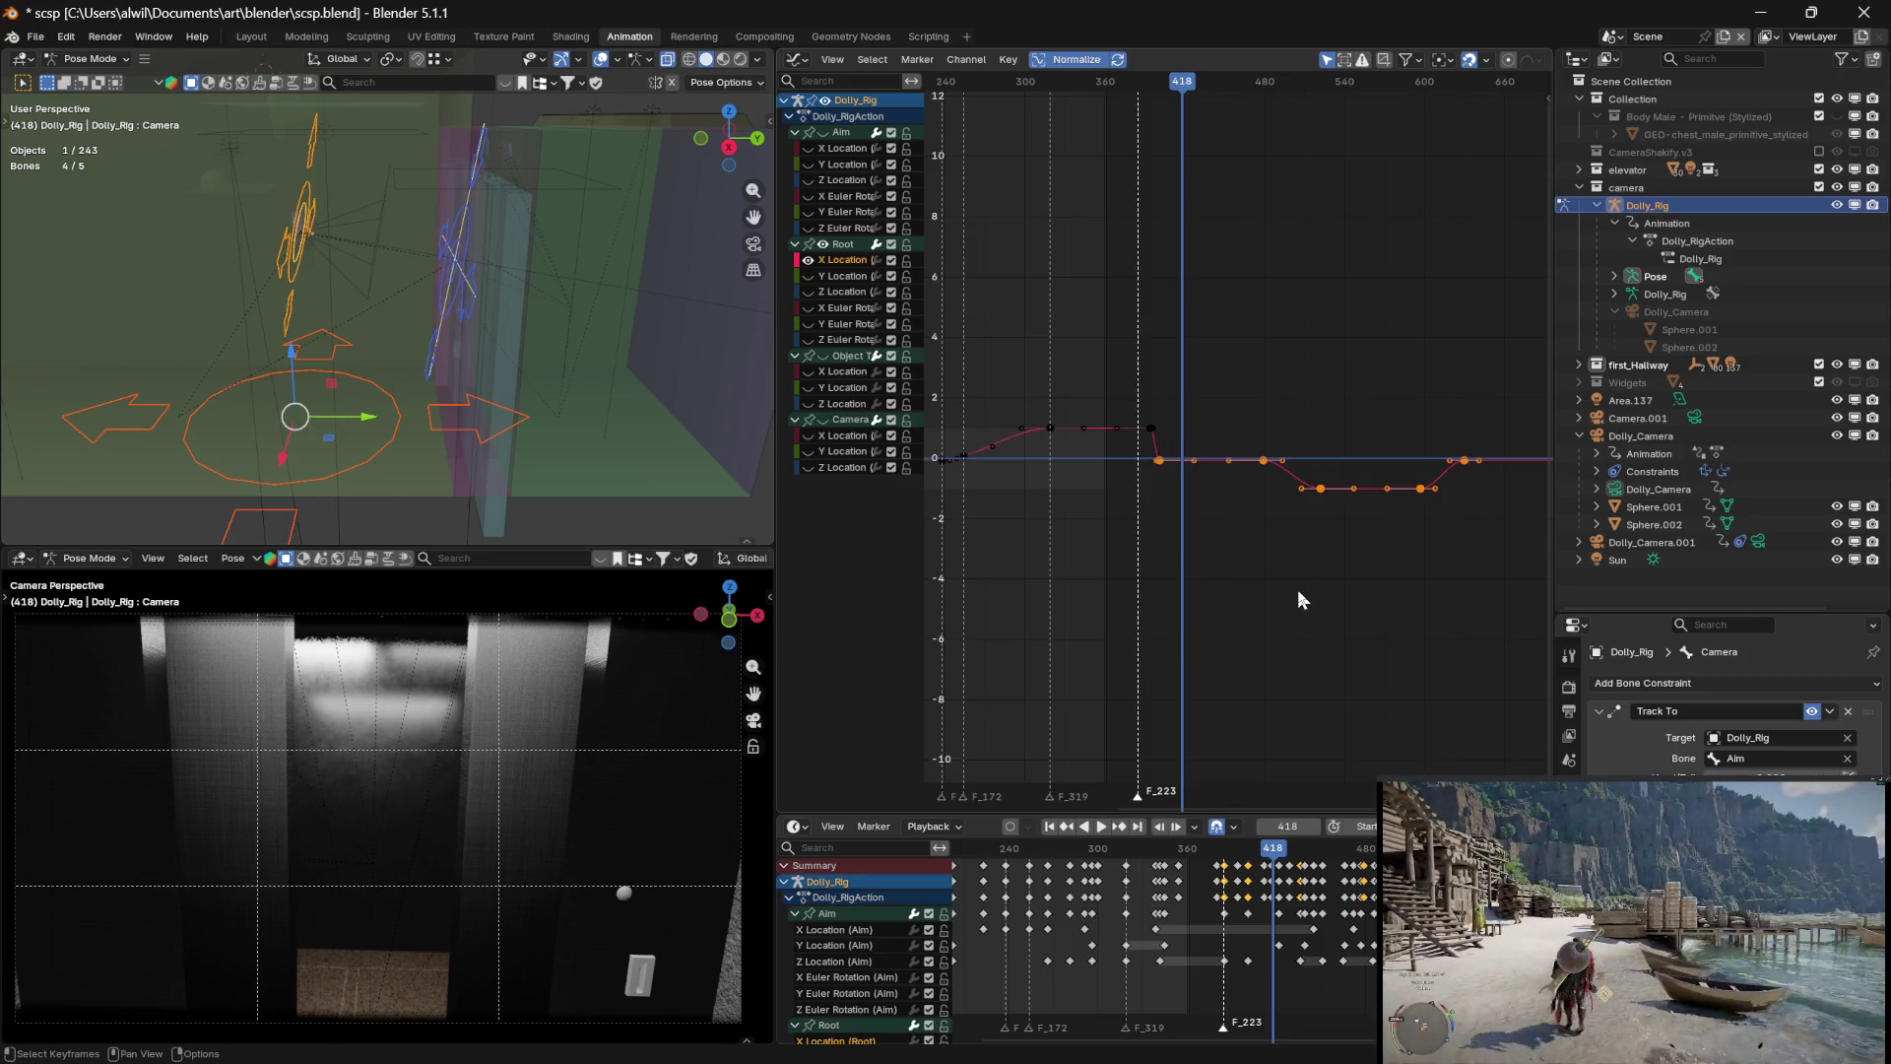
key("g")
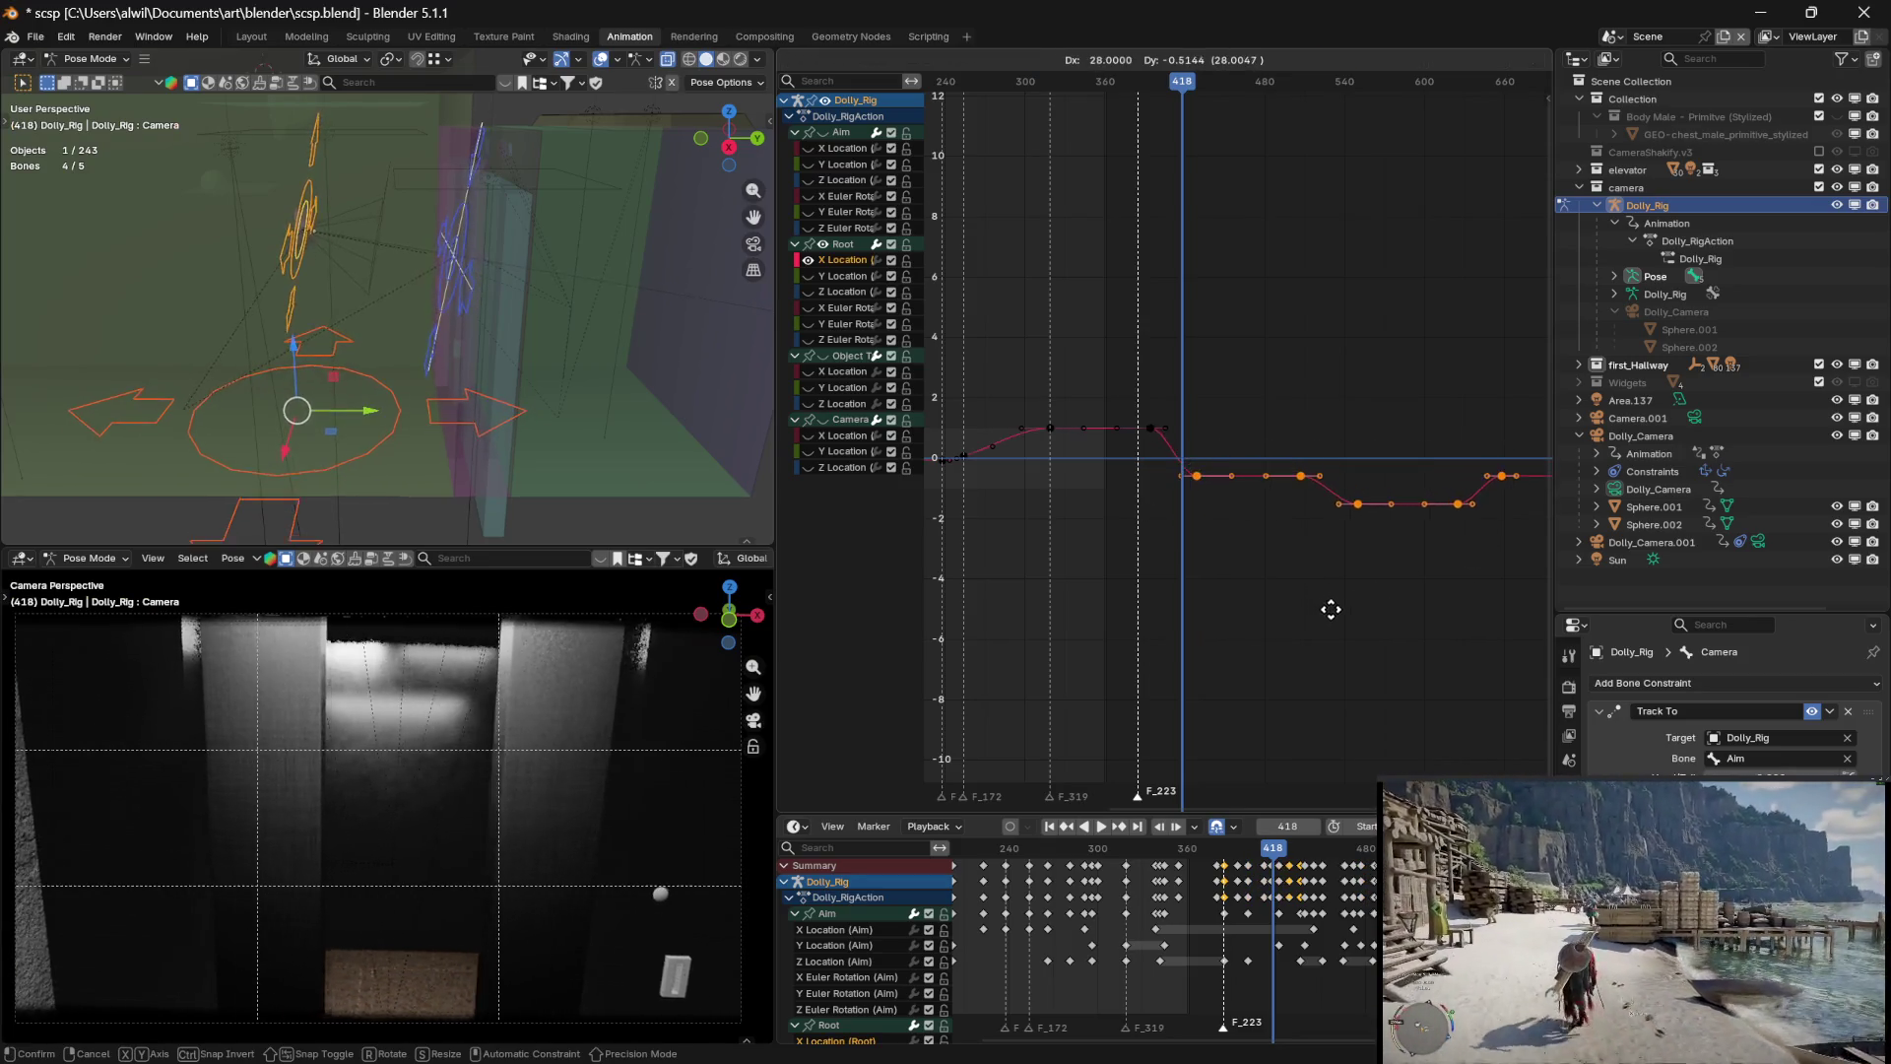
key("x")
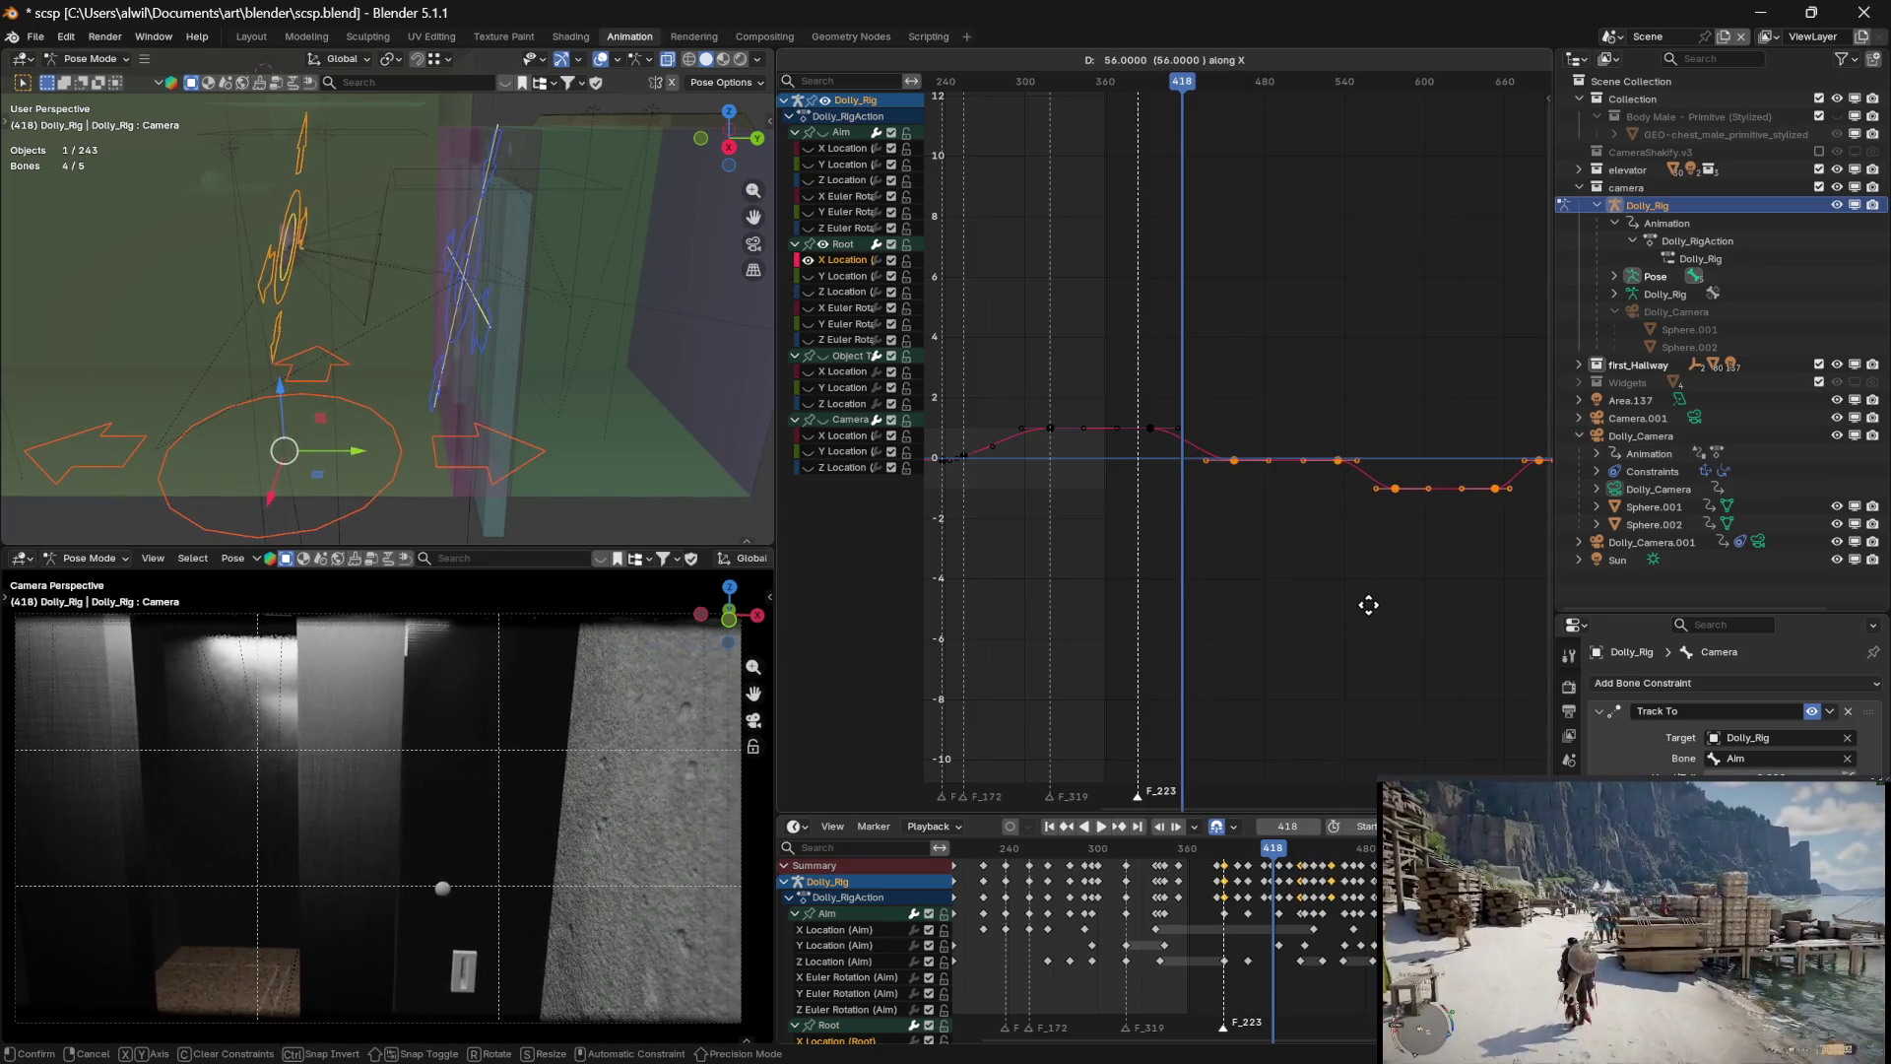
left_click(1371, 605)
key("space")
left_click_drag(1180, 86, 1132, 92)
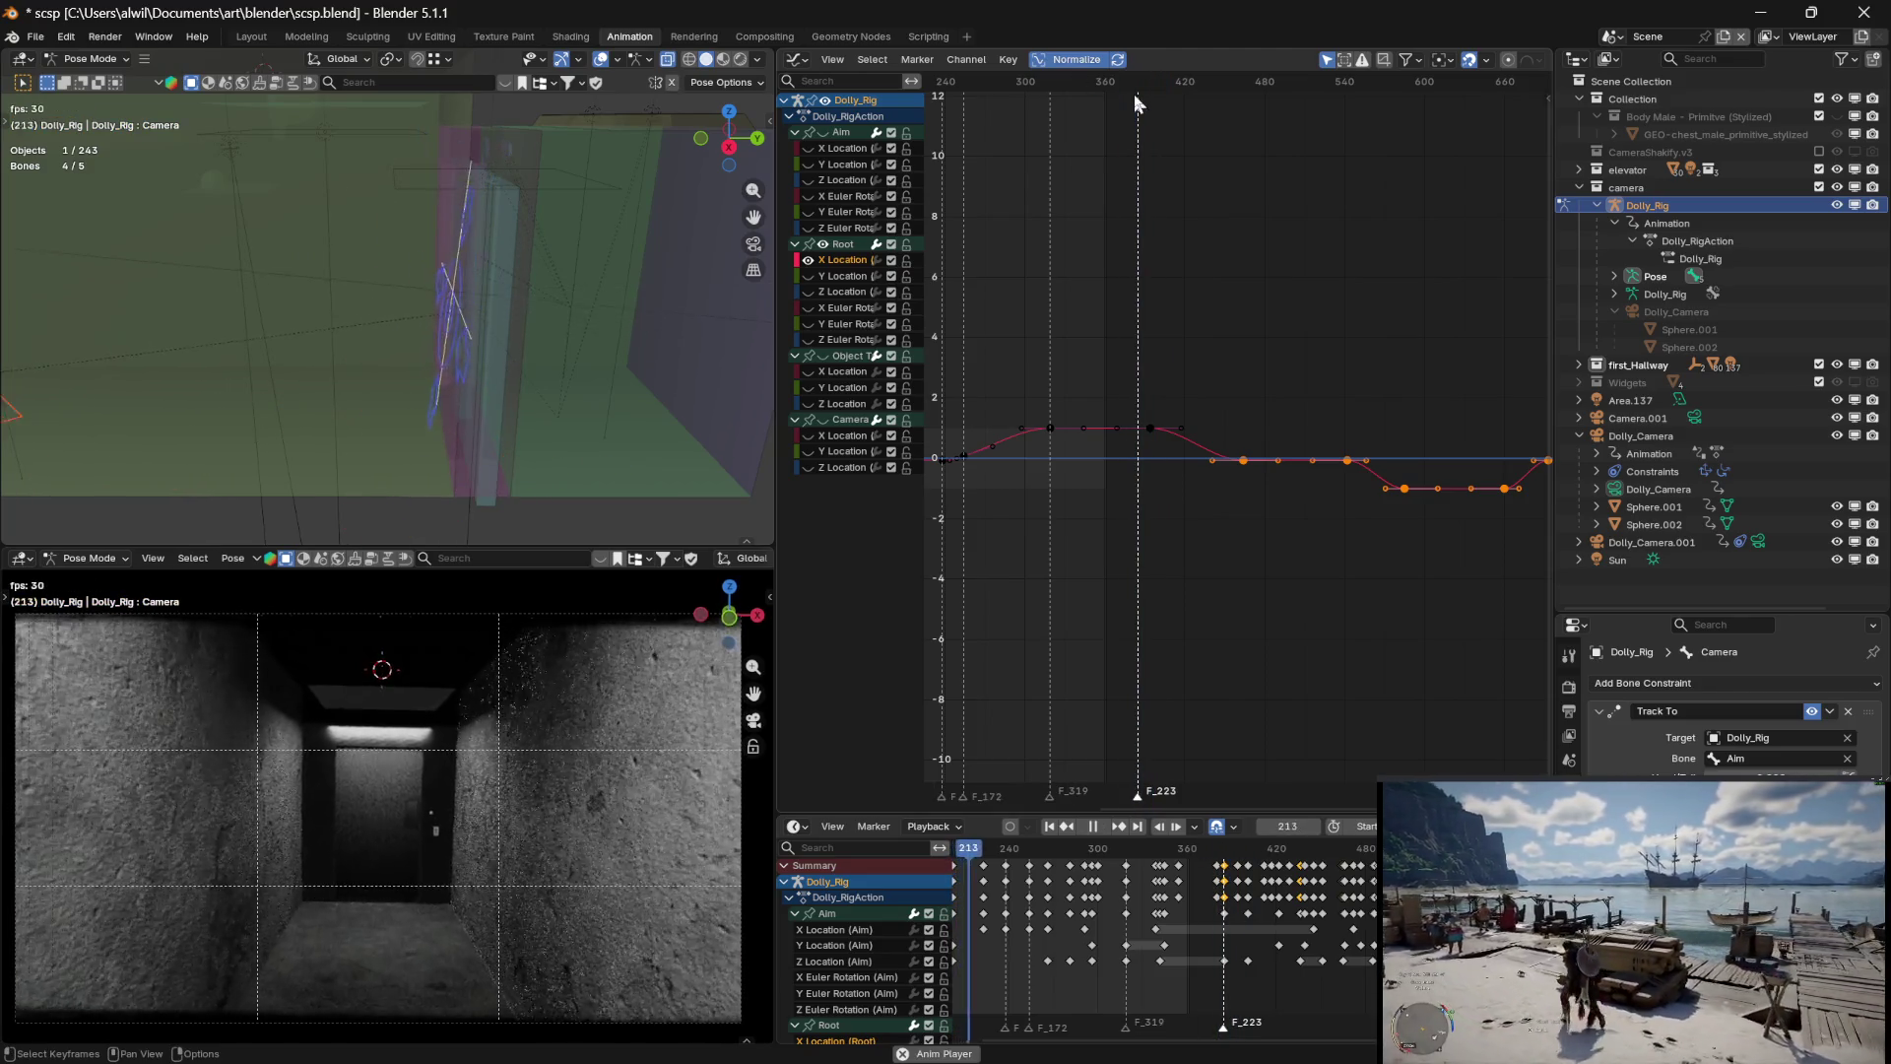
Stop playback, extend the playback range to later frames, and jump to frame 246
key("space")
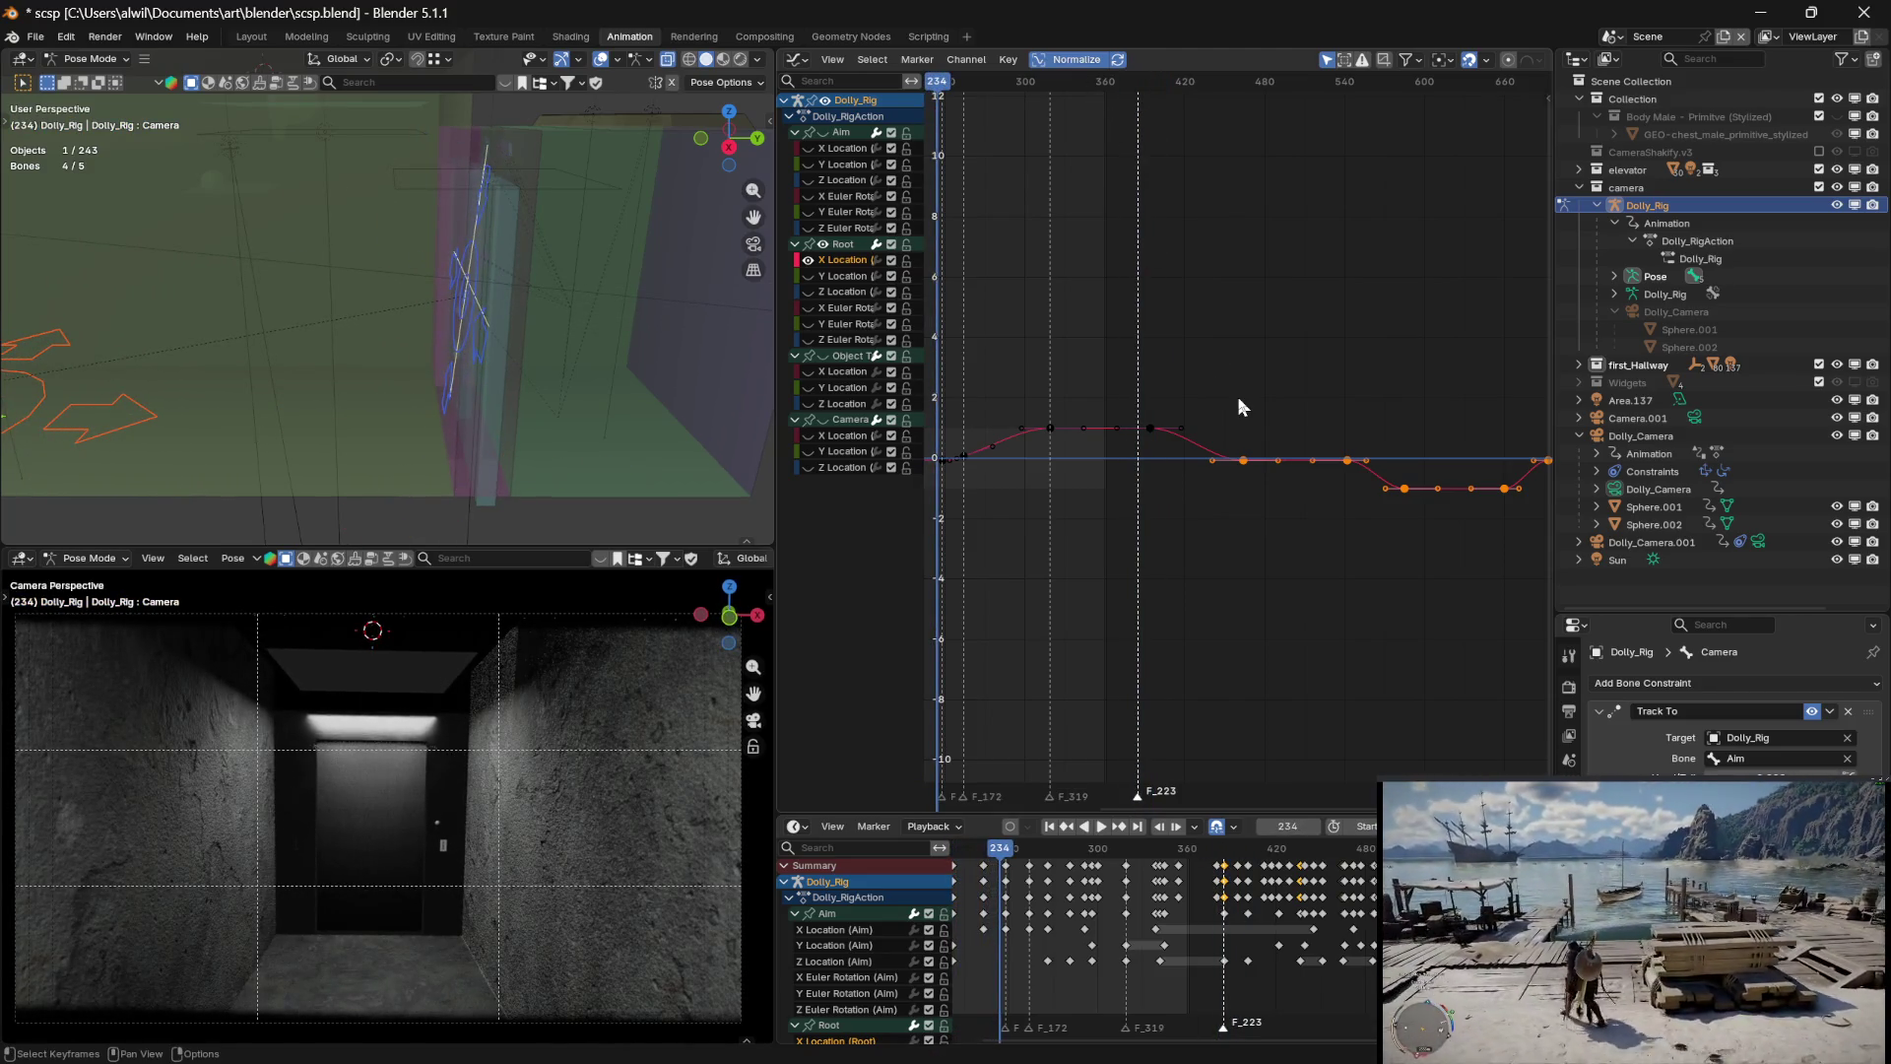
left_click_drag(1105, 397, 1240, 398)
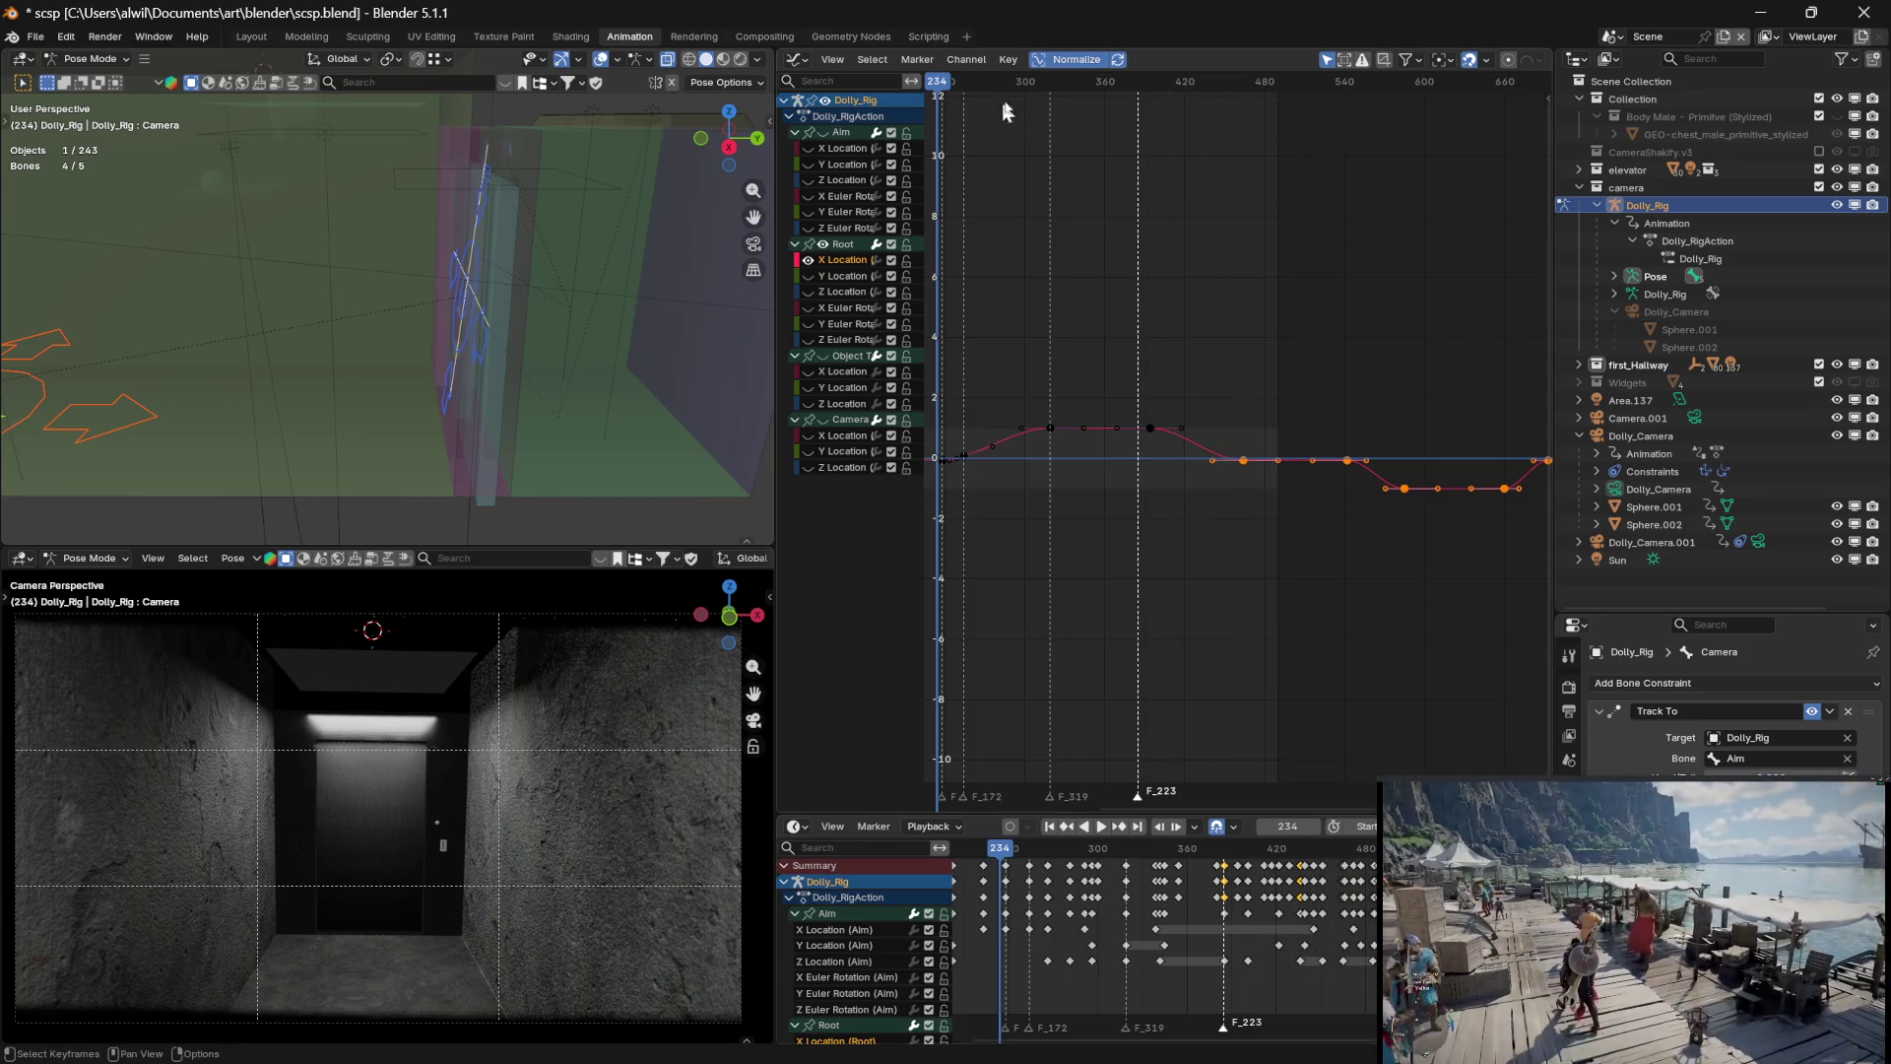
left_click(952, 79)
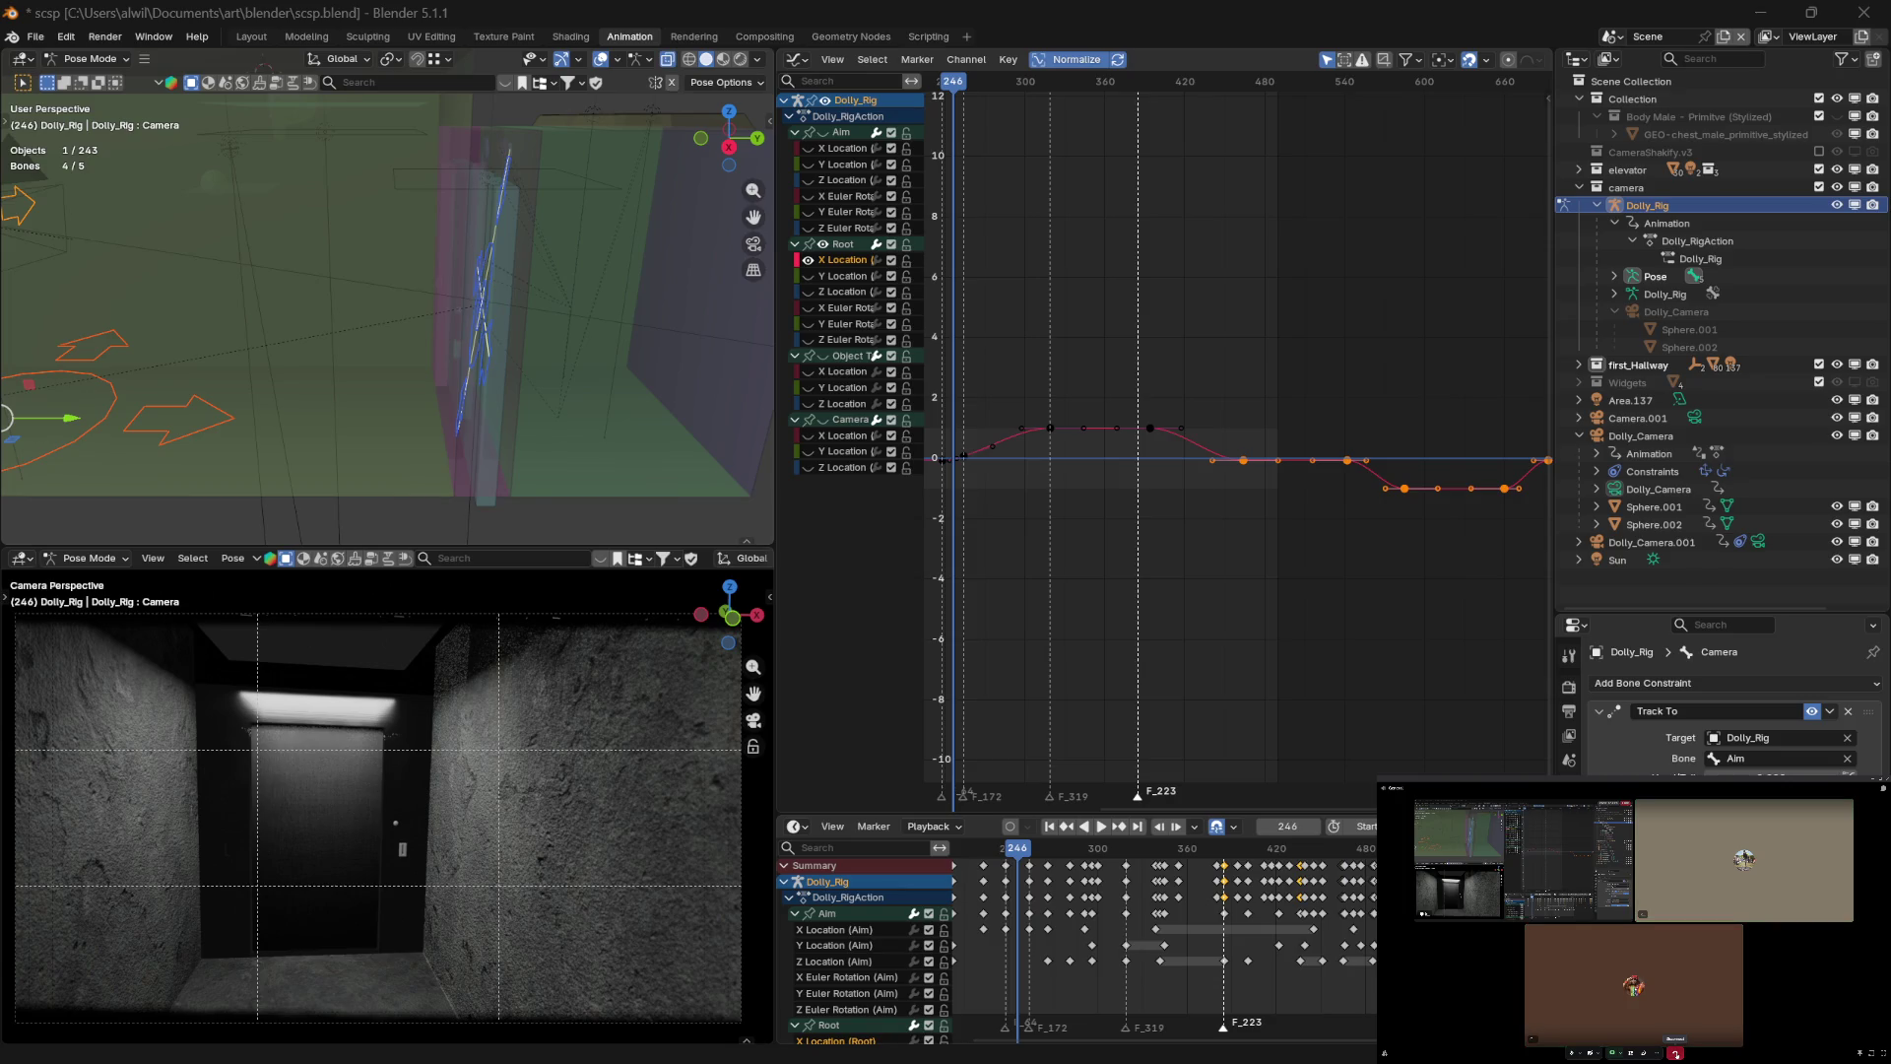
Close the video call overlay and scrub the timeline to frame 212 to preview the shot
left_click(1675, 1052)
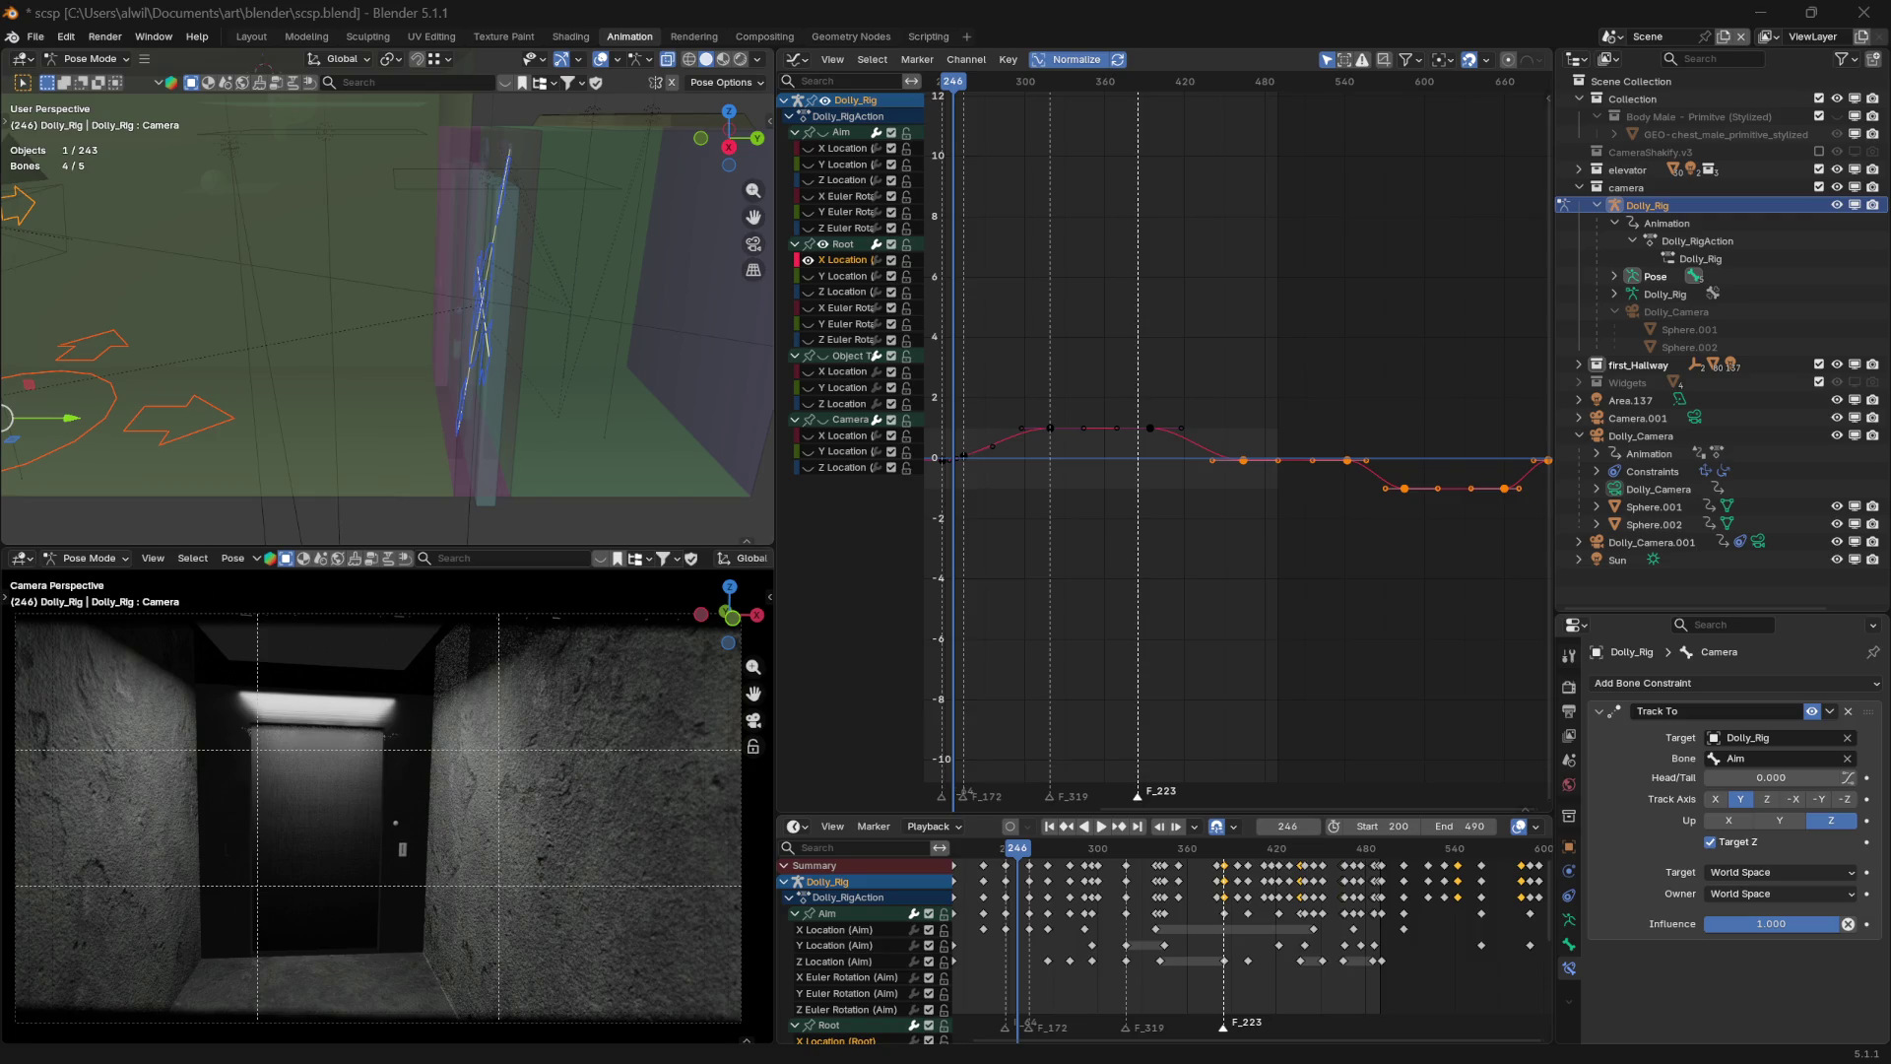
mouse_move(1015, 849)
left_mouse_down()
mouse_move(967, 851)
mouse_move(1073, 867)
mouse_move(1239, 847)
mouse_move(1187, 855)
mouse_move(1246, 856)
mouse_move(1219, 858)
mouse_move(1249, 860)
mouse_move(1219, 862)
mouse_move(1240, 872)
left_mouse_up()
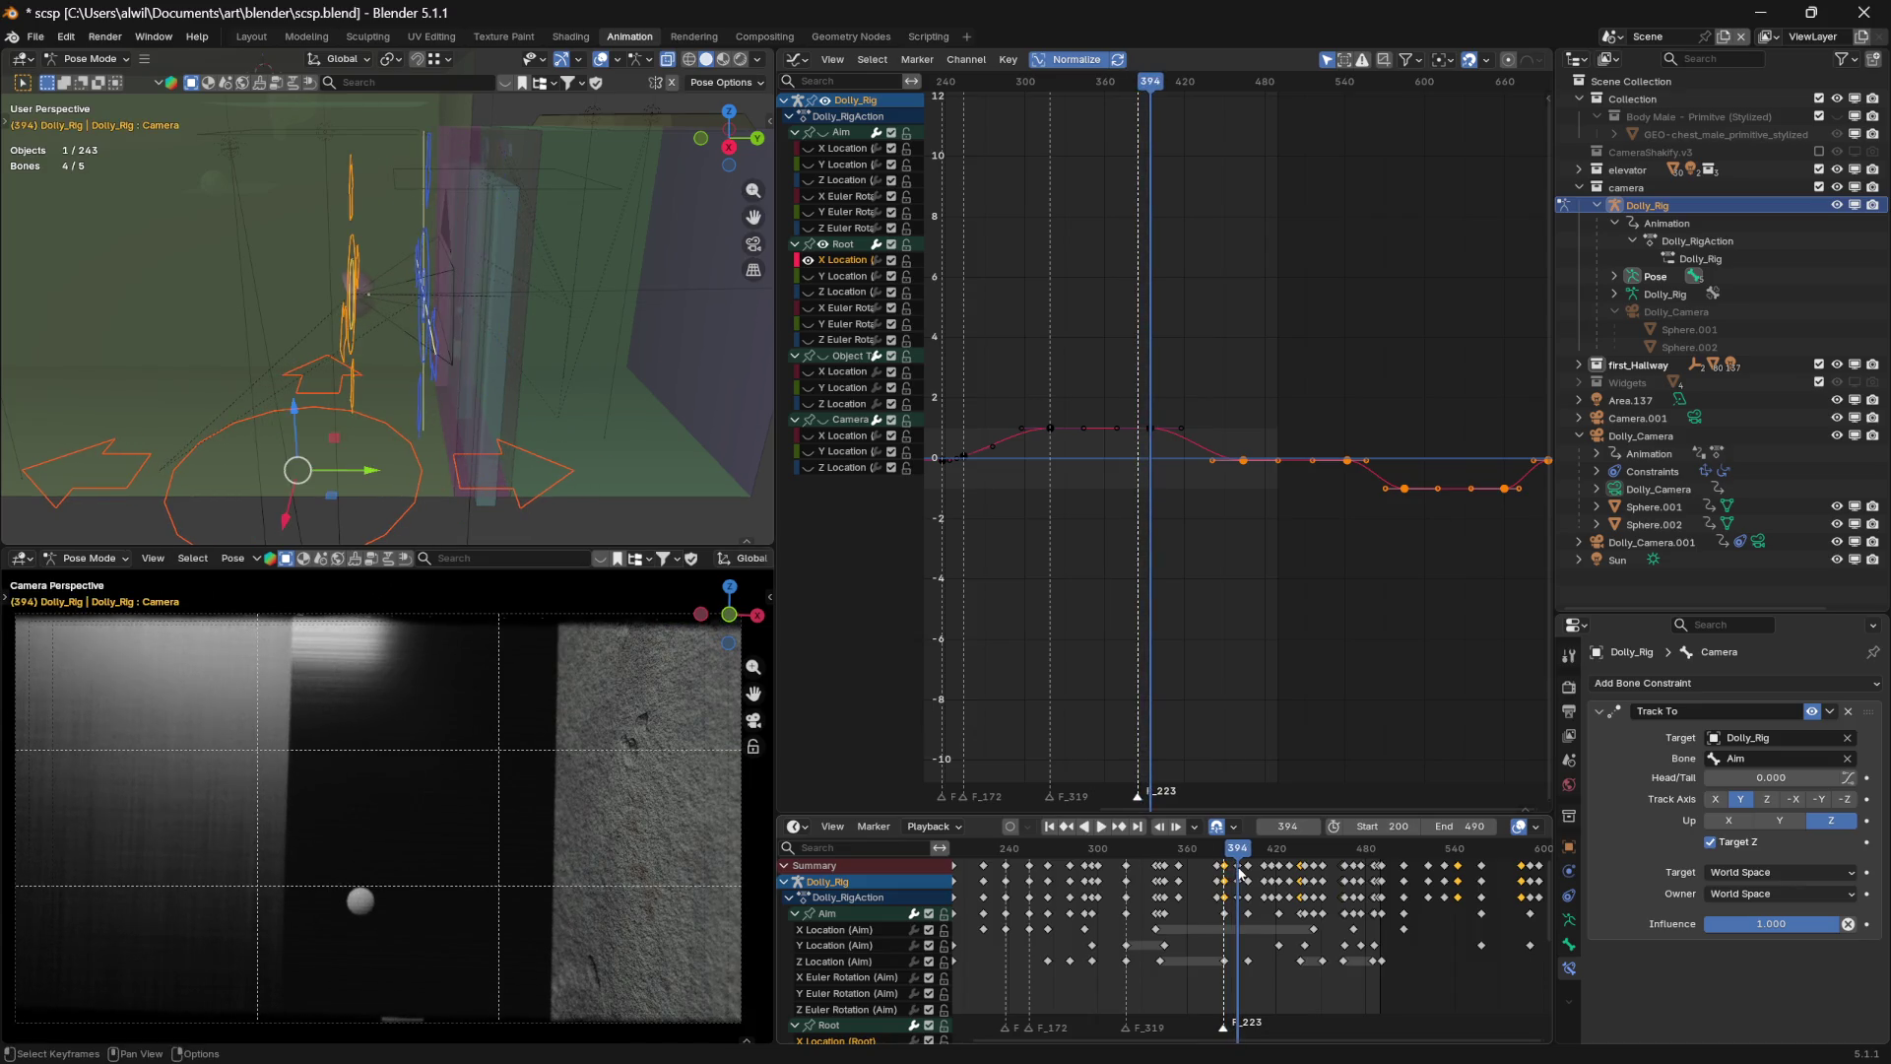
Show the Root Y Location curve and zoom the graph in on frames 360–570
left_click(818, 275)
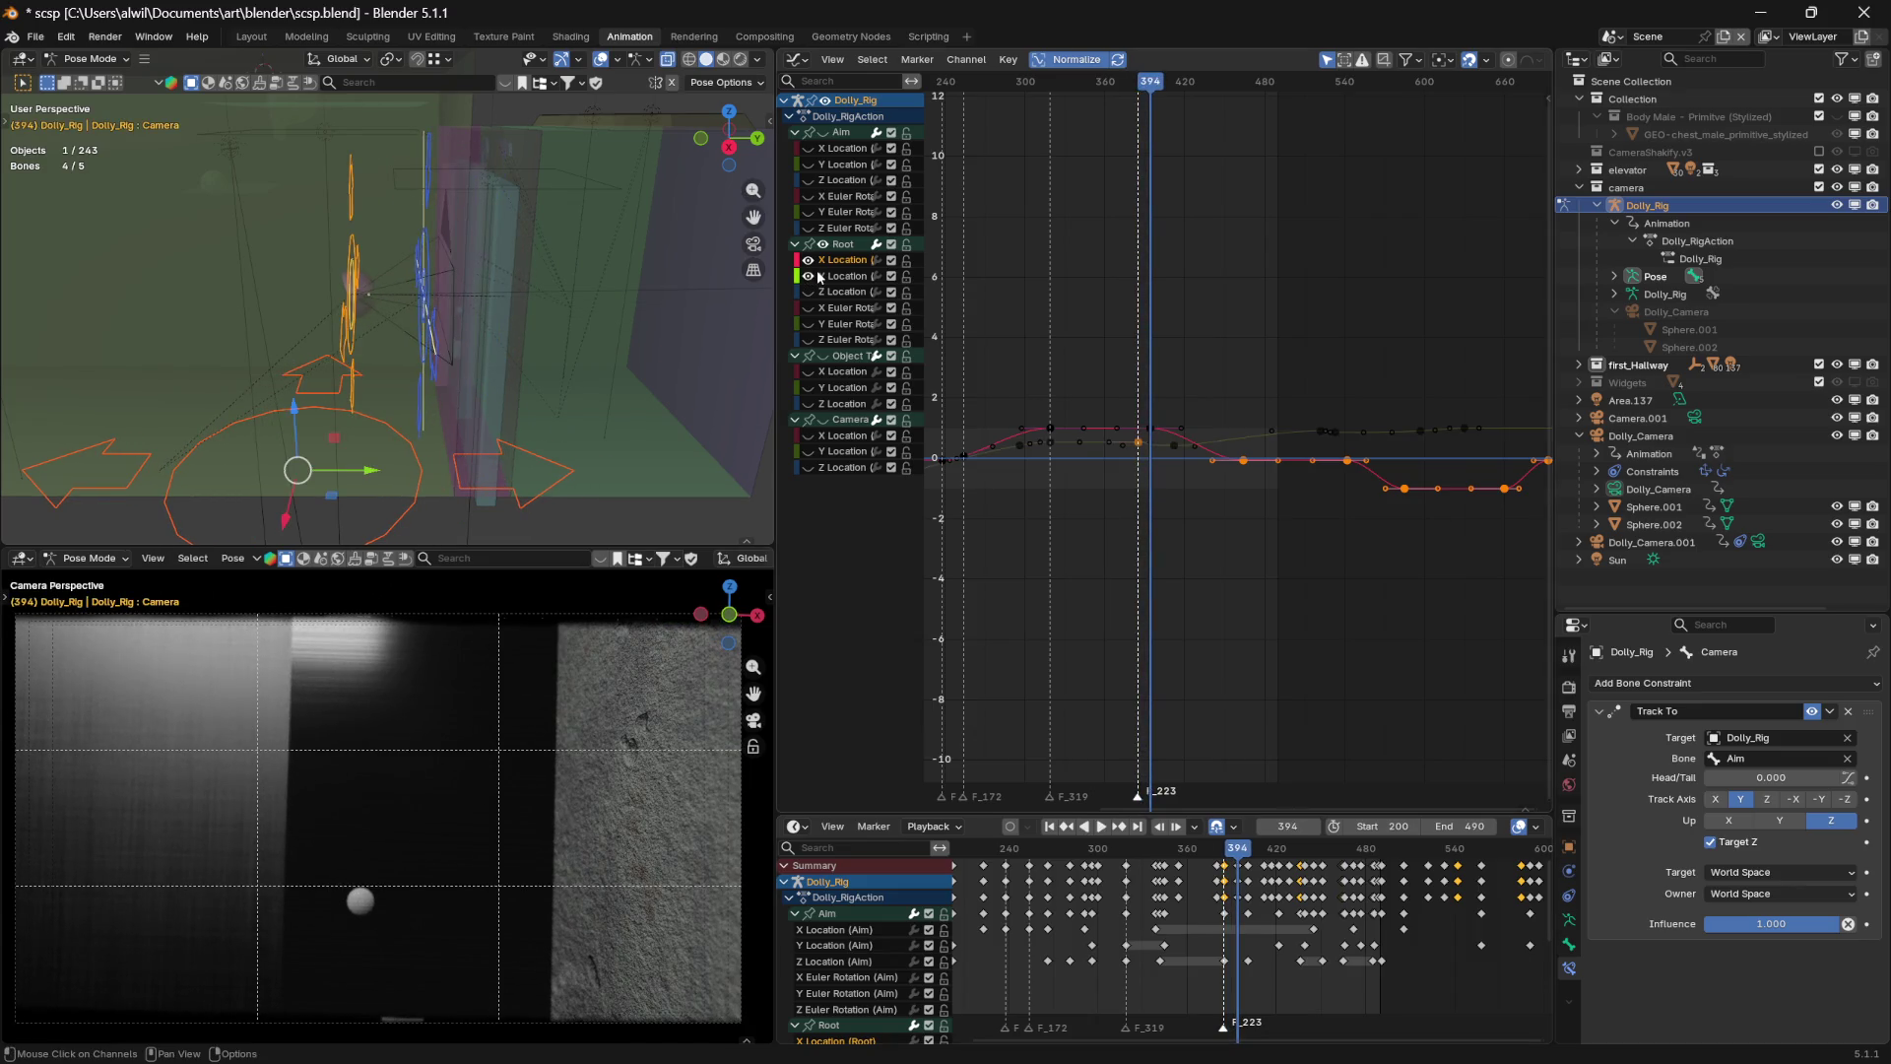
left_click_drag(1235, 853, 1266, 866)
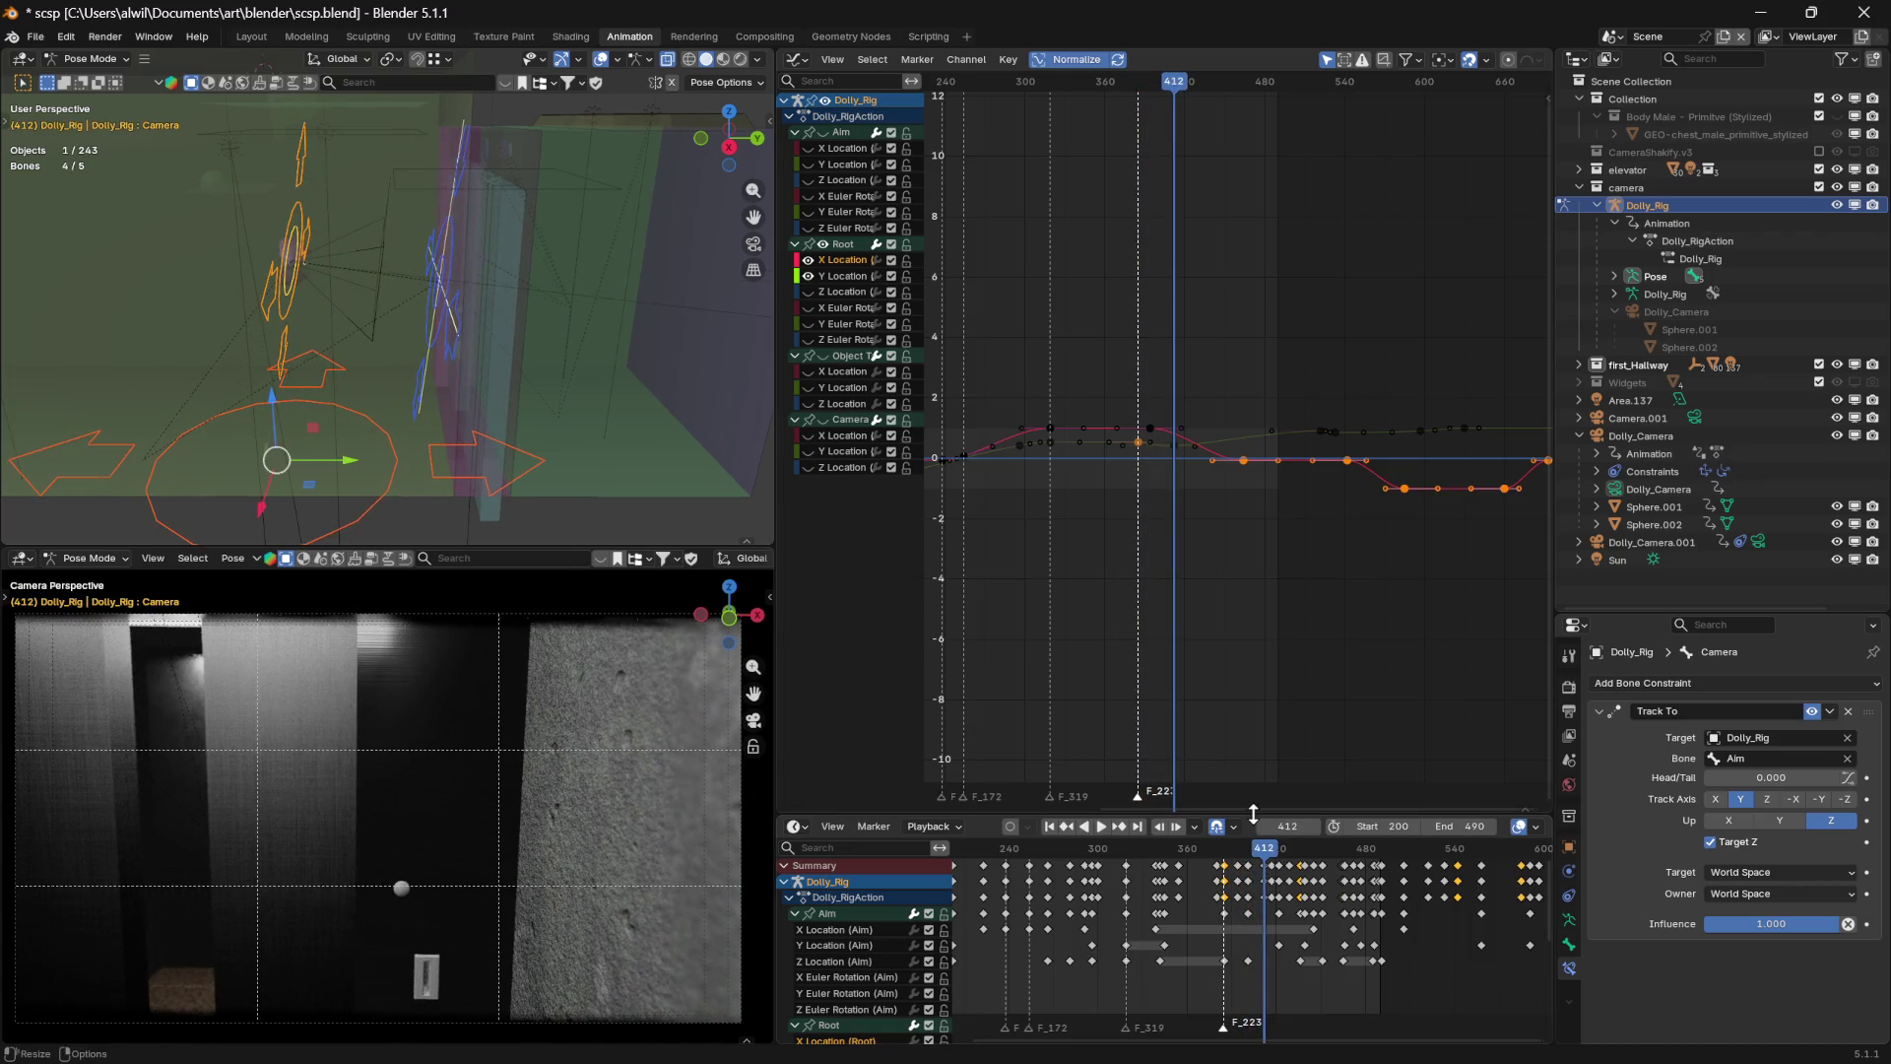
middle_click_drag(1202, 505, 1190, 519)
mouse_move(1191, 511)
middle_mouse_down("ctrl")
mouse_move(1199, 477)
mouse_move(1224, 474)
middle_mouse_up("ctrl")
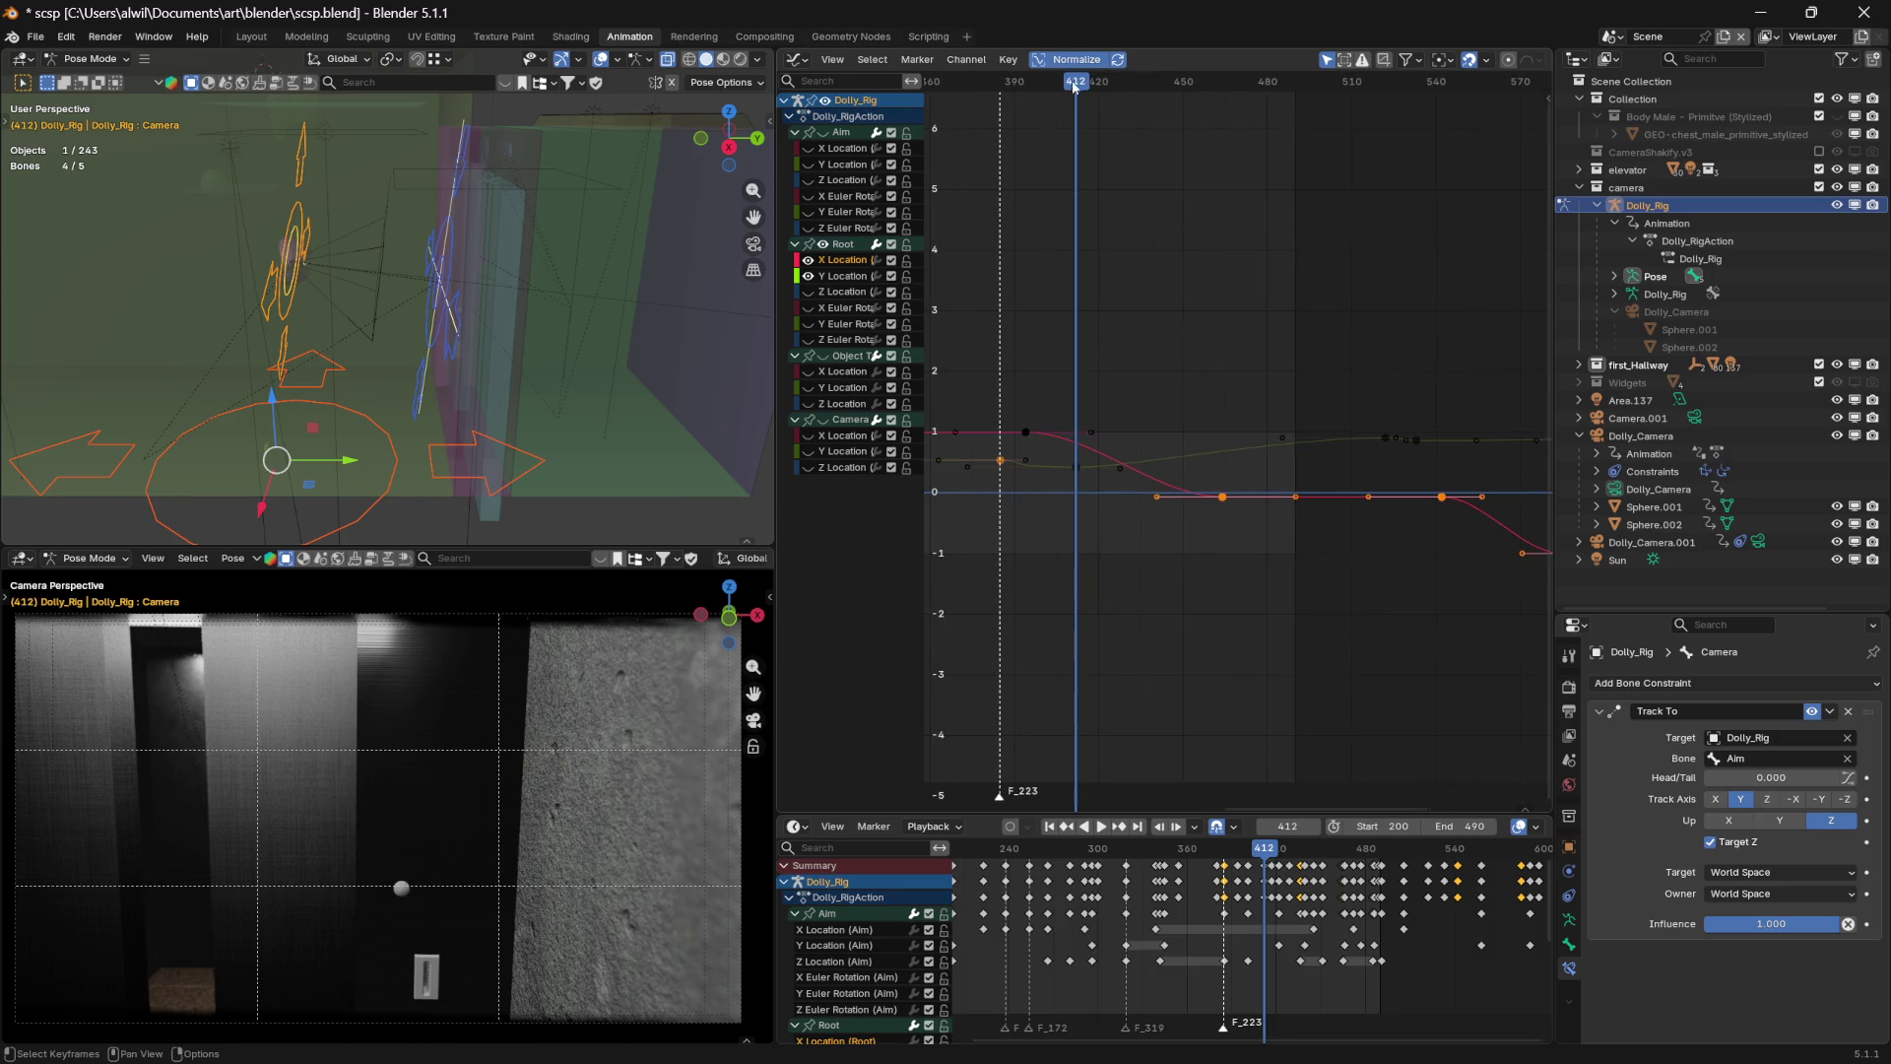
Scrub and play frames 367–396 to check the camera's motion
mouse_move(1075, 88)
left_mouse_down()
mouse_move(1000, 87)
mouse_move(1017, 90)
left_mouse_up()
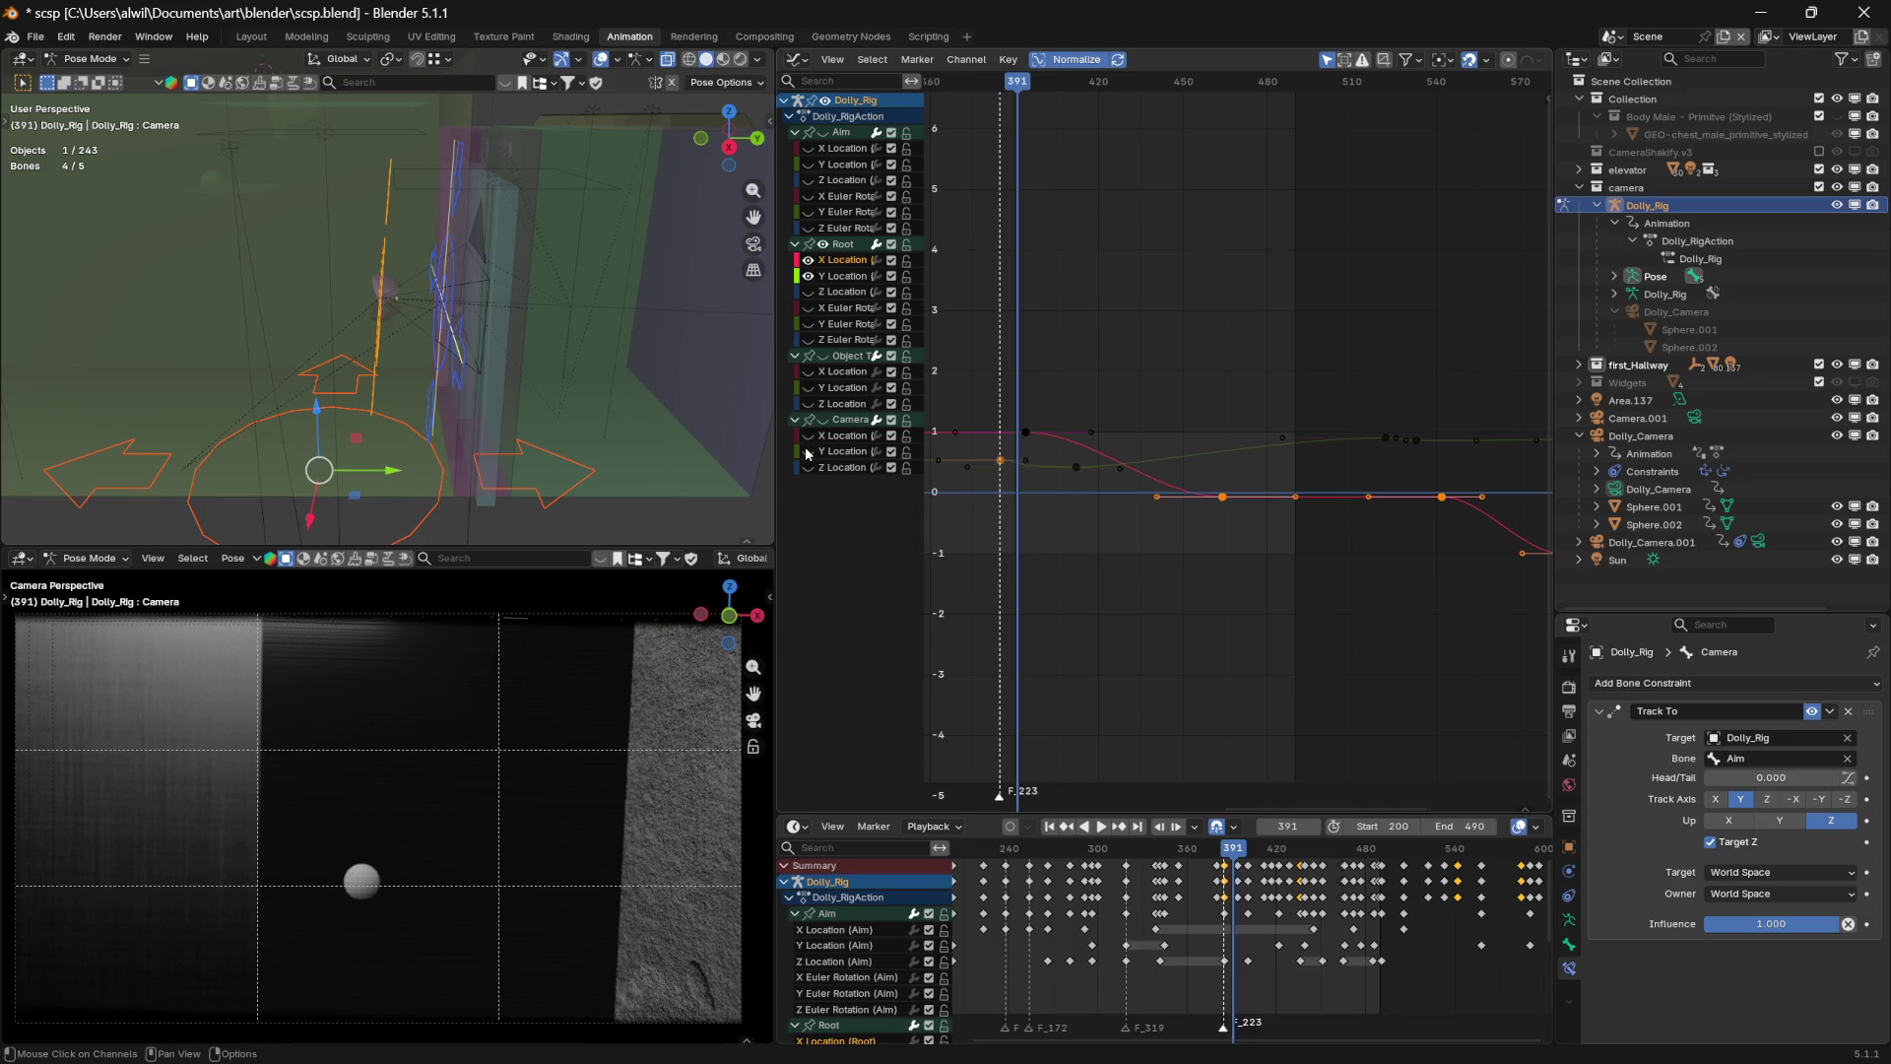
mouse_move(1028, 79)
left_mouse_down()
mouse_move(987, 87)
mouse_move(1130, 122)
mouse_move(948, 148)
left_mouse_up()
middle_click_drag(1064, 254, 1246, 265)
key("space")
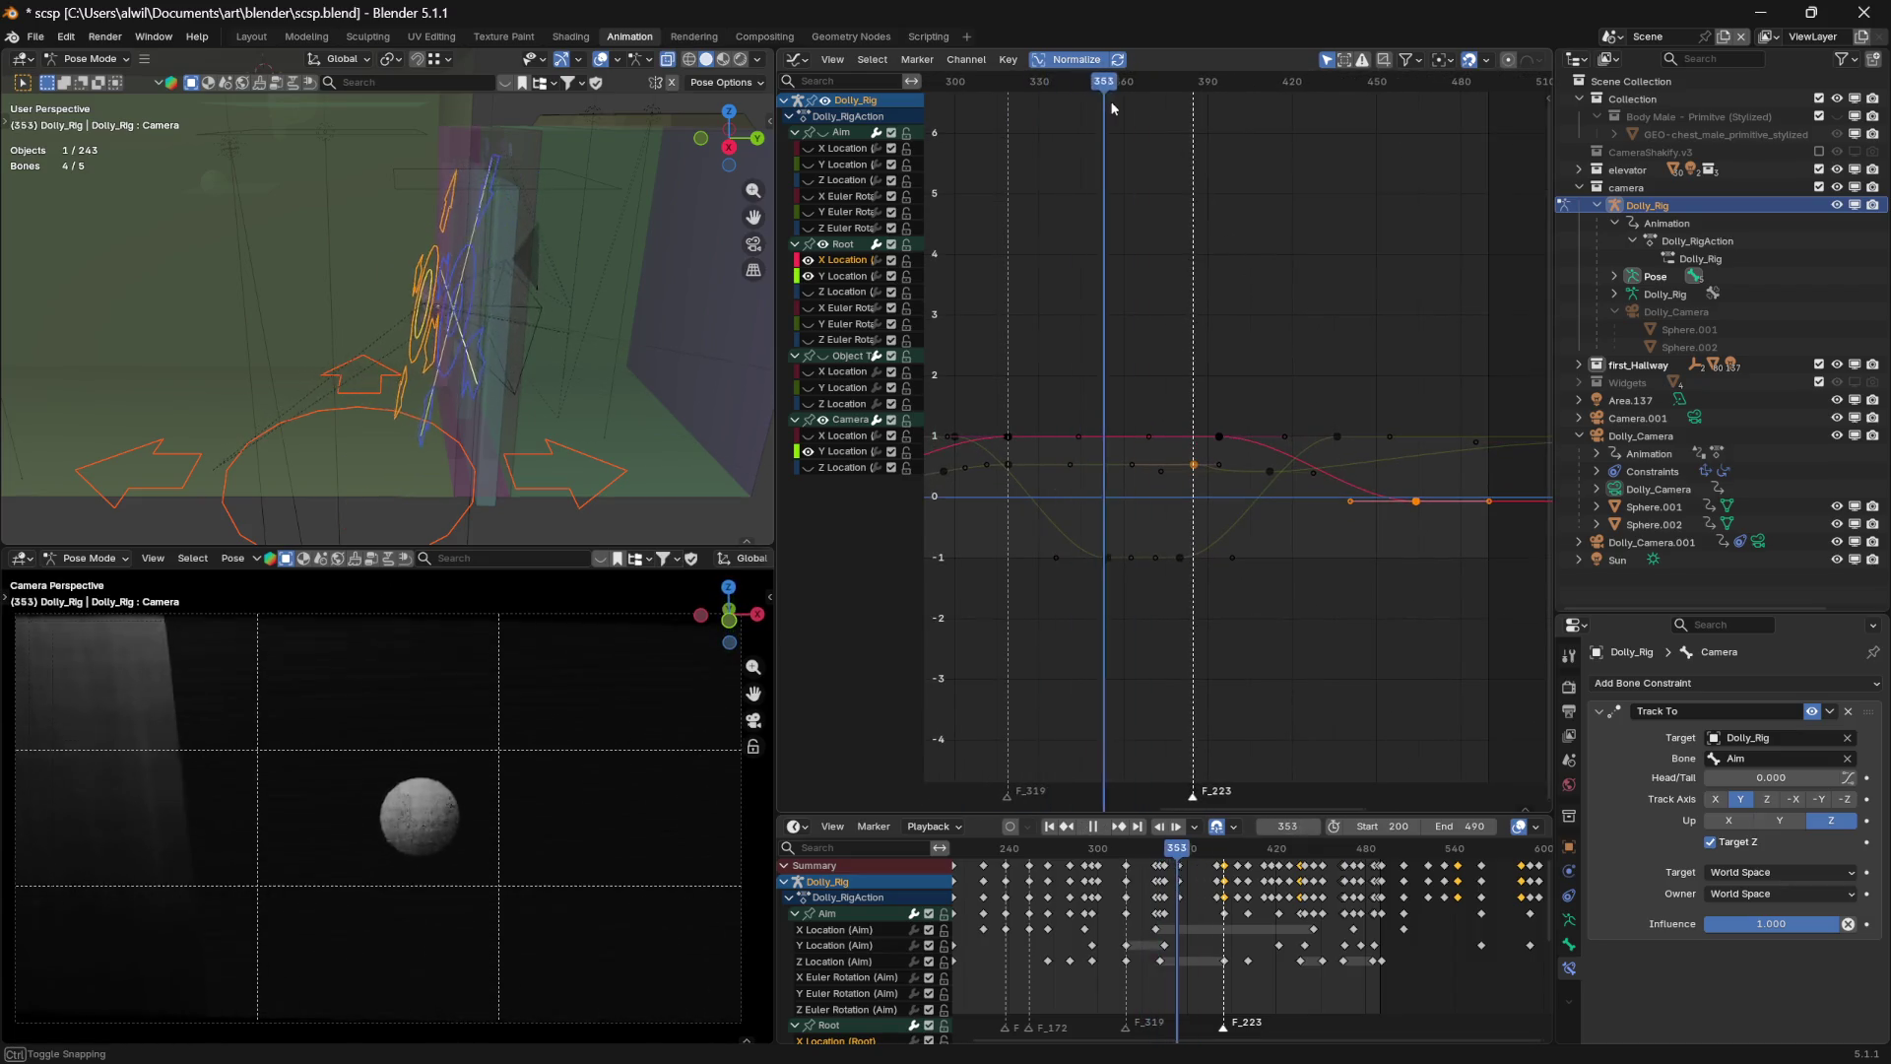
mouse_move(1217, 128)
left_mouse_down()
mouse_move(1181, 133)
mouse_move(1320, 145)
mouse_move(1274, 139)
left_mouse_up()
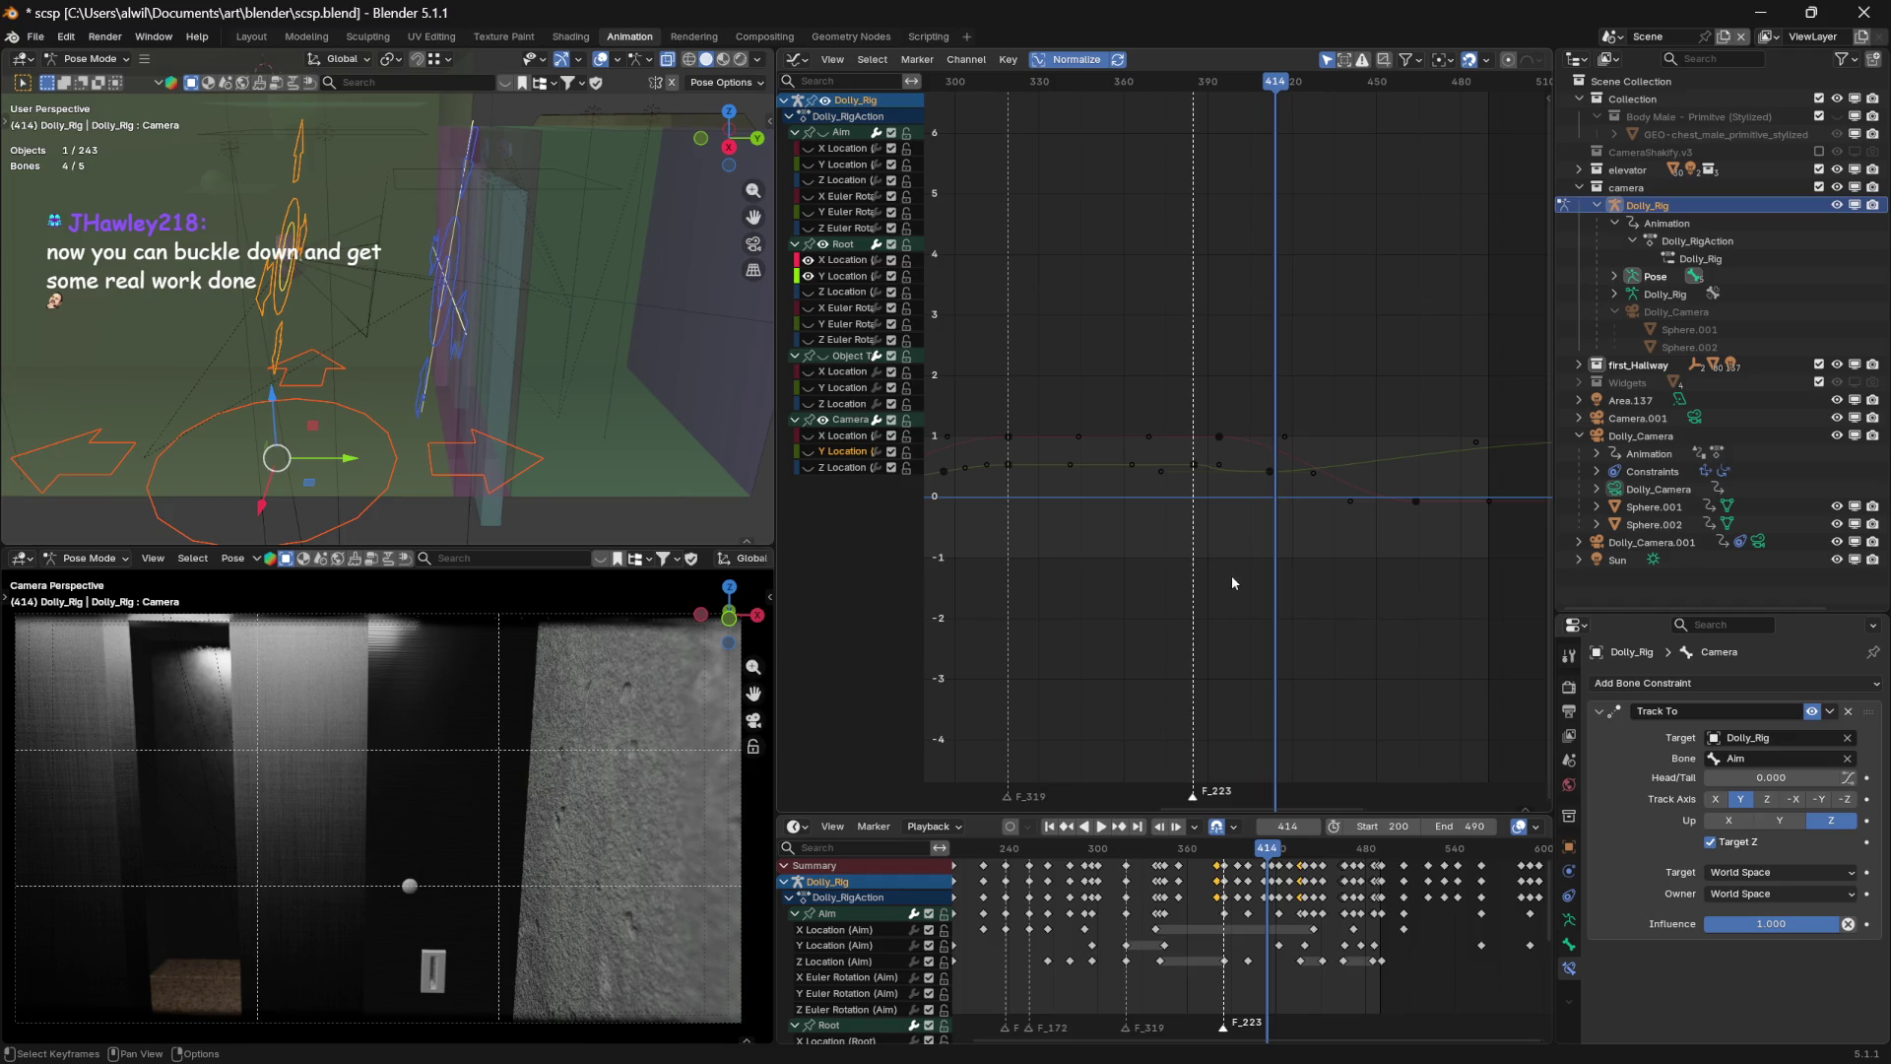
middle_click_drag(1313, 352, 1214, 404)
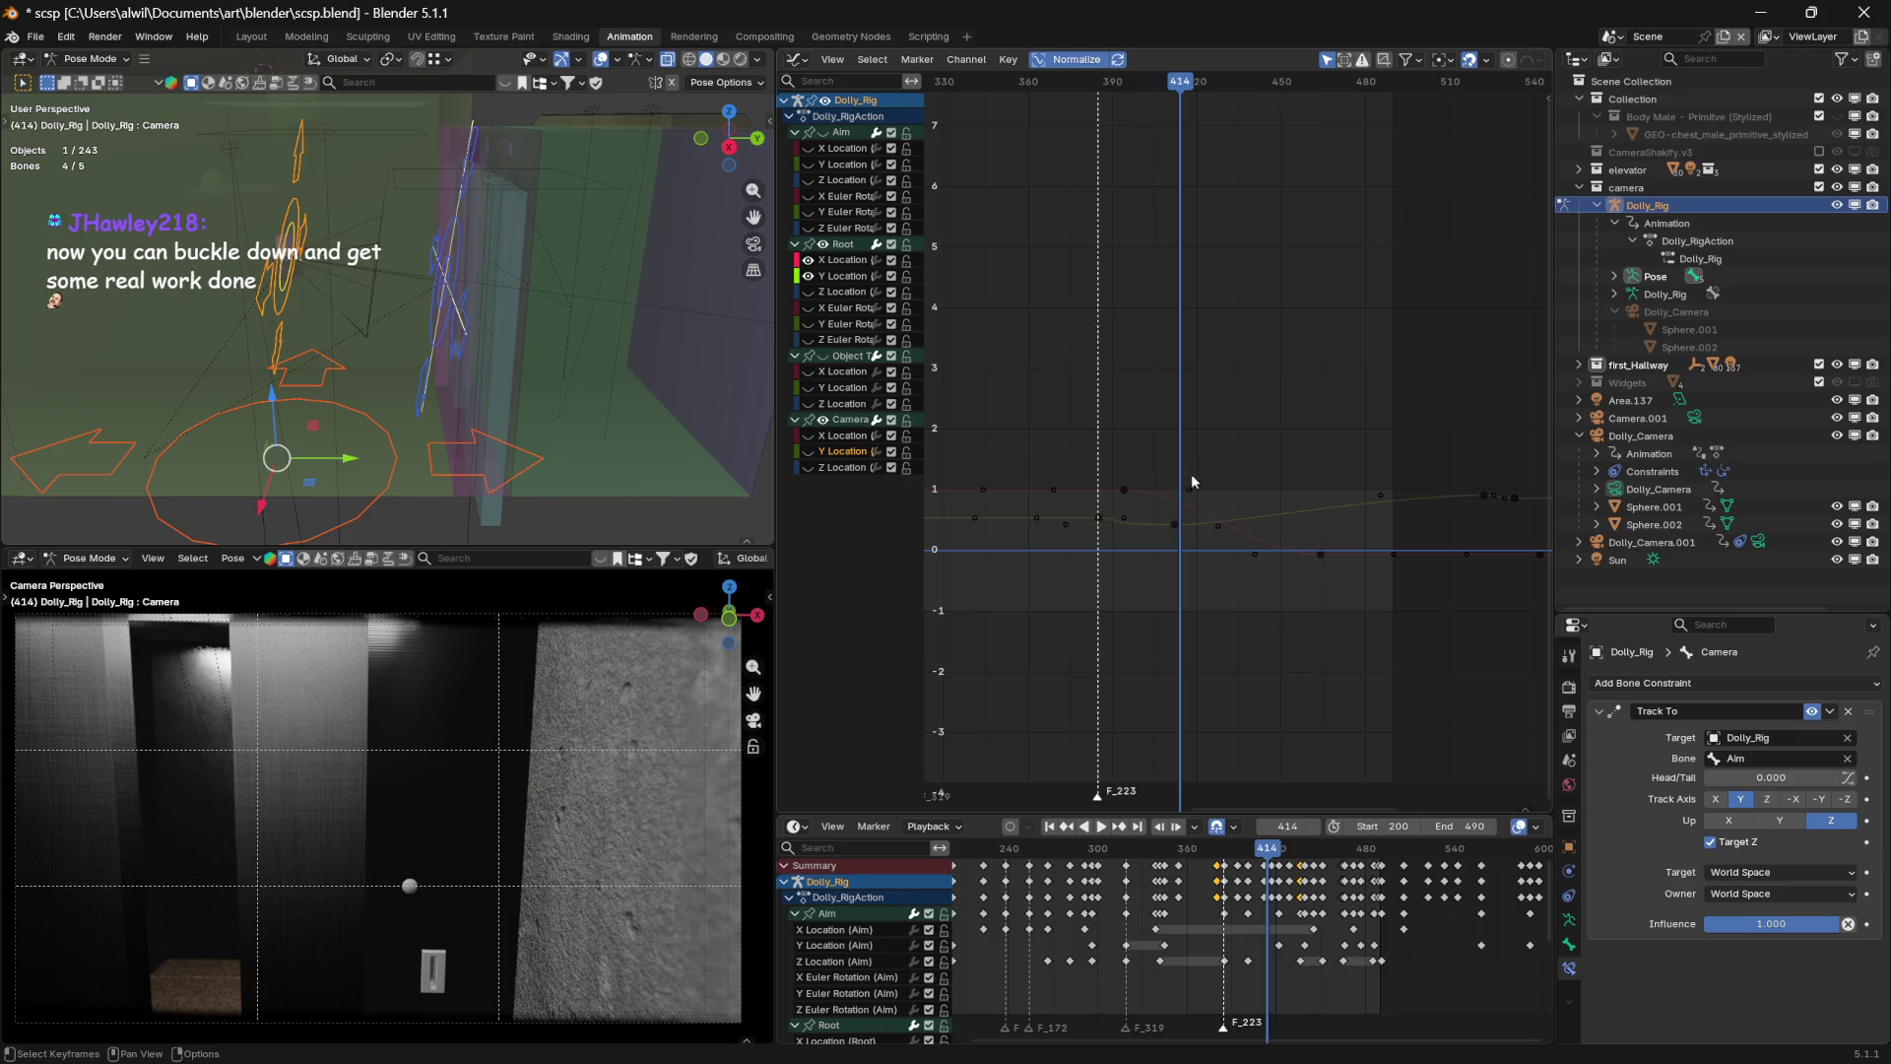
mouse_move(1185, 91)
left_mouse_down()
mouse_move(1096, 91)
mouse_move(1142, 89)
mouse_move(1113, 94)
left_mouse_up()
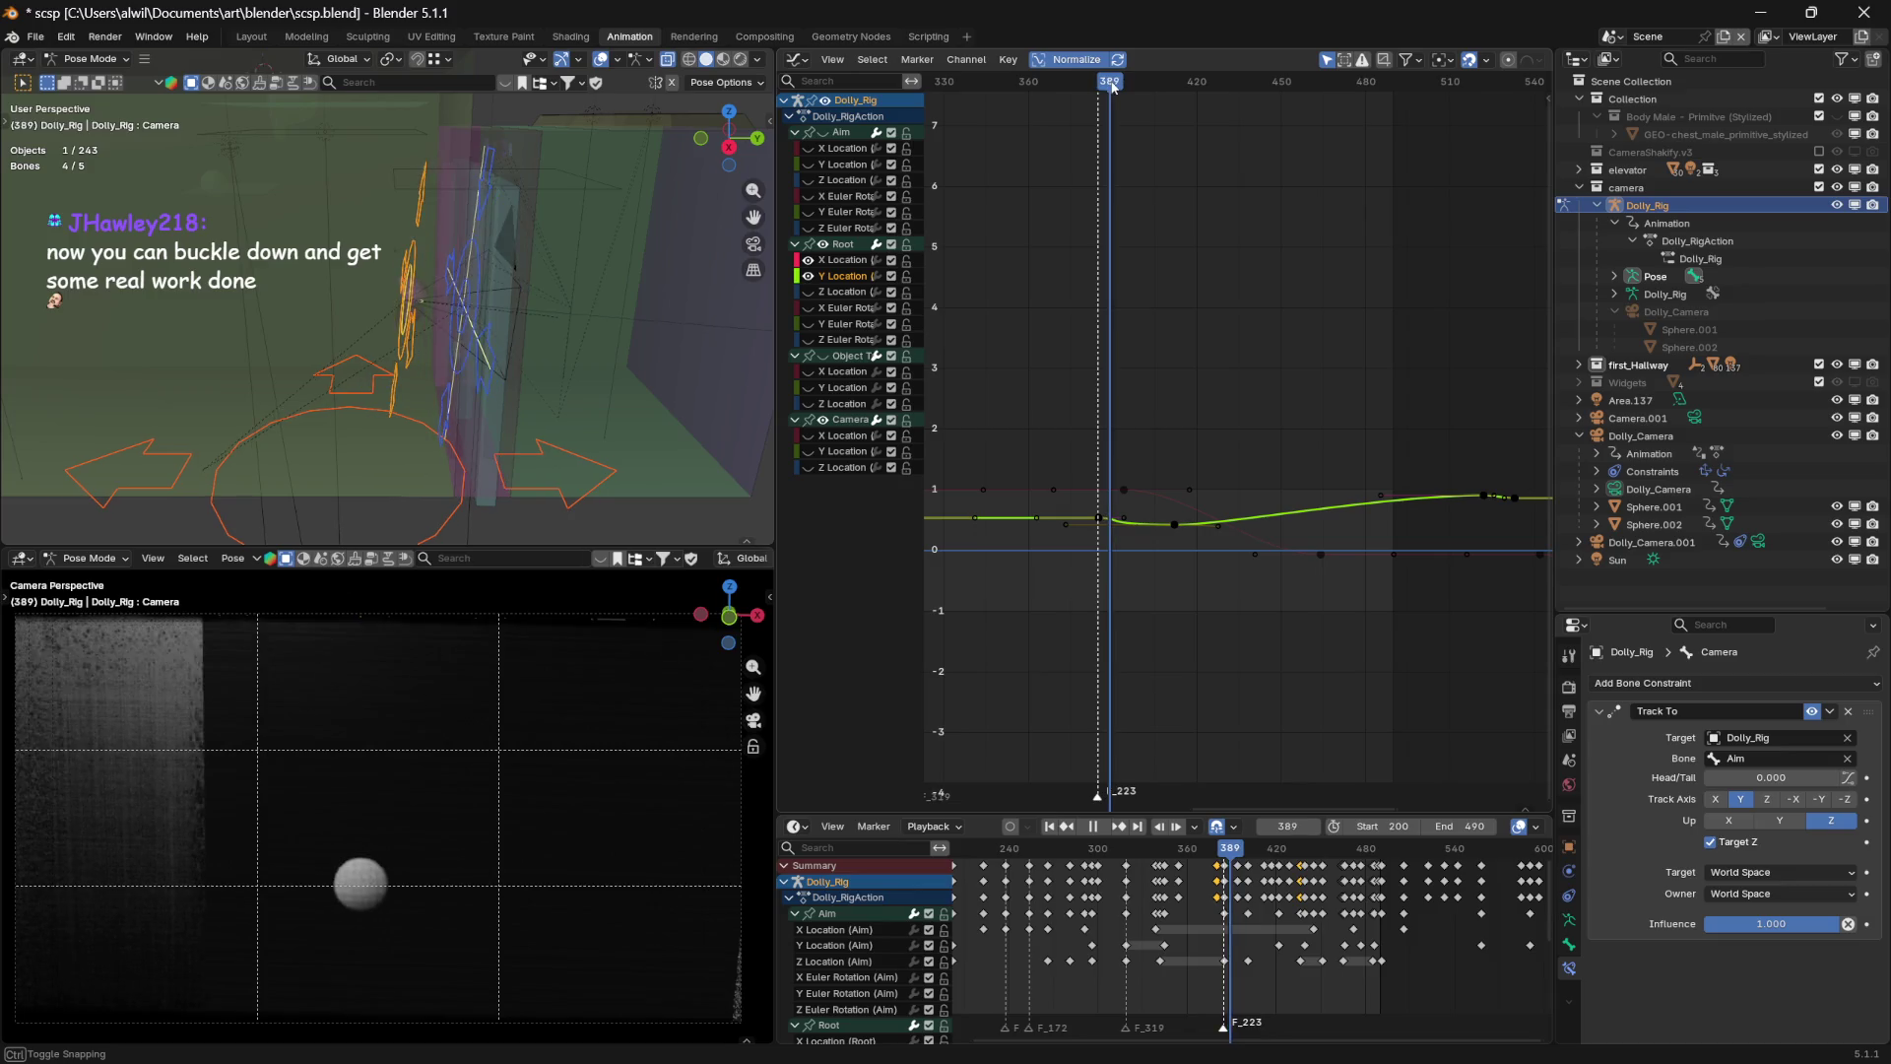
Move the selected Root Y Location keys later by 14 and then 18 frames, checking around frame 394
mouse_move(1132, 91)
left_mouse_down()
mouse_move(1218, 102)
mouse_move(1088, 103)
mouse_move(1180, 130)
mouse_move(1163, 148)
left_mouse_up()
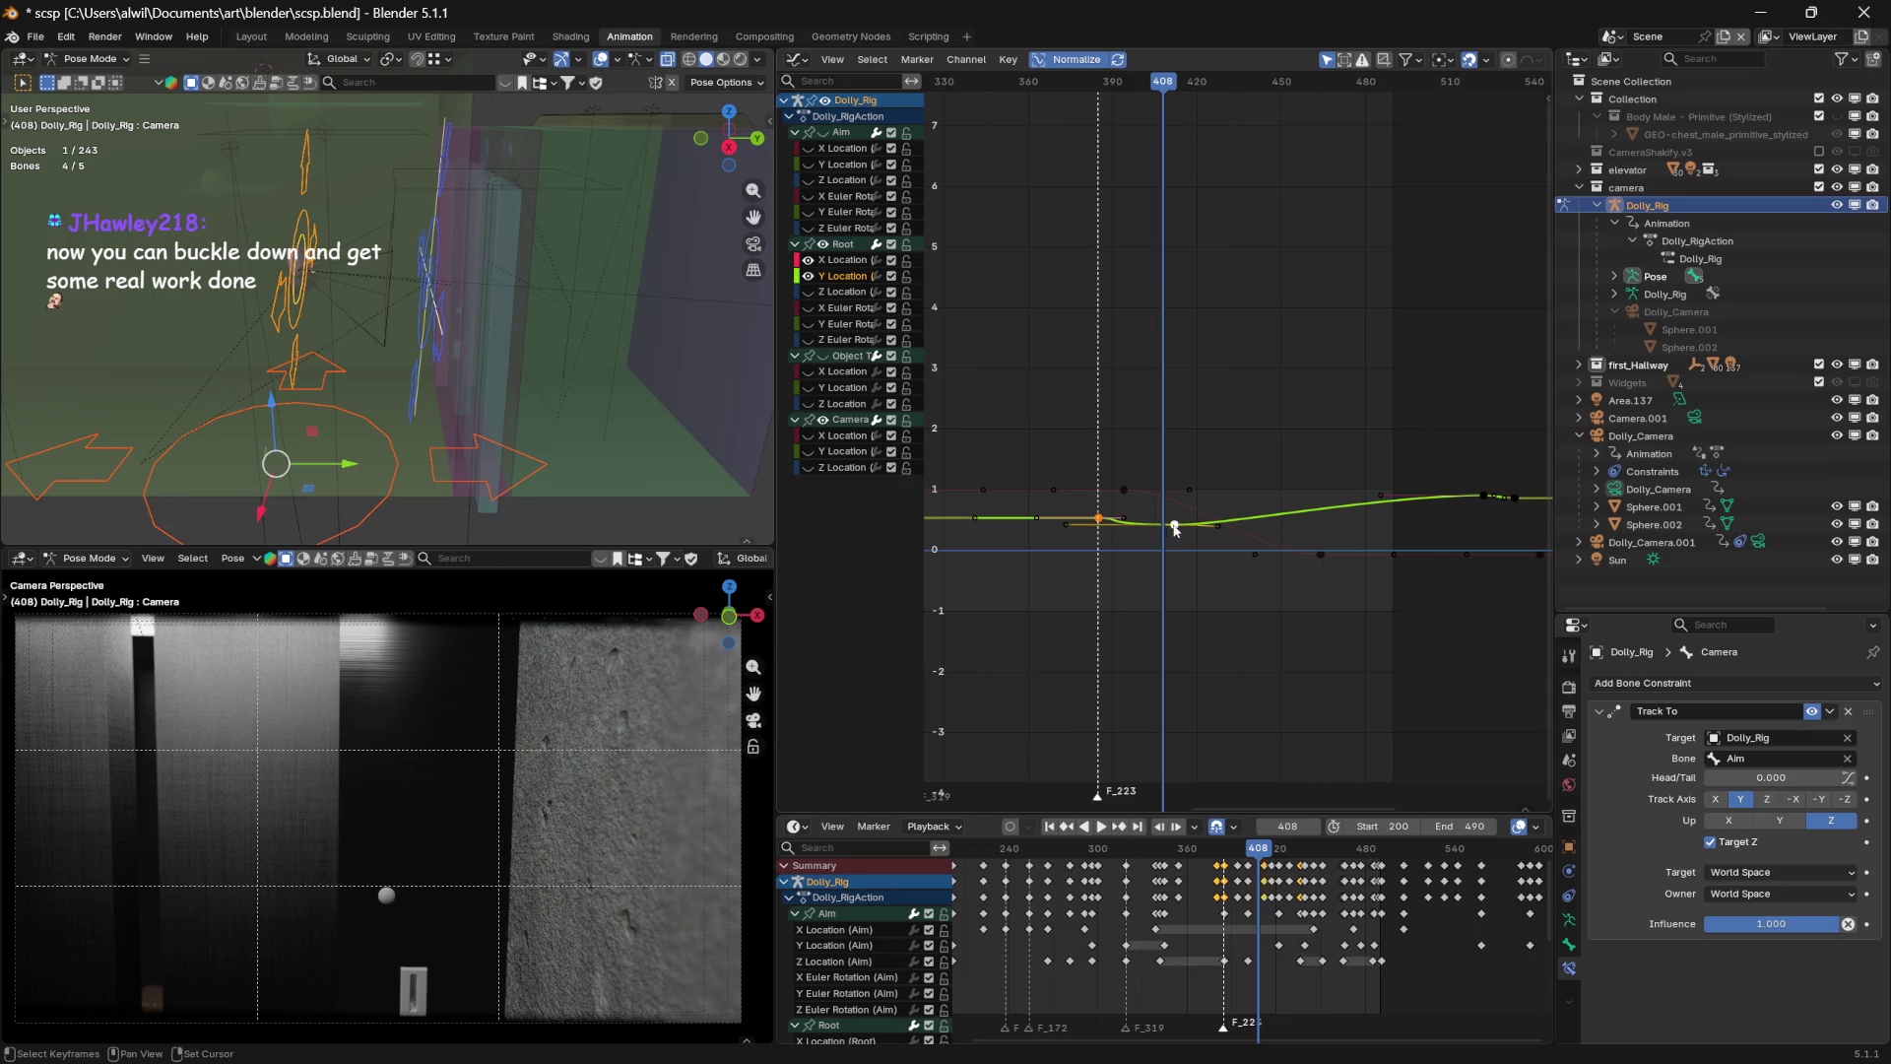
key("g")
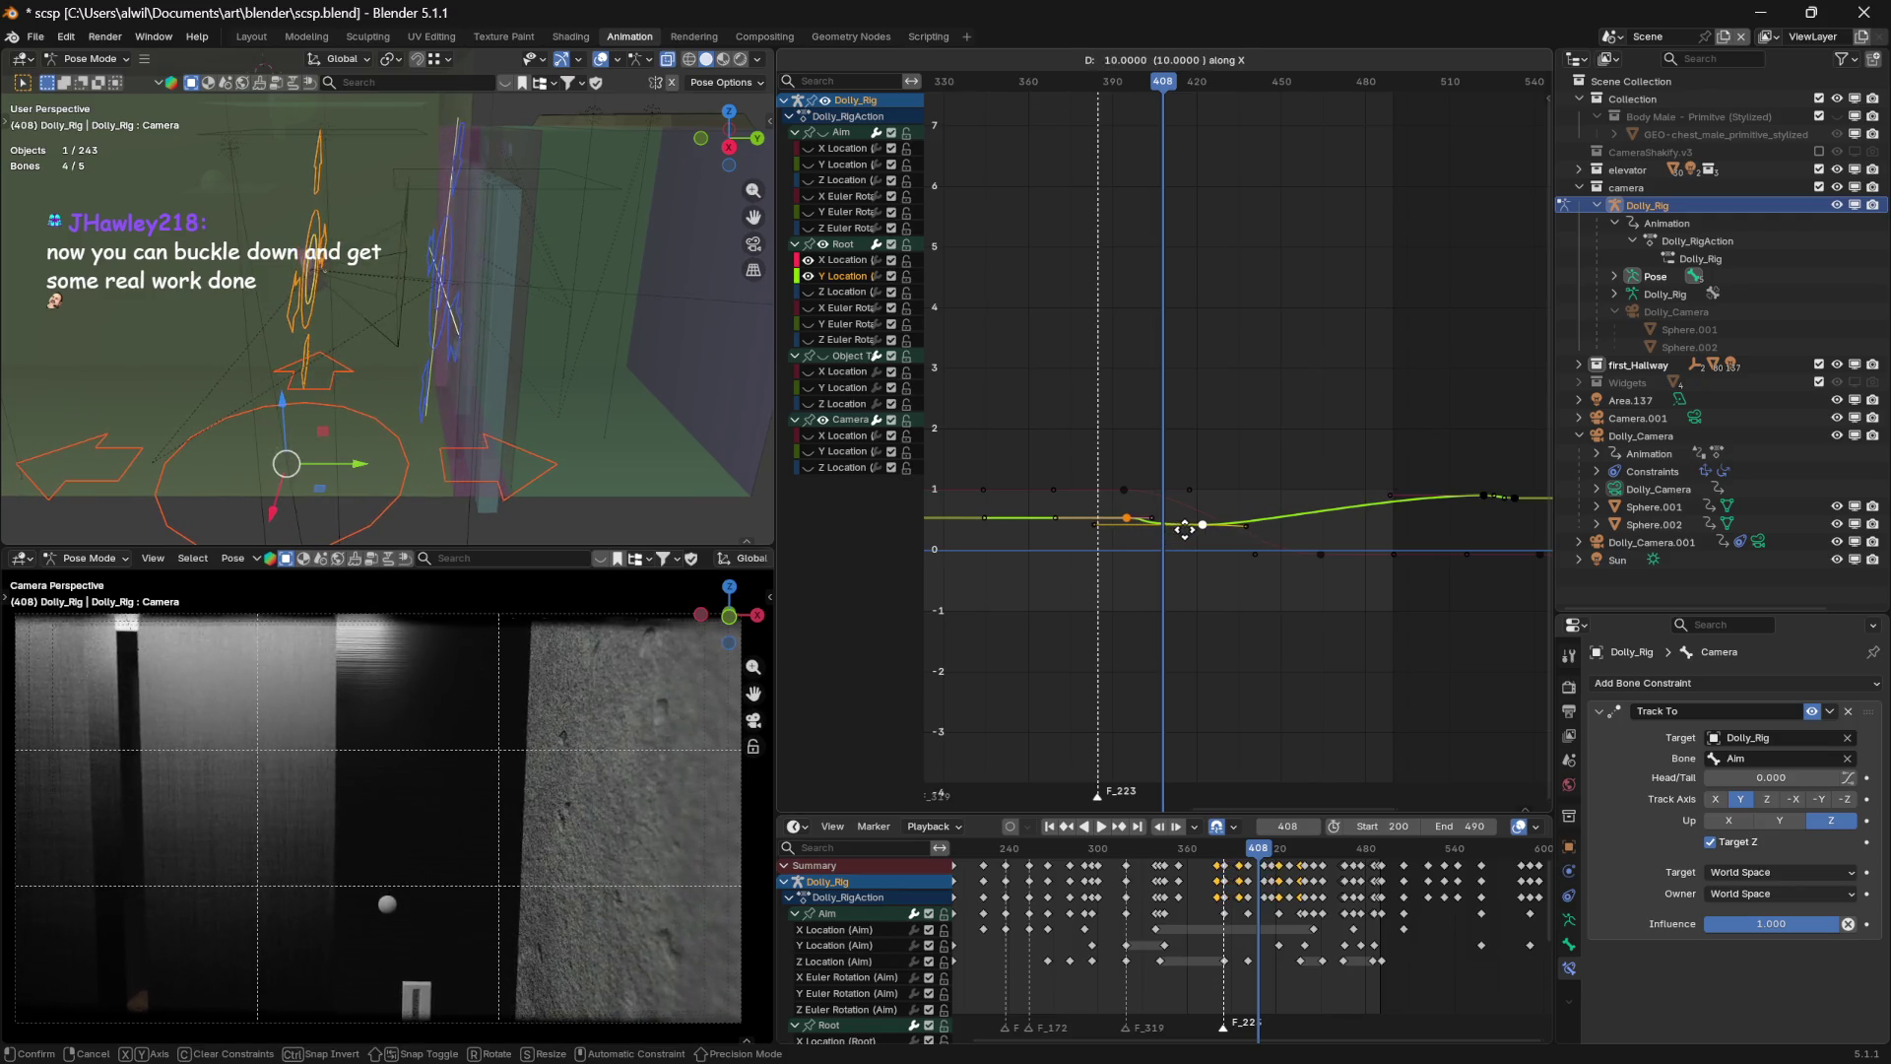
left_click(1182, 530)
mouse_move(1165, 96)
left_mouse_down()
mouse_move(1066, 96)
mouse_move(1145, 98)
left_mouse_up()
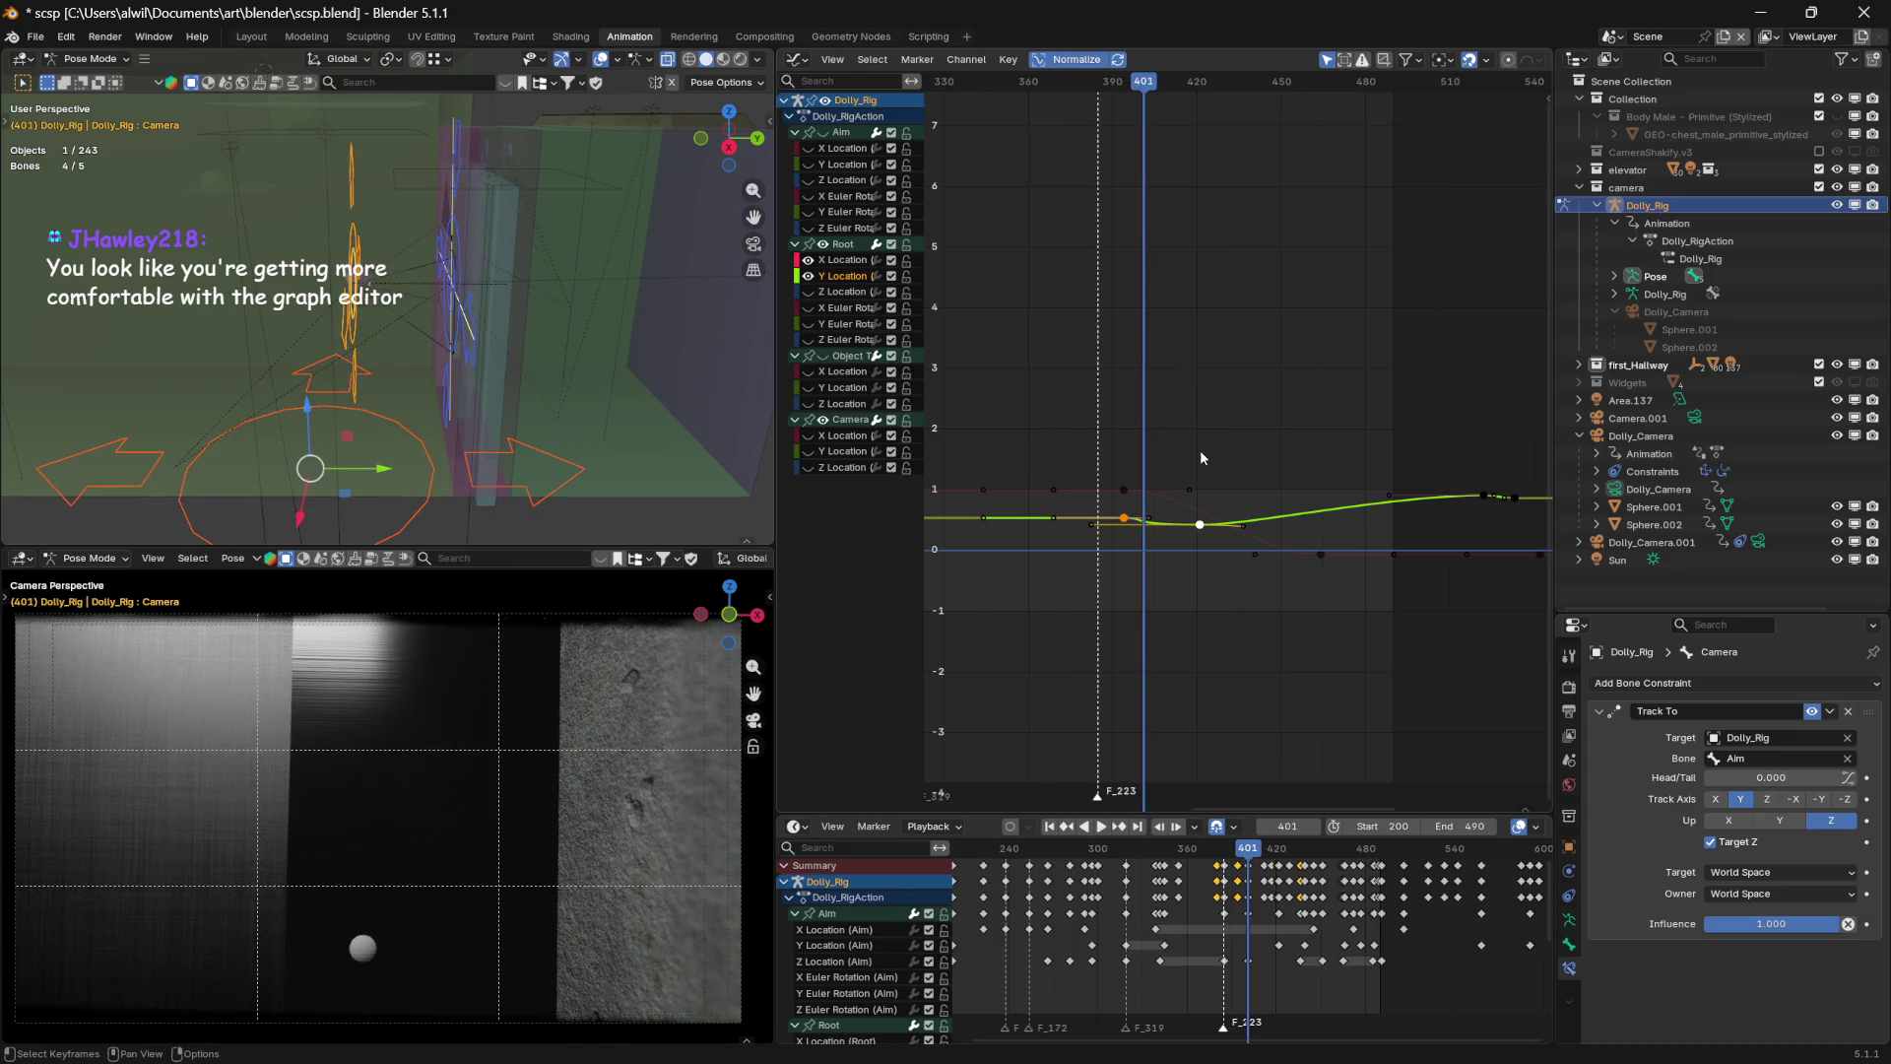
scroll(1225, 448, "down", 7, "alt")
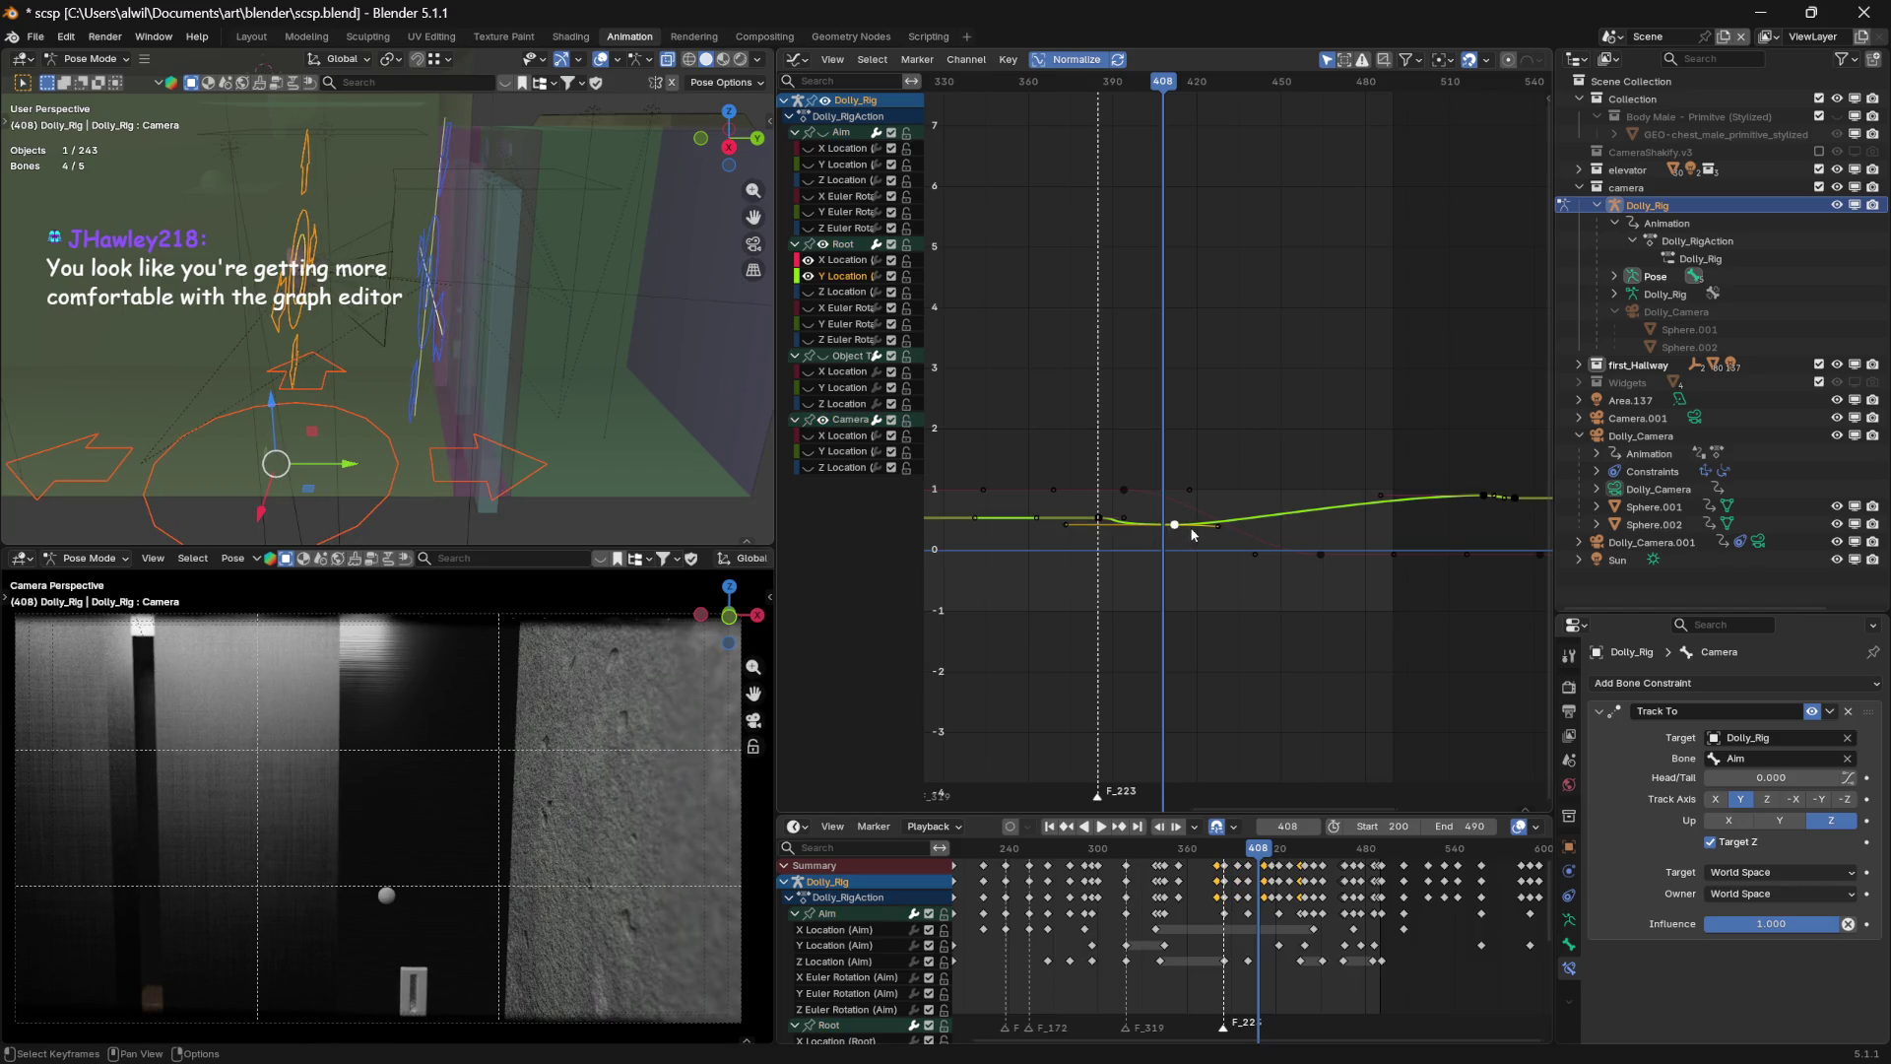
key("g")
key("x")
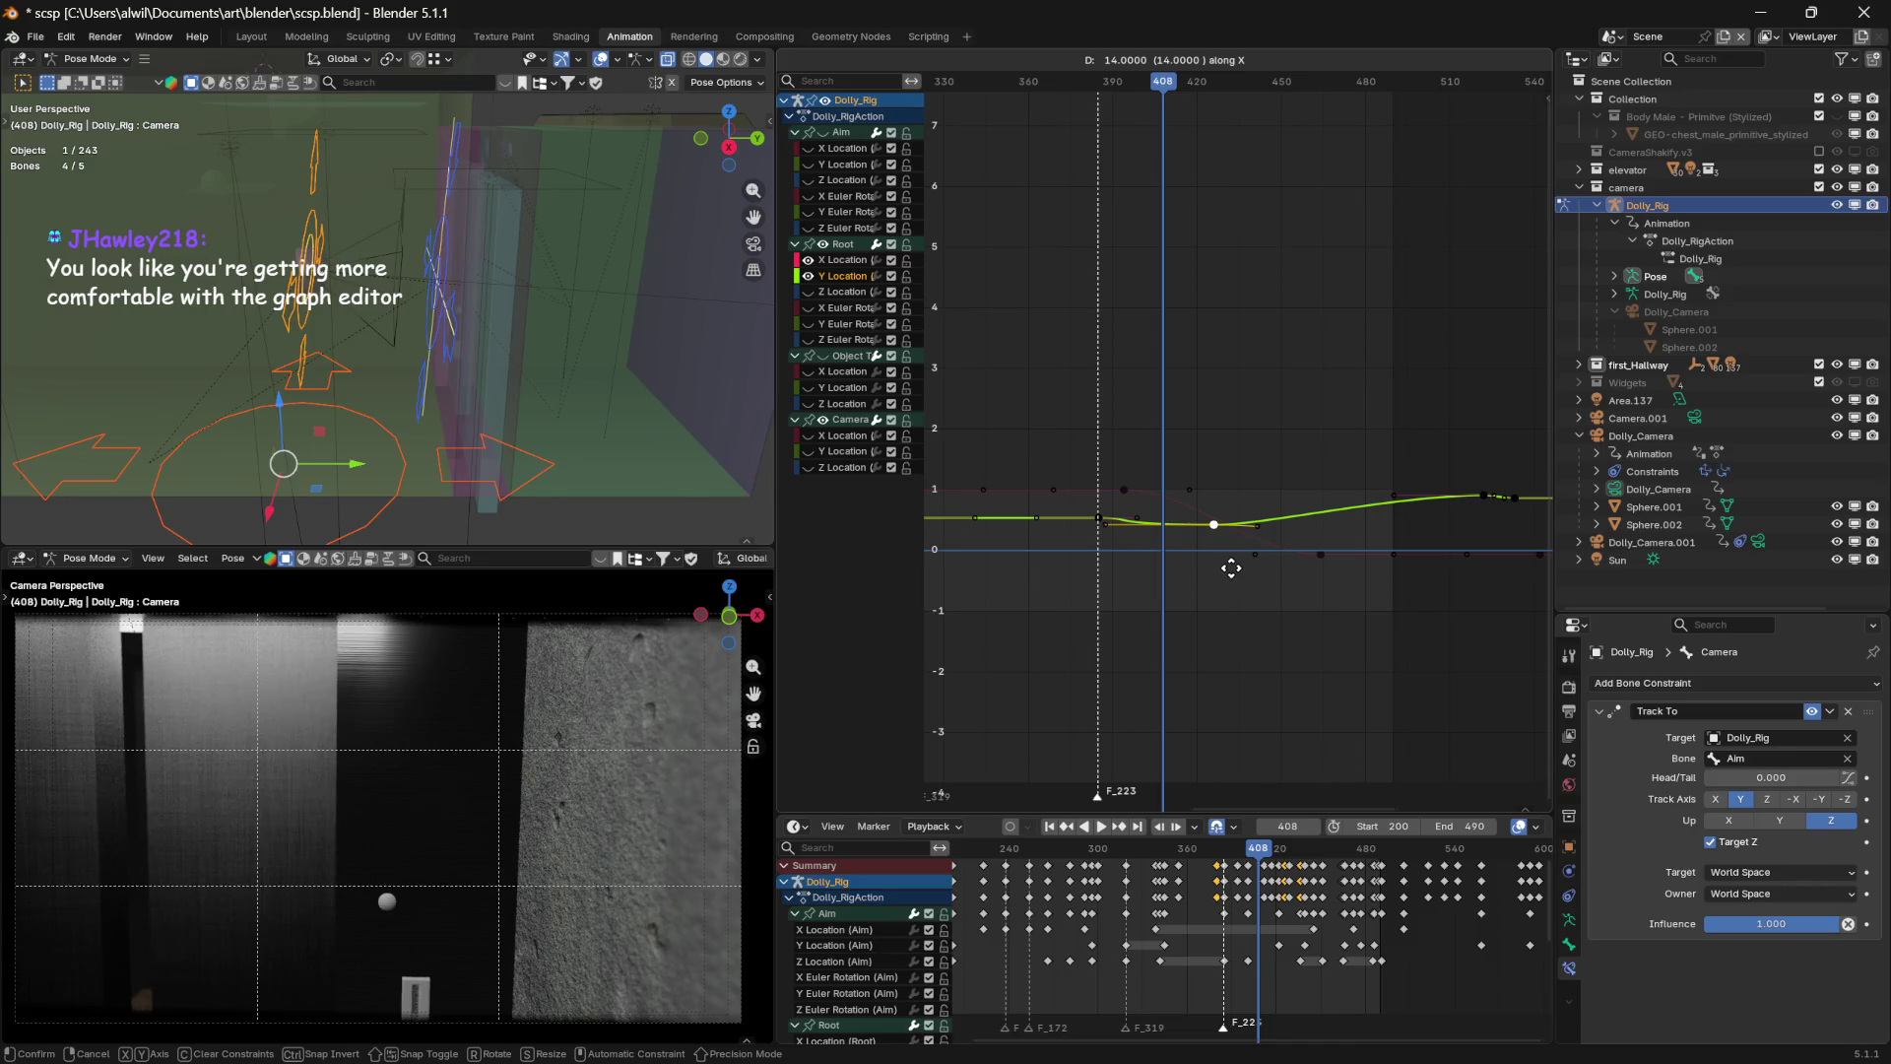
left_click(1231, 568)
mouse_move(1147, 84)
left_mouse_down()
mouse_move(1047, 88)
mouse_move(1117, 89)
left_mouse_up()
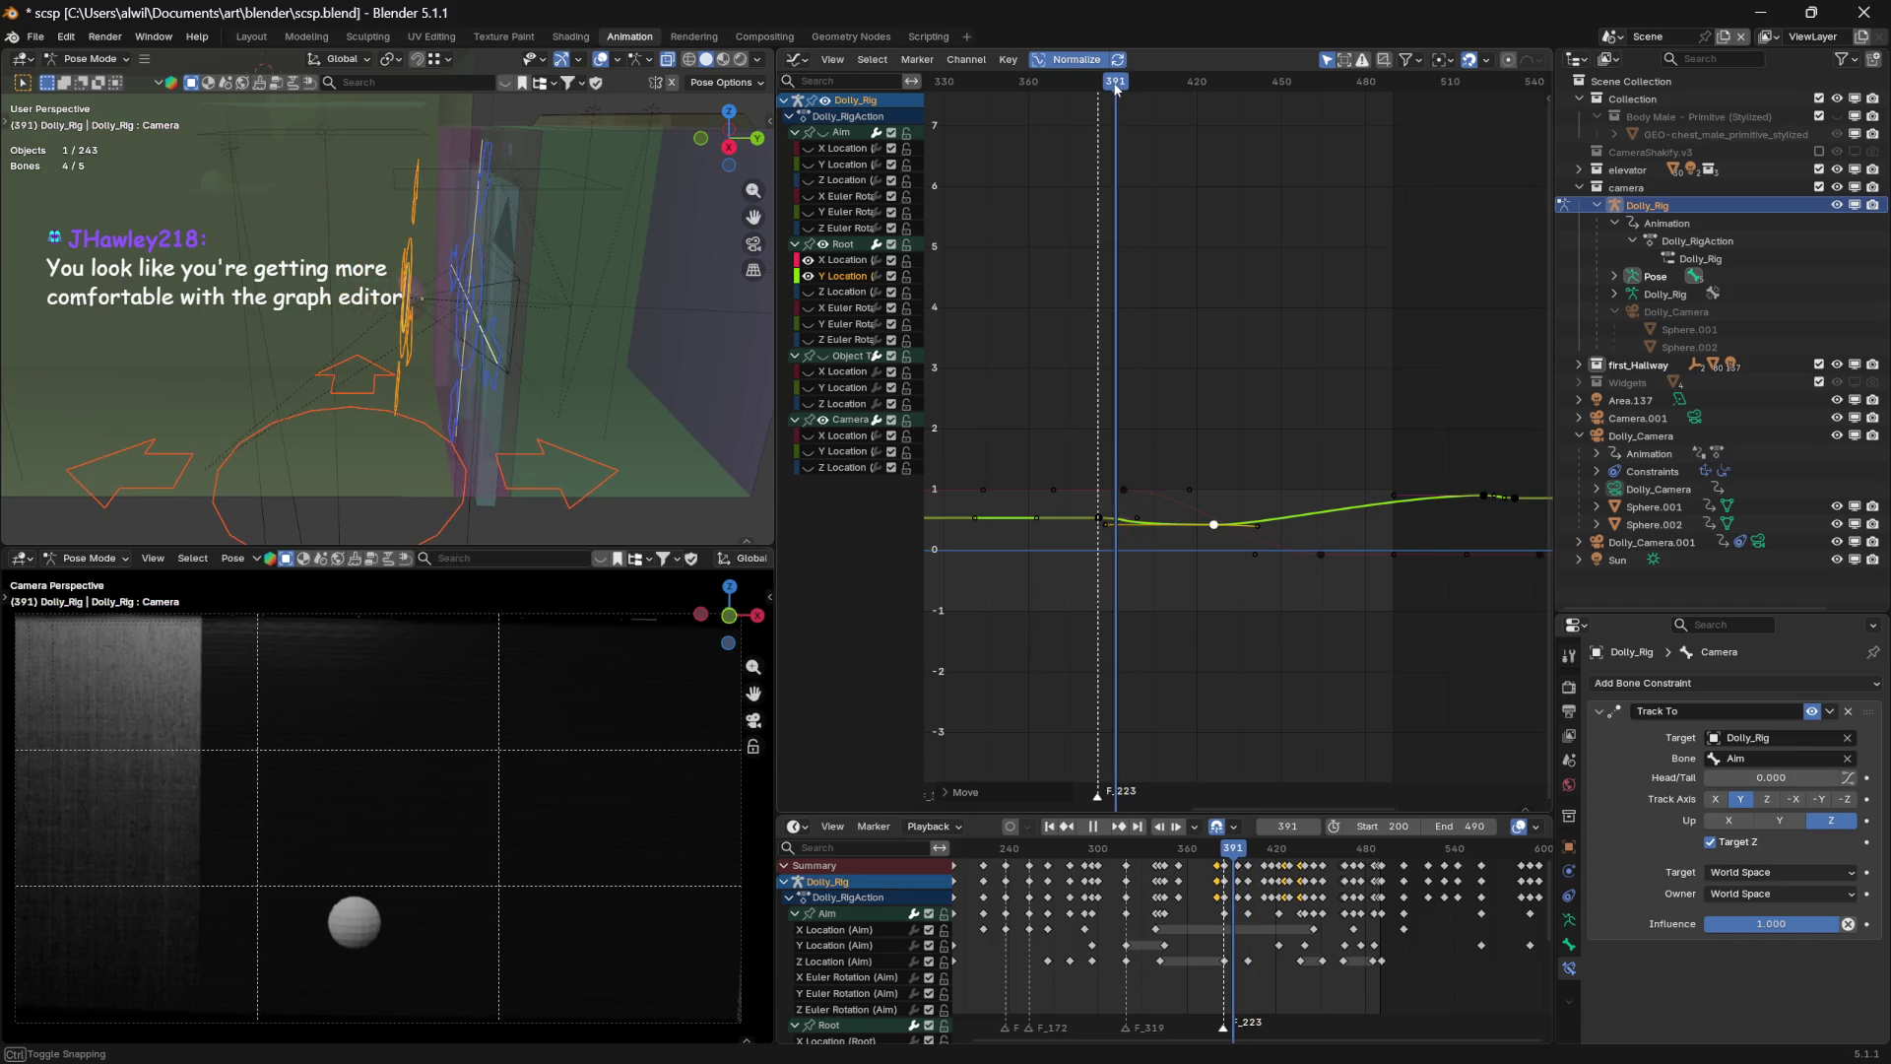
Move another Root Y Location key later and play back to review the dip
left_click(1103, 524)
key("g")
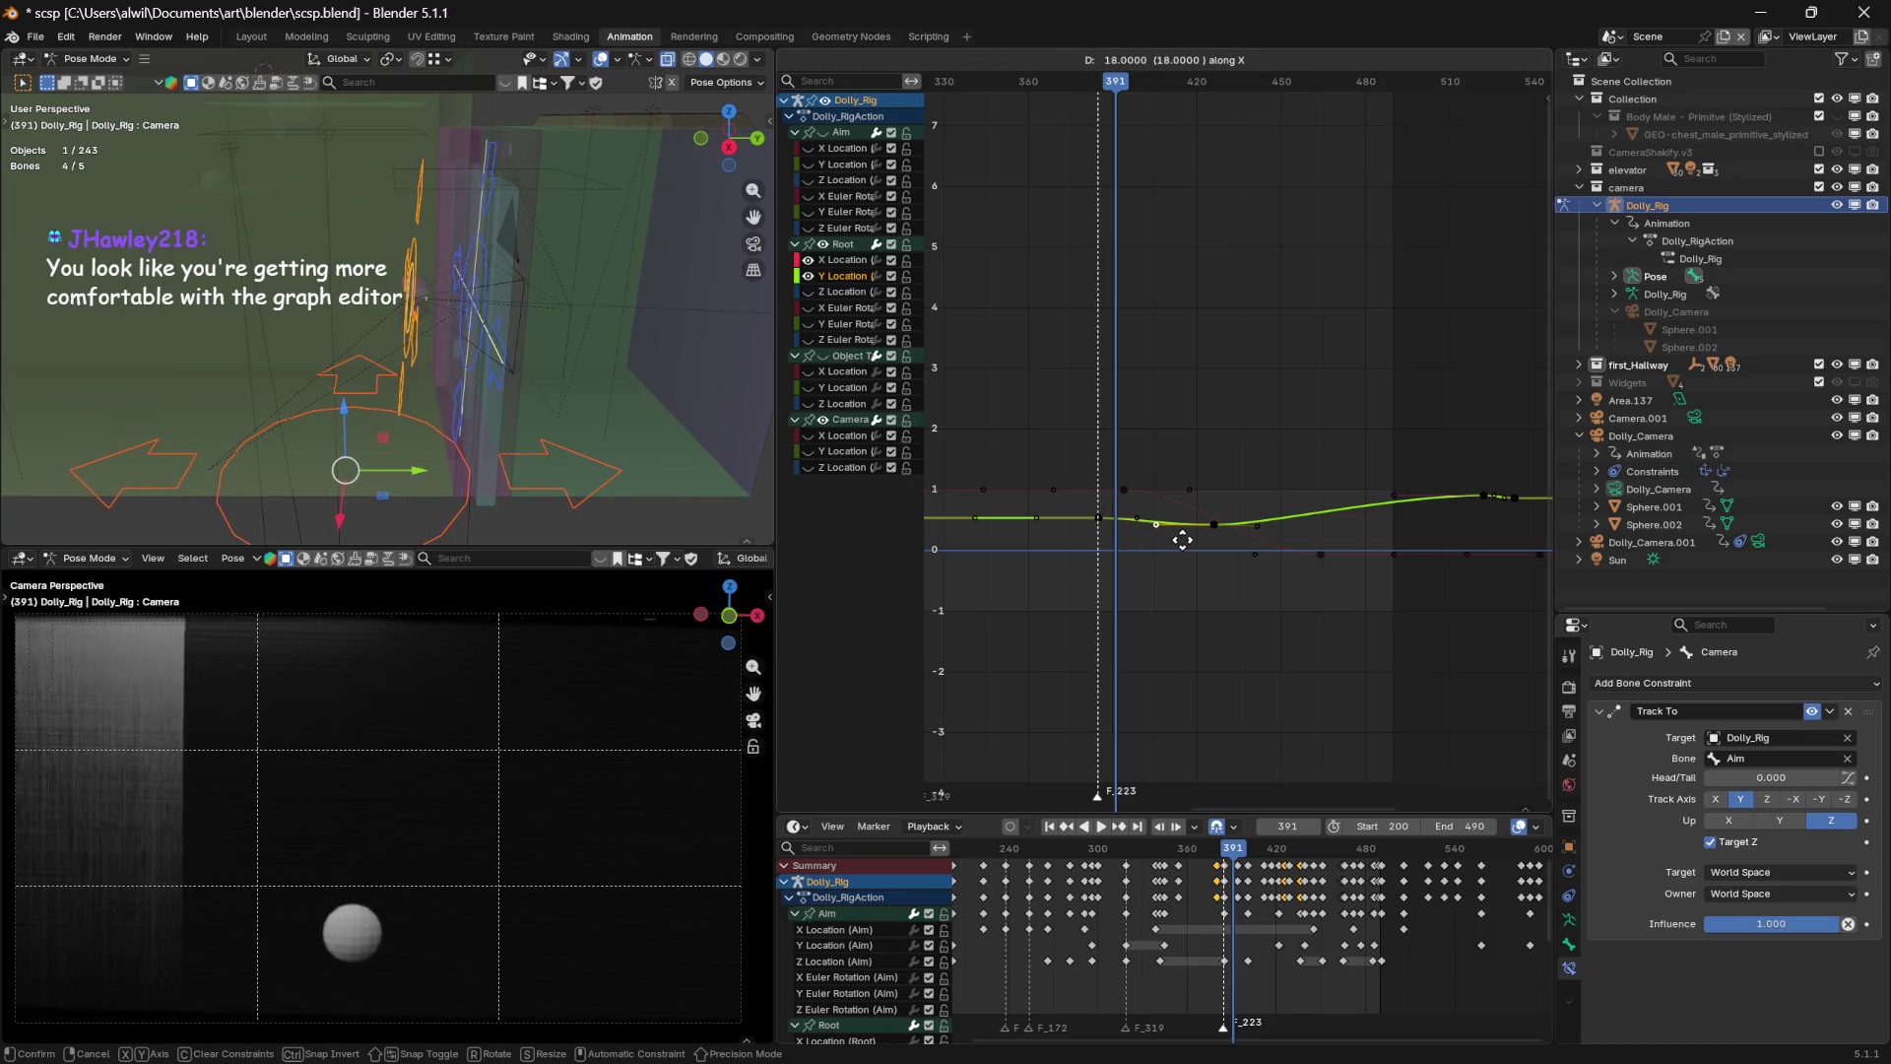
left_click(1183, 539)
mouse_move(1115, 85)
left_mouse_down()
mouse_move(1069, 89)
mouse_move(1151, 94)
mouse_move(955, 81)
left_mouse_up()
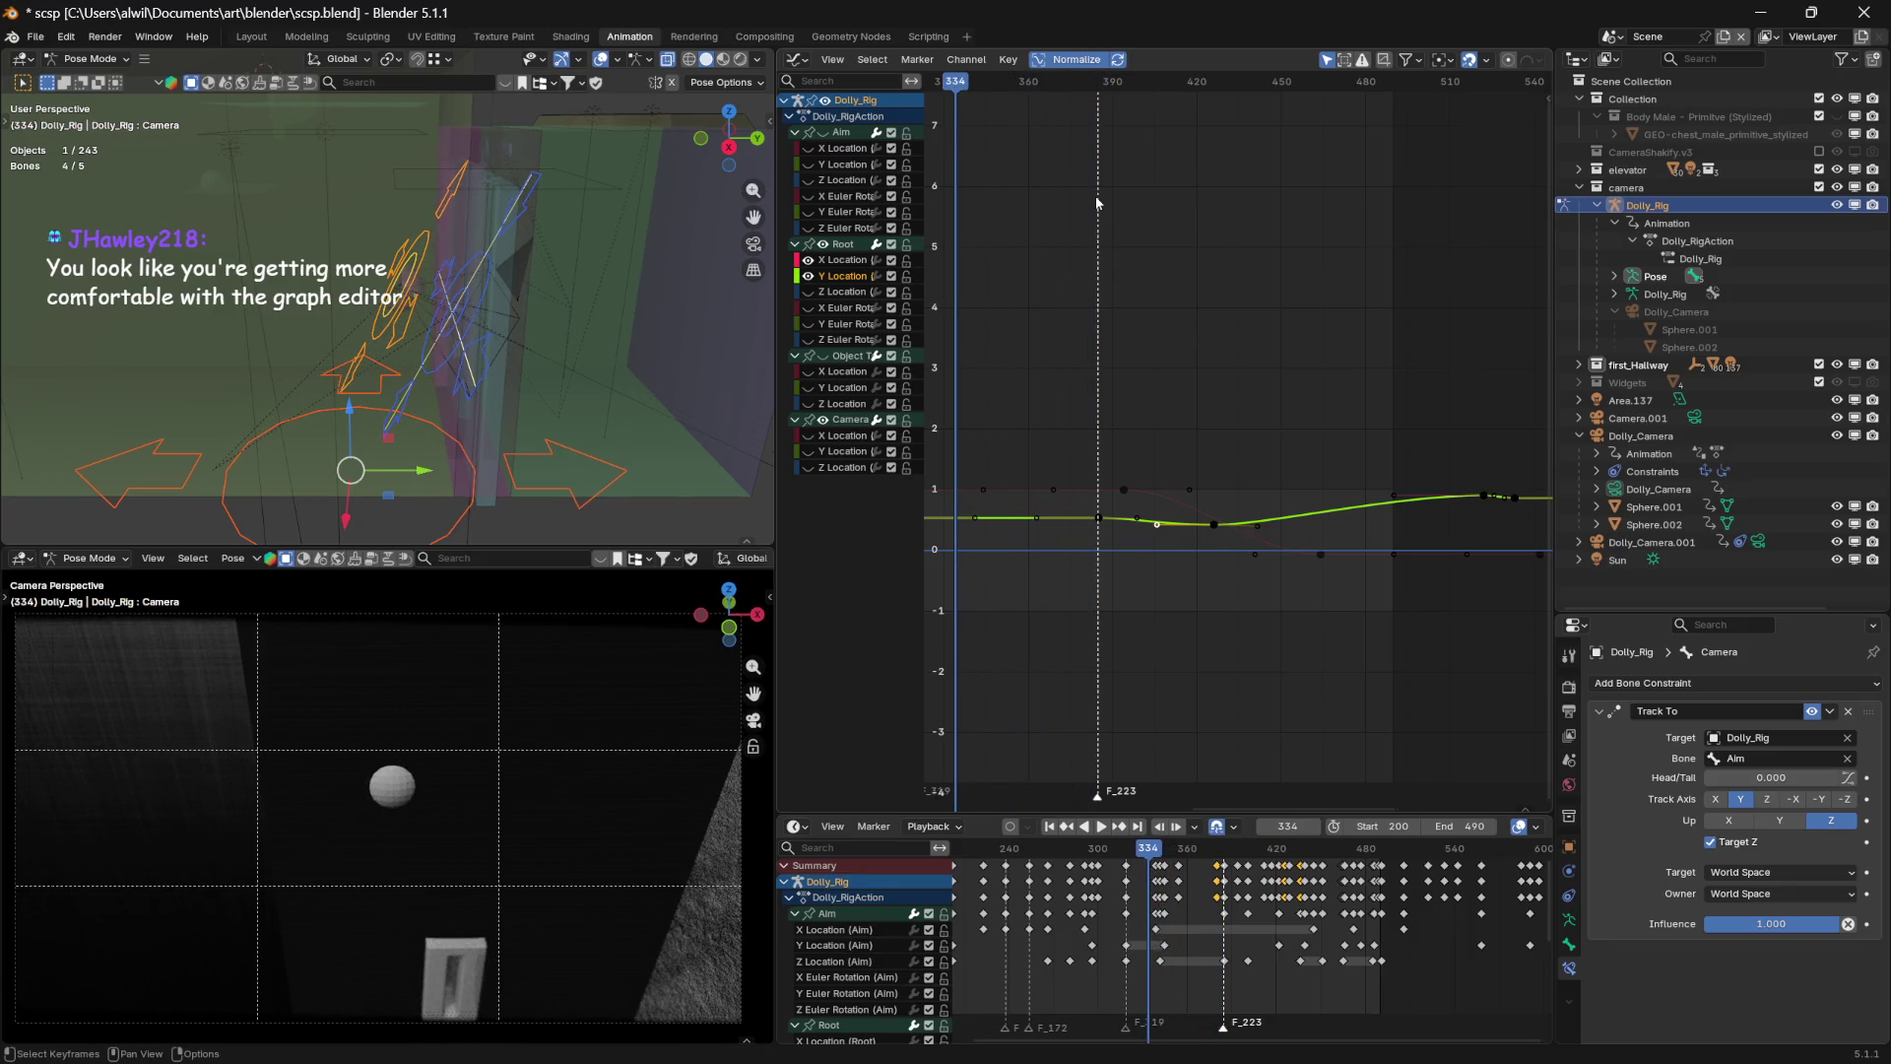
key("space")
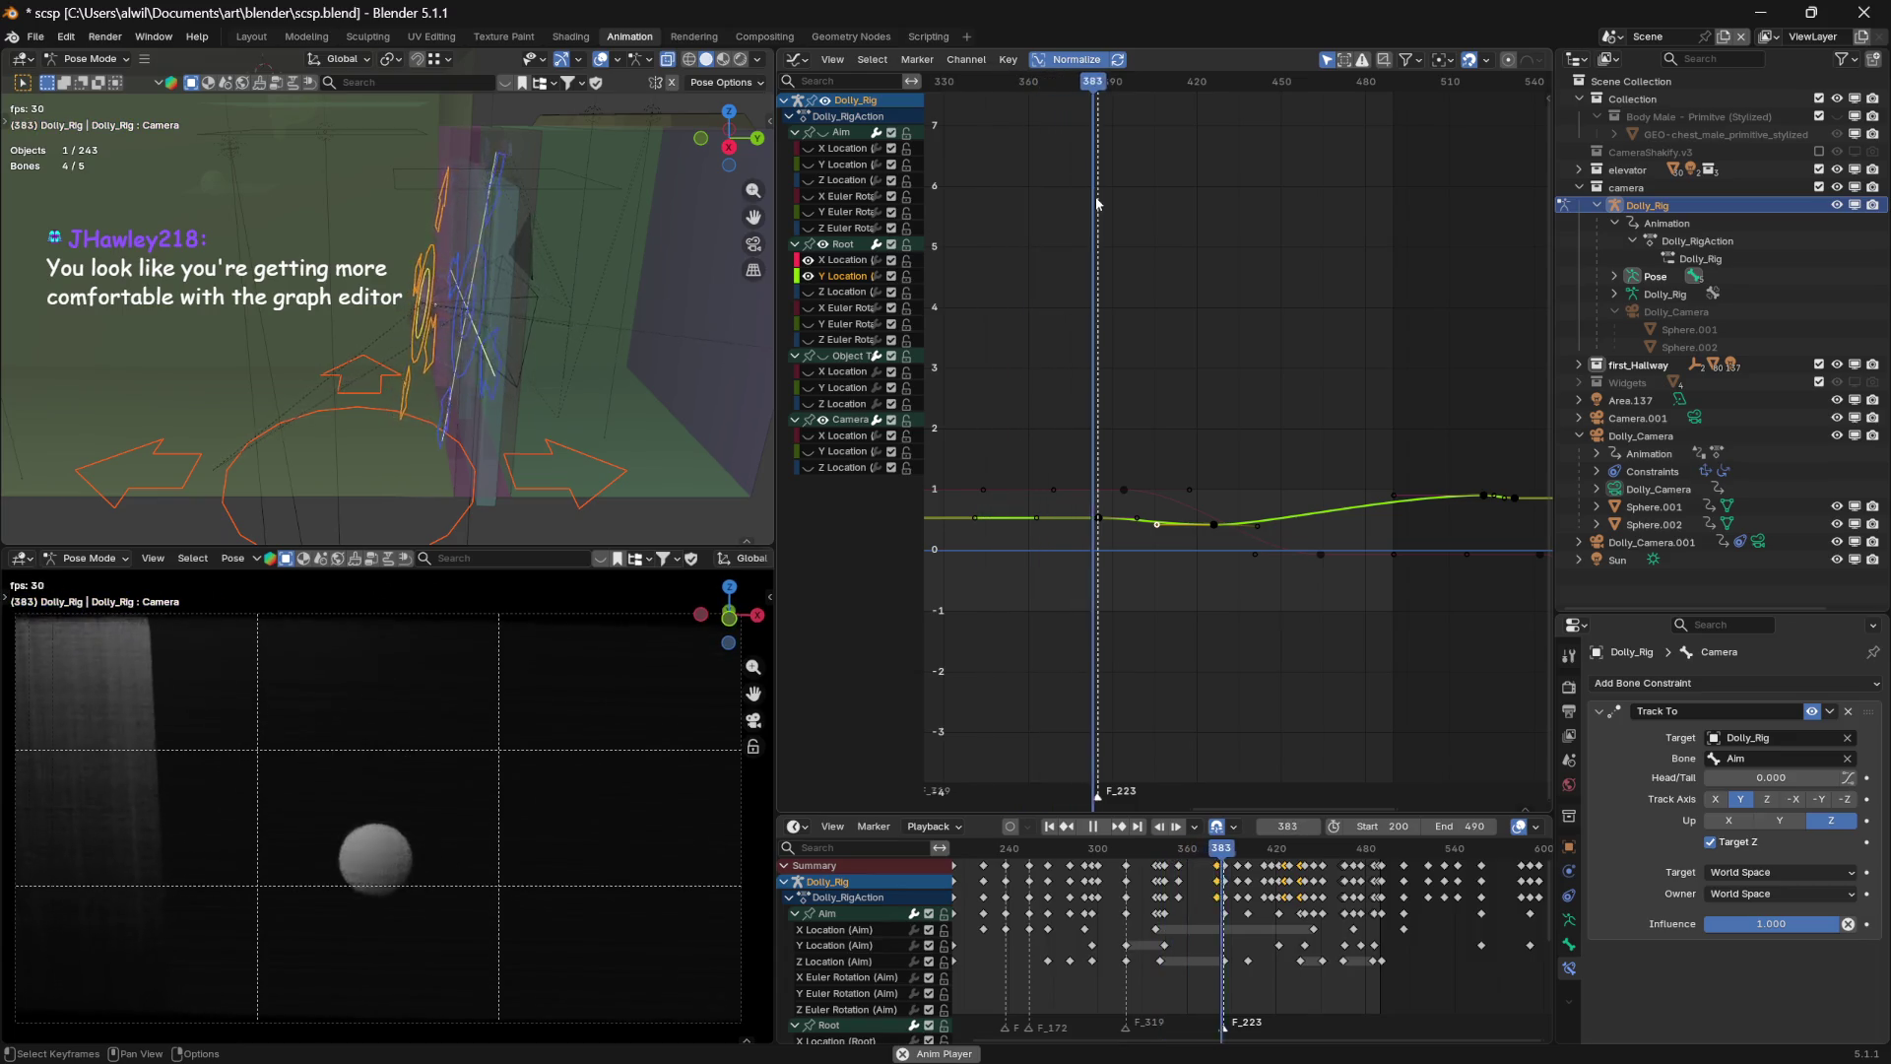
key("space")
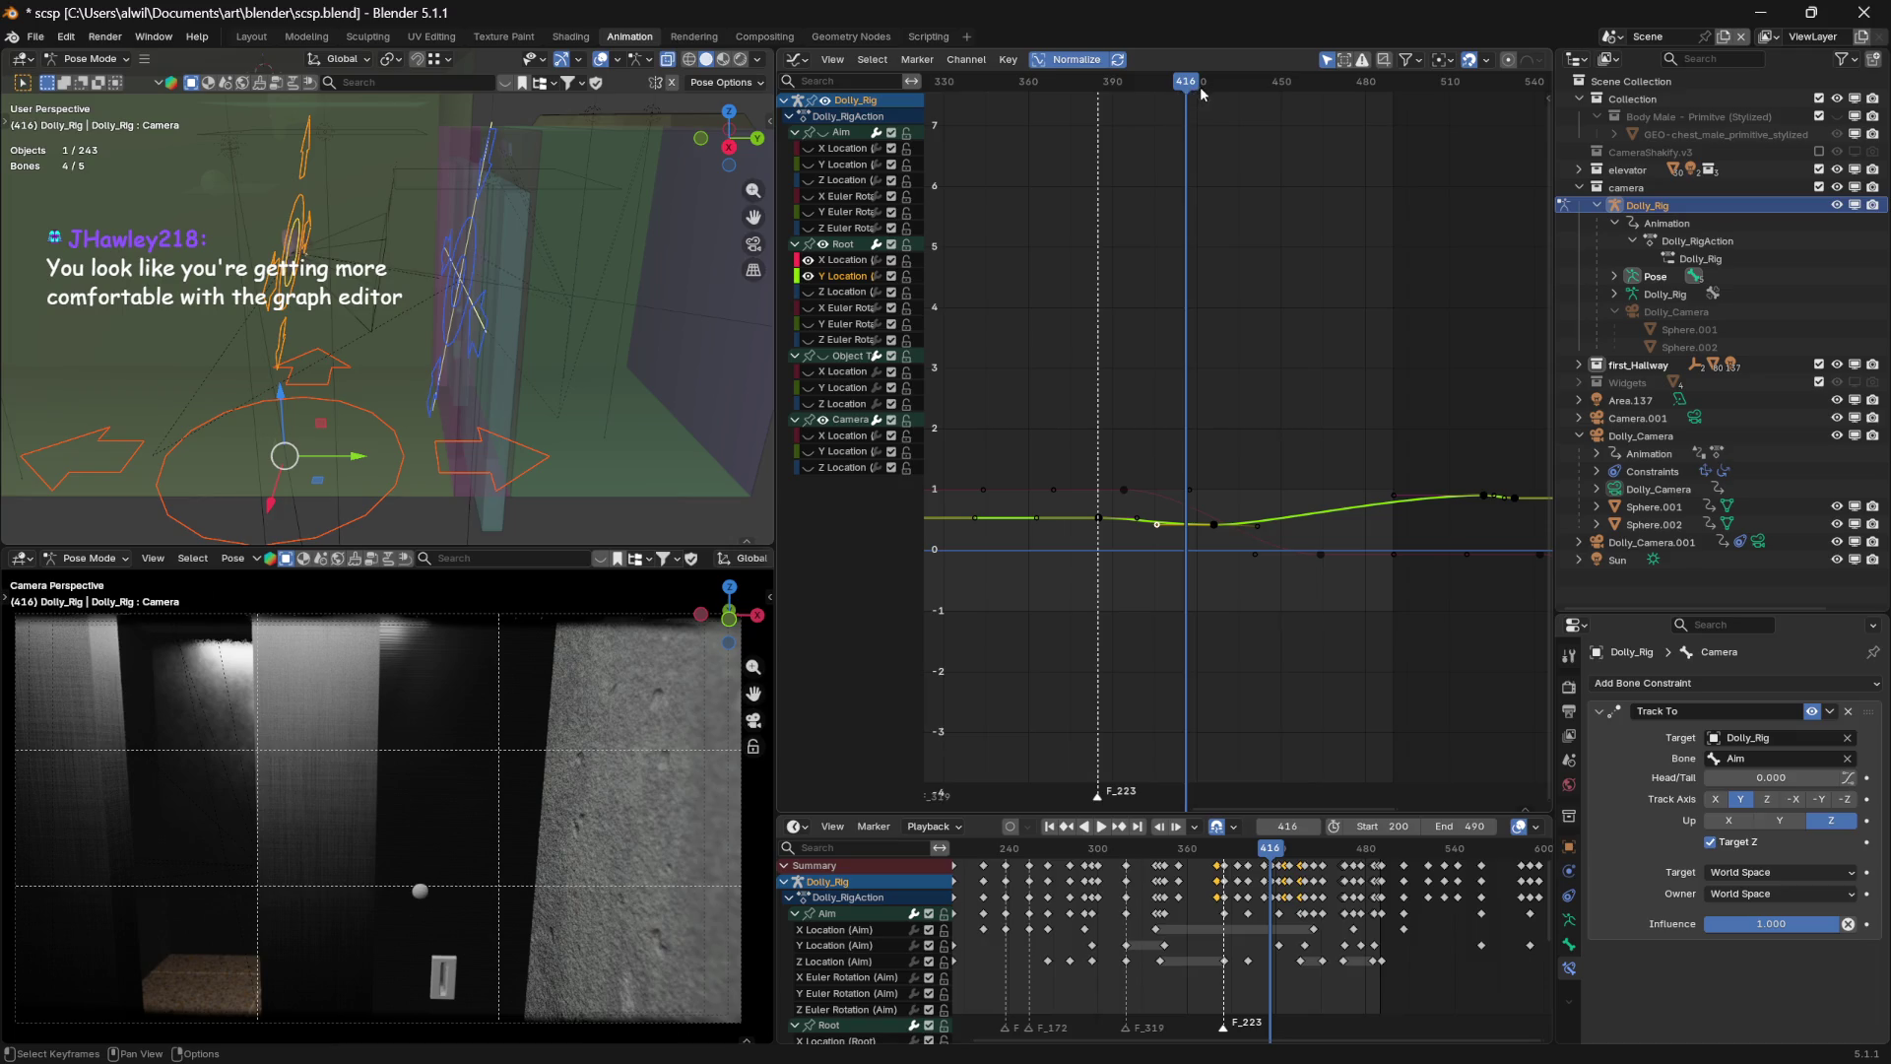
mouse_move(1186, 88)
left_mouse_down()
mouse_move(1097, 93)
mouse_move(1225, 113)
mouse_move(1119, 114)
left_mouse_up()
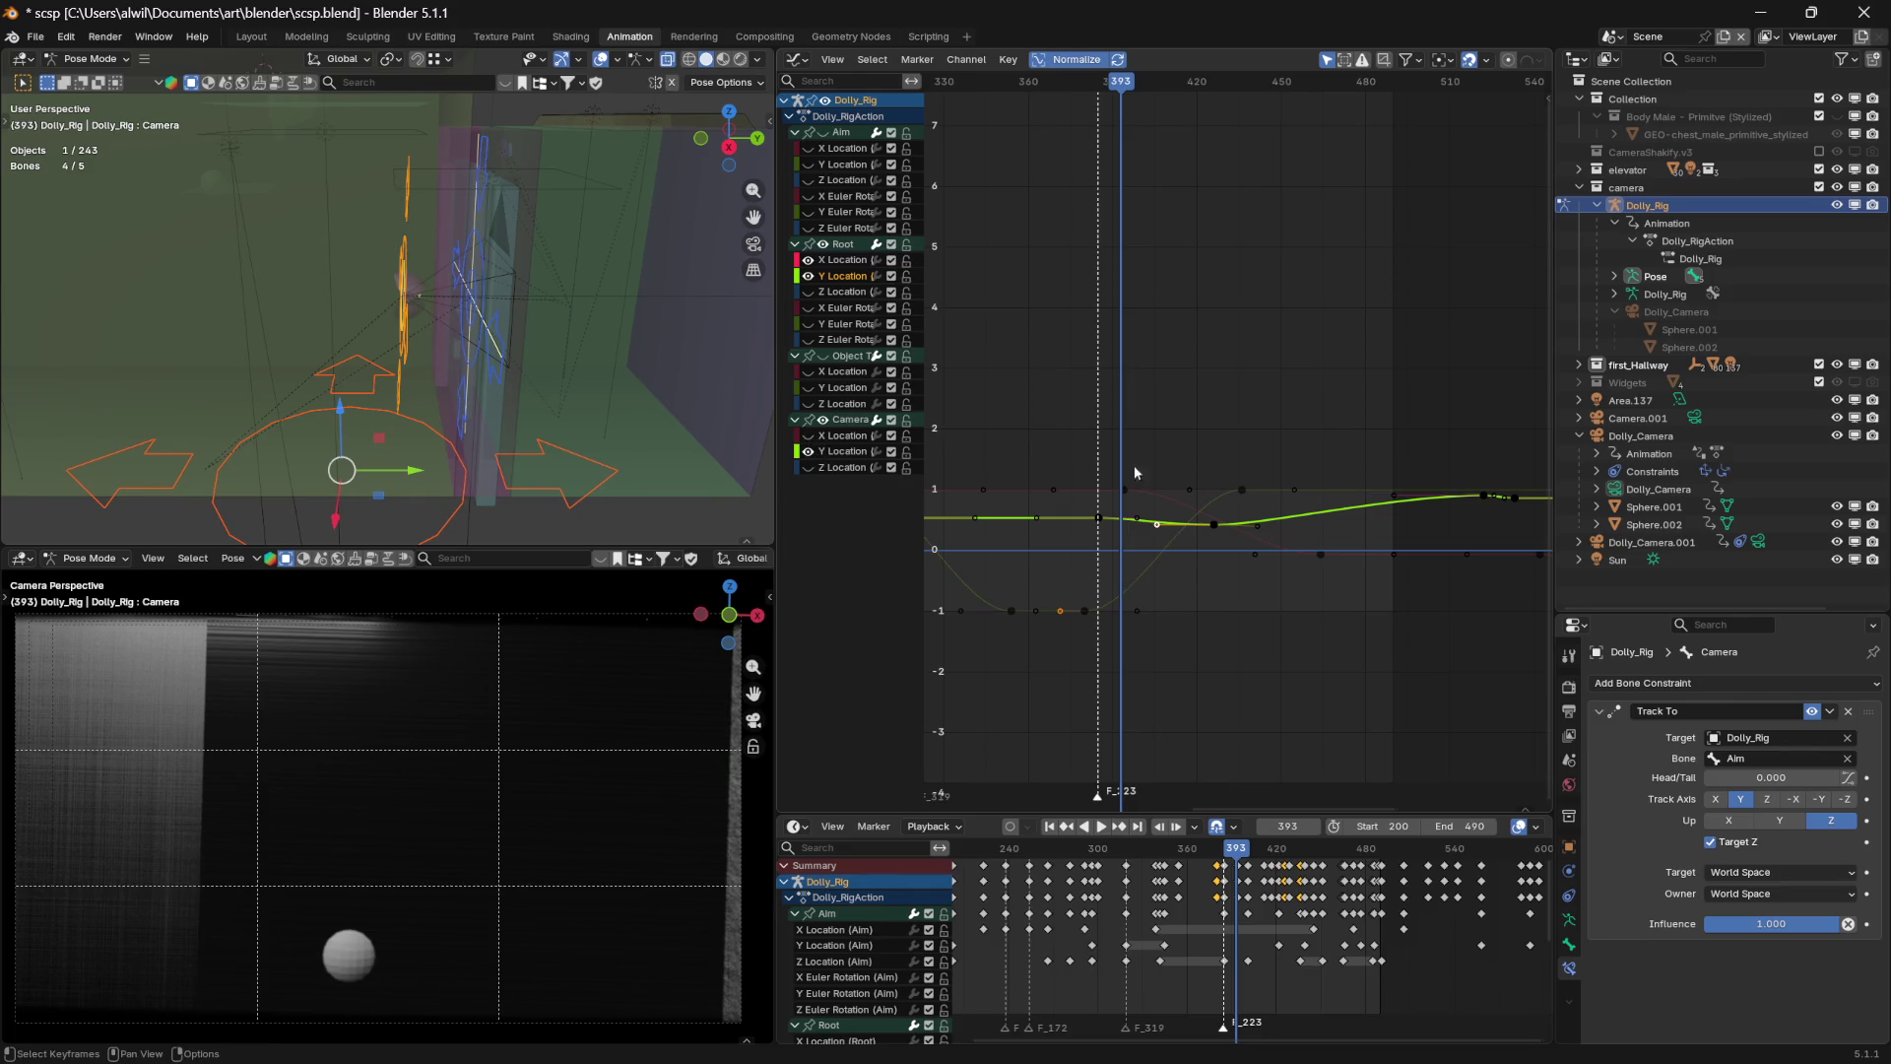
Shift the selected Camera Y Location keyframe 14 frames later in time and replay it
mouse_move(1126, 91)
left_mouse_down()
mouse_move(1059, 88)
mouse_move(1139, 94)
mouse_move(1124, 99)
left_mouse_up()
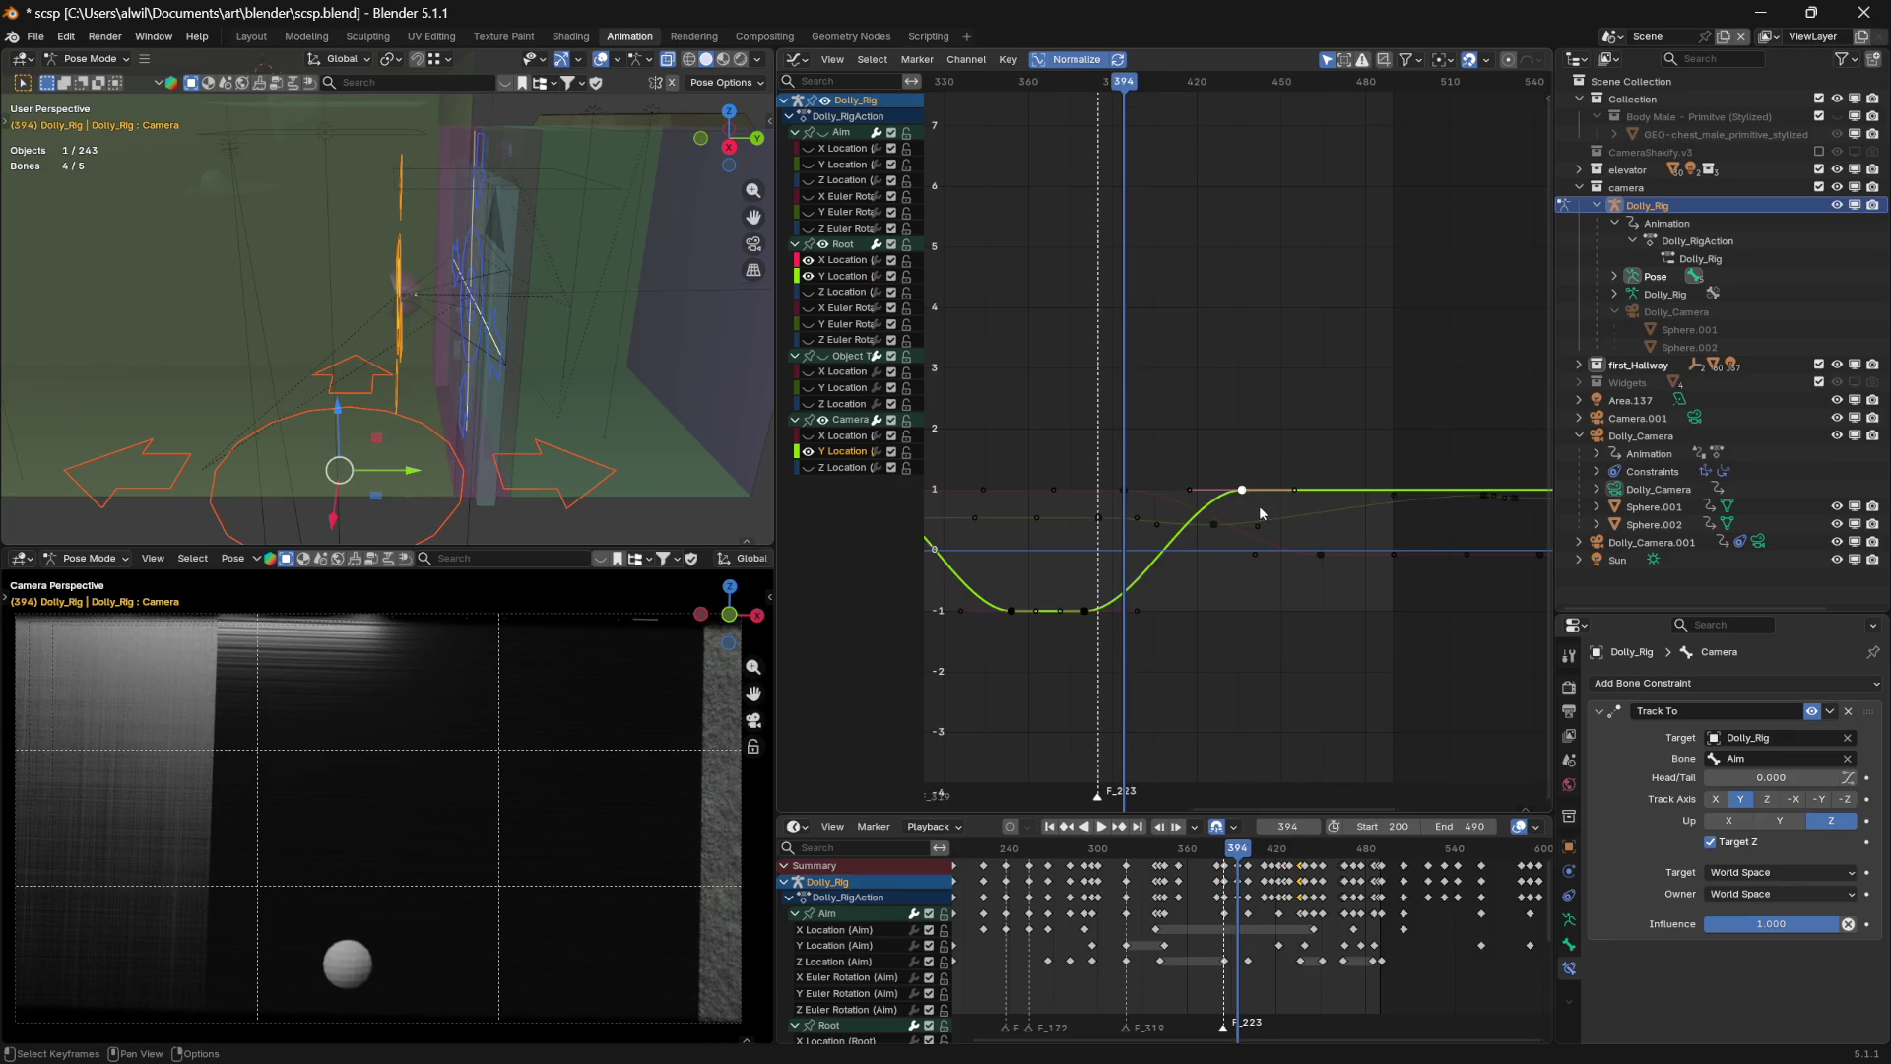
key("g")
key("x")
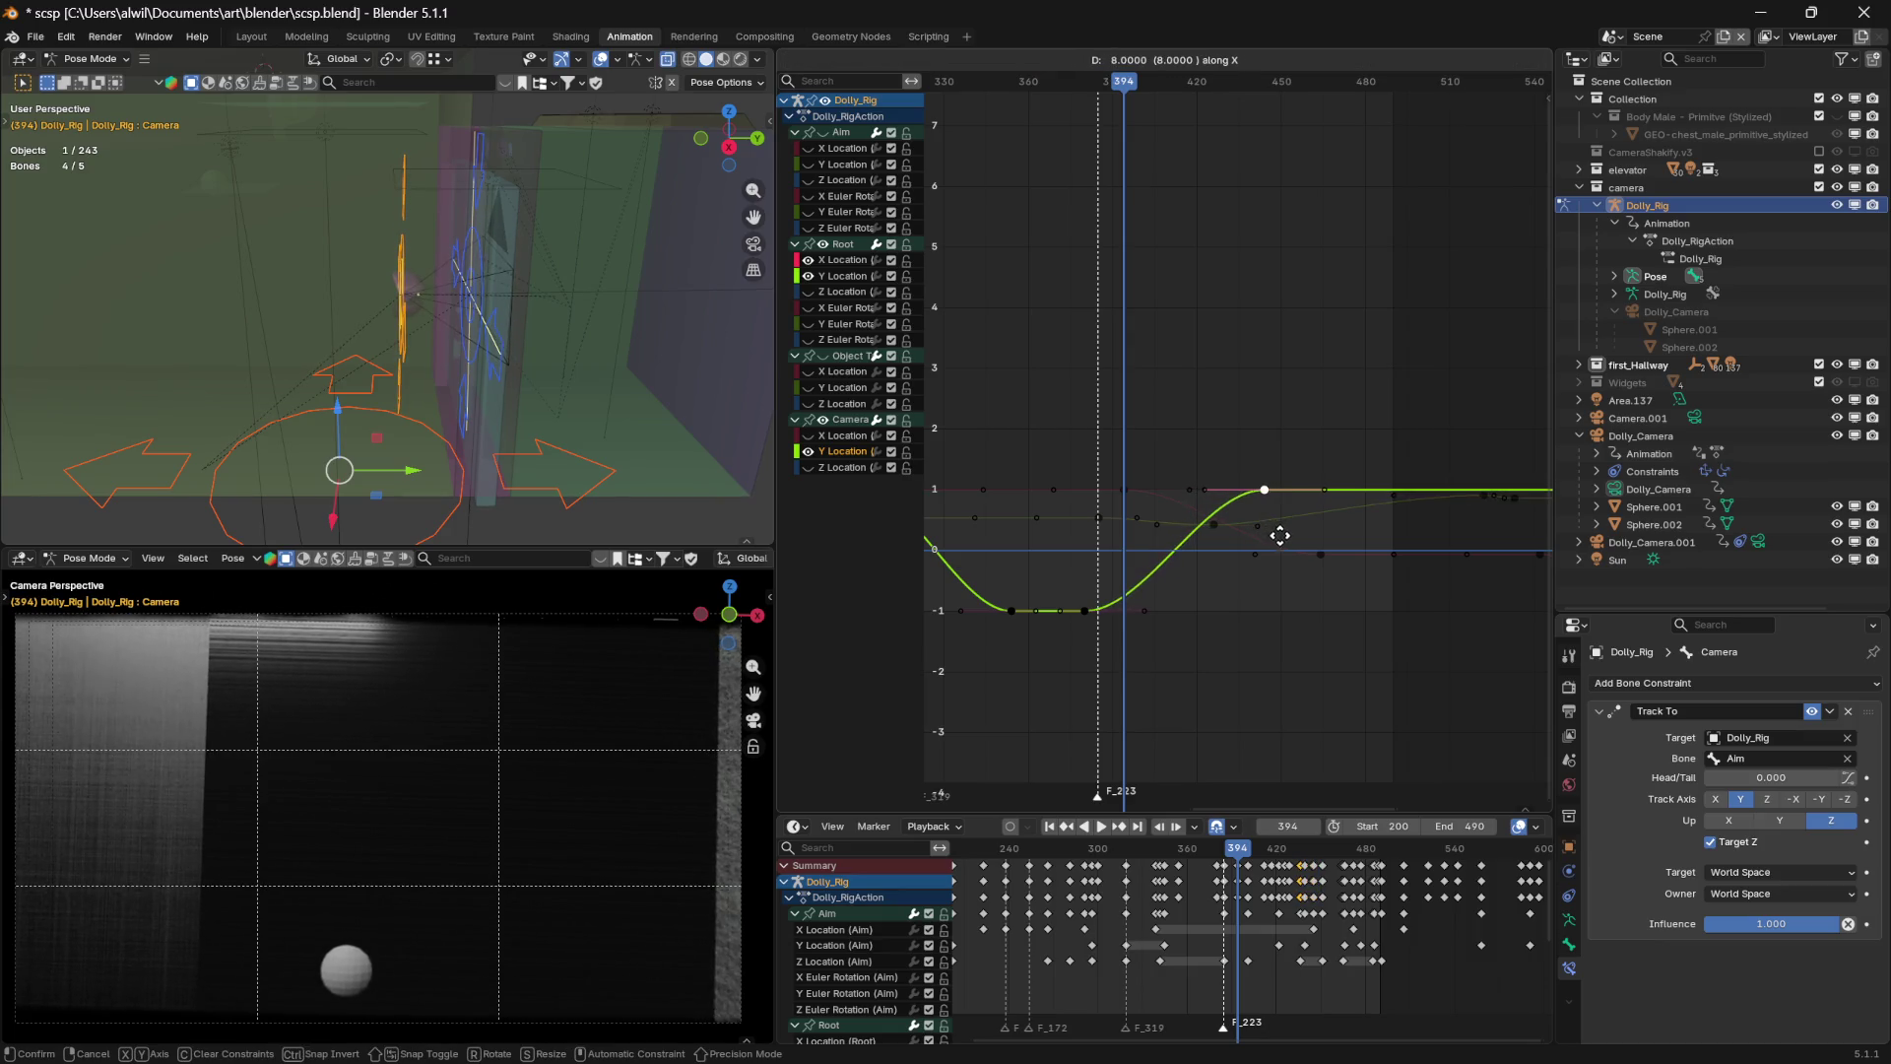
key("Escape")
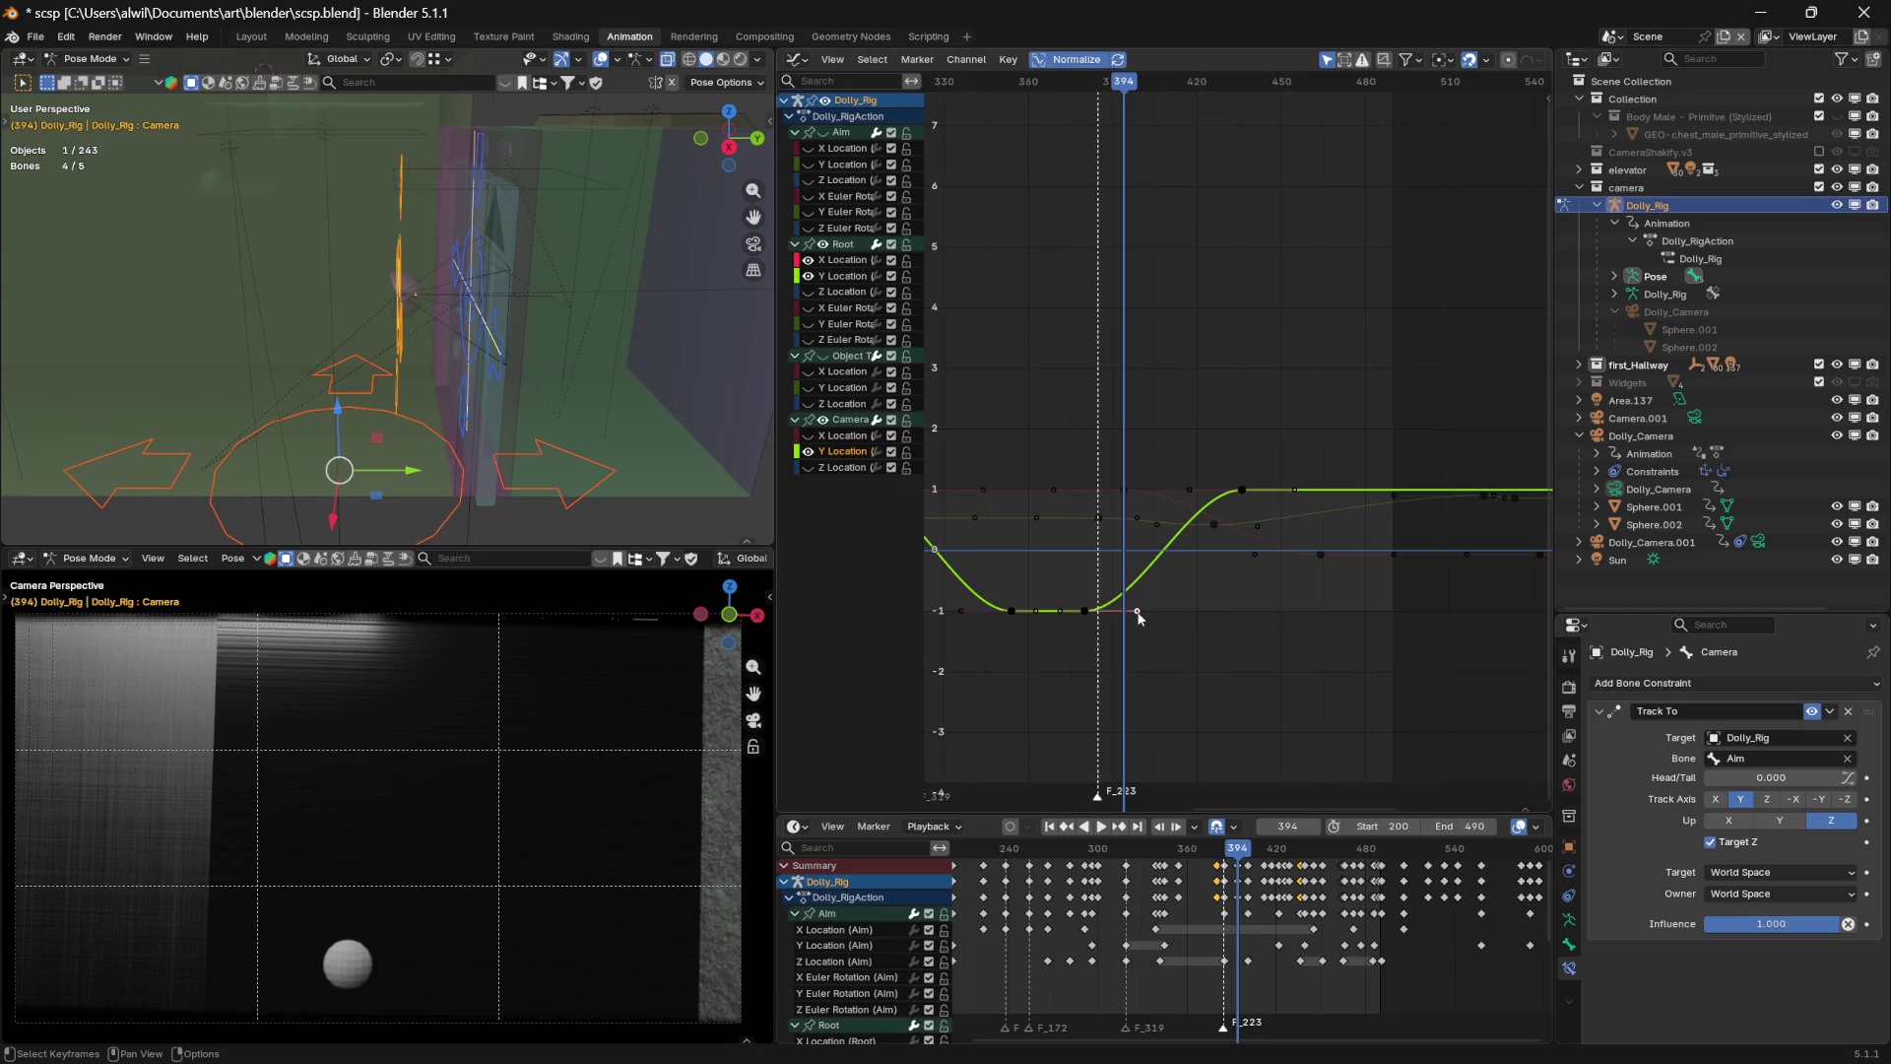
key("g")
key("x")
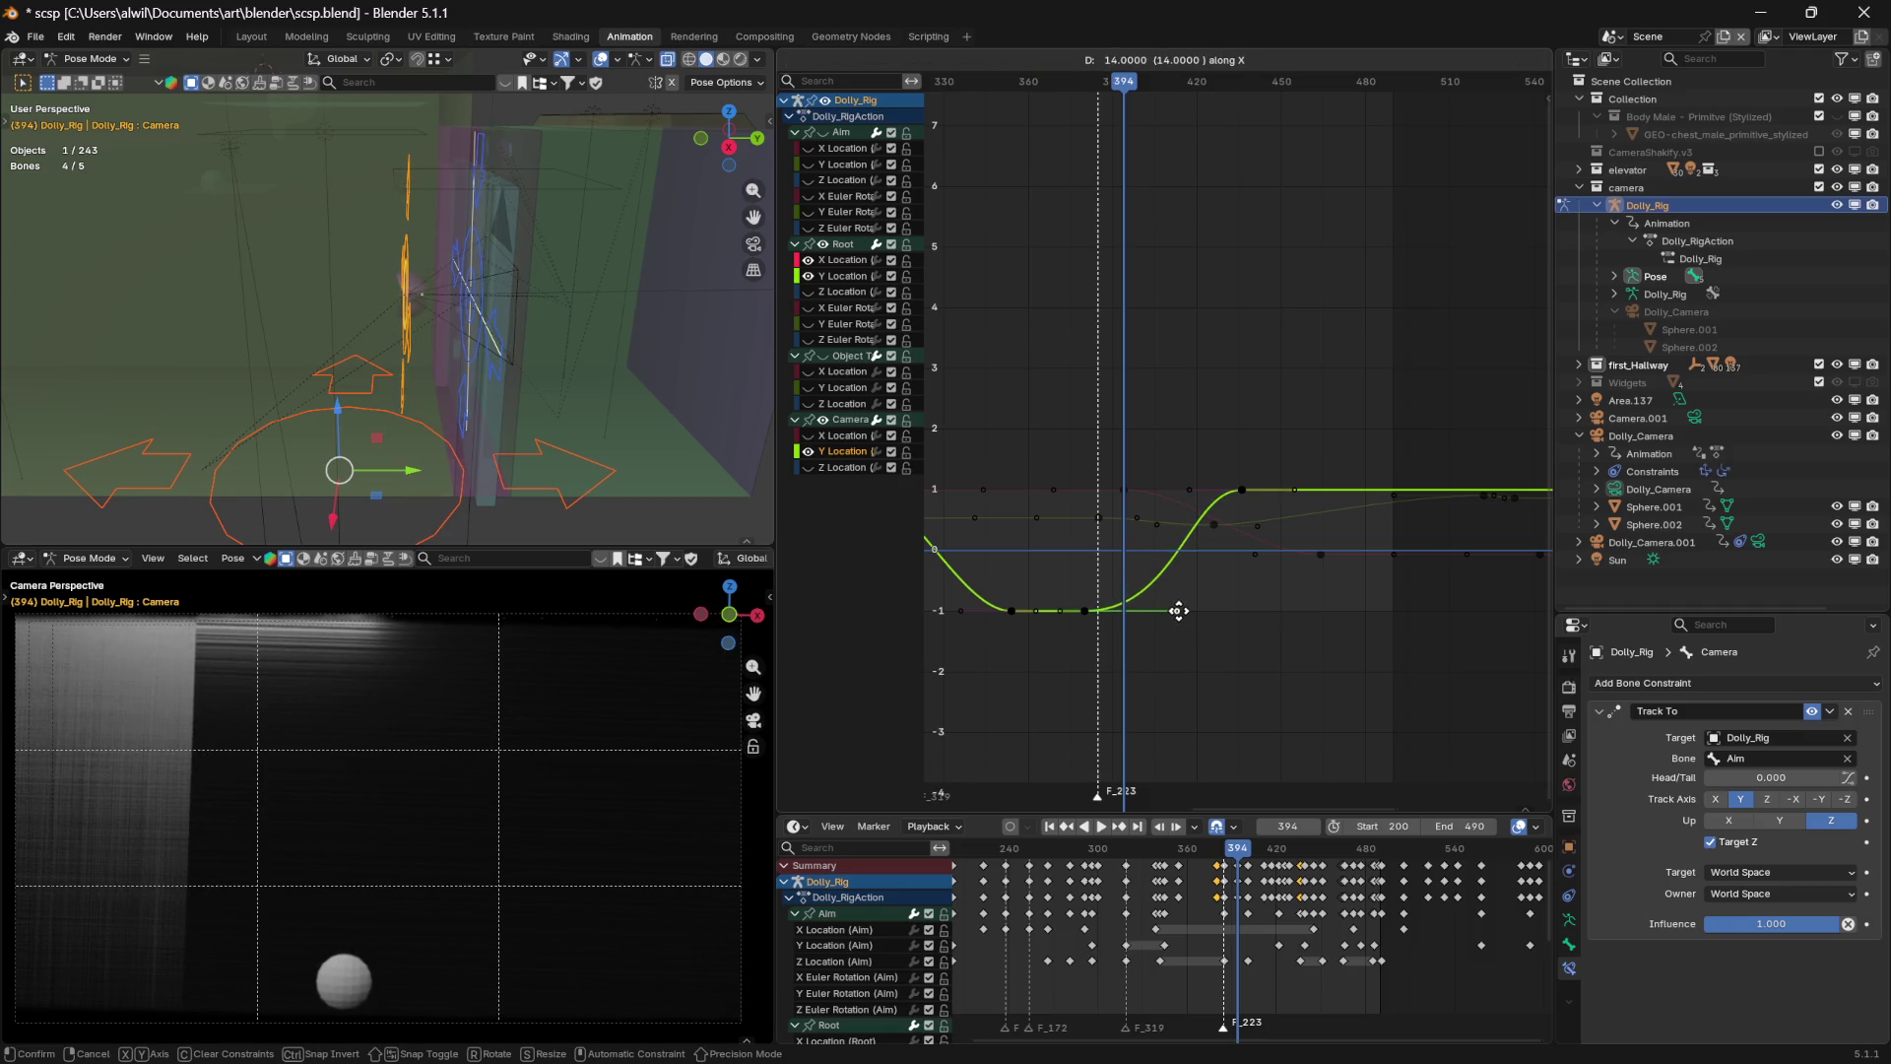
left_click(1179, 611)
mouse_move(1123, 84)
left_mouse_down()
mouse_move(950, 130)
mouse_move(971, 129)
left_mouse_up()
key("space")
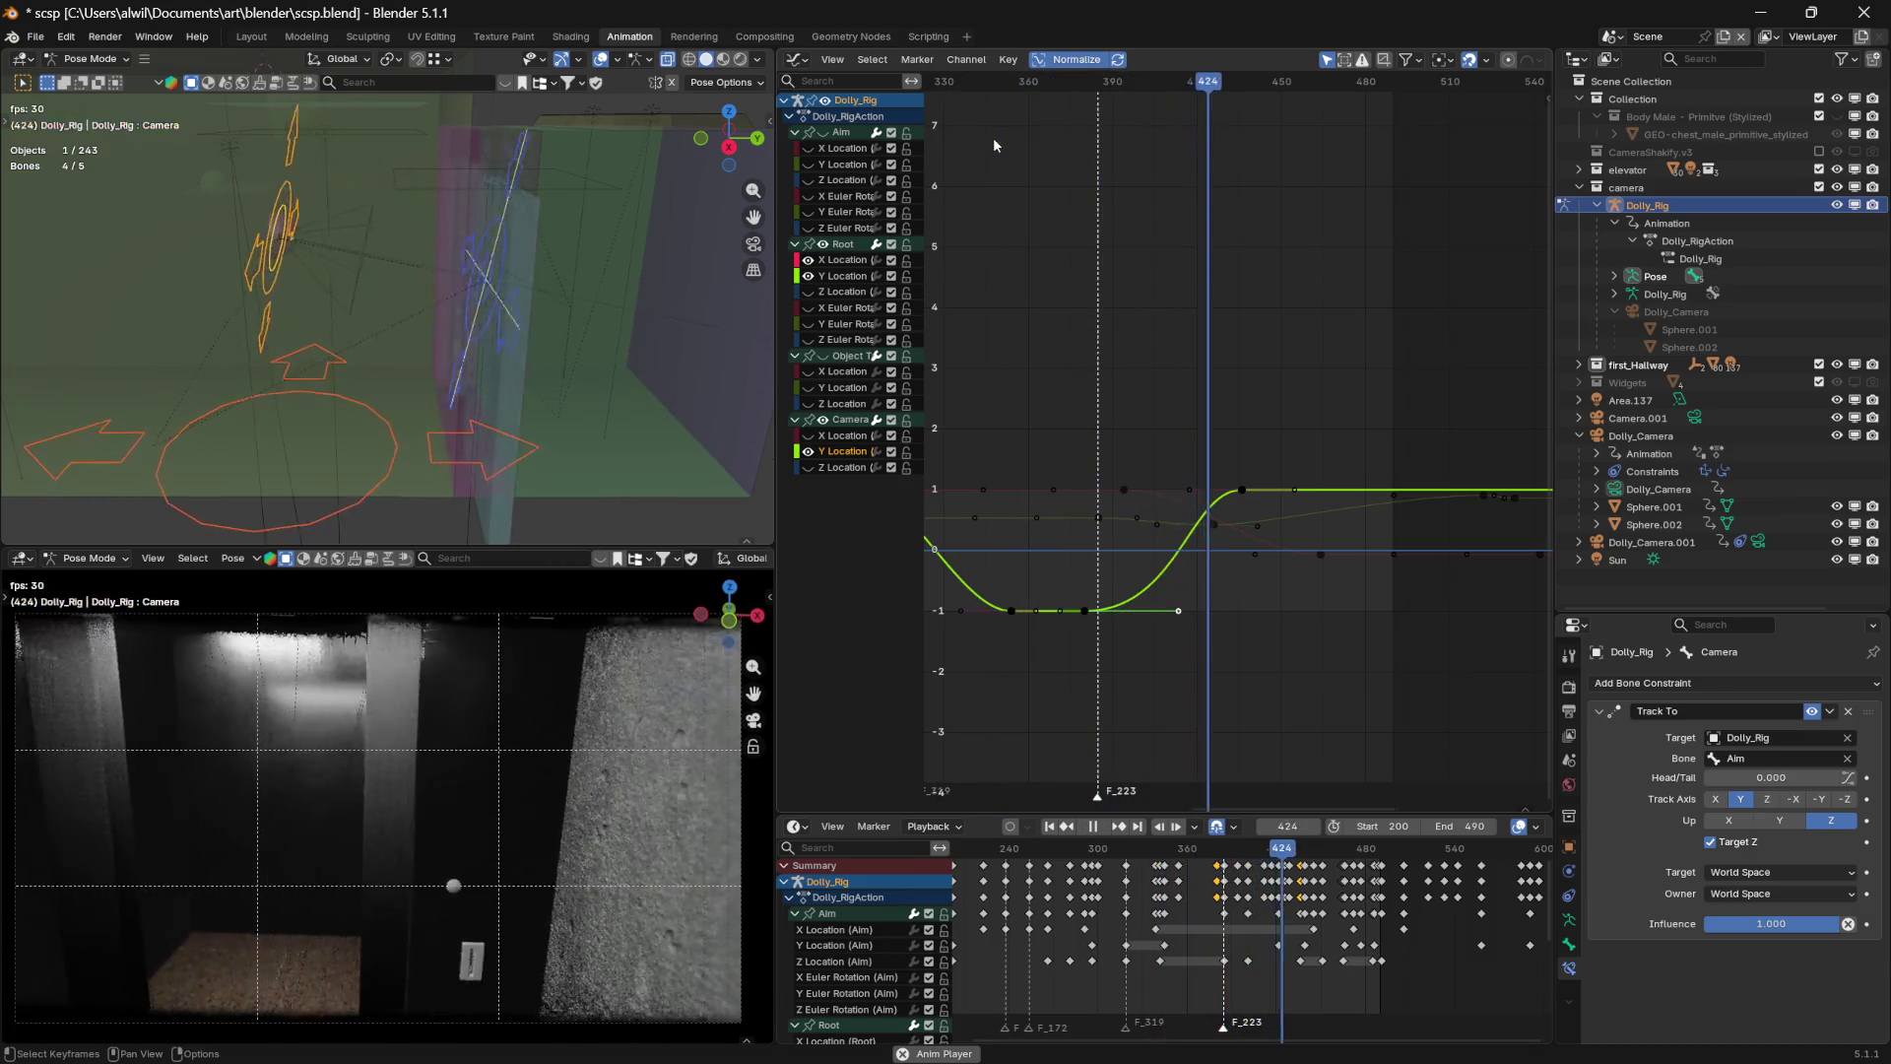
key("space")
mouse_move(1190, 89)
left_mouse_down()
mouse_move(965, 93)
mouse_move(1166, 93)
mouse_move(1106, 93)
mouse_move(1135, 93)
left_mouse_up()
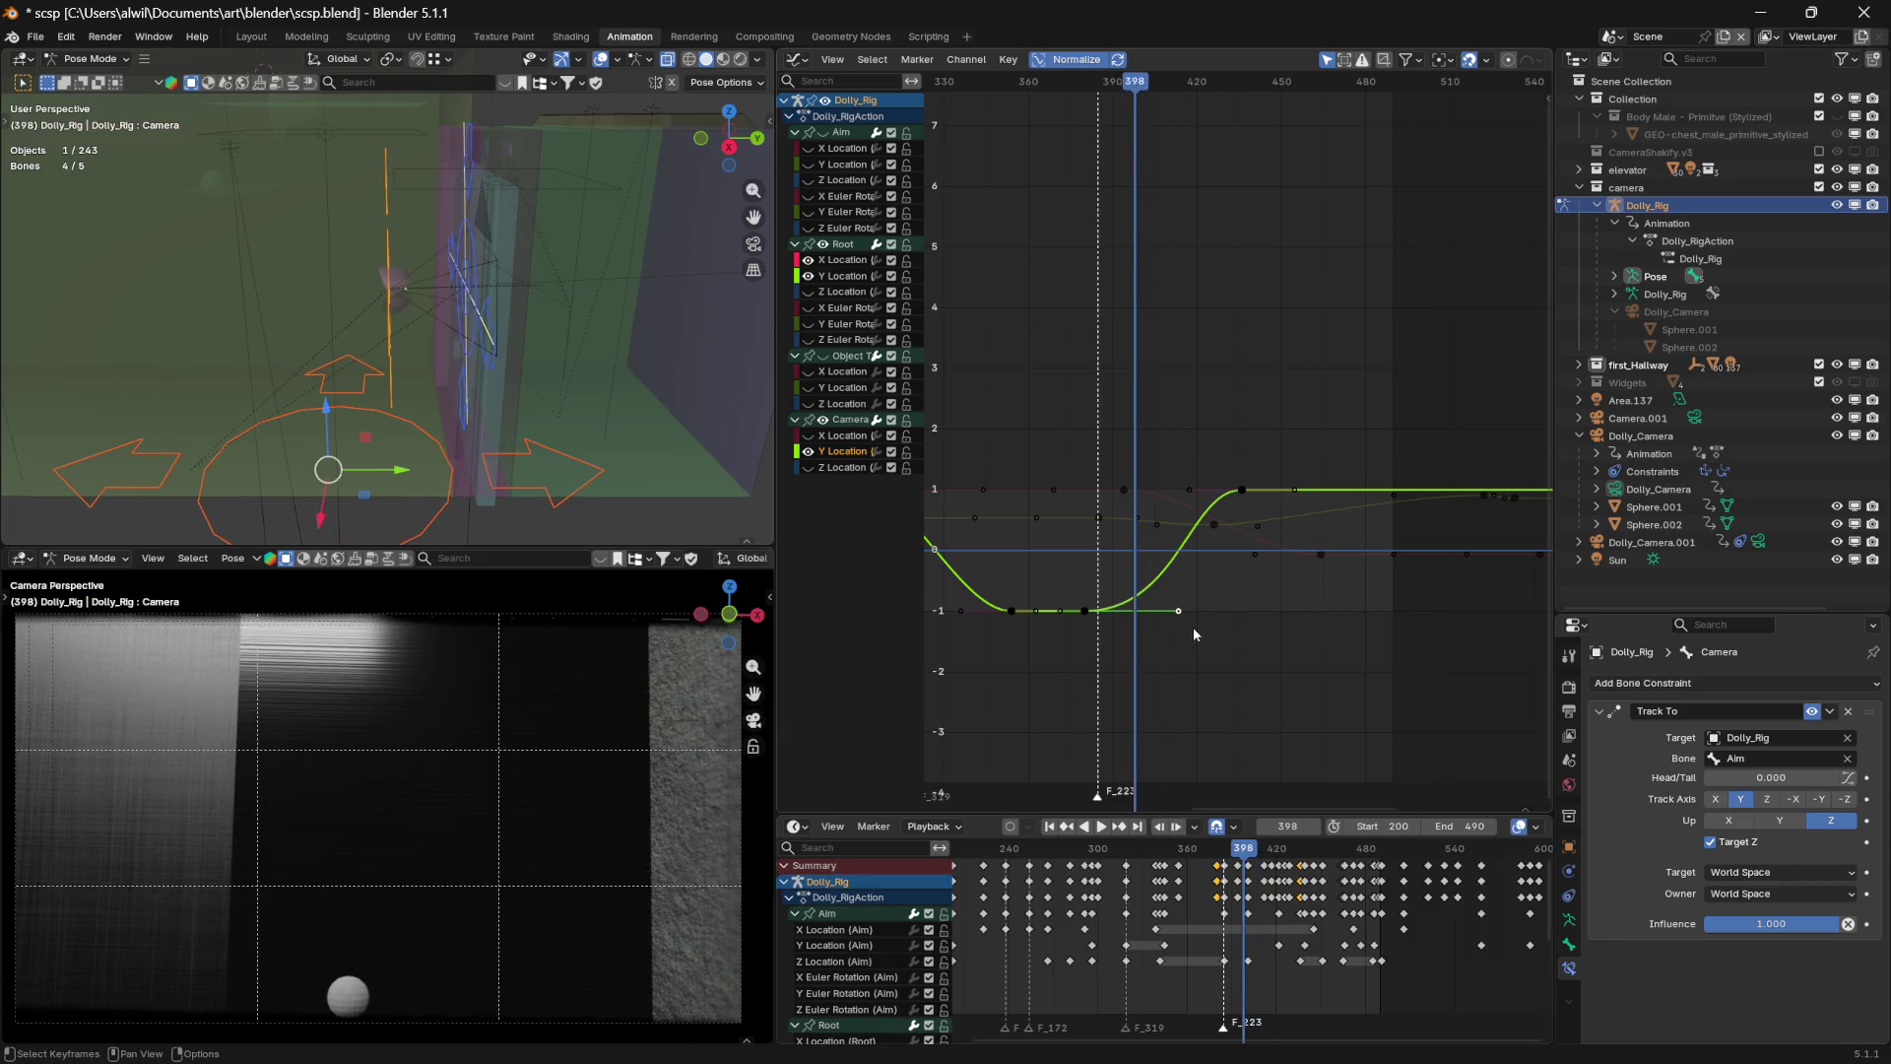
Slide the low keyframe 8 frames later so the -1 hold lasts longer, then rewind
left_click_drag(1199, 618, 1219, 614)
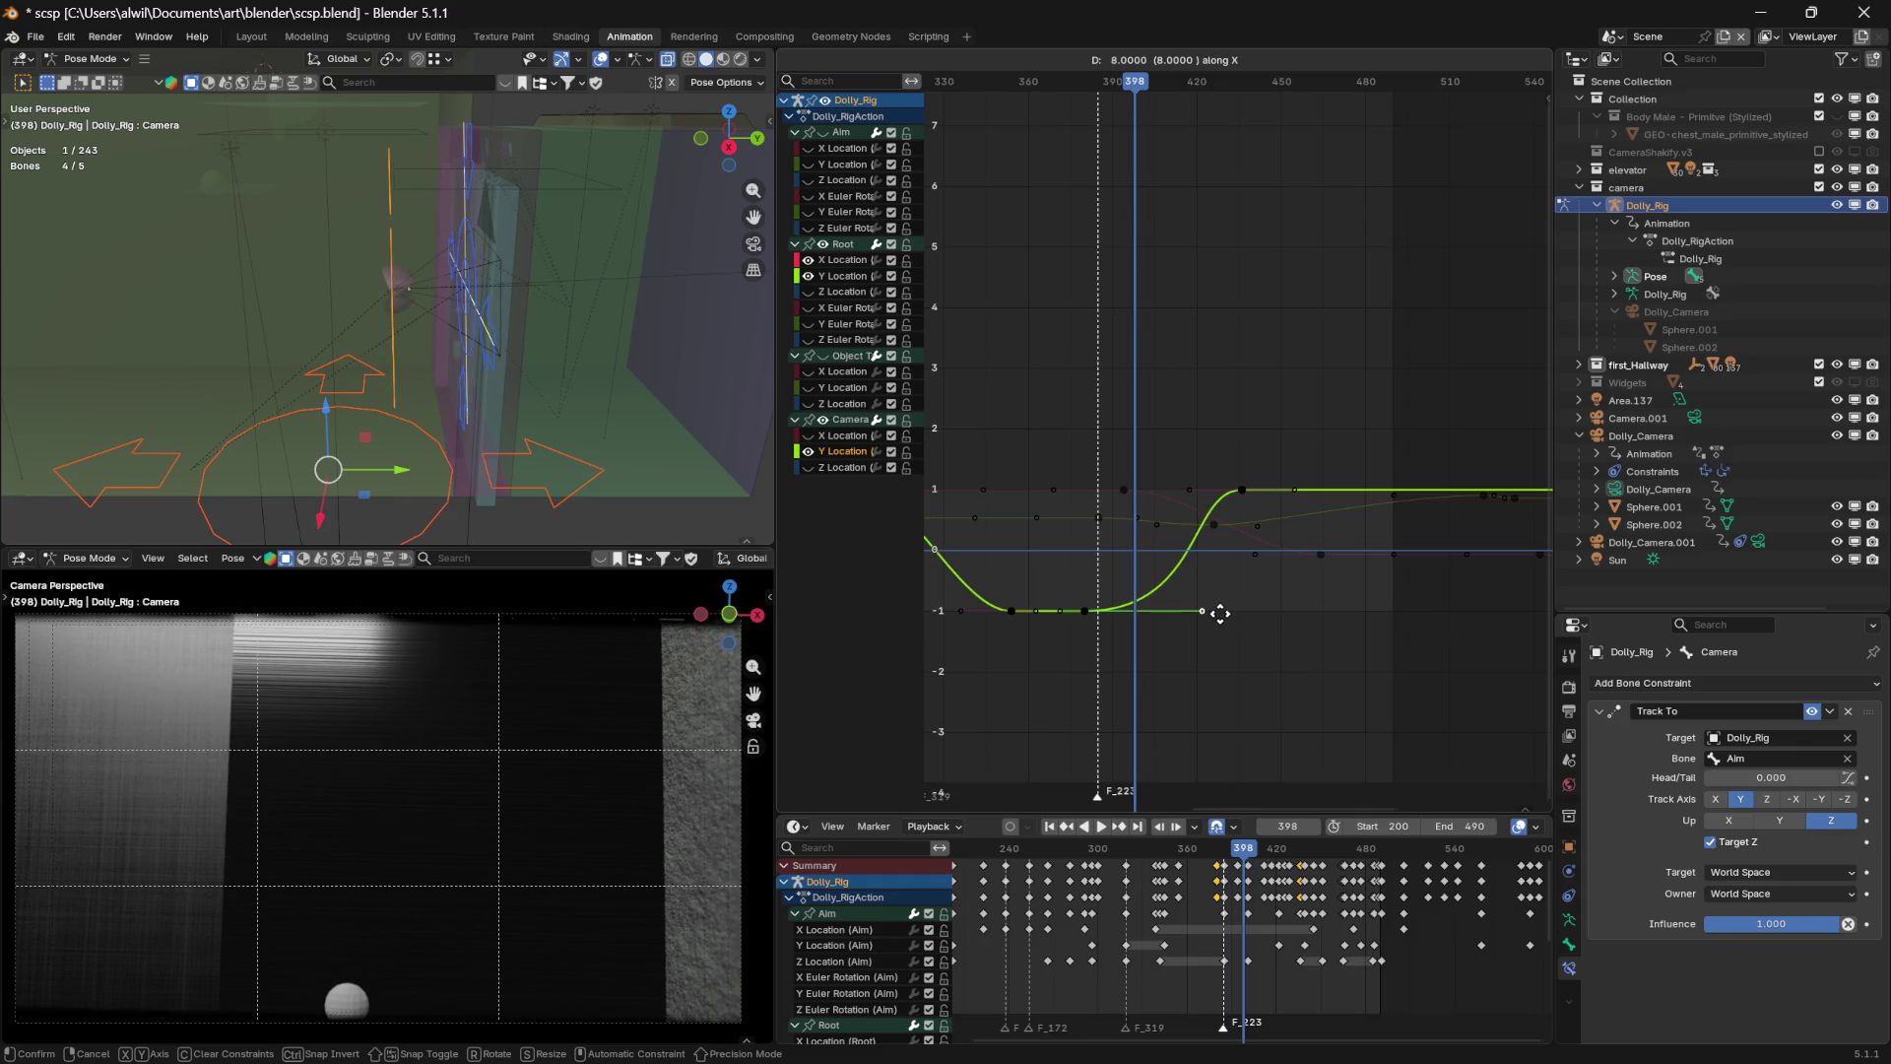
left_click_drag(1221, 612, 1223, 614)
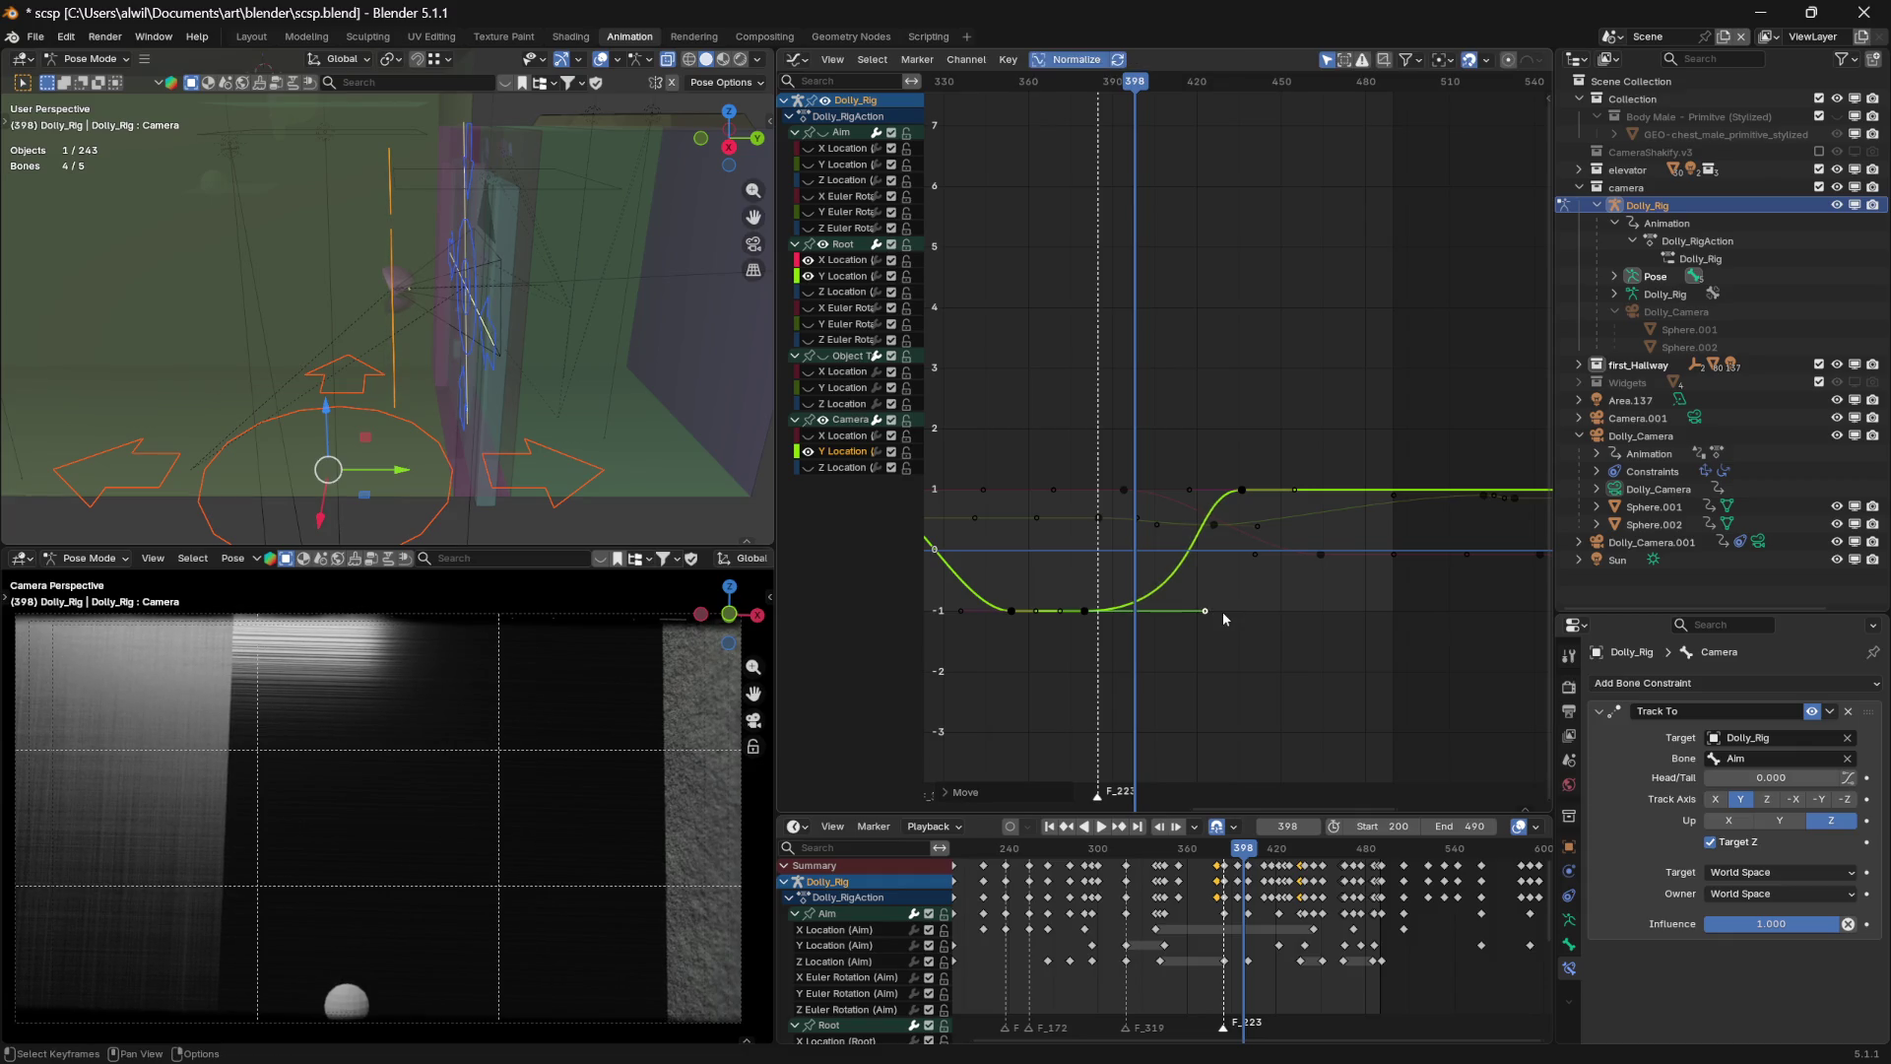
left_click_drag(1137, 92, 950, 98)
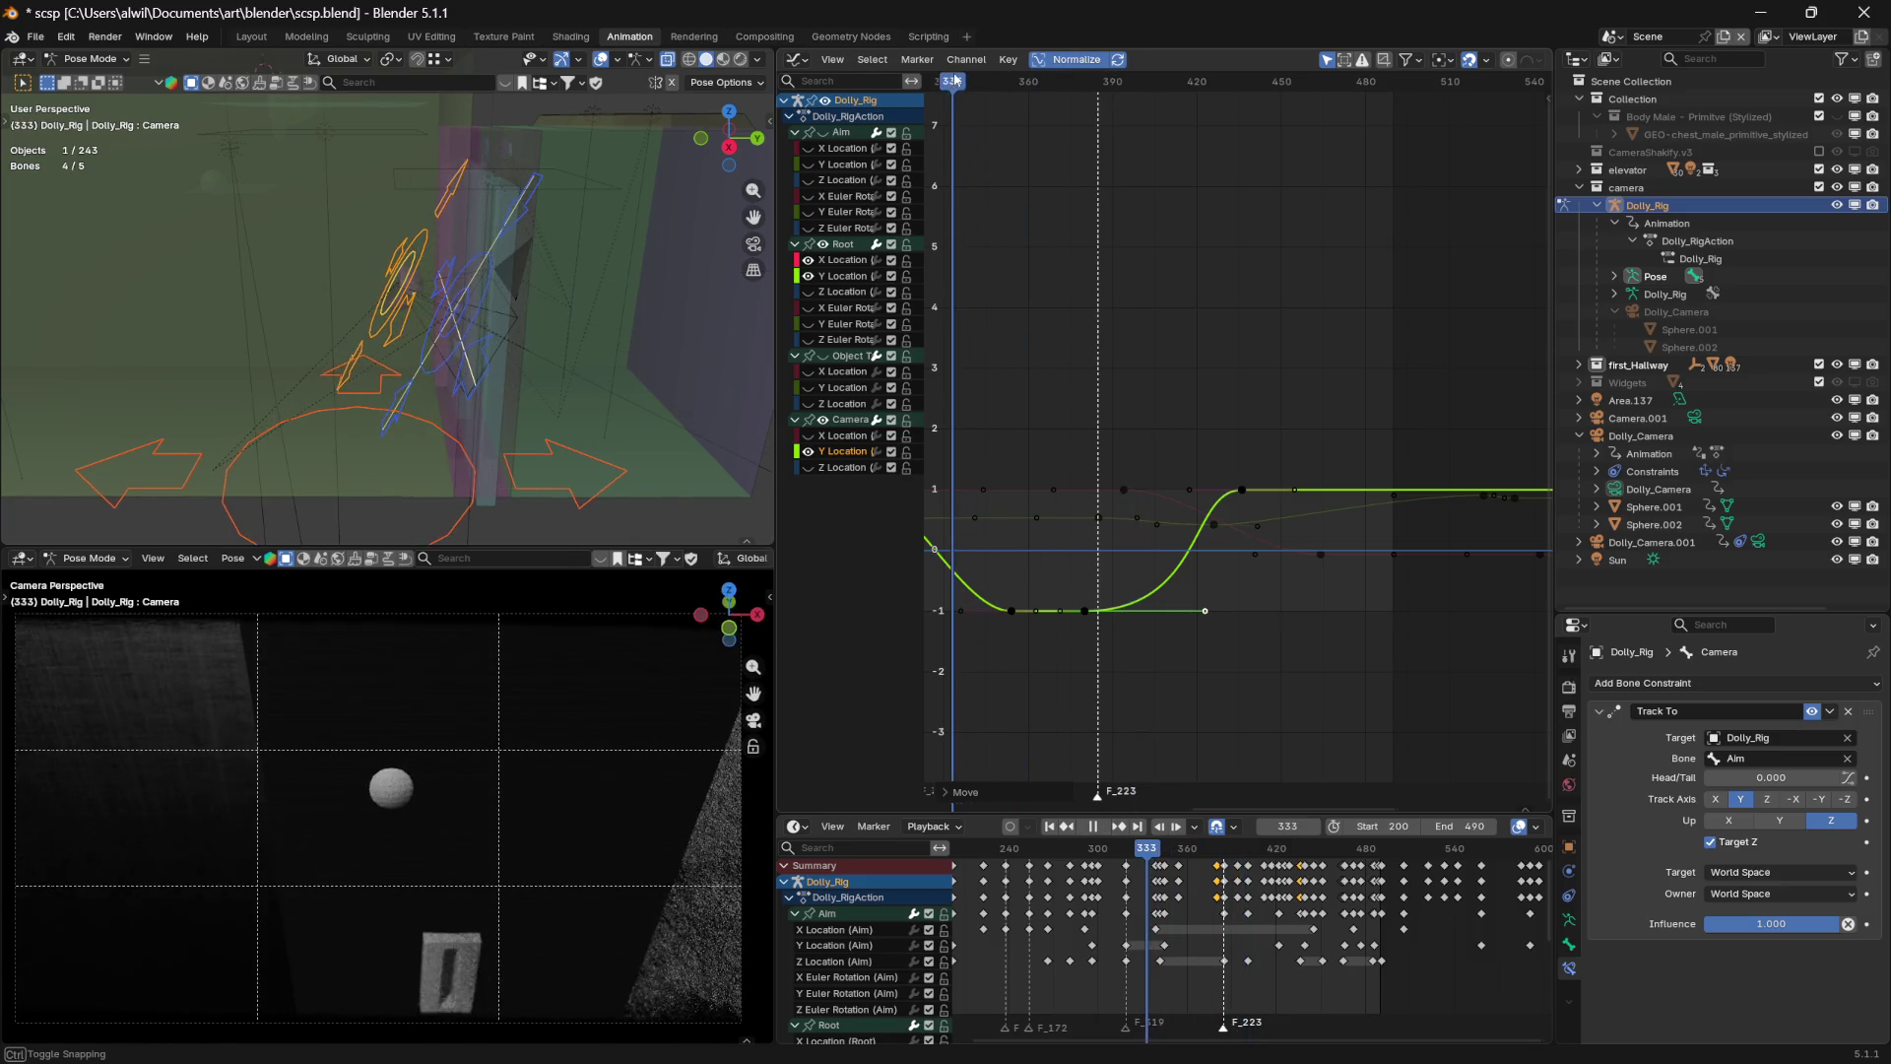
key("space")
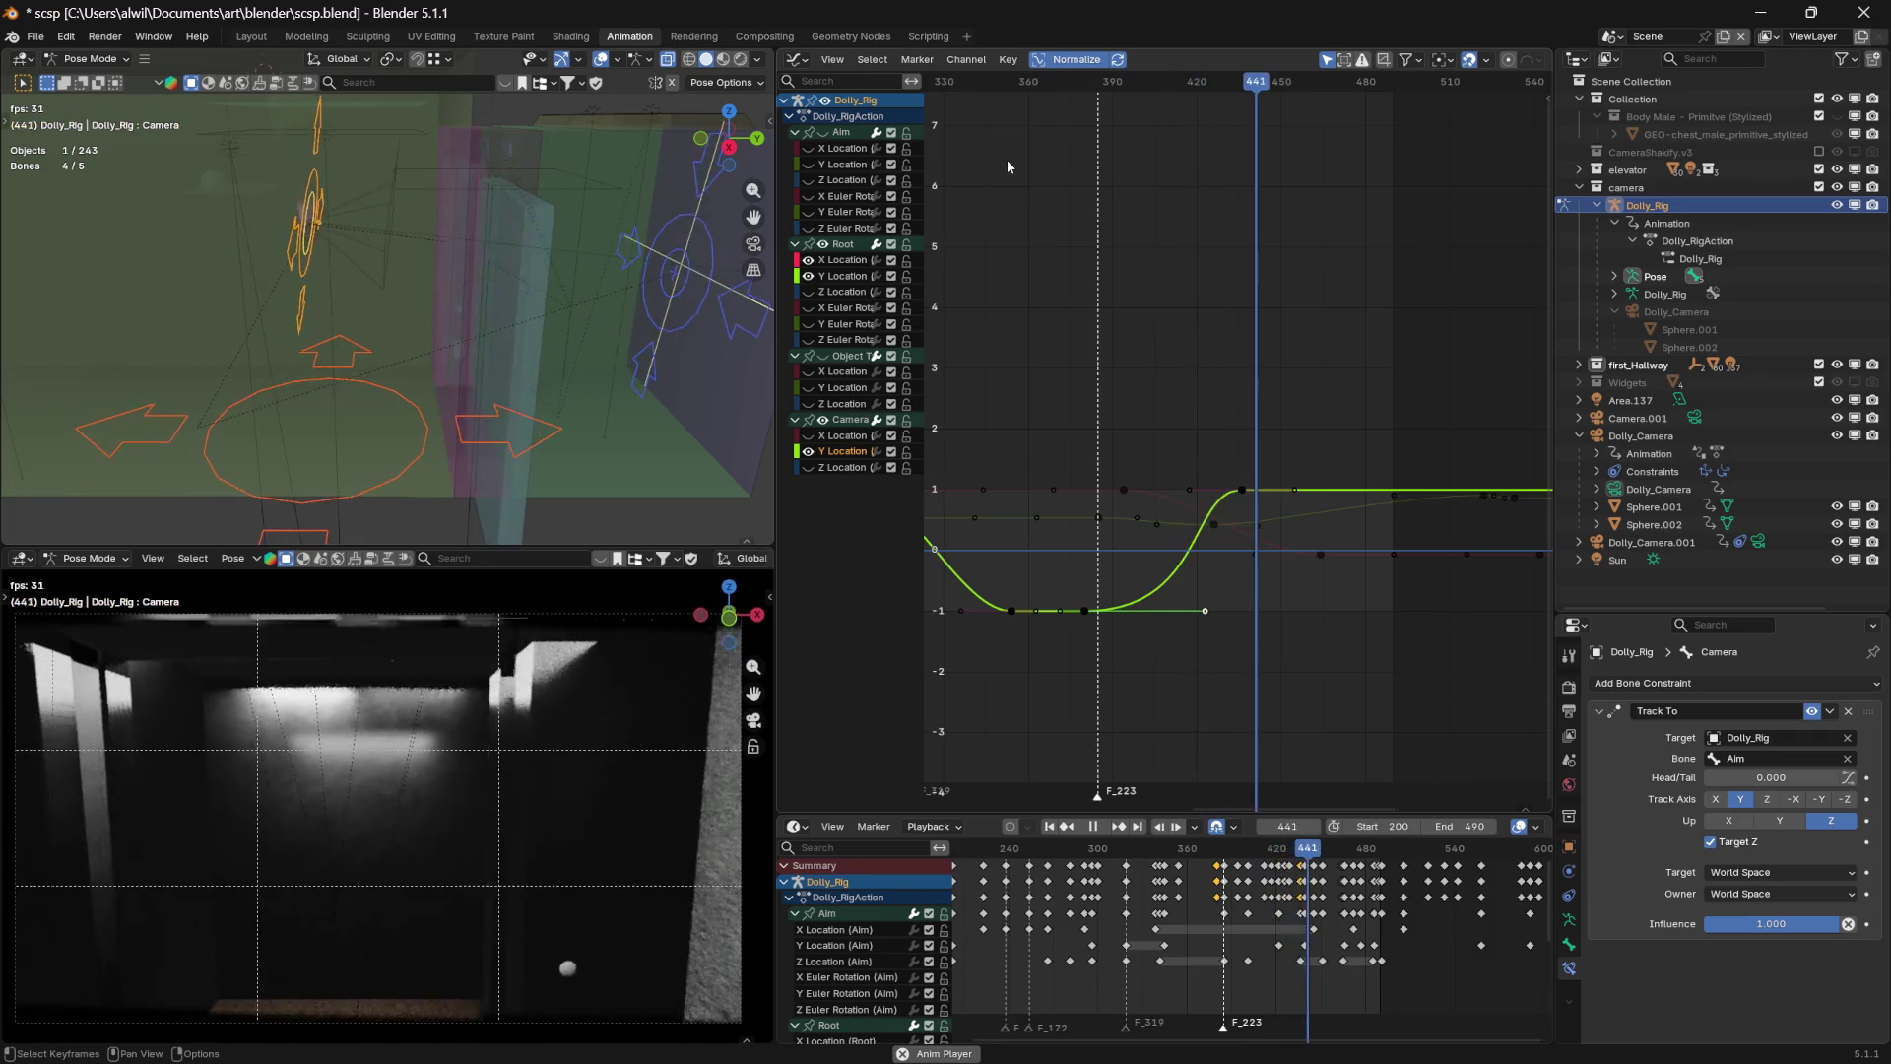
key("space")
key("space")
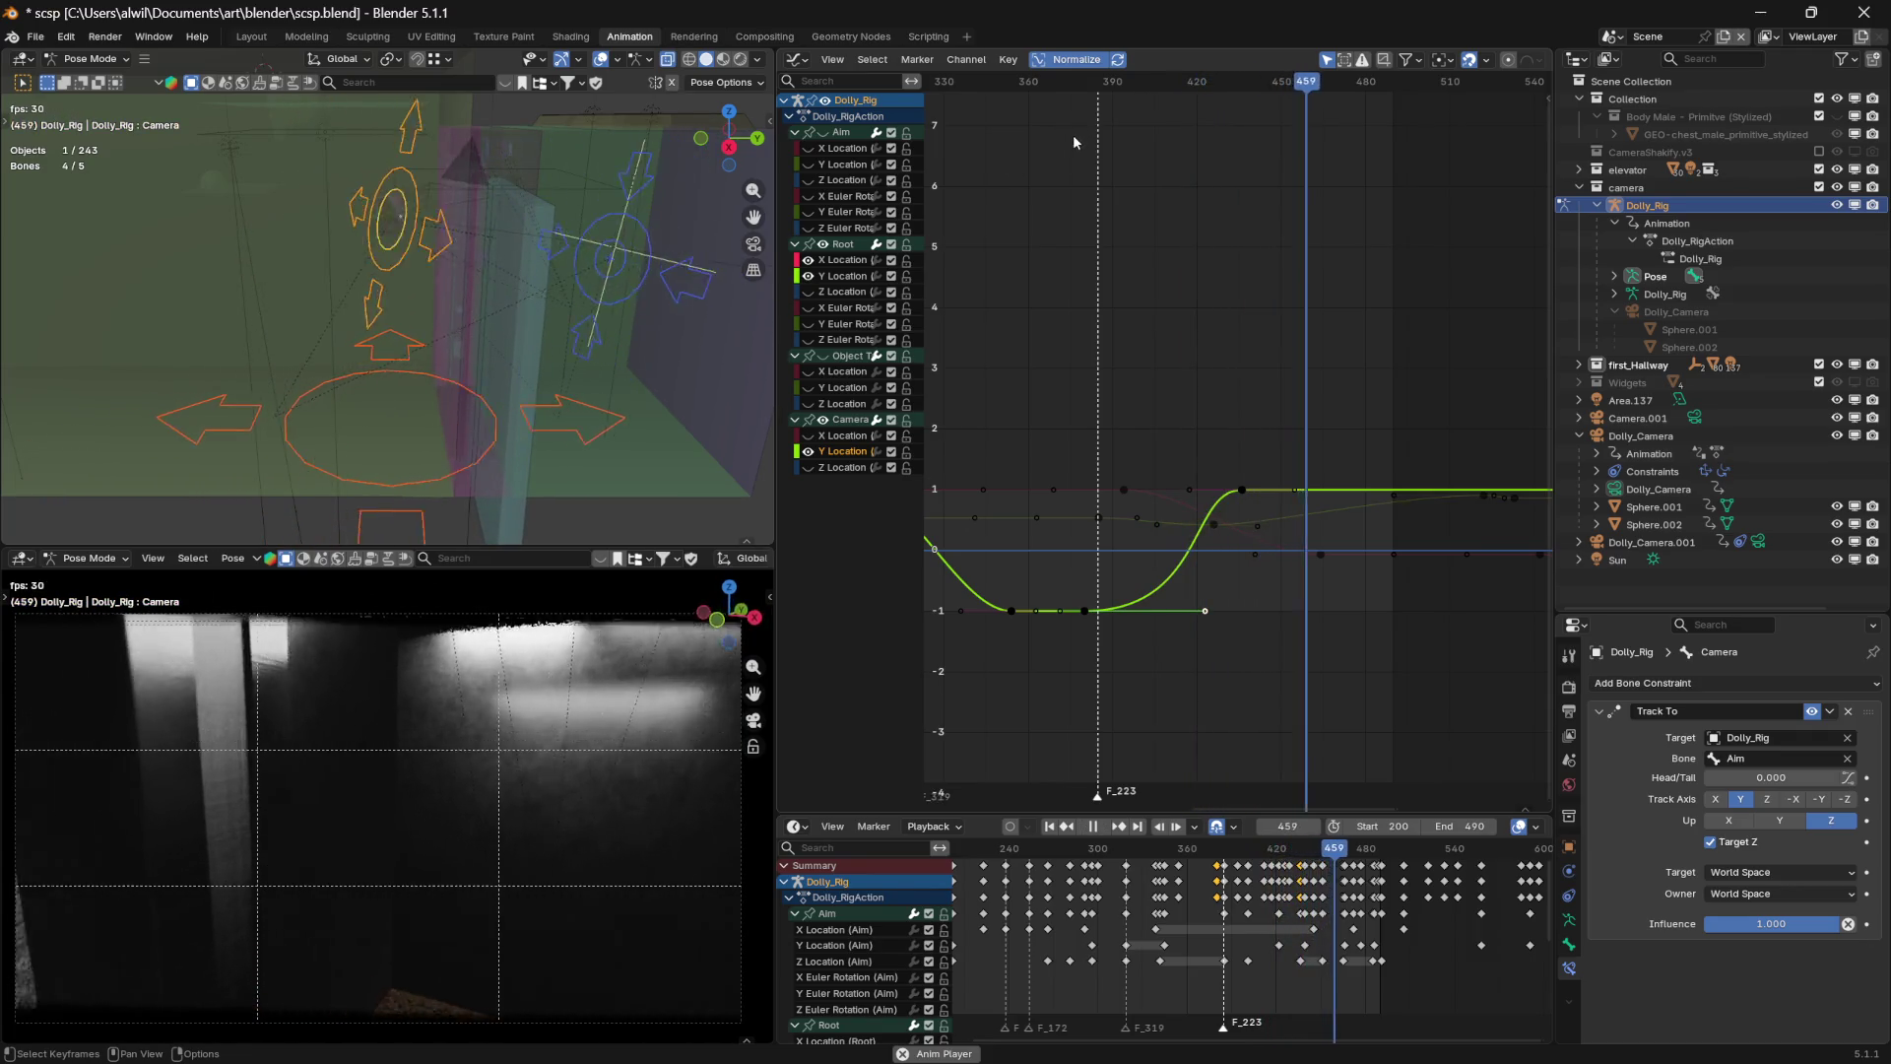
key("space")
key("space")
left_click_drag(1084, 81, 966, 85)
left_click(1081, 855)
left_click_drag(1082, 854, 966, 875)
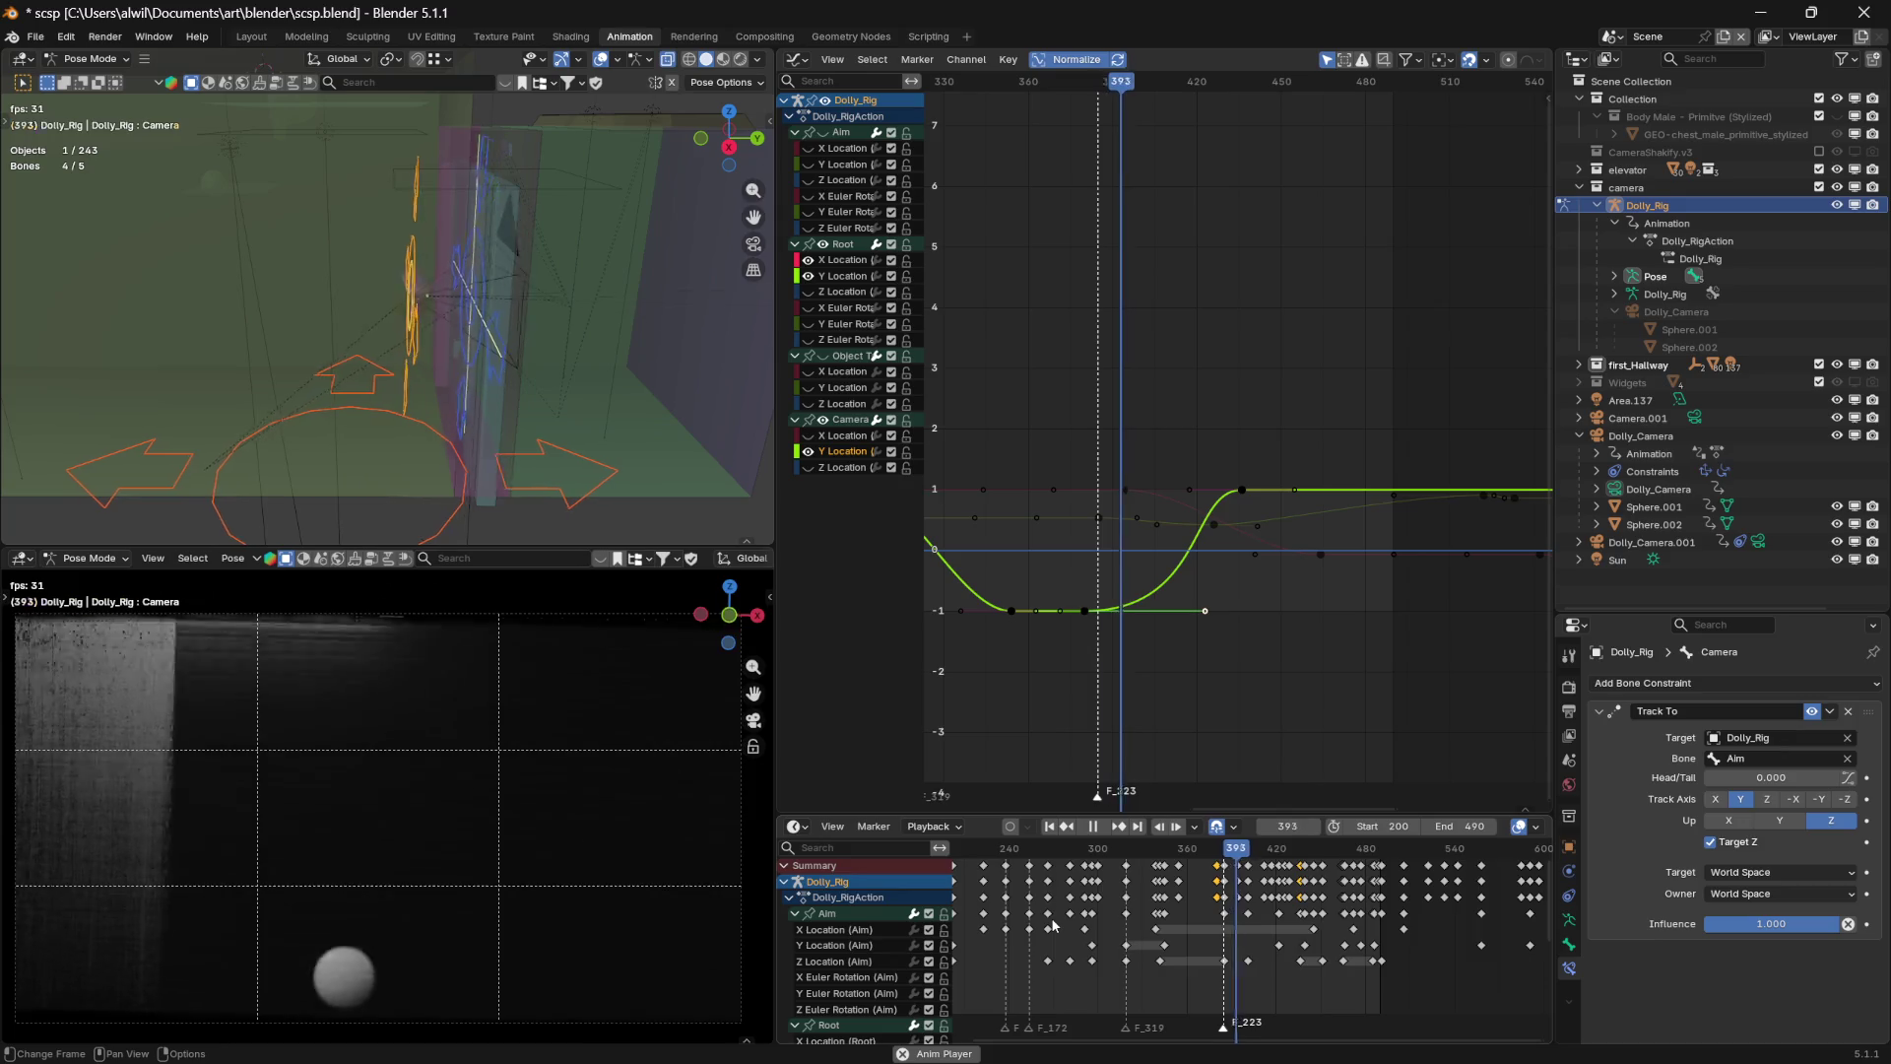
key("space")
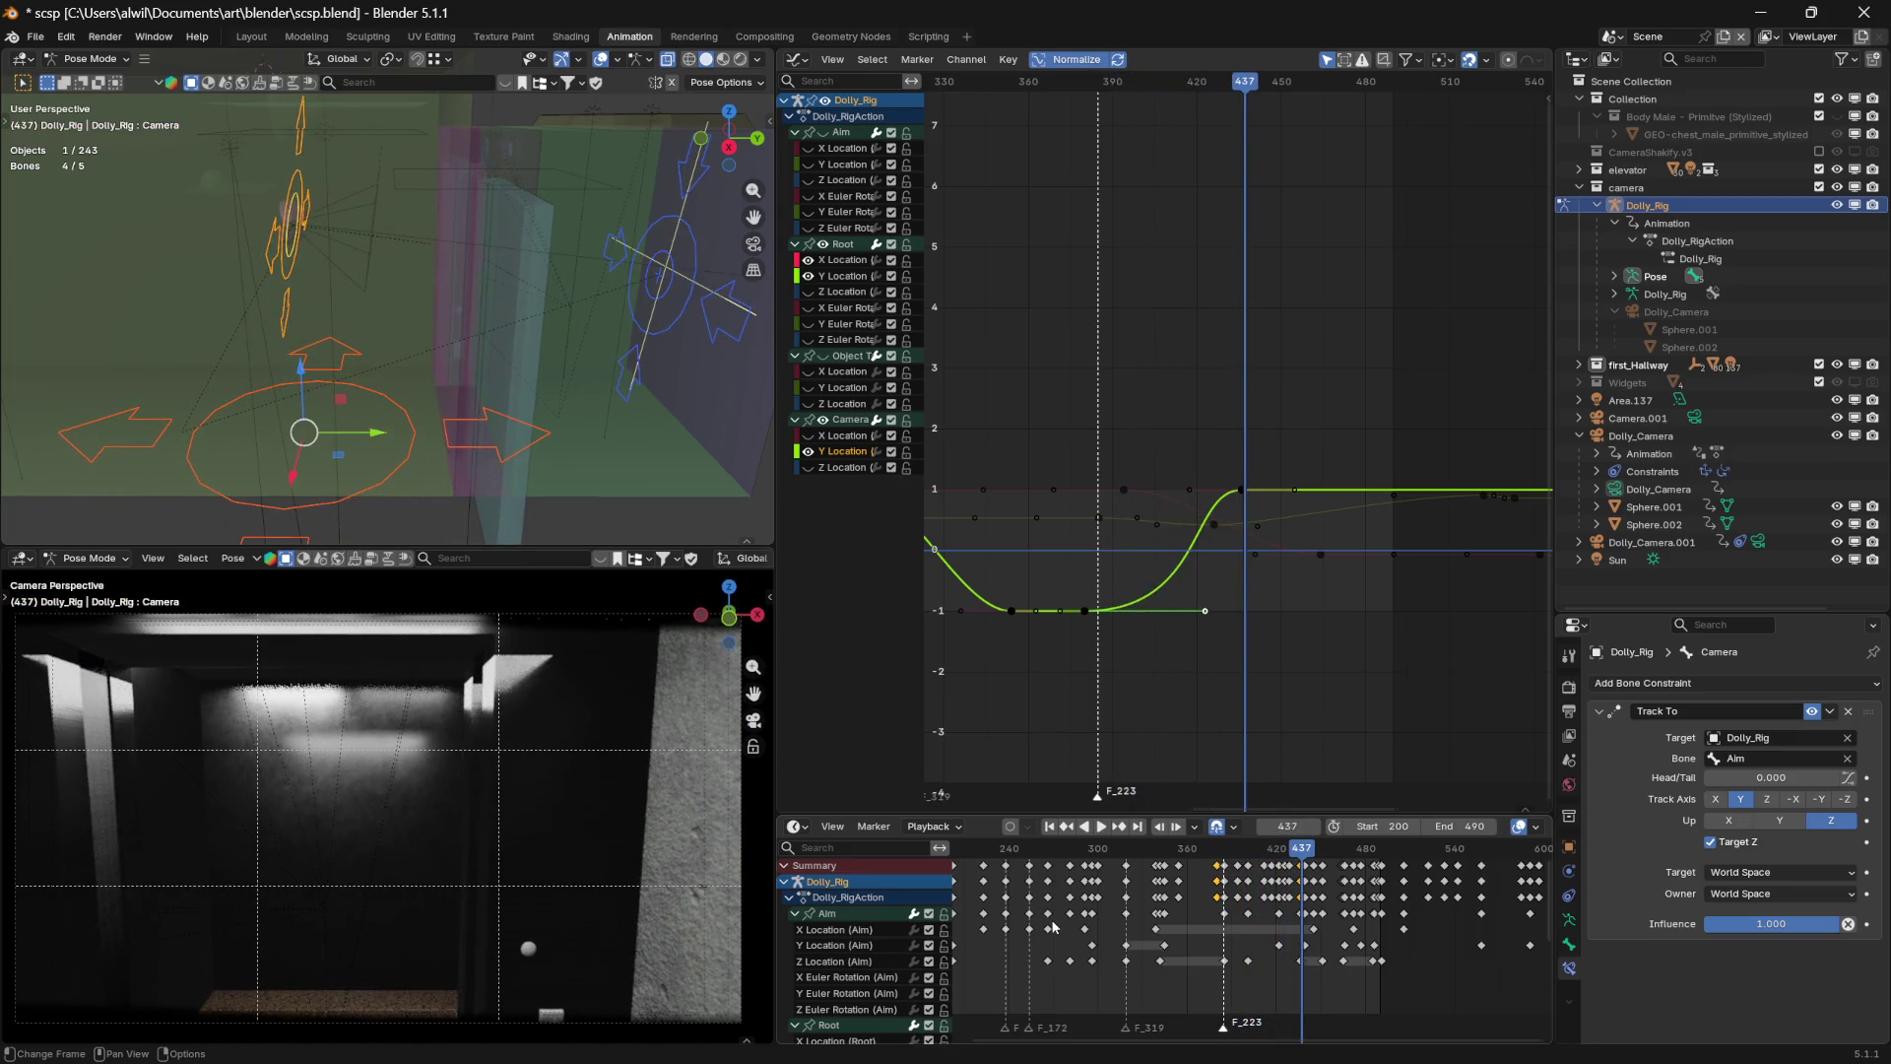
key("space")
left_click_drag(1246, 93, 1038, 116)
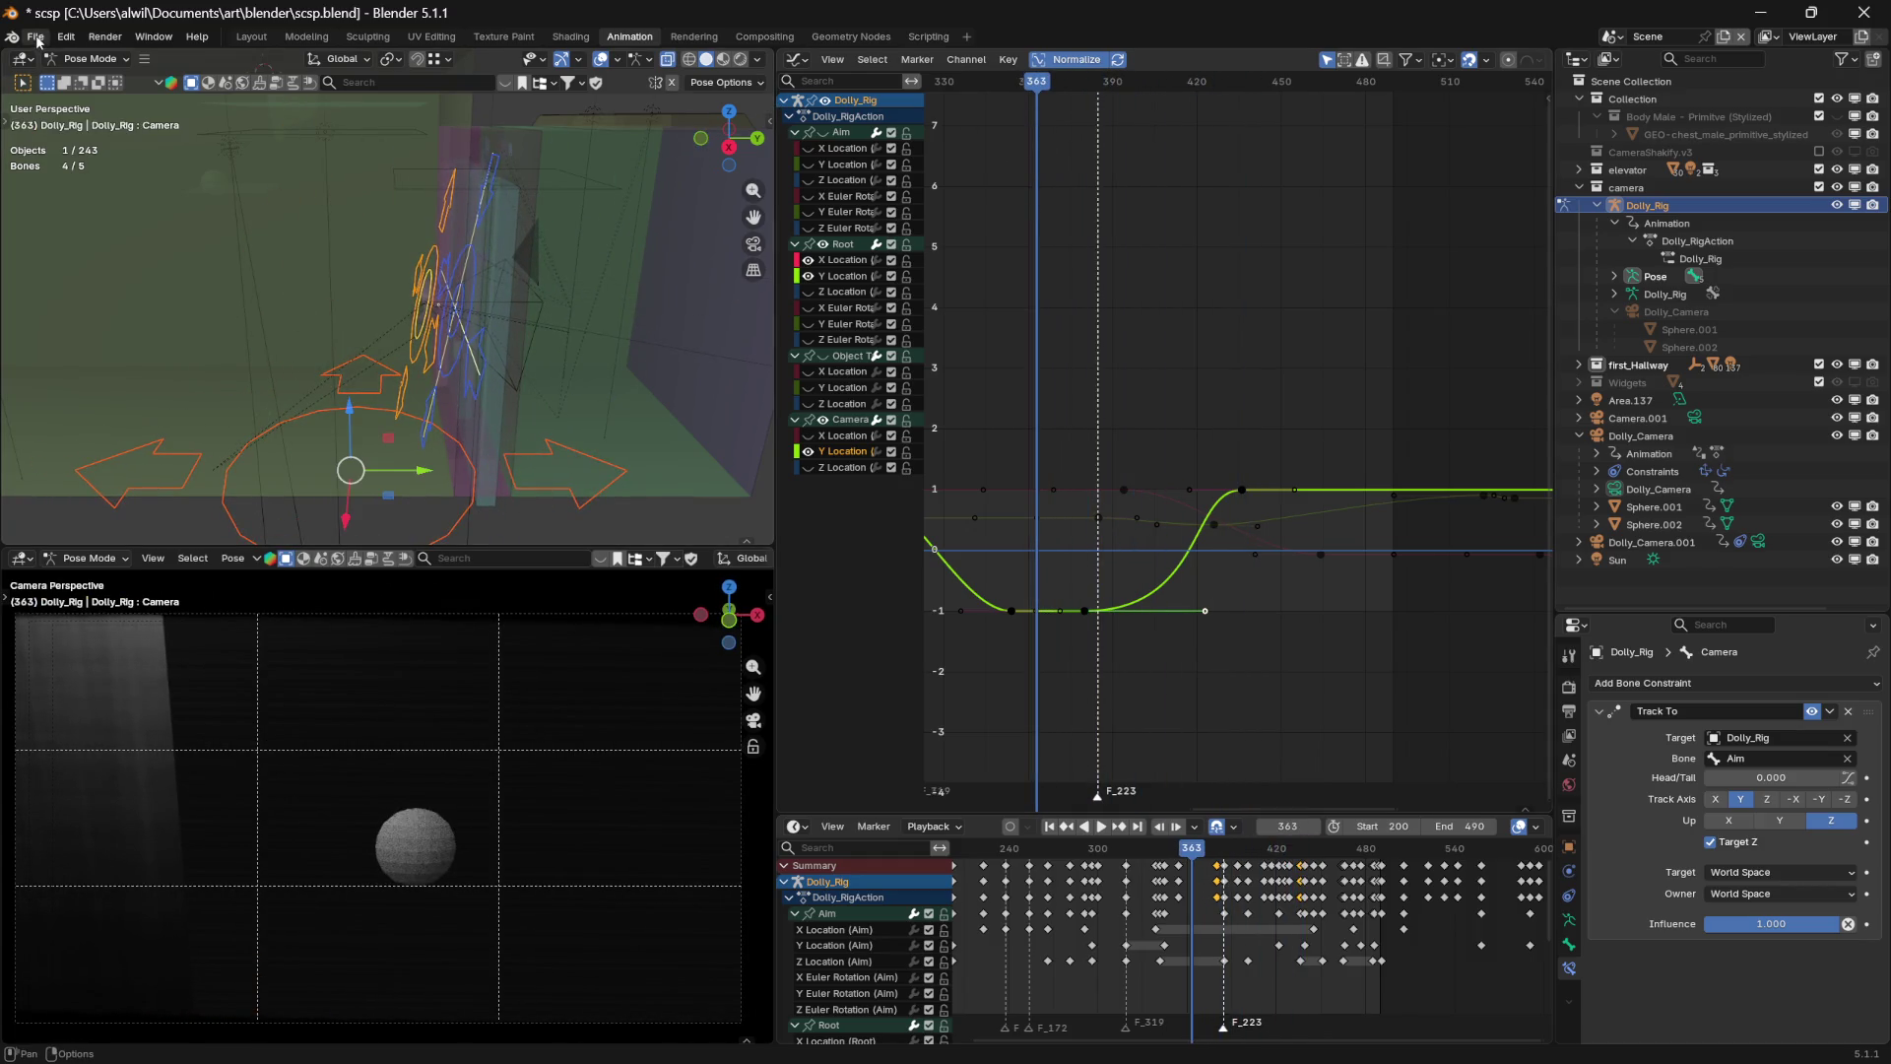
Save the scene, move to frame 365 and hide the Camera Y Location curve
left_click(36, 39)
left_click(63, 156)
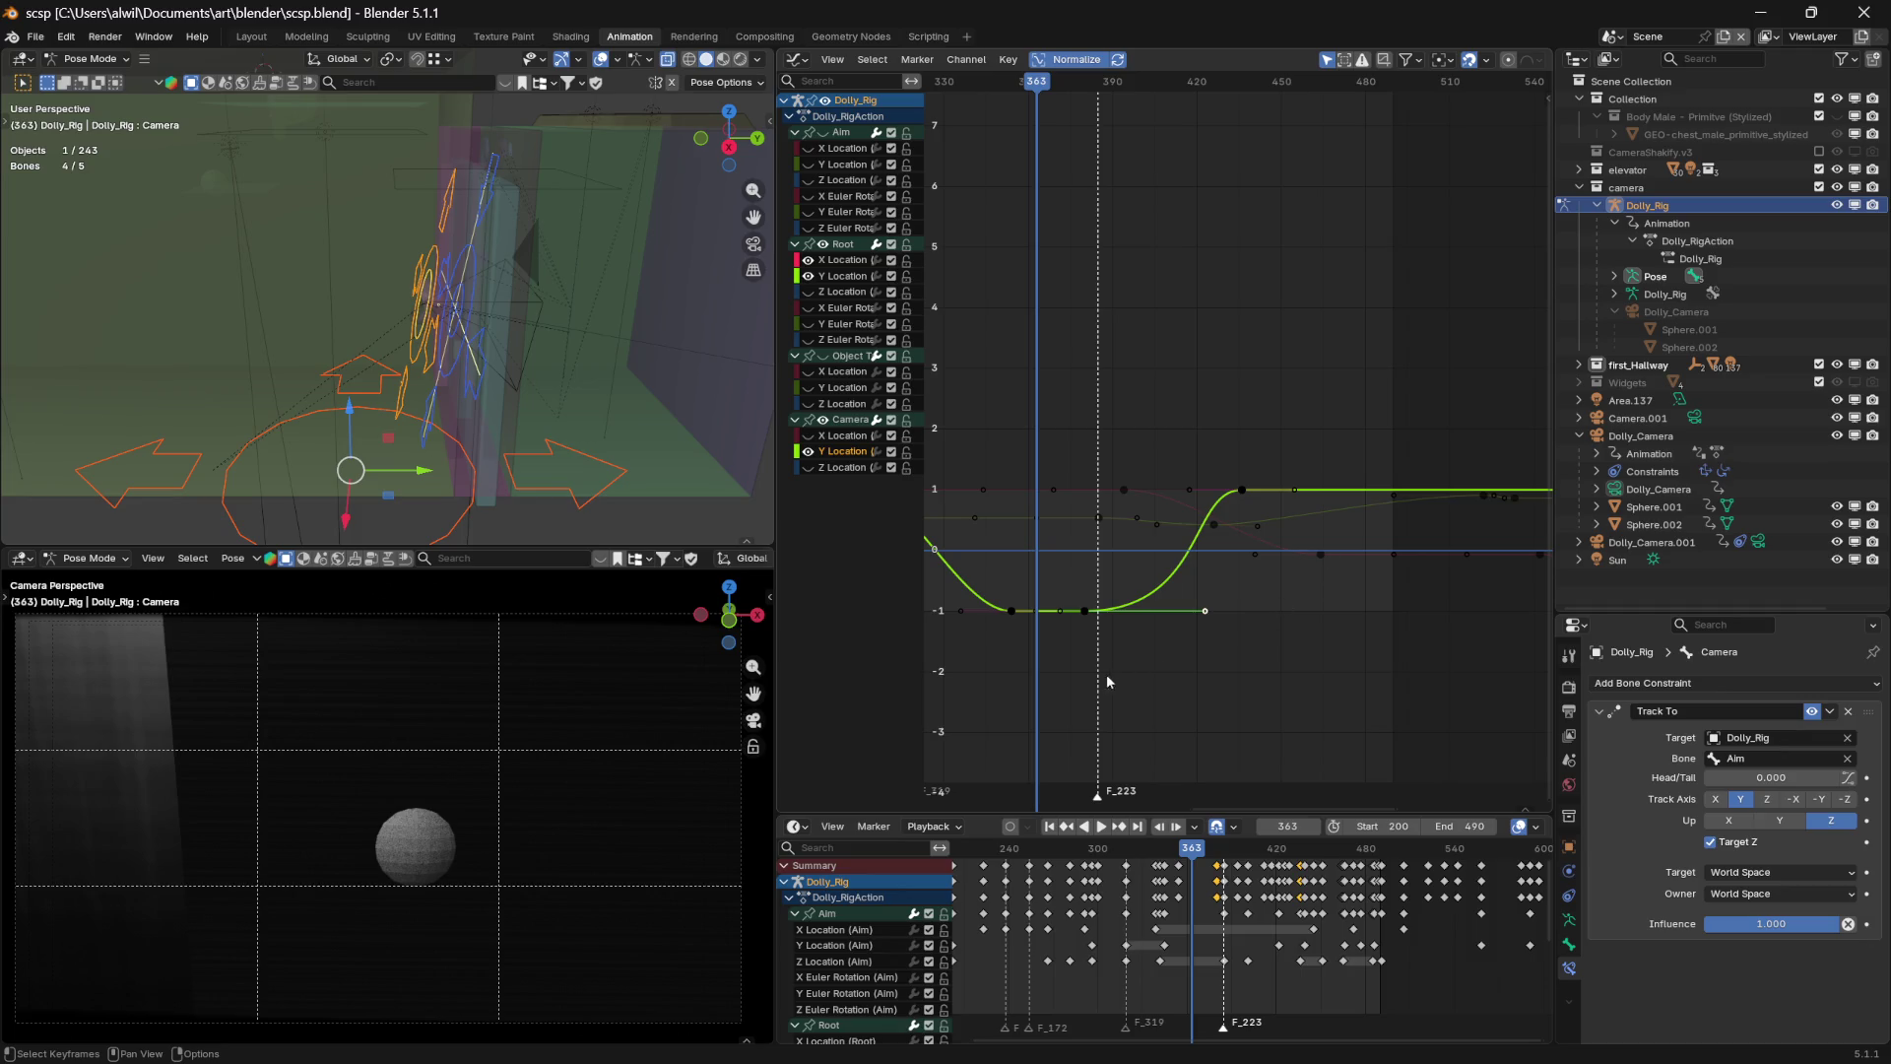
mouse_move(1030, 88)
left_mouse_down()
mouse_move(1073, 69)
mouse_move(1106, 83)
mouse_move(1014, 82)
mouse_move(1166, 81)
mouse_move(965, 82)
mouse_move(1096, 83)
left_mouse_up()
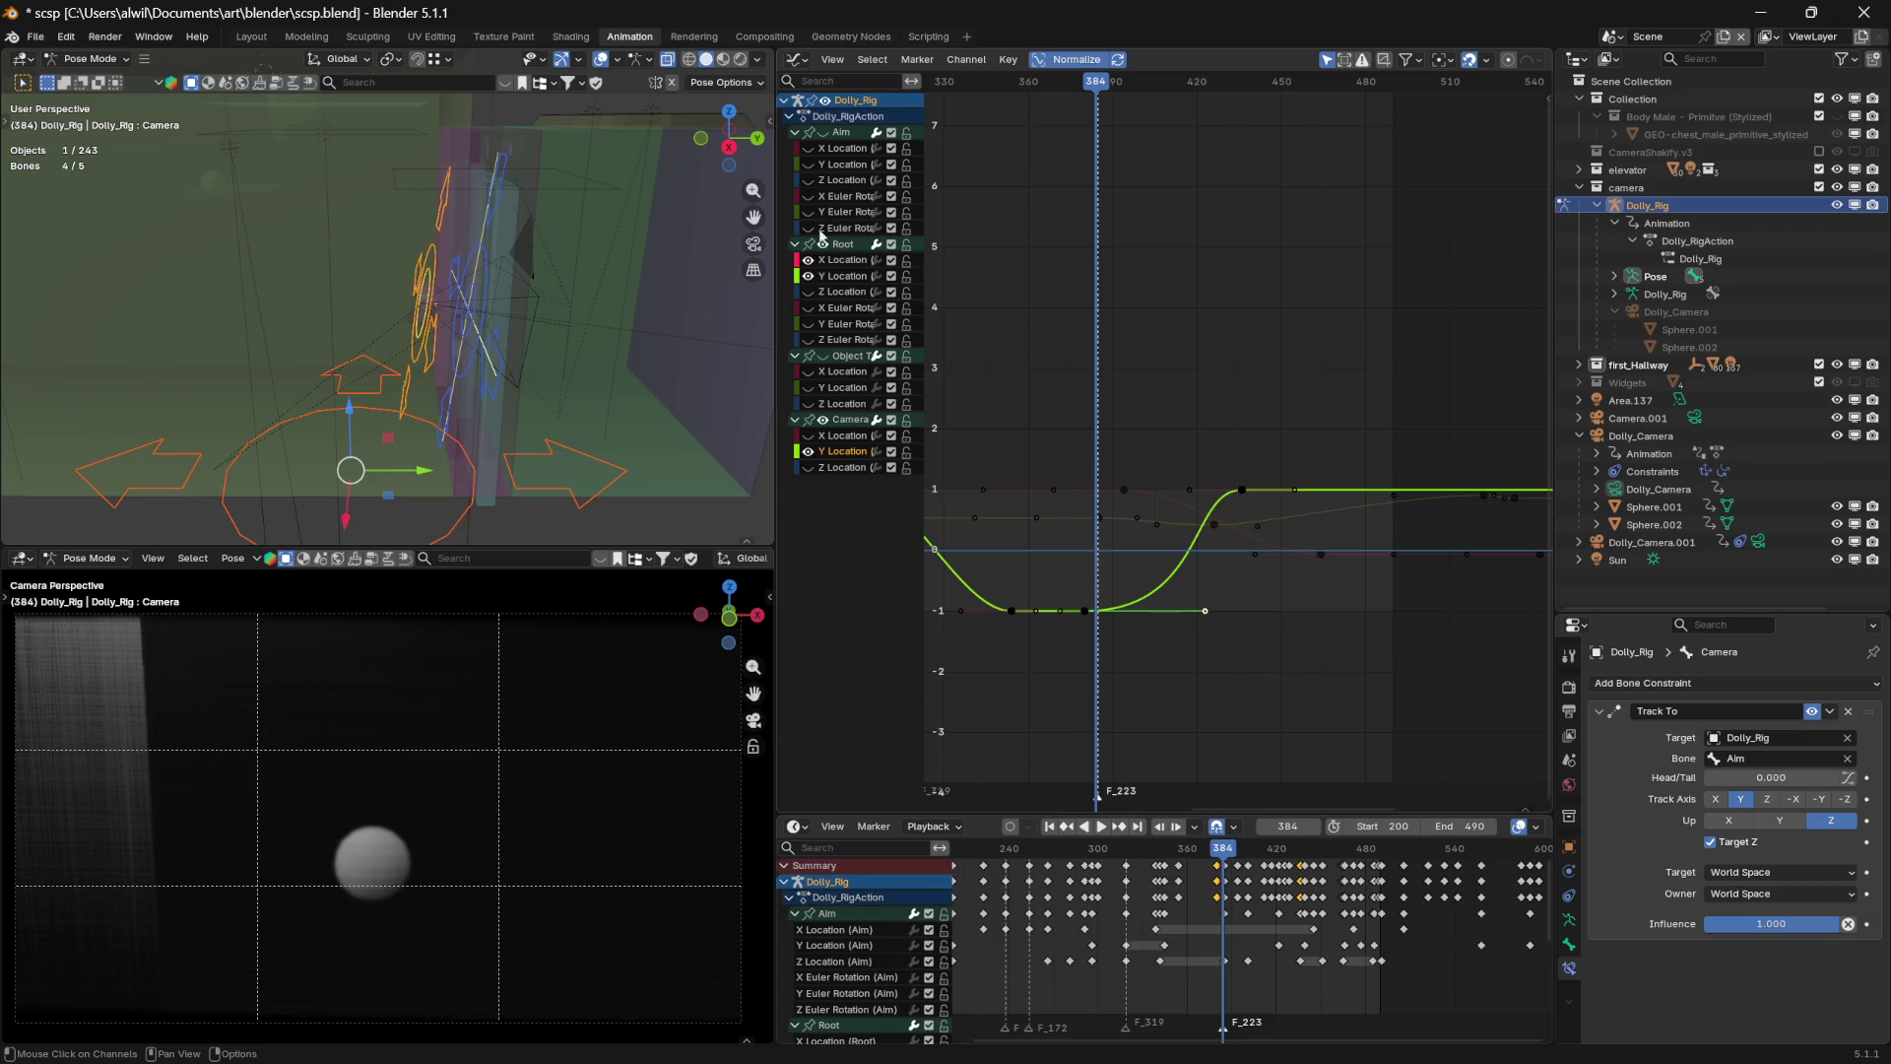
key("h")
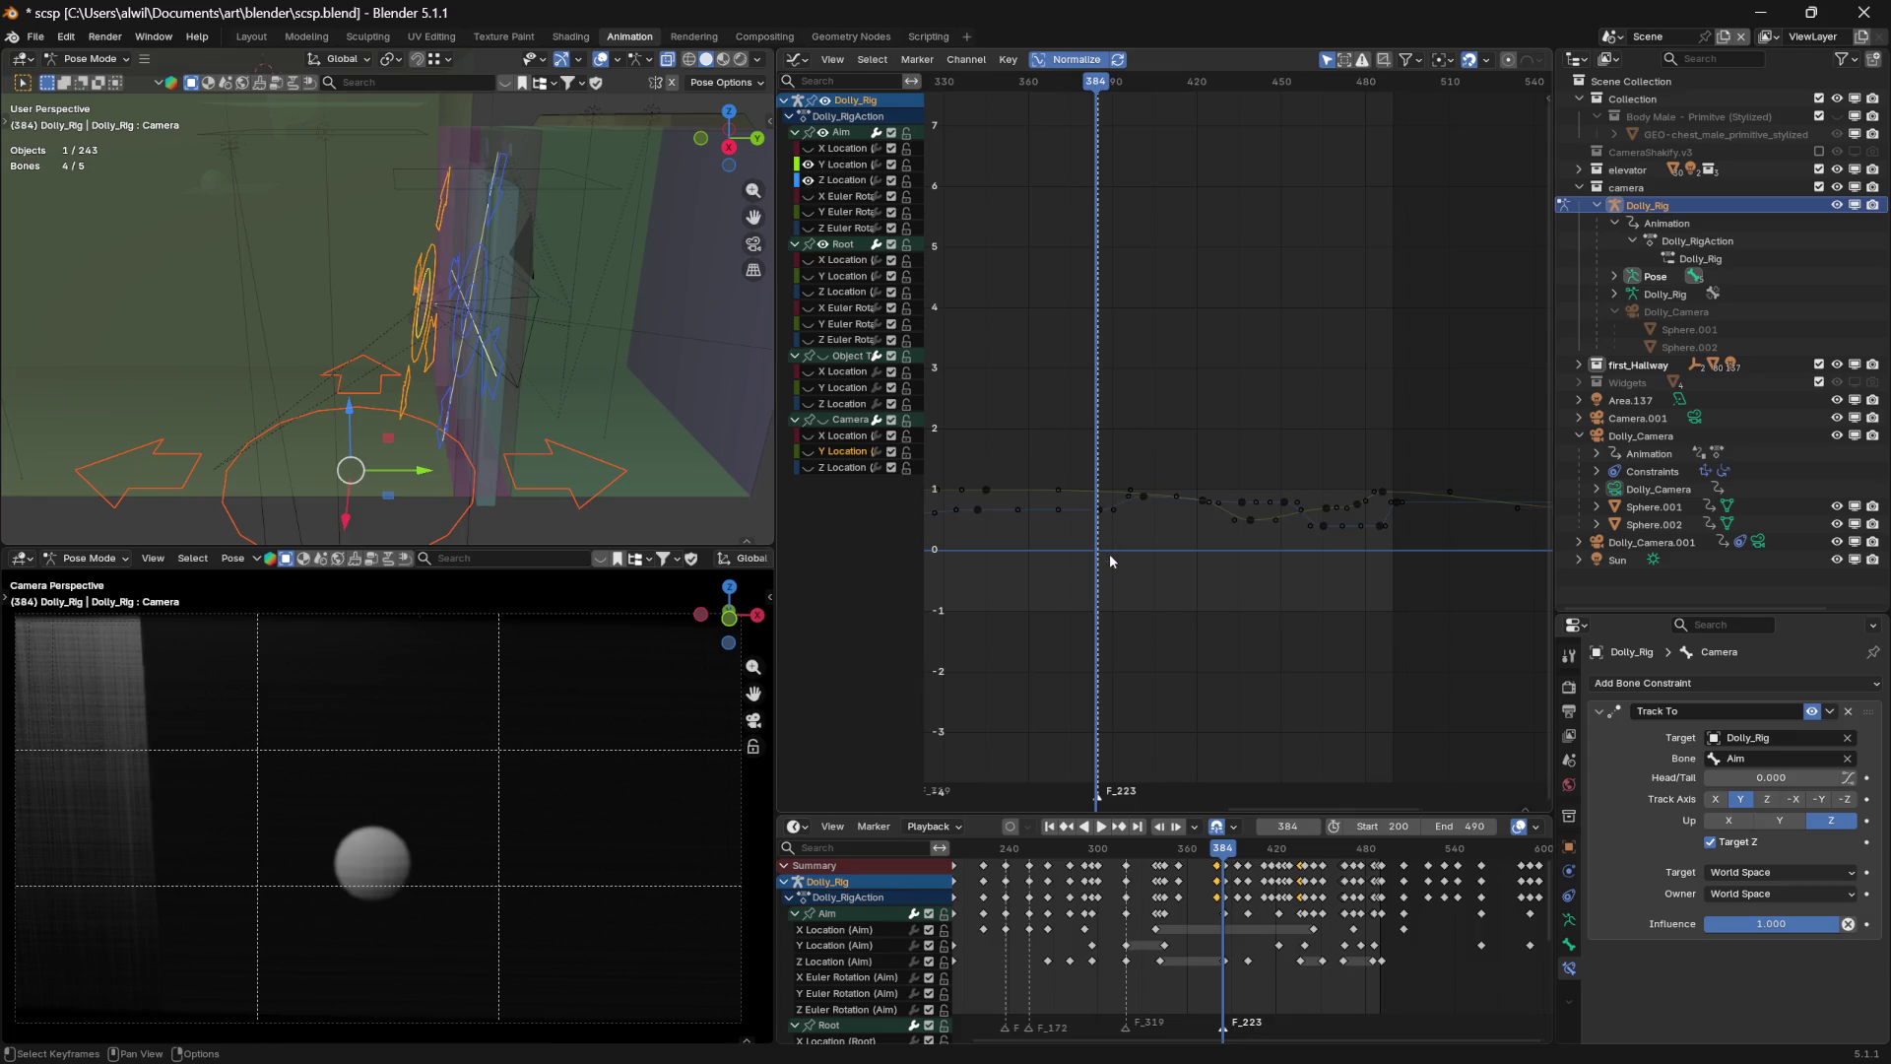
Go back to about frame 355 and select an early keyframe on the Aim Y Location curve
mouse_move(1095, 93)
left_mouse_down()
mouse_move(1018, 91)
mouse_move(1102, 95)
mouse_move(1048, 94)
left_mouse_up()
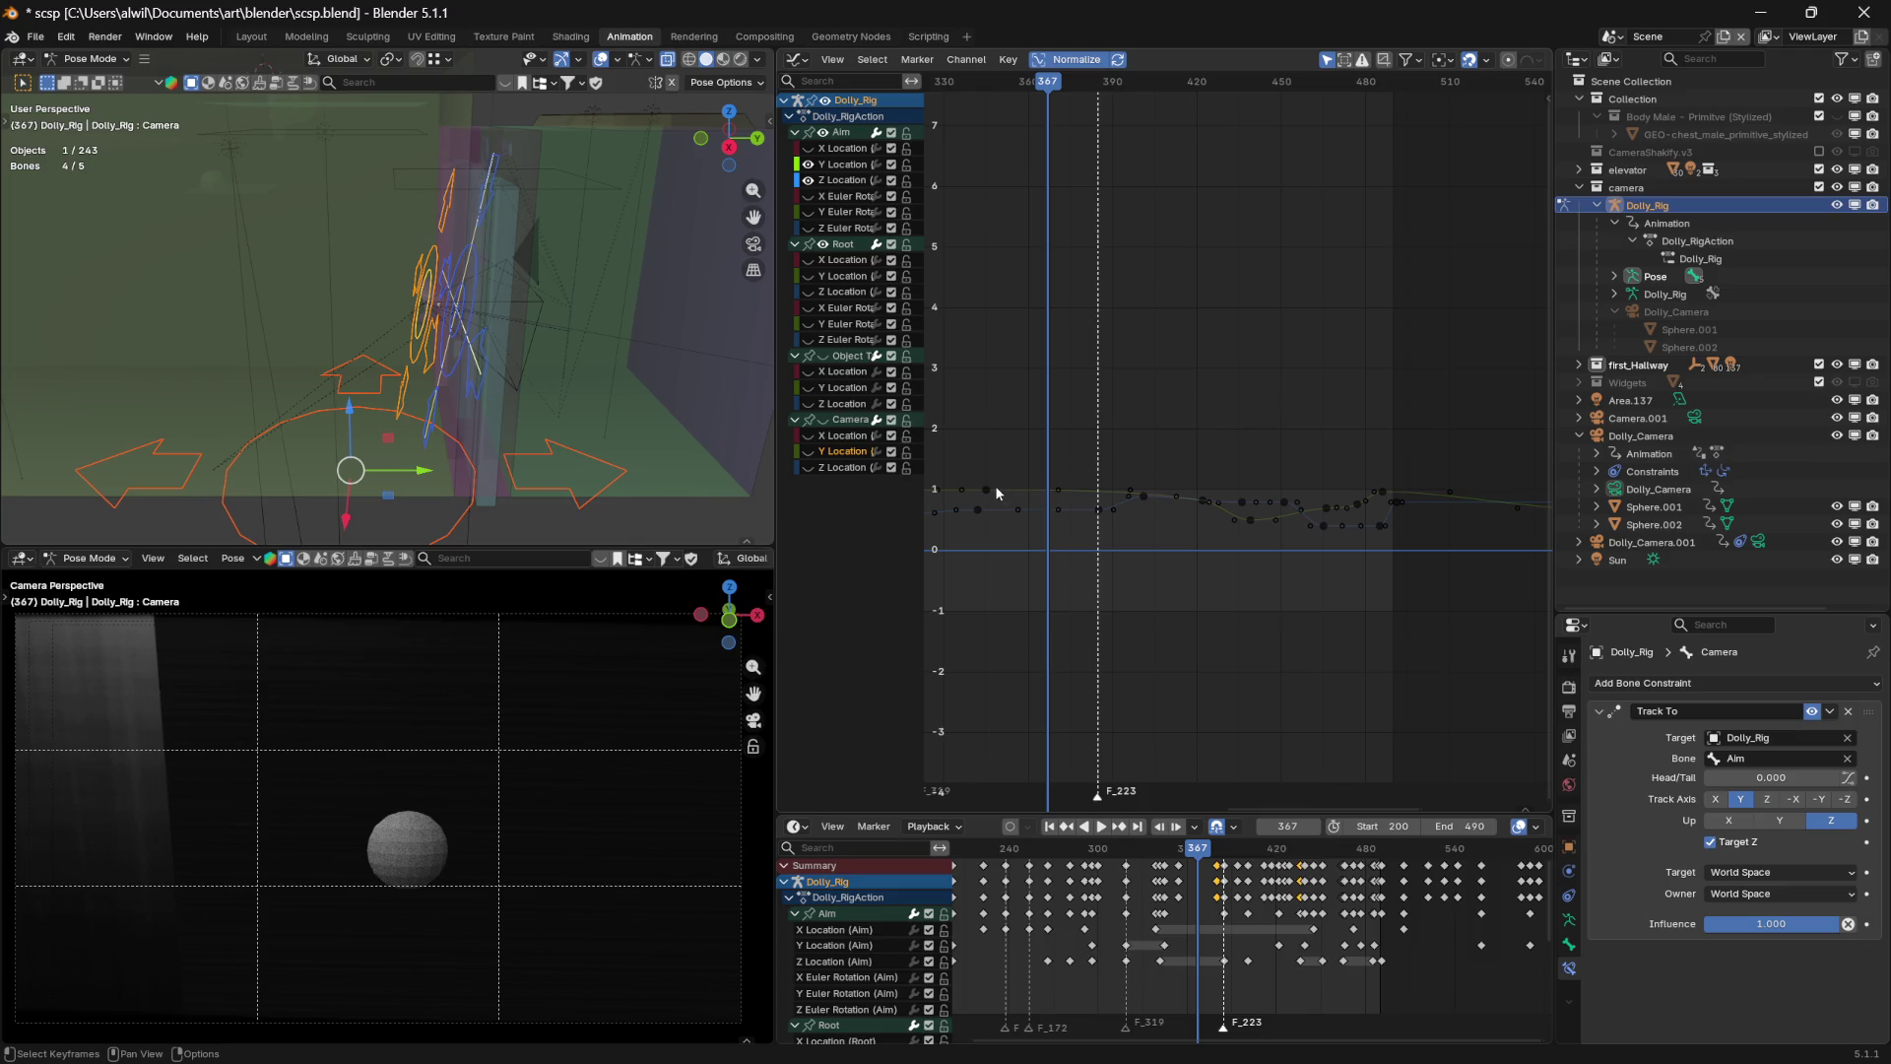
left_click(987, 488)
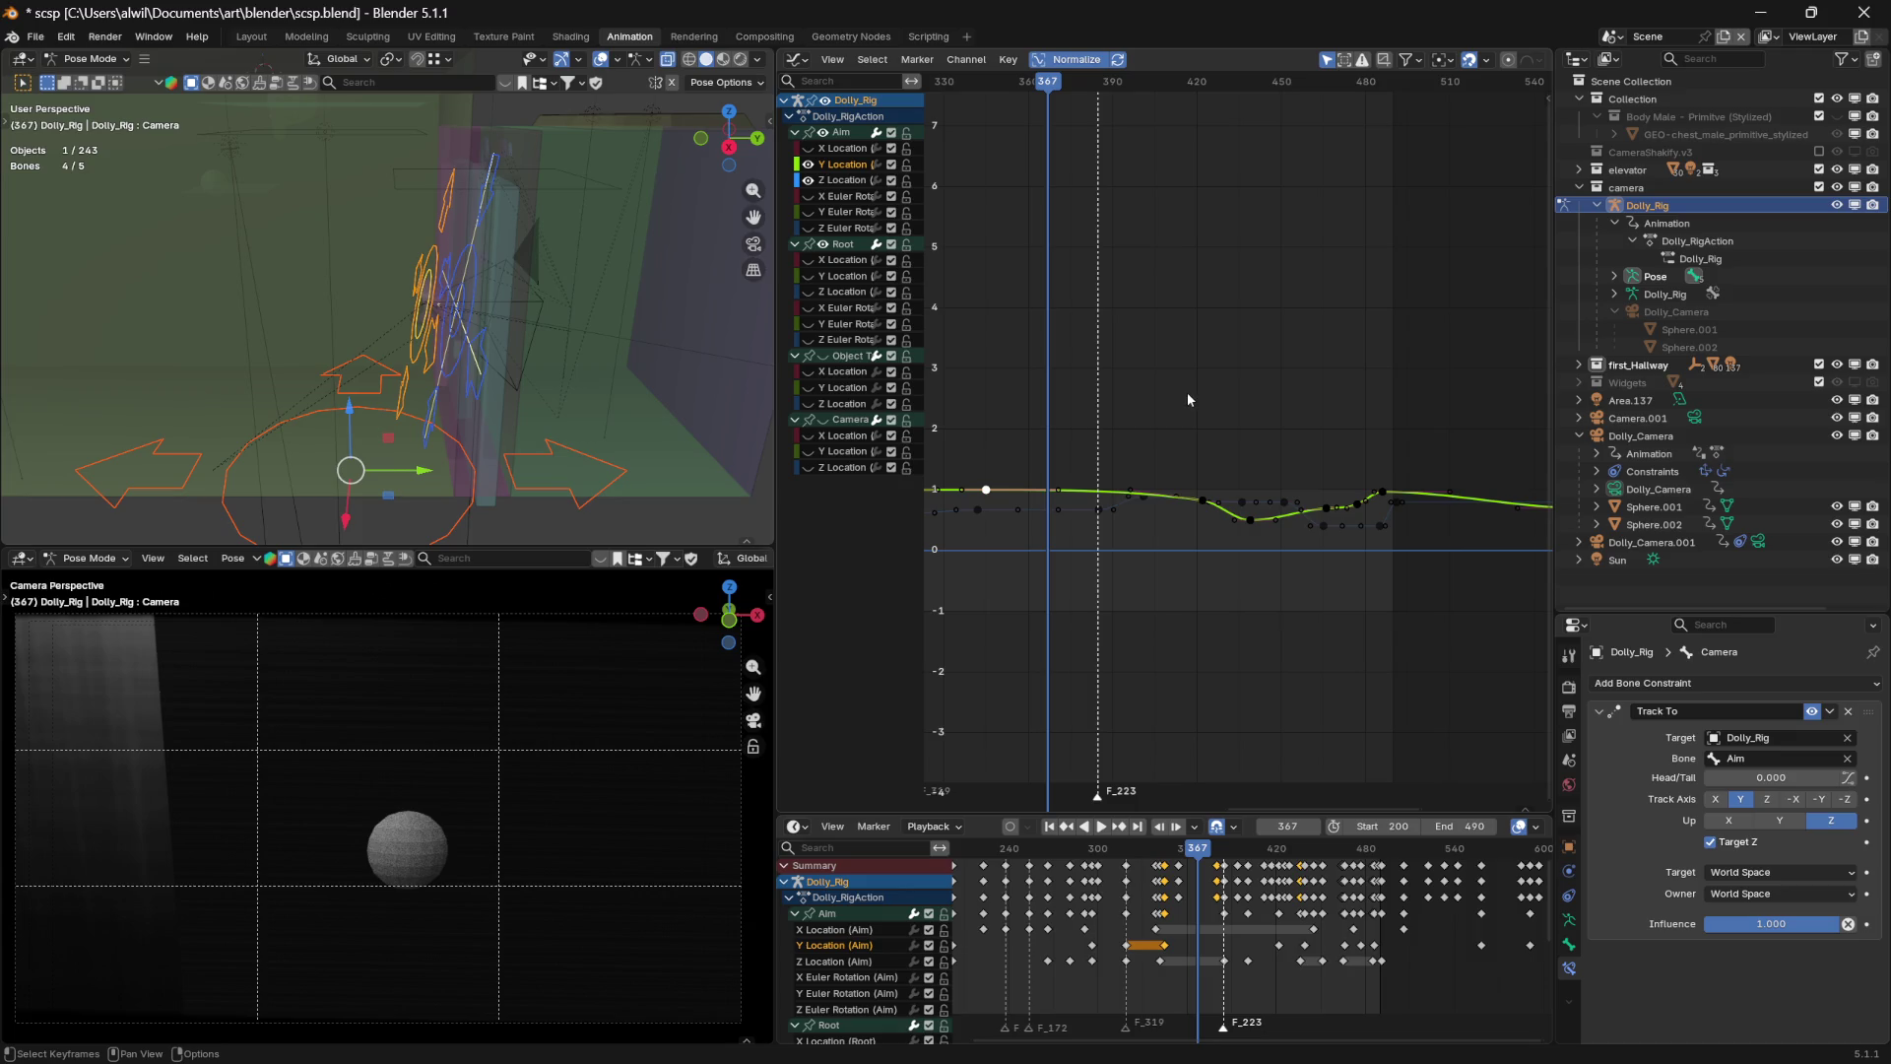
Make the Aim bone active, then start moving its chosen Y Location keyframe later along X
key("n")
mouse_move(1021, 83)
left_mouse_down()
mouse_move(1119, 86)
mouse_move(1019, 95)
mouse_move(1107, 92)
mouse_move(1046, 95)
mouse_move(1103, 98)
mouse_move(1066, 115)
left_mouse_up()
key("n")
key("n")
left_click(500, 395)
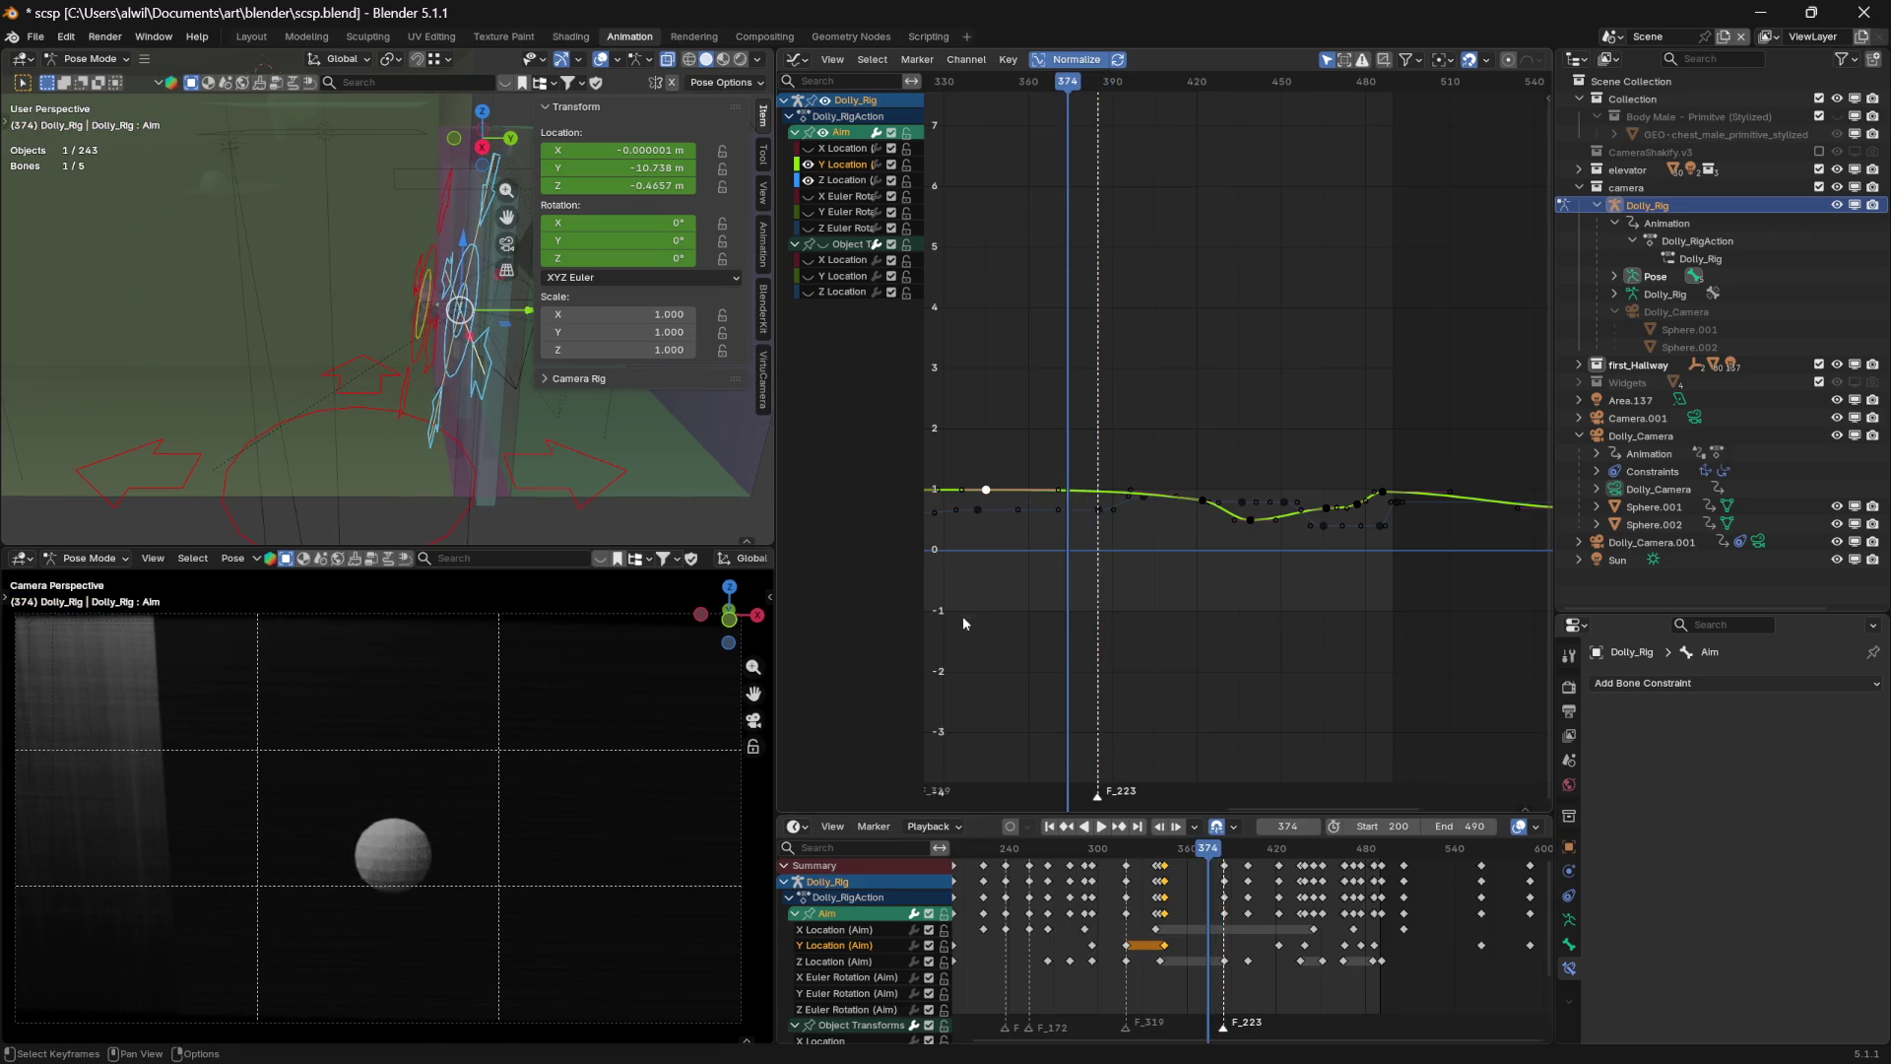
left_click(987, 491)
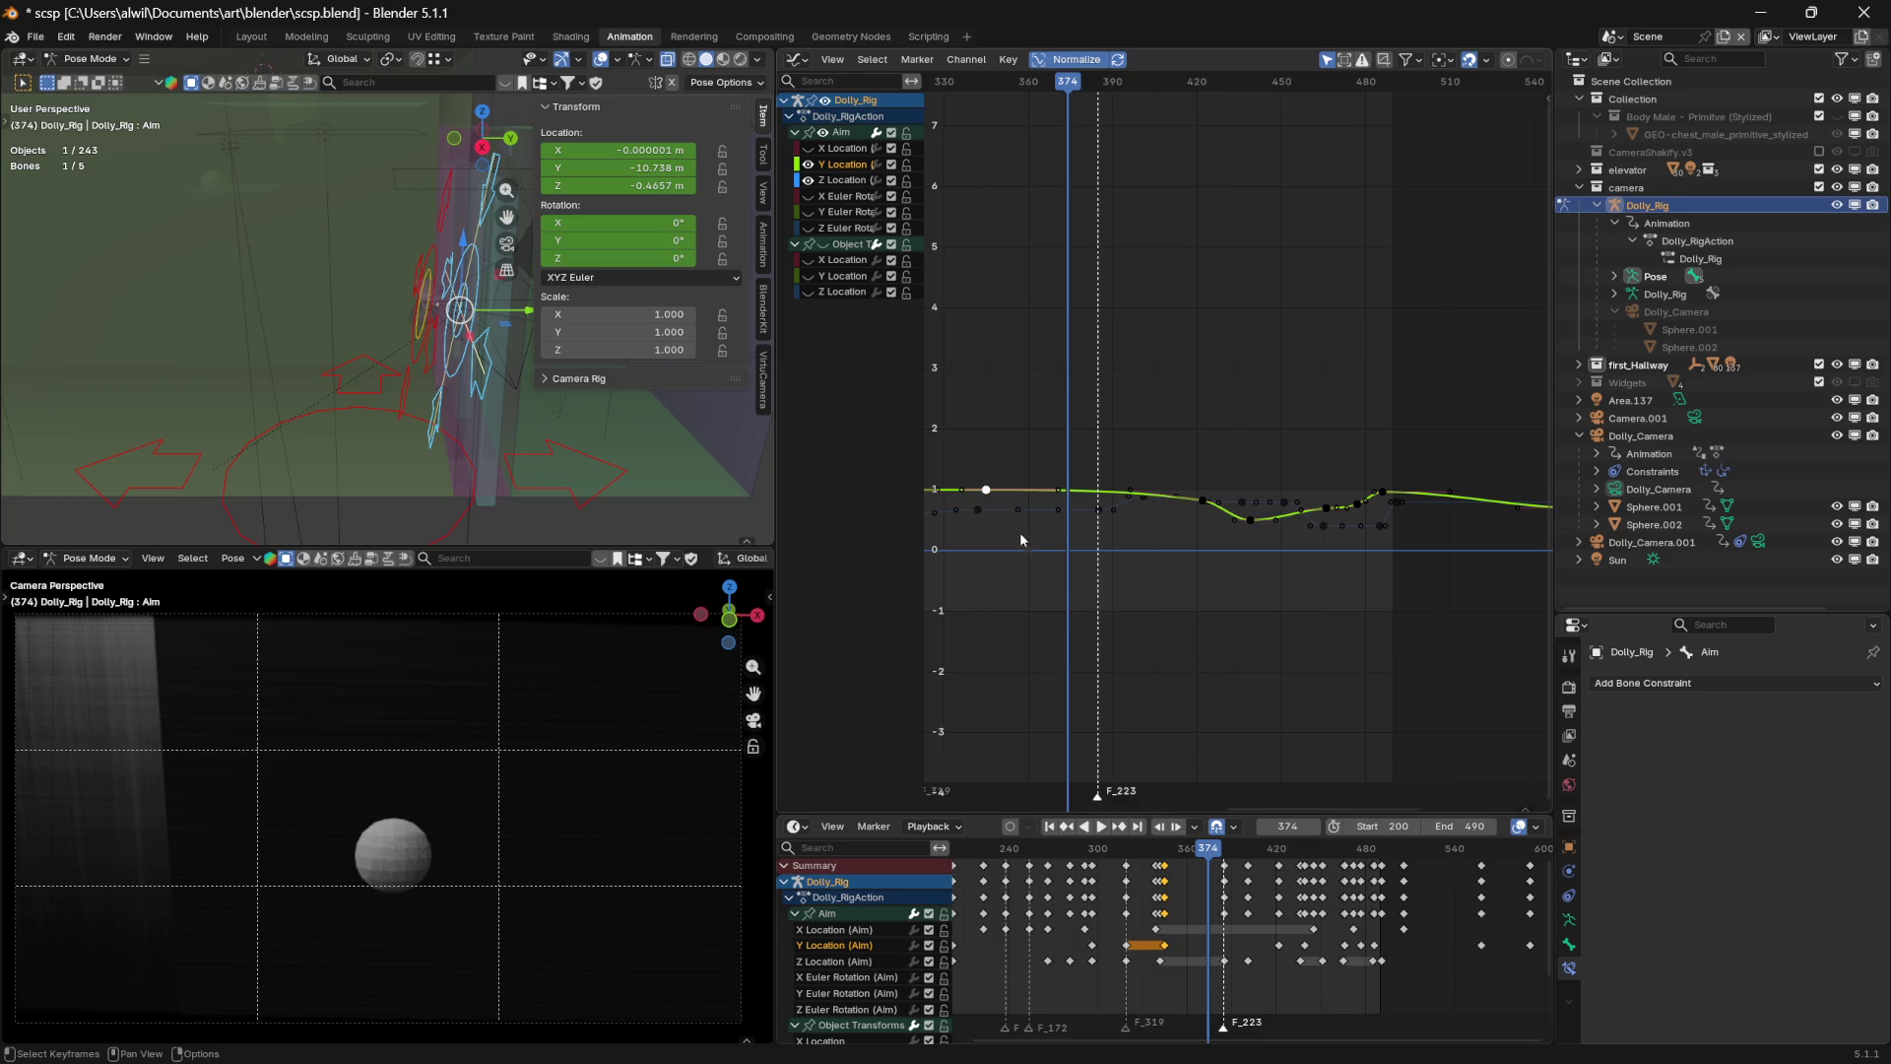
key("g")
key("x")
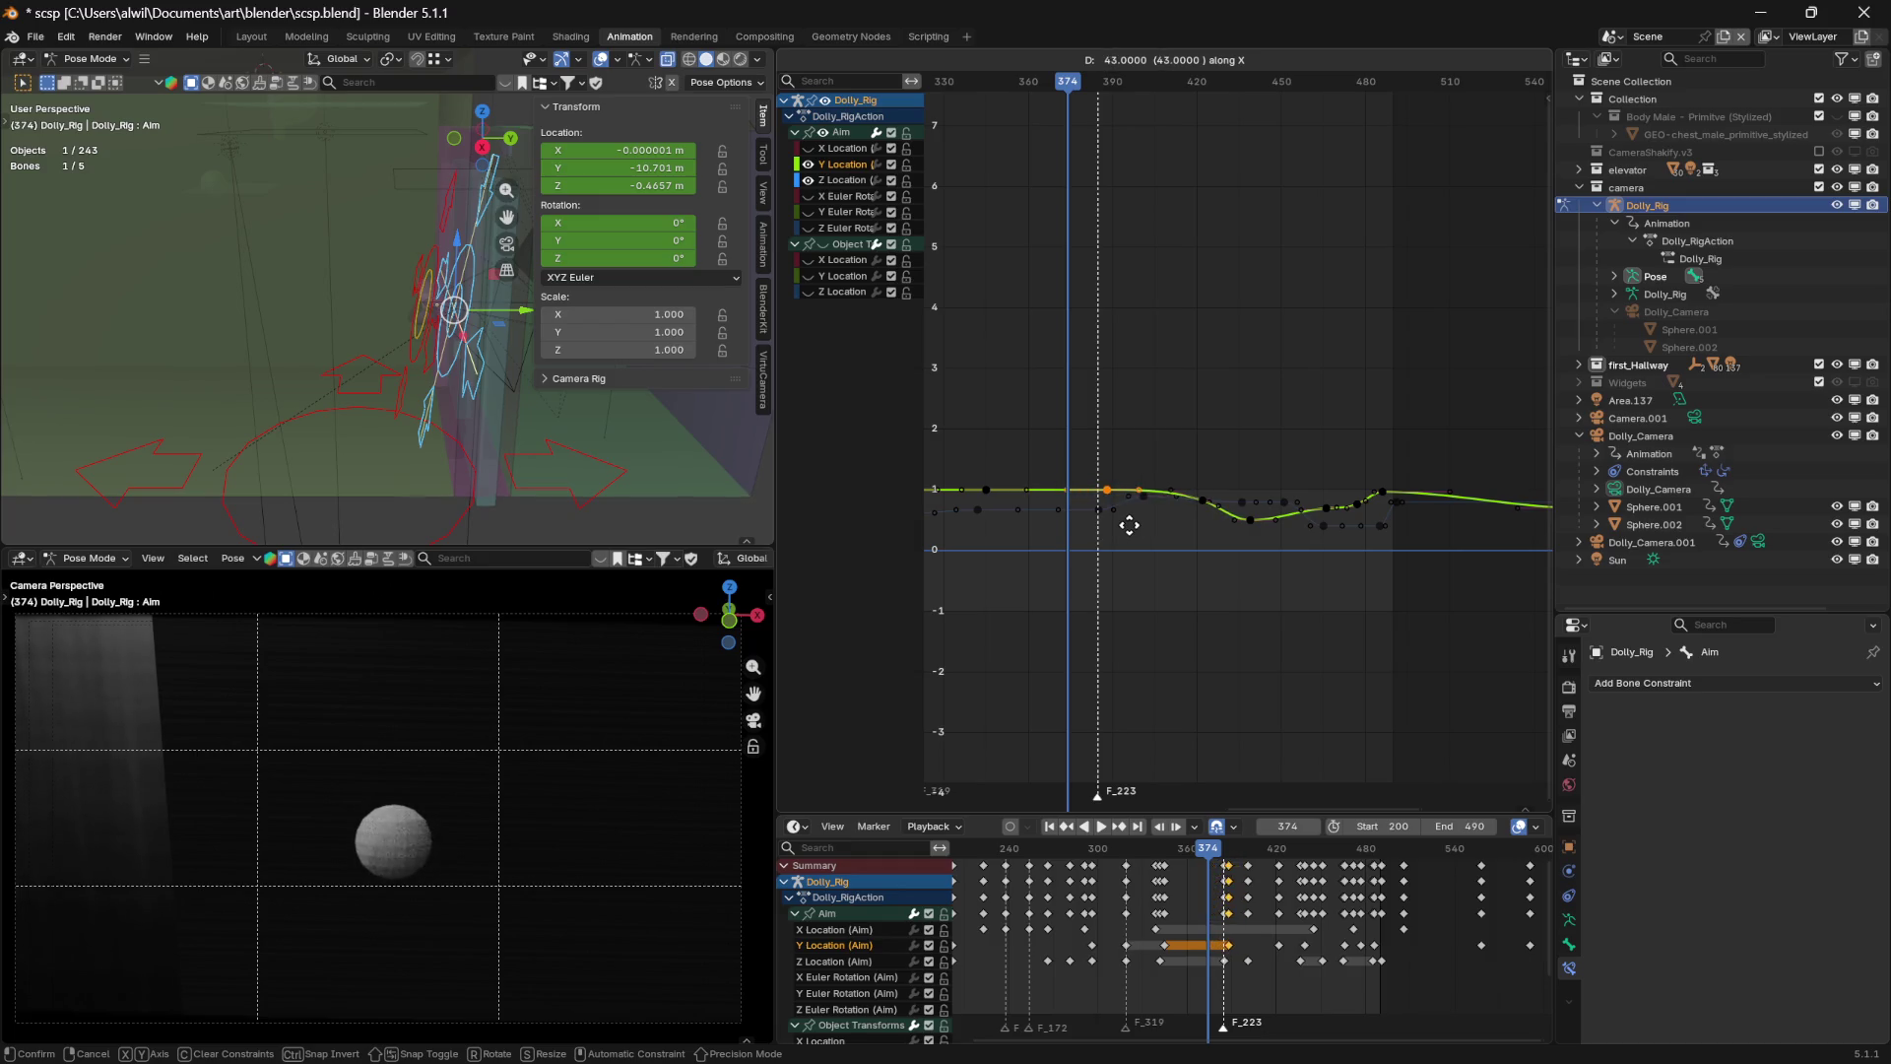
Drop the duplicated Aim Y Location key 41 frames later, near frame 390, and play the shot
left_click(1124, 527)
mouse_move(1075, 85)
left_mouse_down()
mouse_move(993, 85)
mouse_move(1160, 80)
mouse_move(989, 83)
mouse_move(1143, 83)
mouse_move(1047, 88)
mouse_move(1123, 87)
left_mouse_up()
key("space")
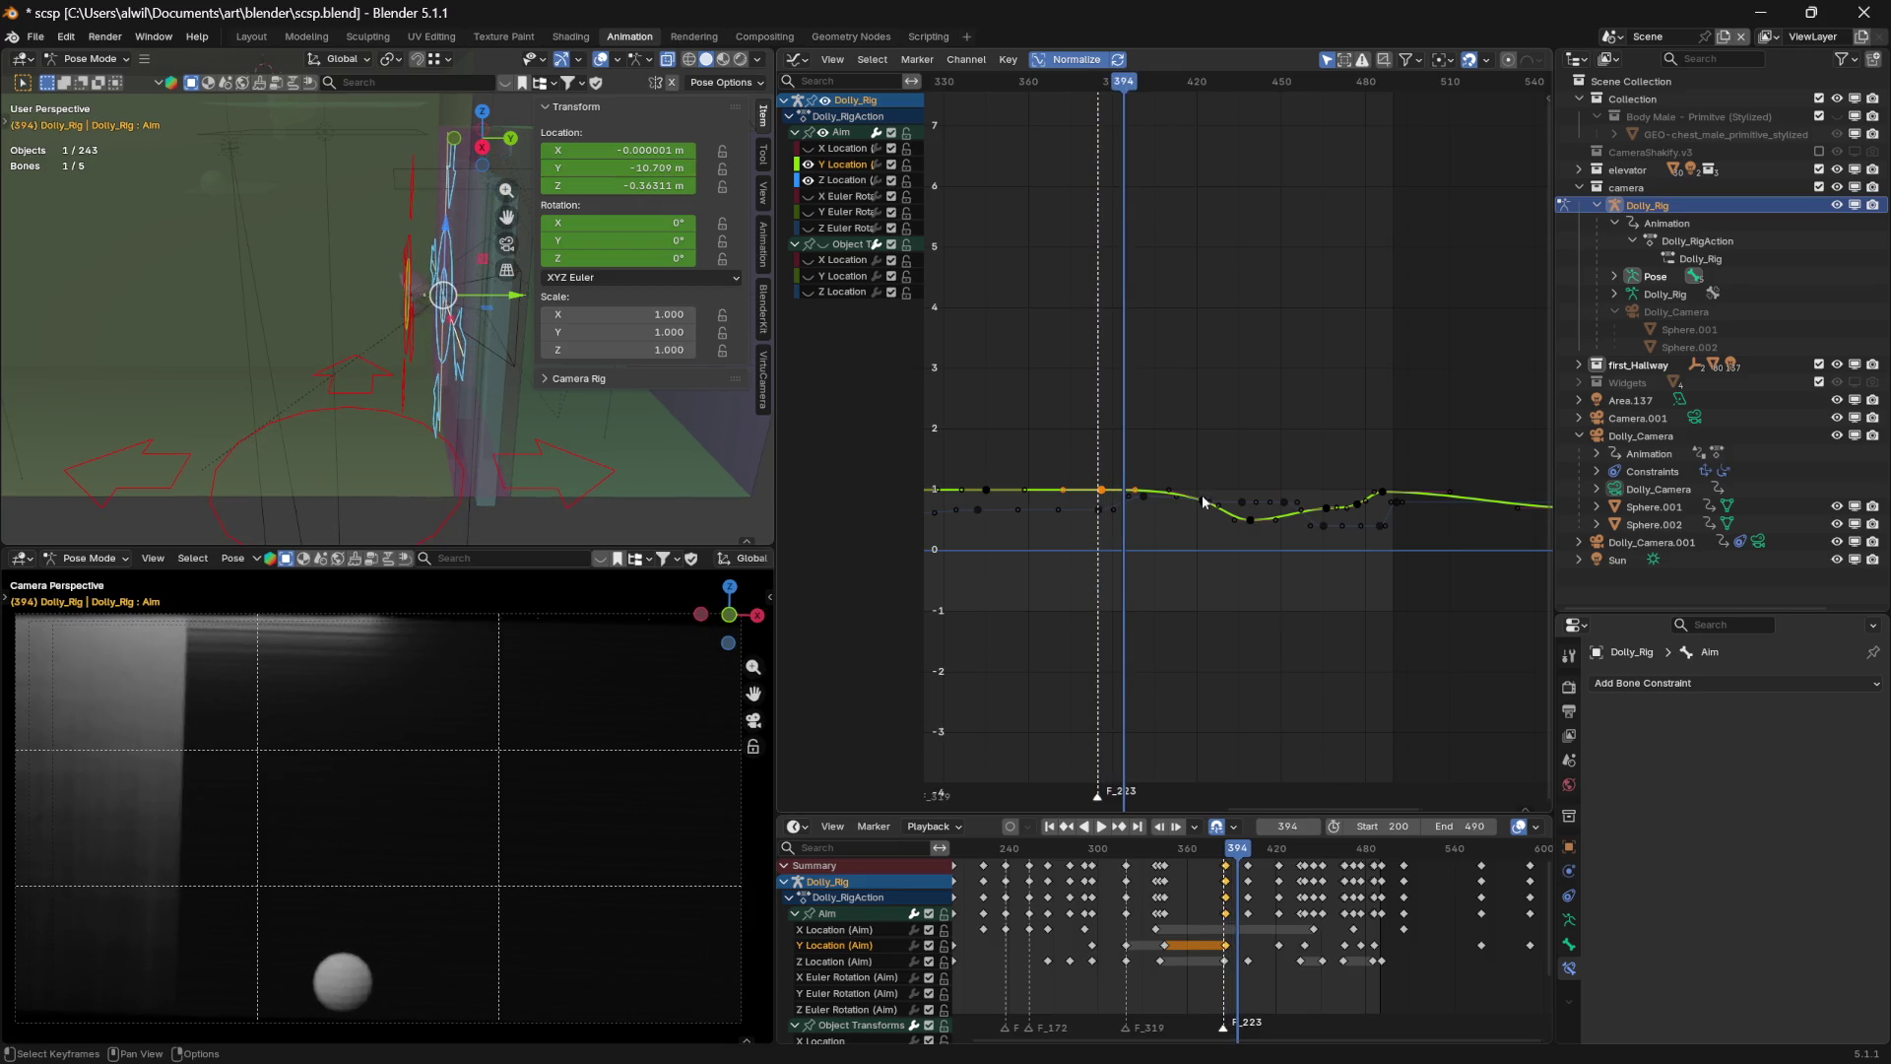
Review frames 398–412, then begin lowering the Aim Y Location keyframe just past frame 398
key("space")
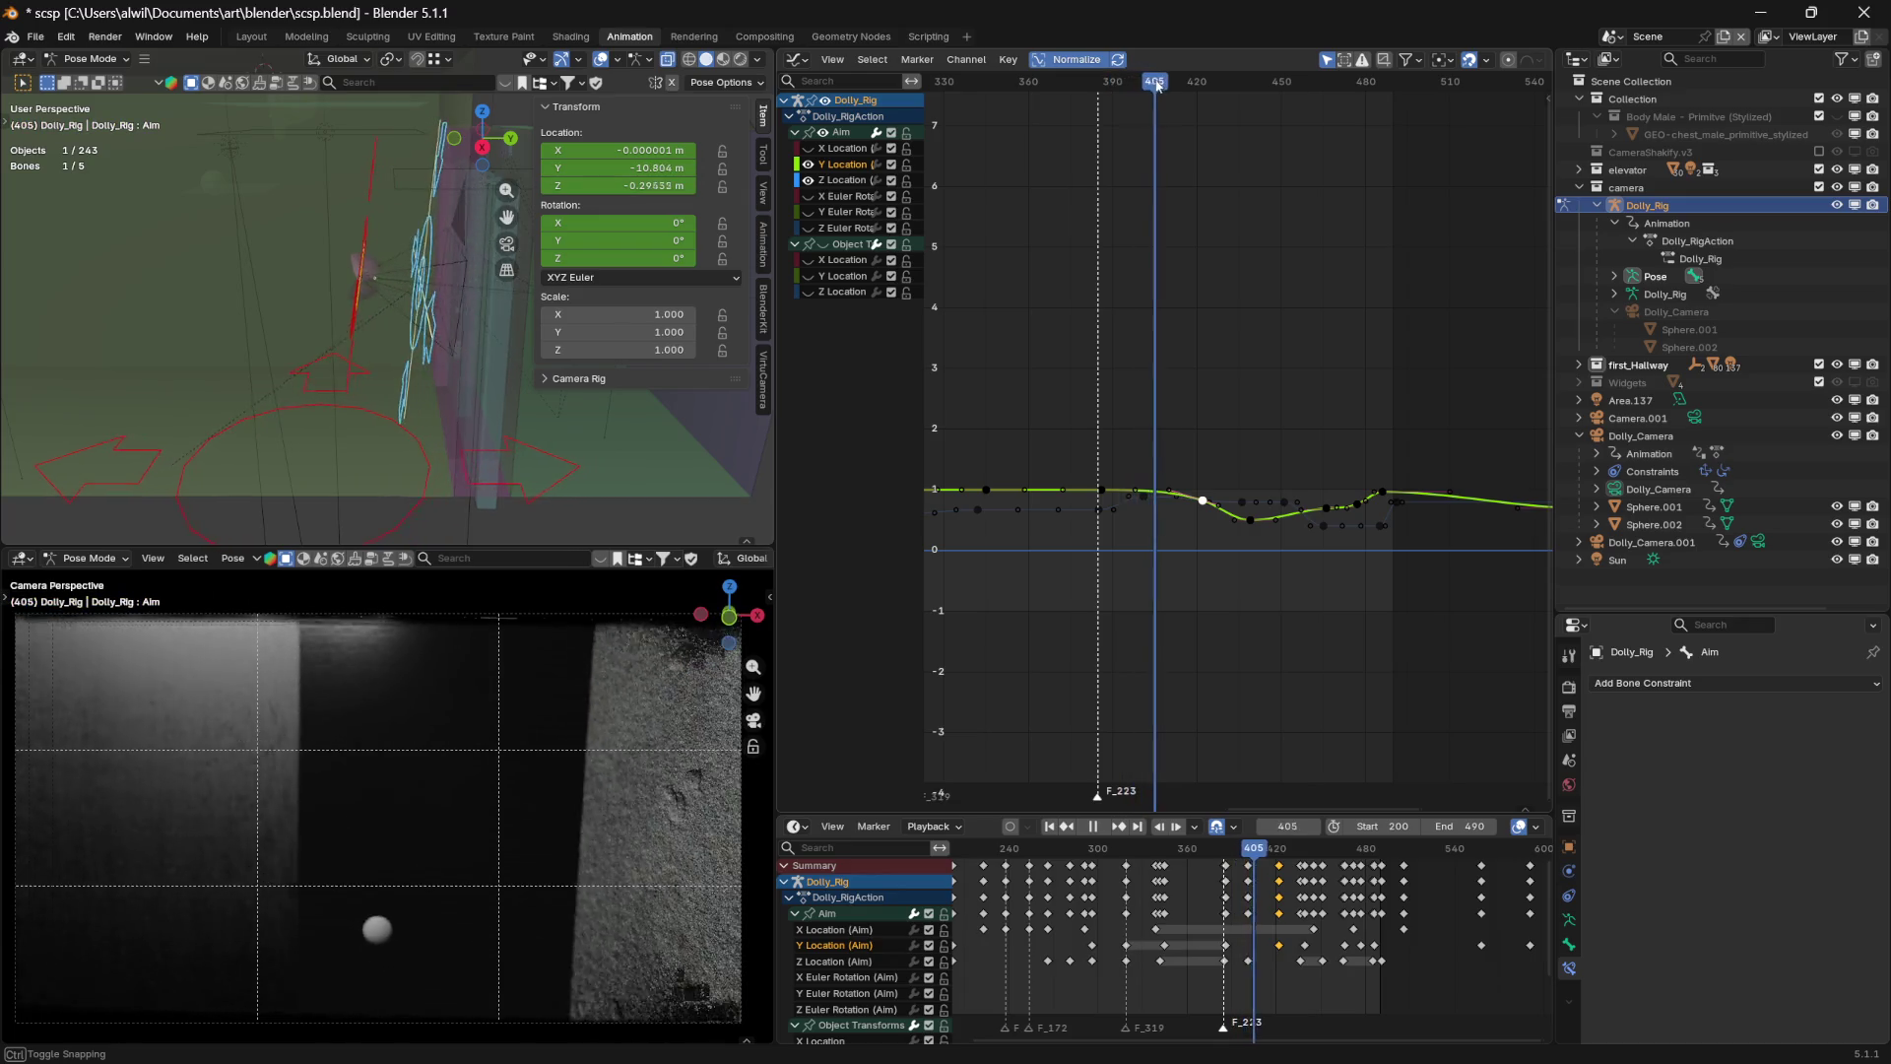
left_click_drag(1210, 94, 1162, 87)
key("space")
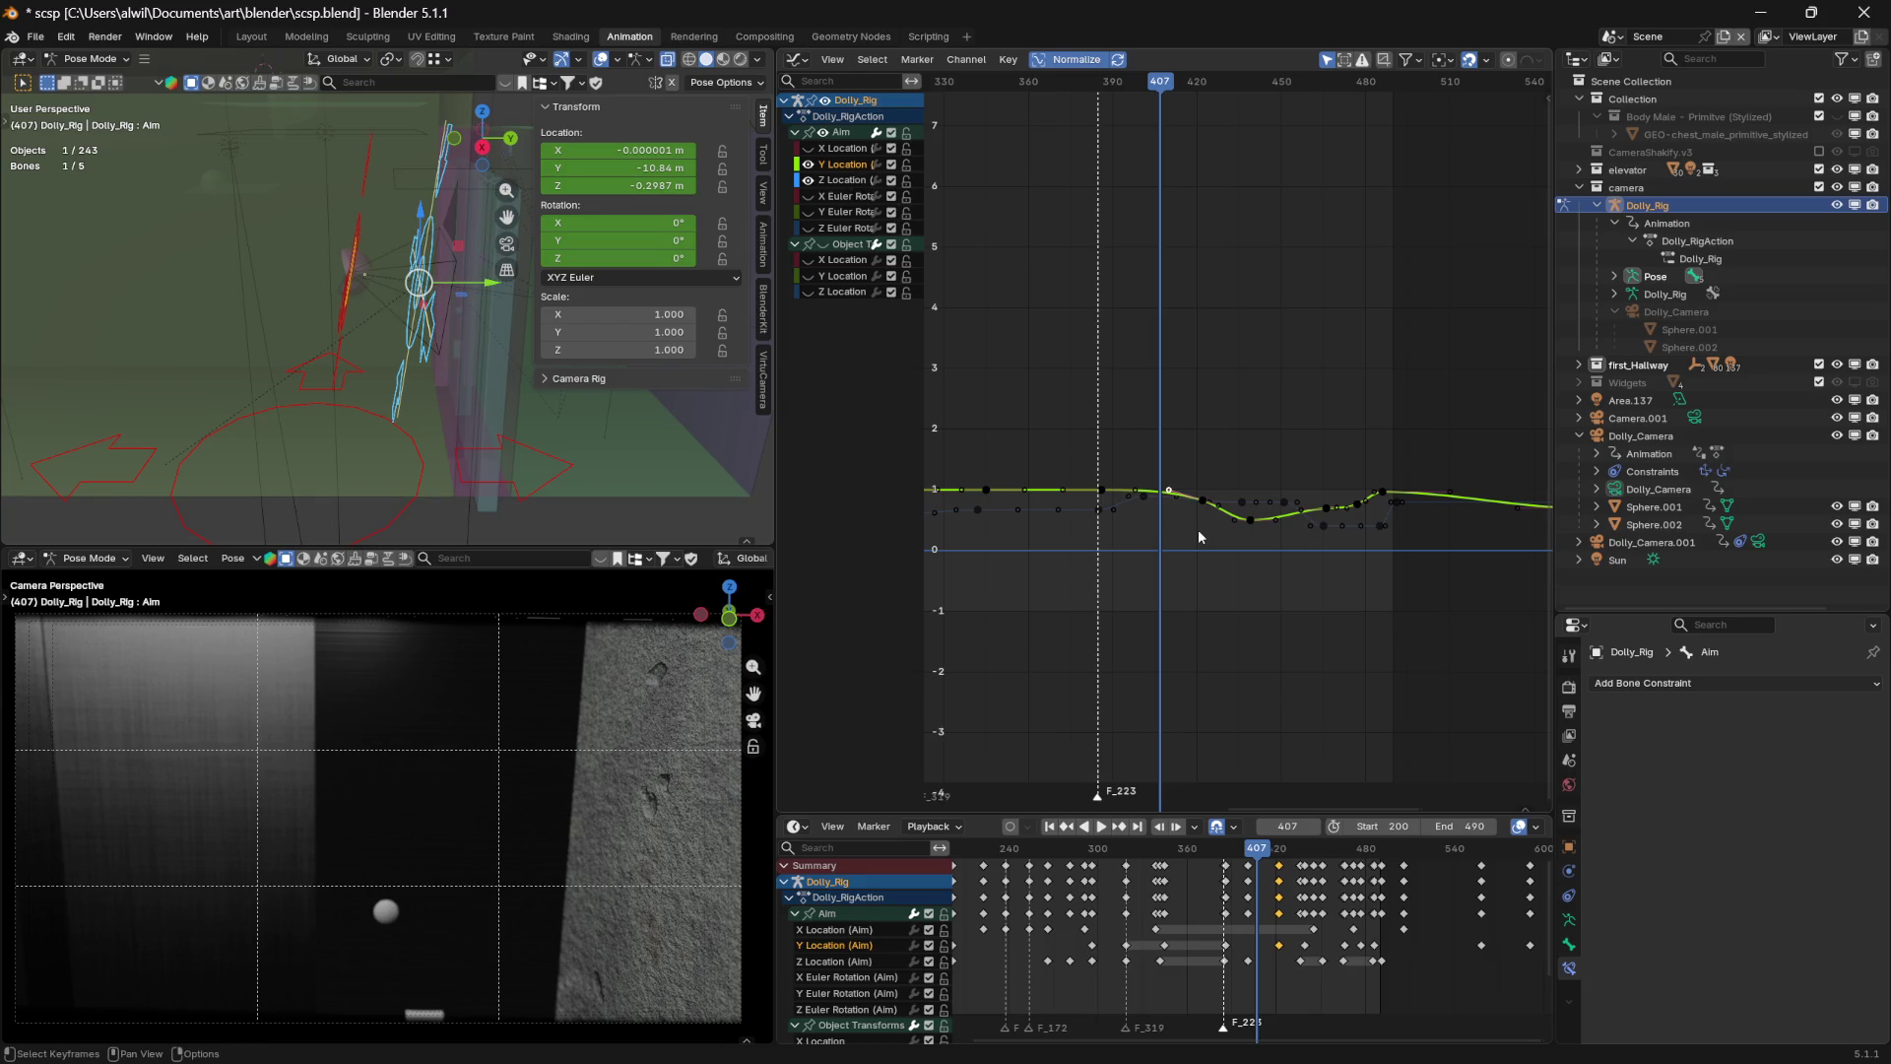
mouse_move(1152, 87)
left_mouse_down()
mouse_move(1110, 88)
mouse_move(1137, 91)
left_mouse_up()
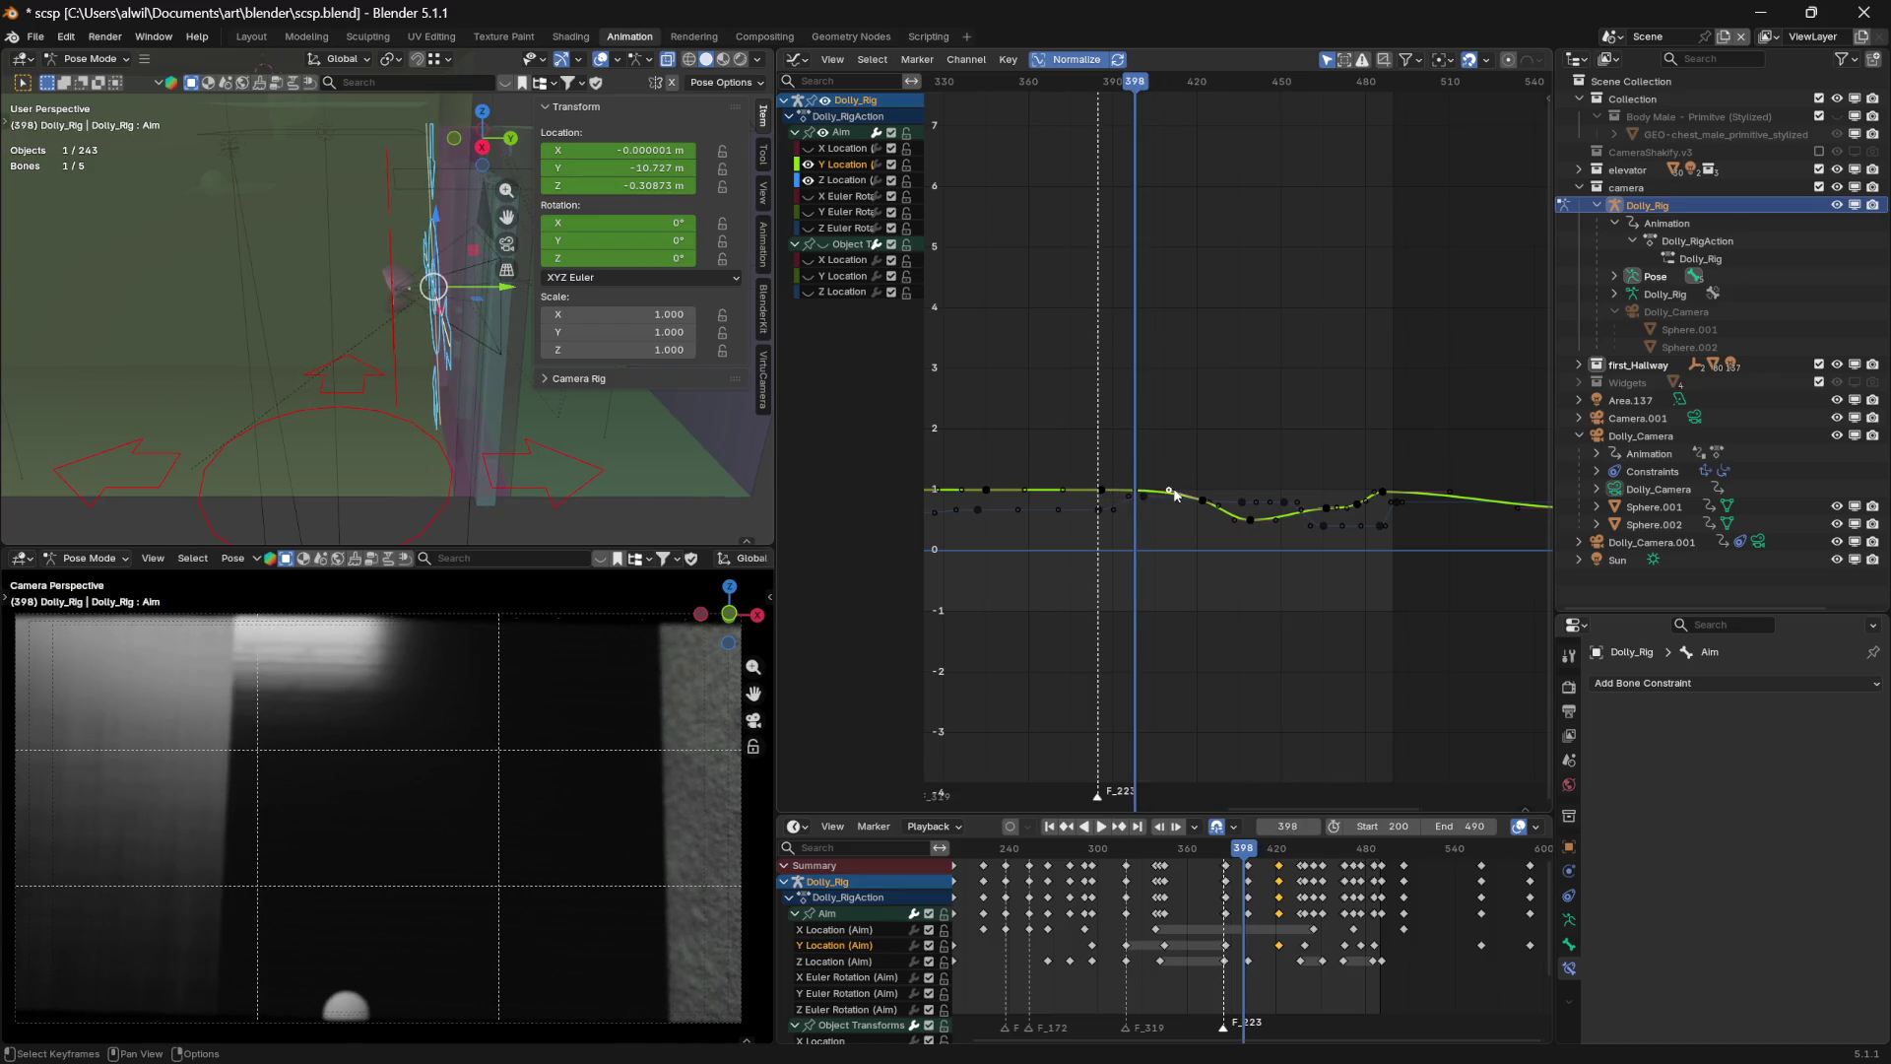
key("g")
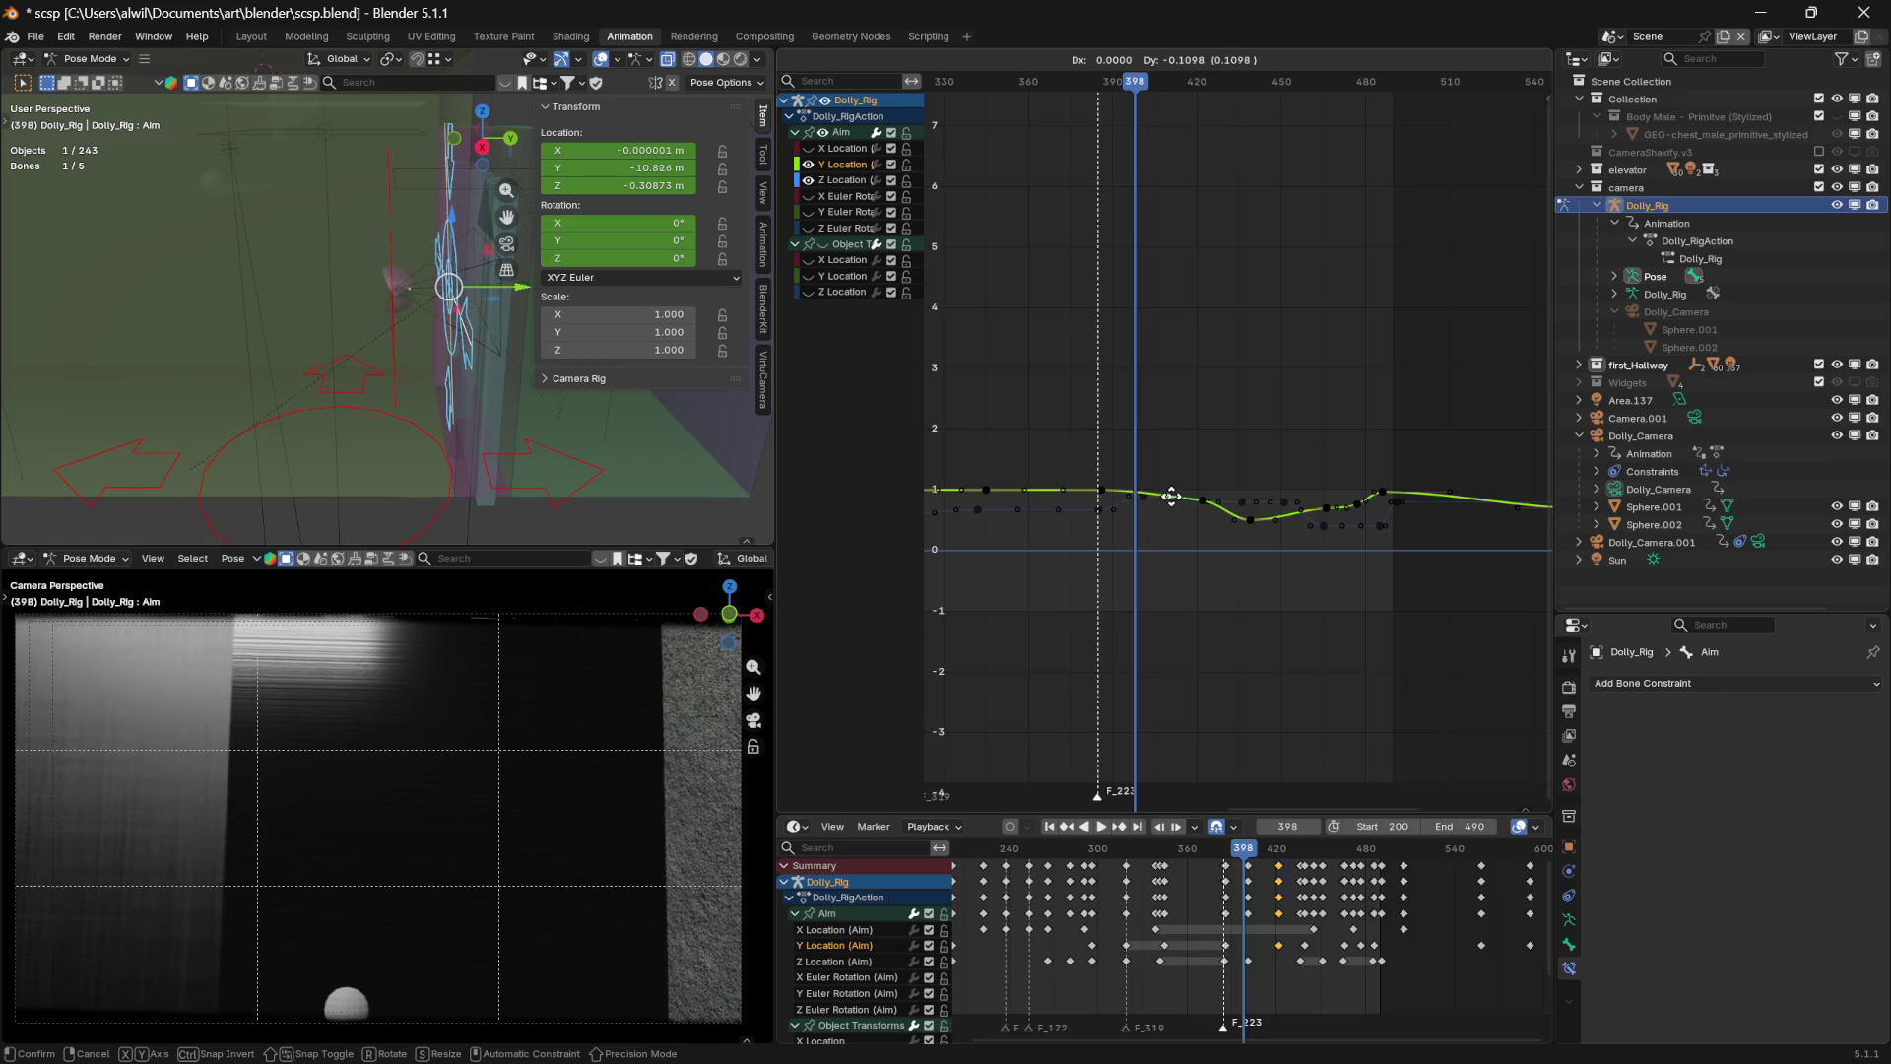
Set the lowered Aim Y Location keyframe and scrub back through earlier frames to review
left_click(1172, 499)
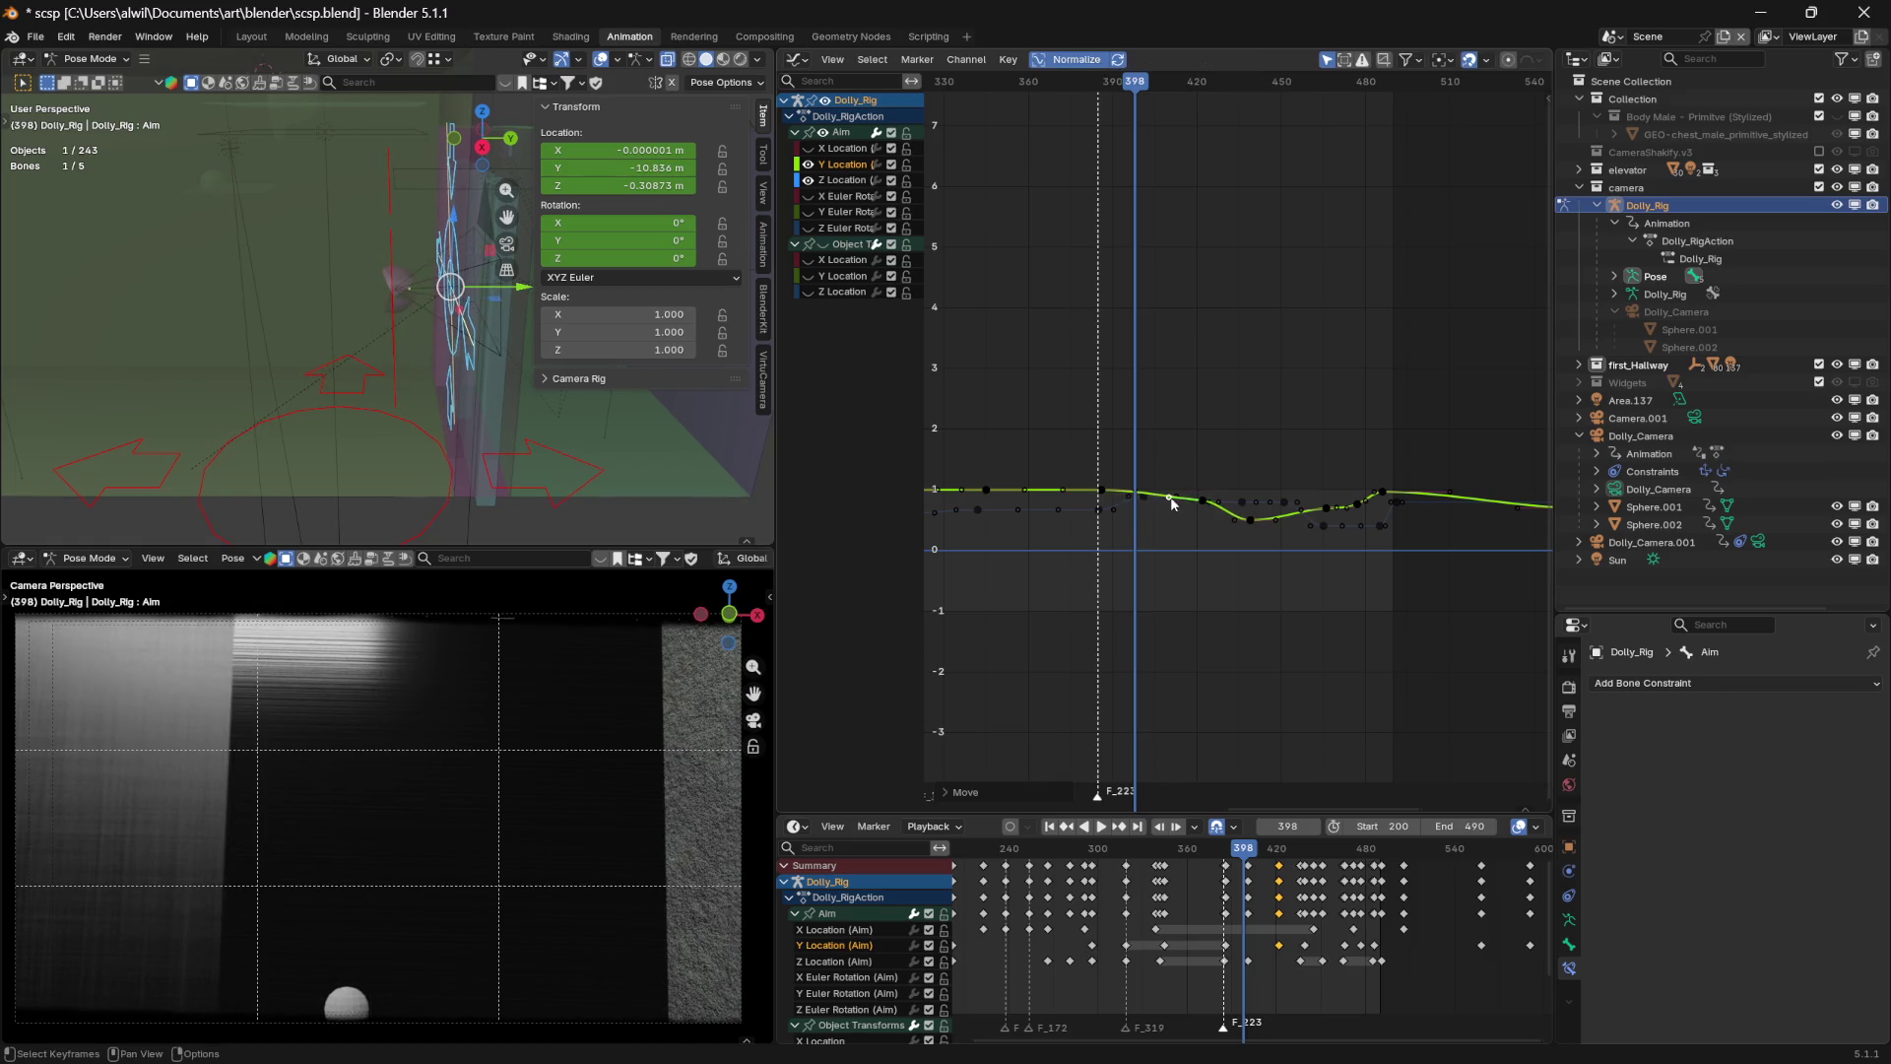
mouse_move(1135, 87)
left_mouse_down()
mouse_move(1076, 87)
mouse_move(1248, 125)
left_mouse_up()
left_click_drag(1253, 116, 978, 111)
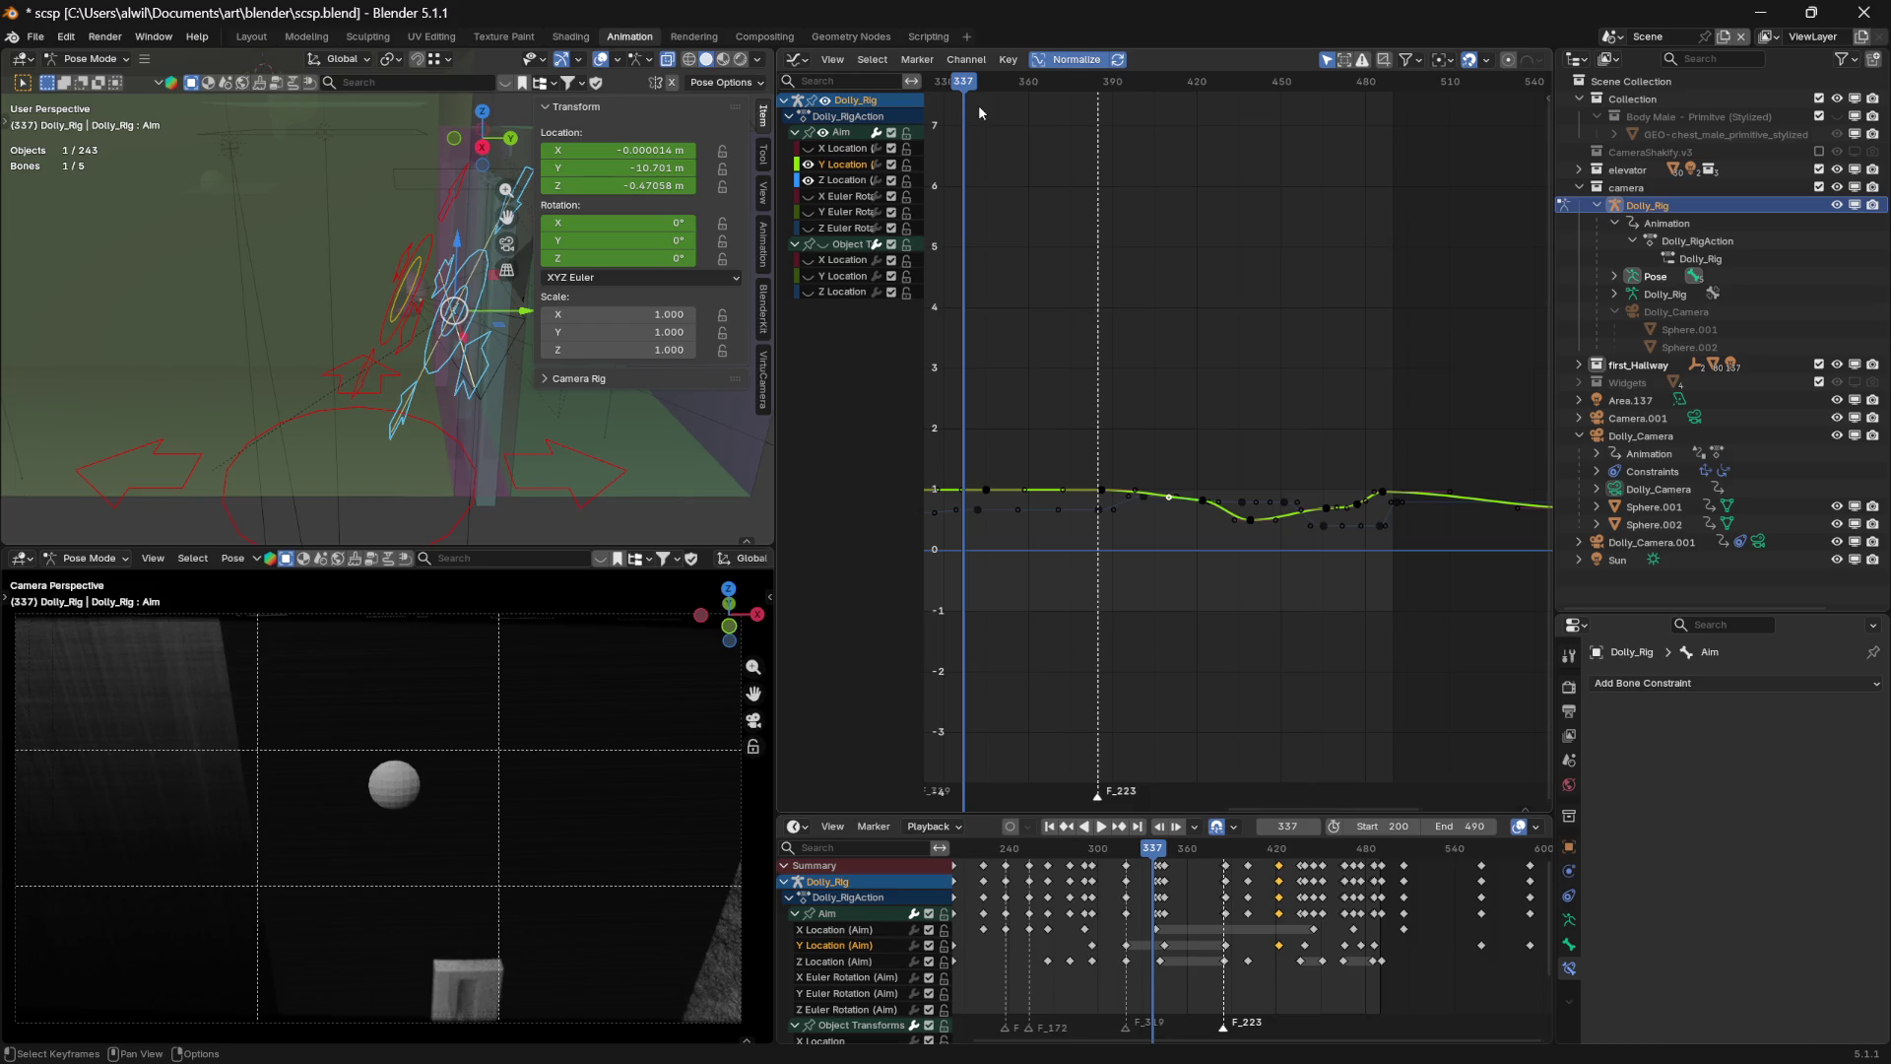
left_click_drag(1014, 845, 1063, 848)
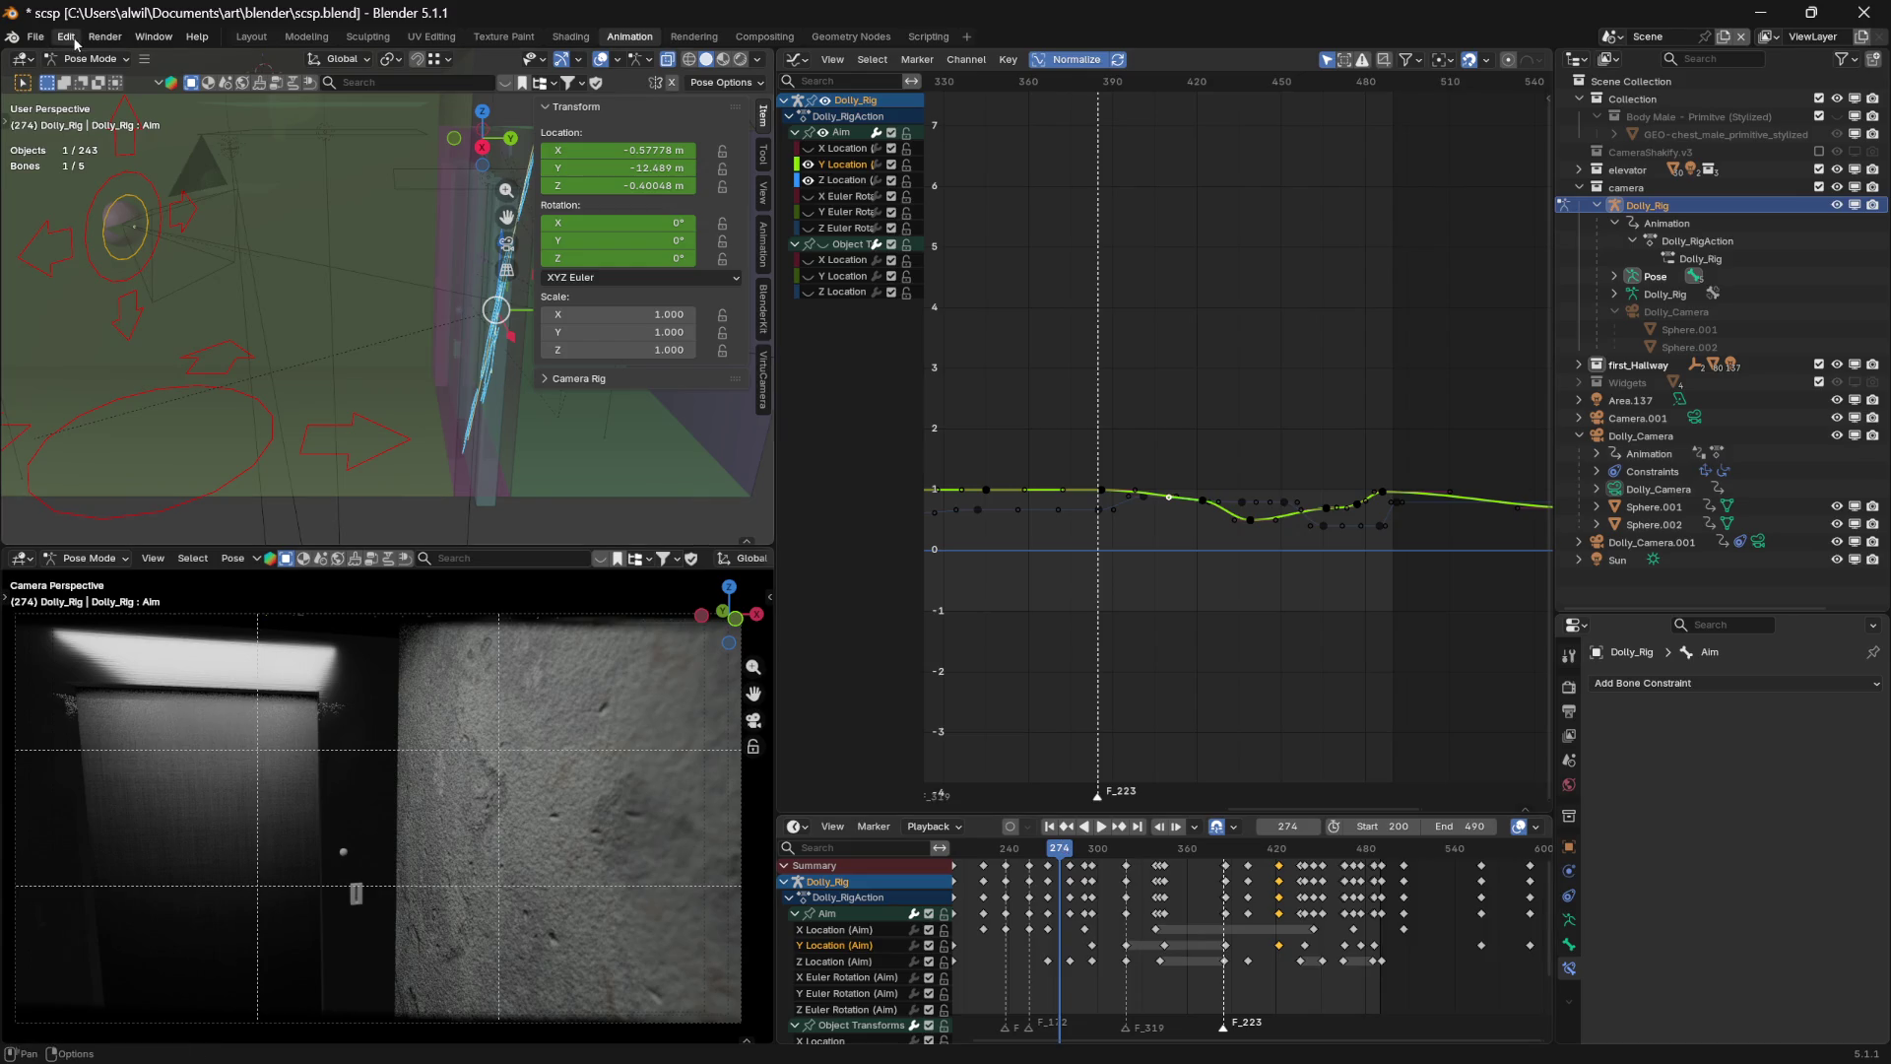
Save scsp.blend after the Aim Y Location keyframe edits
left_click(37, 39)
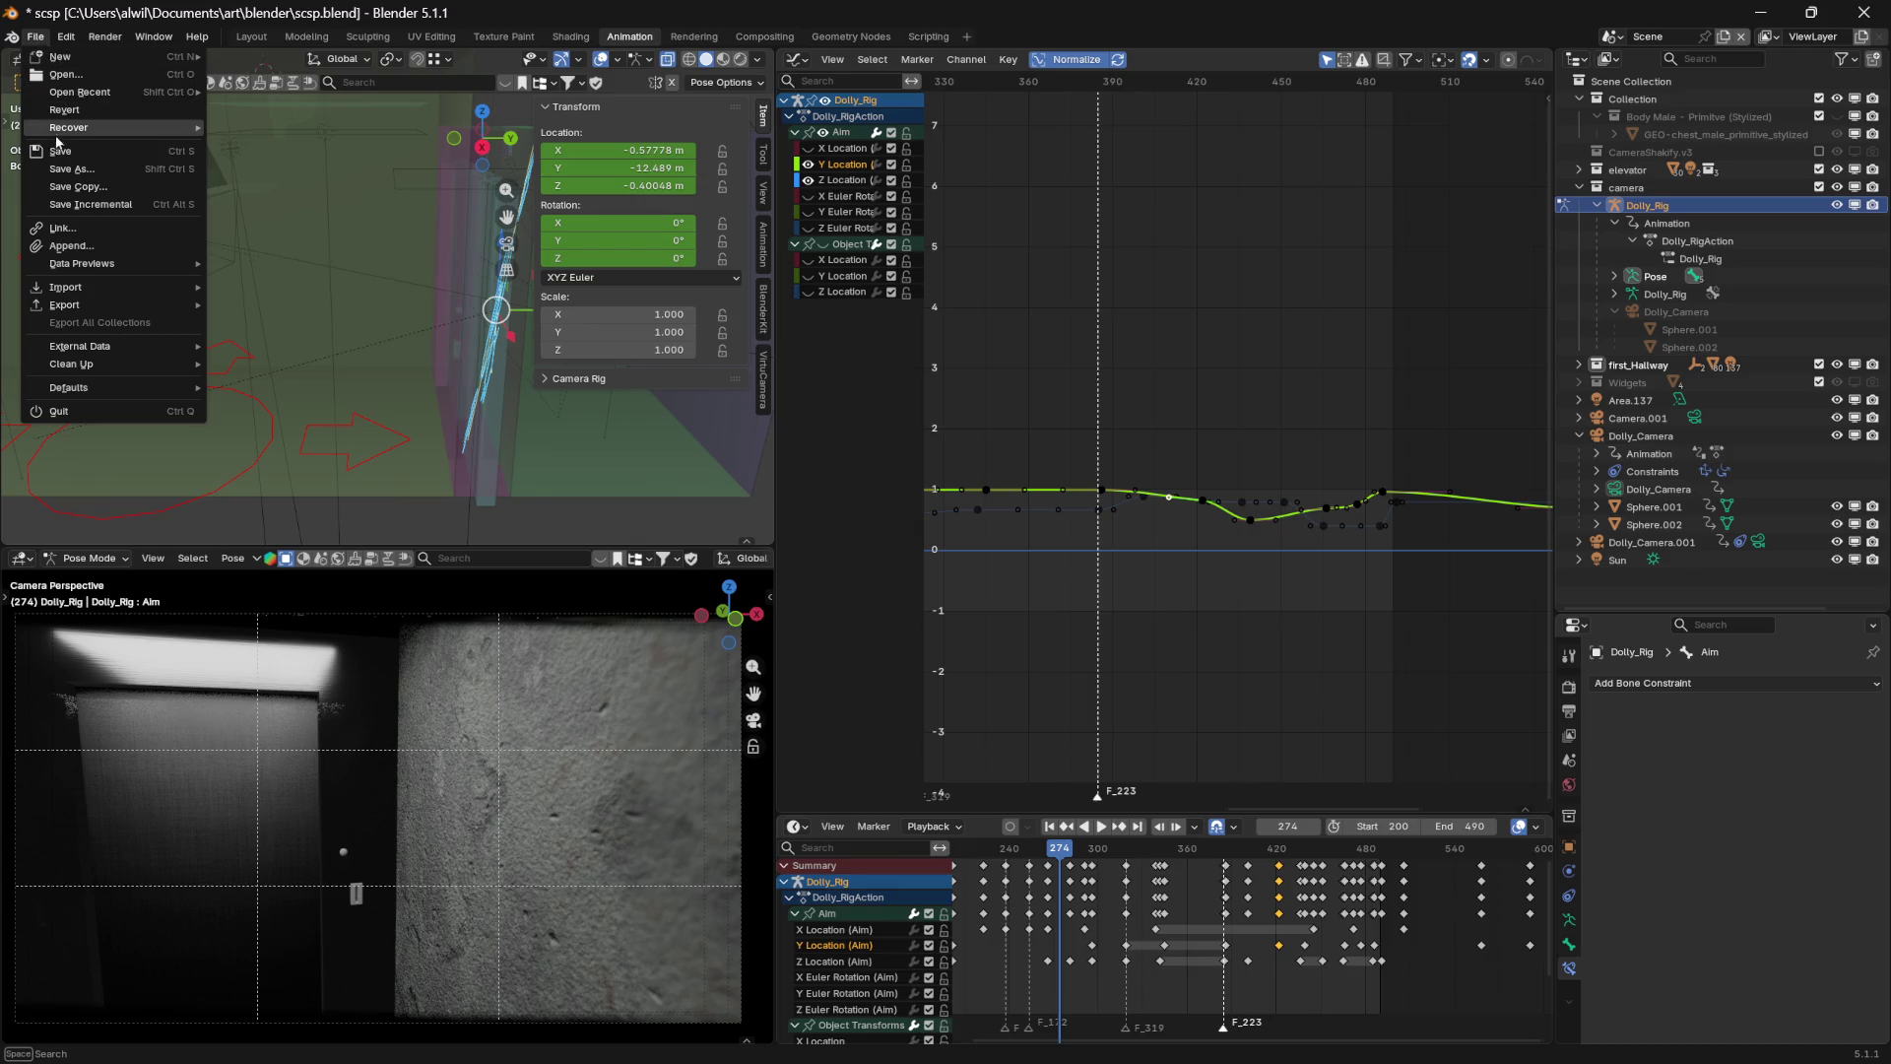
key("Escape")
left_click(36, 39)
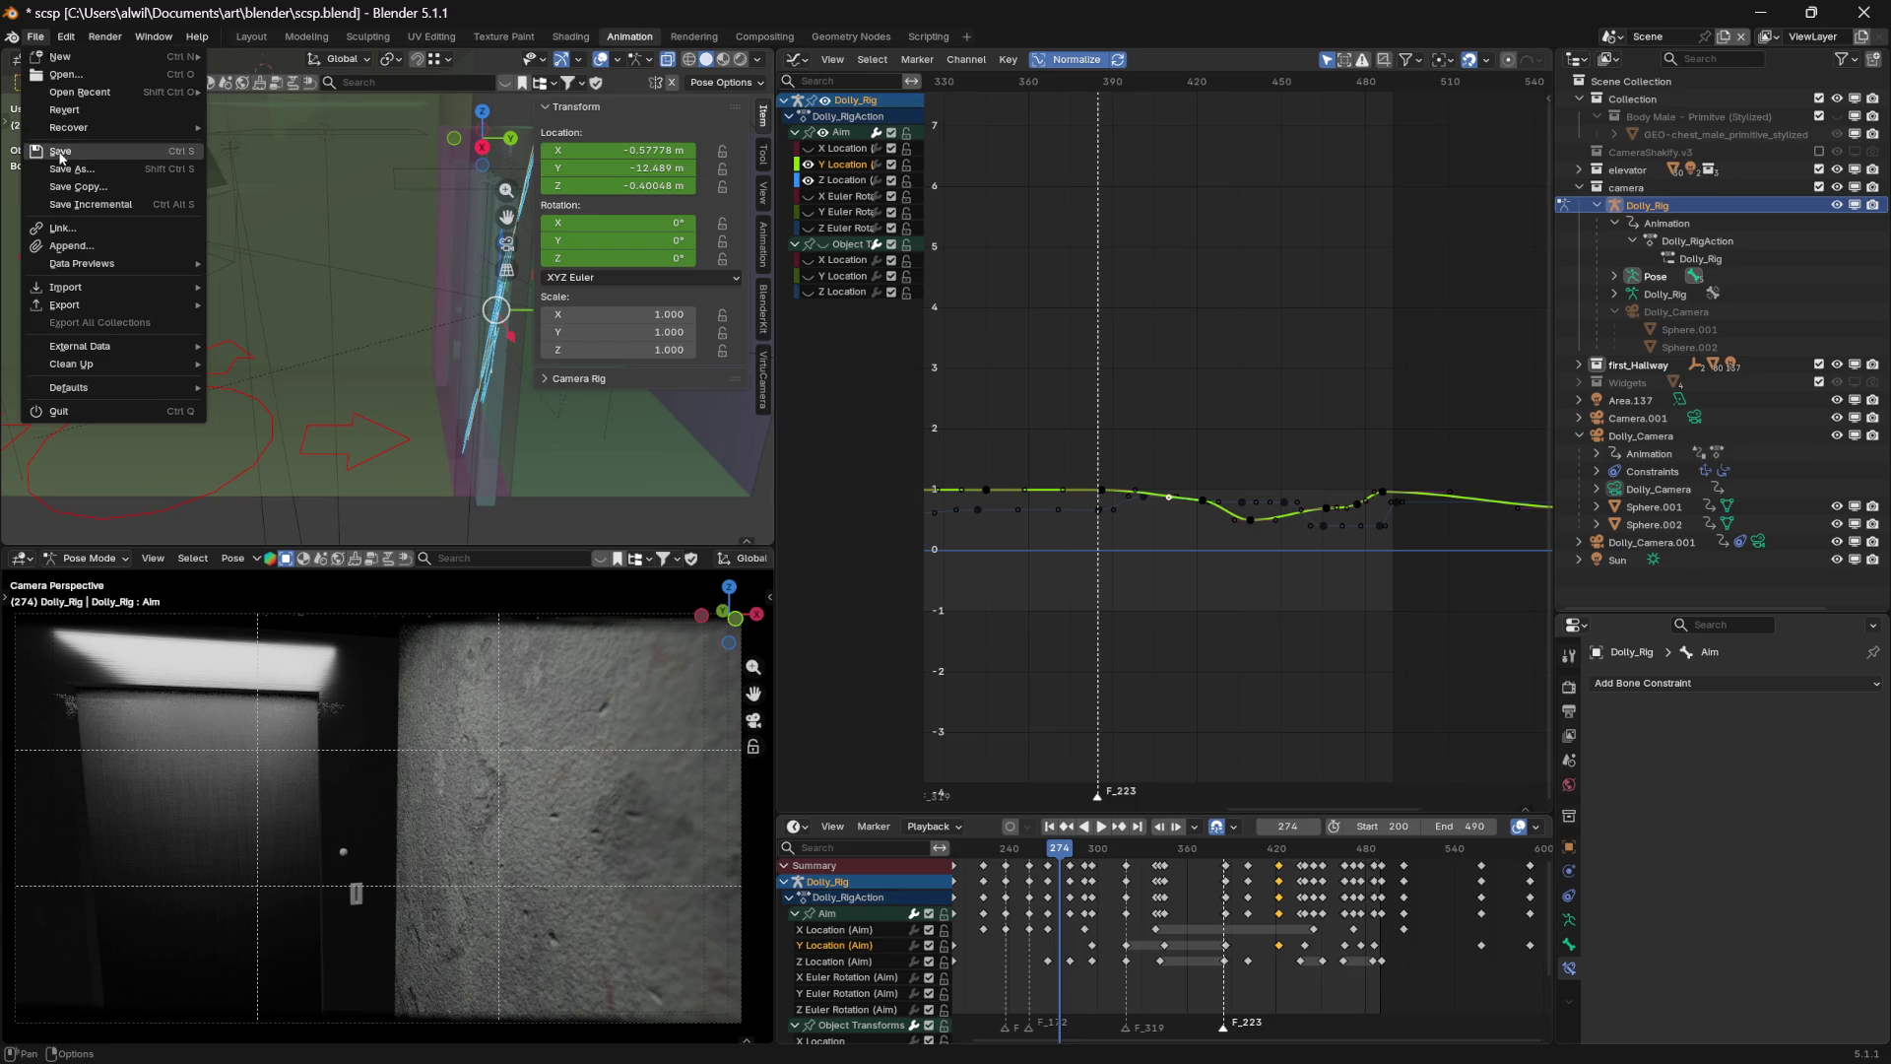
left_click(60, 156)
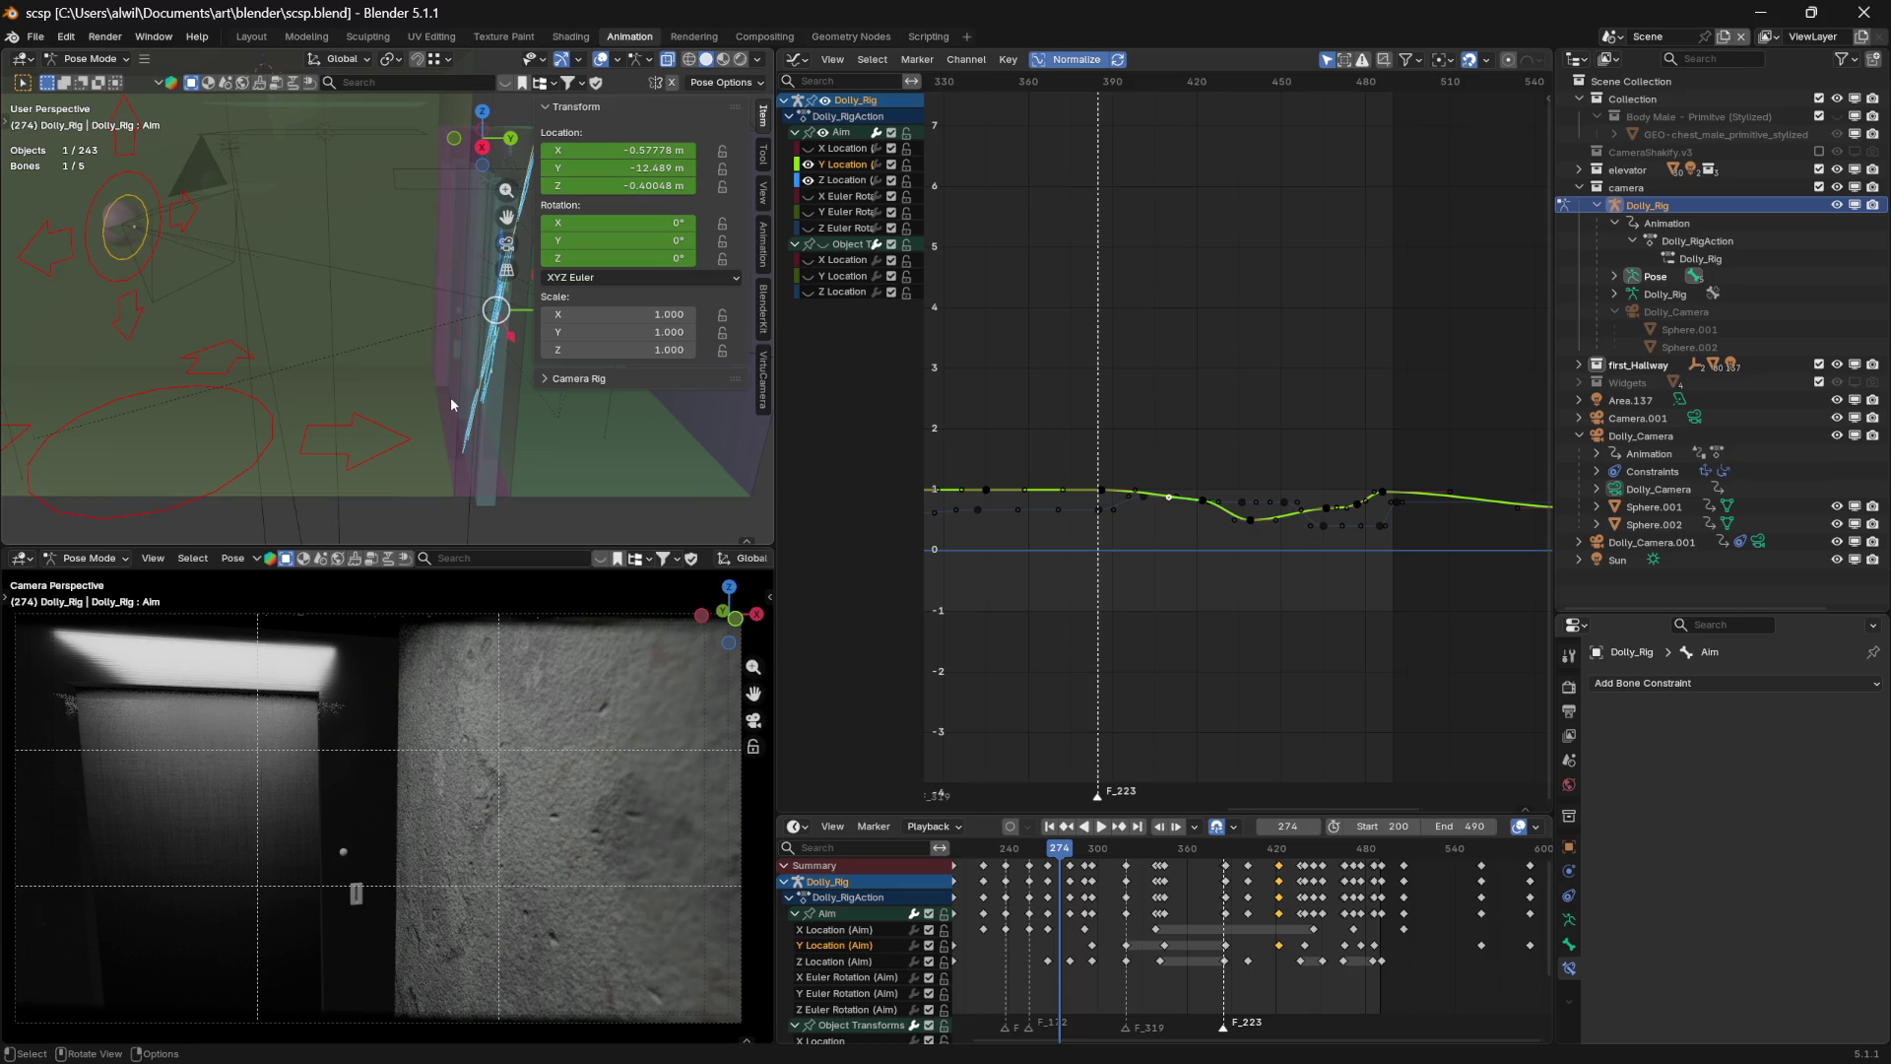
Save scsp.blend again and move the playhead to about frame 366
left_click(35, 36)
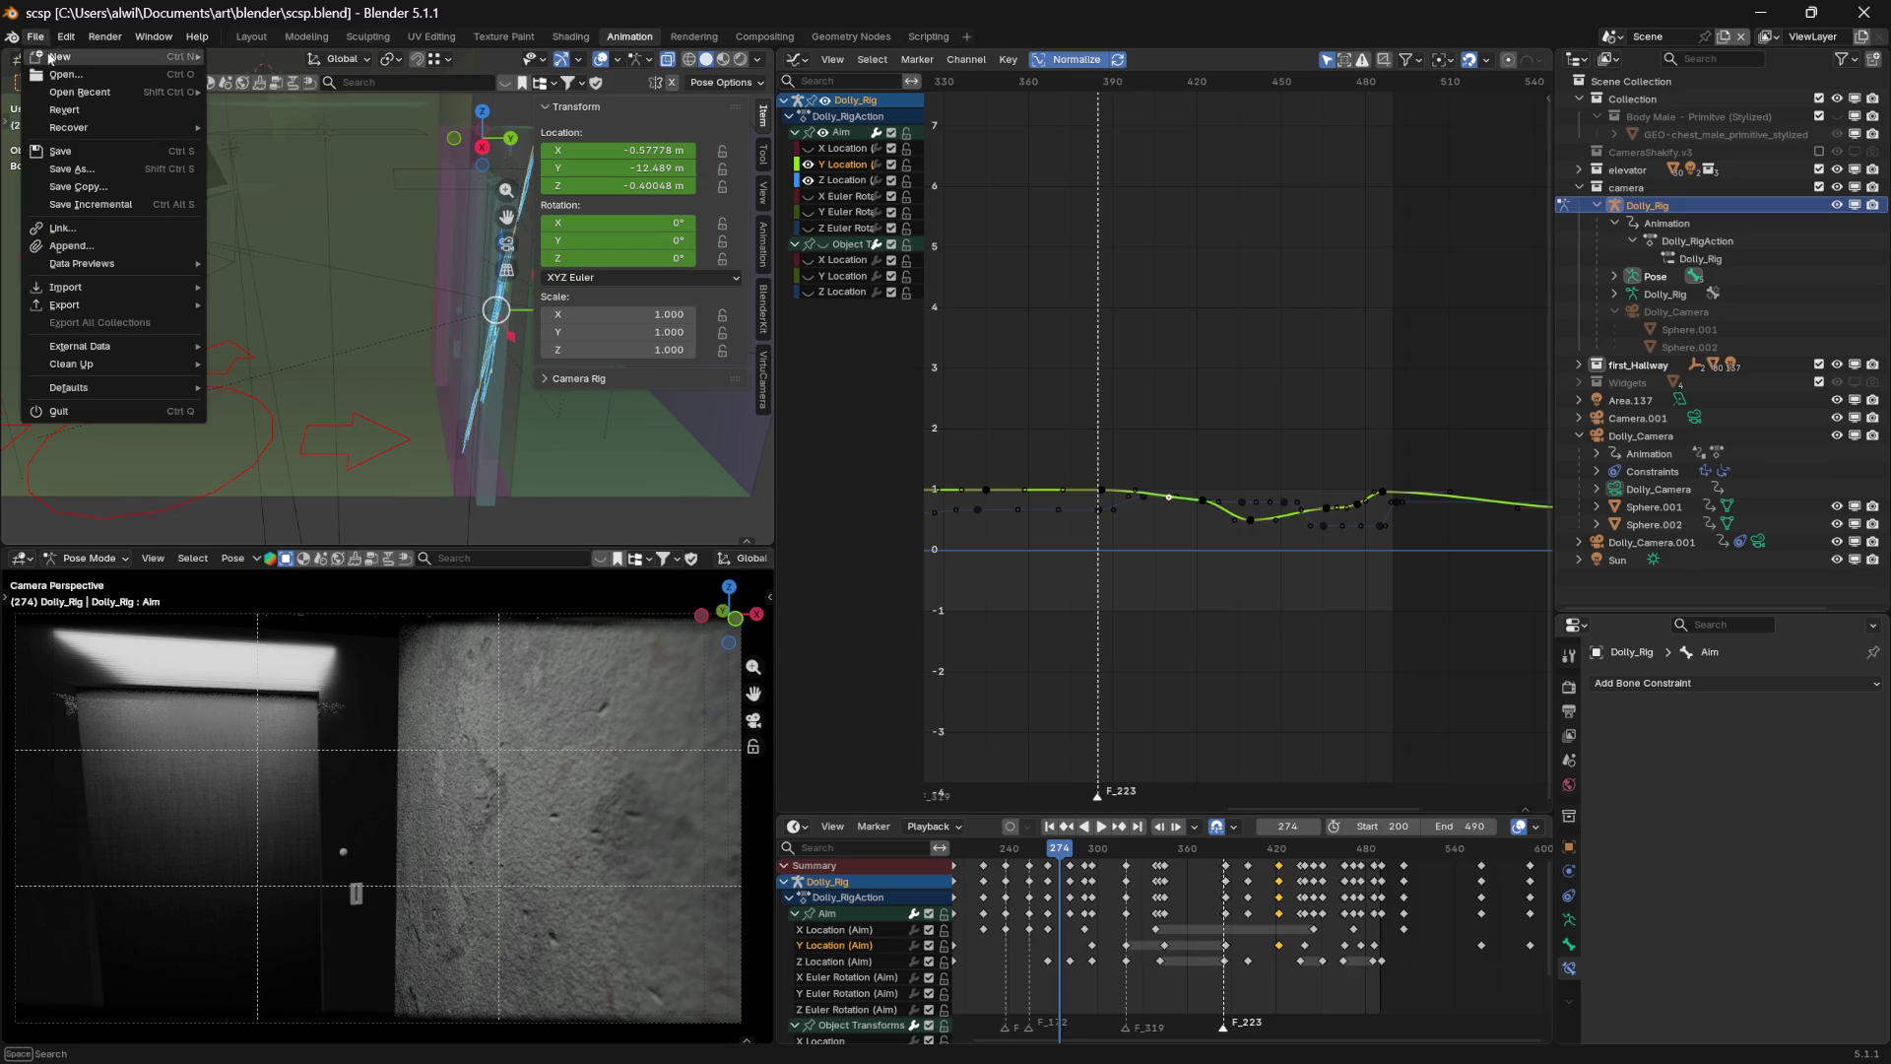
left_click(61, 151)
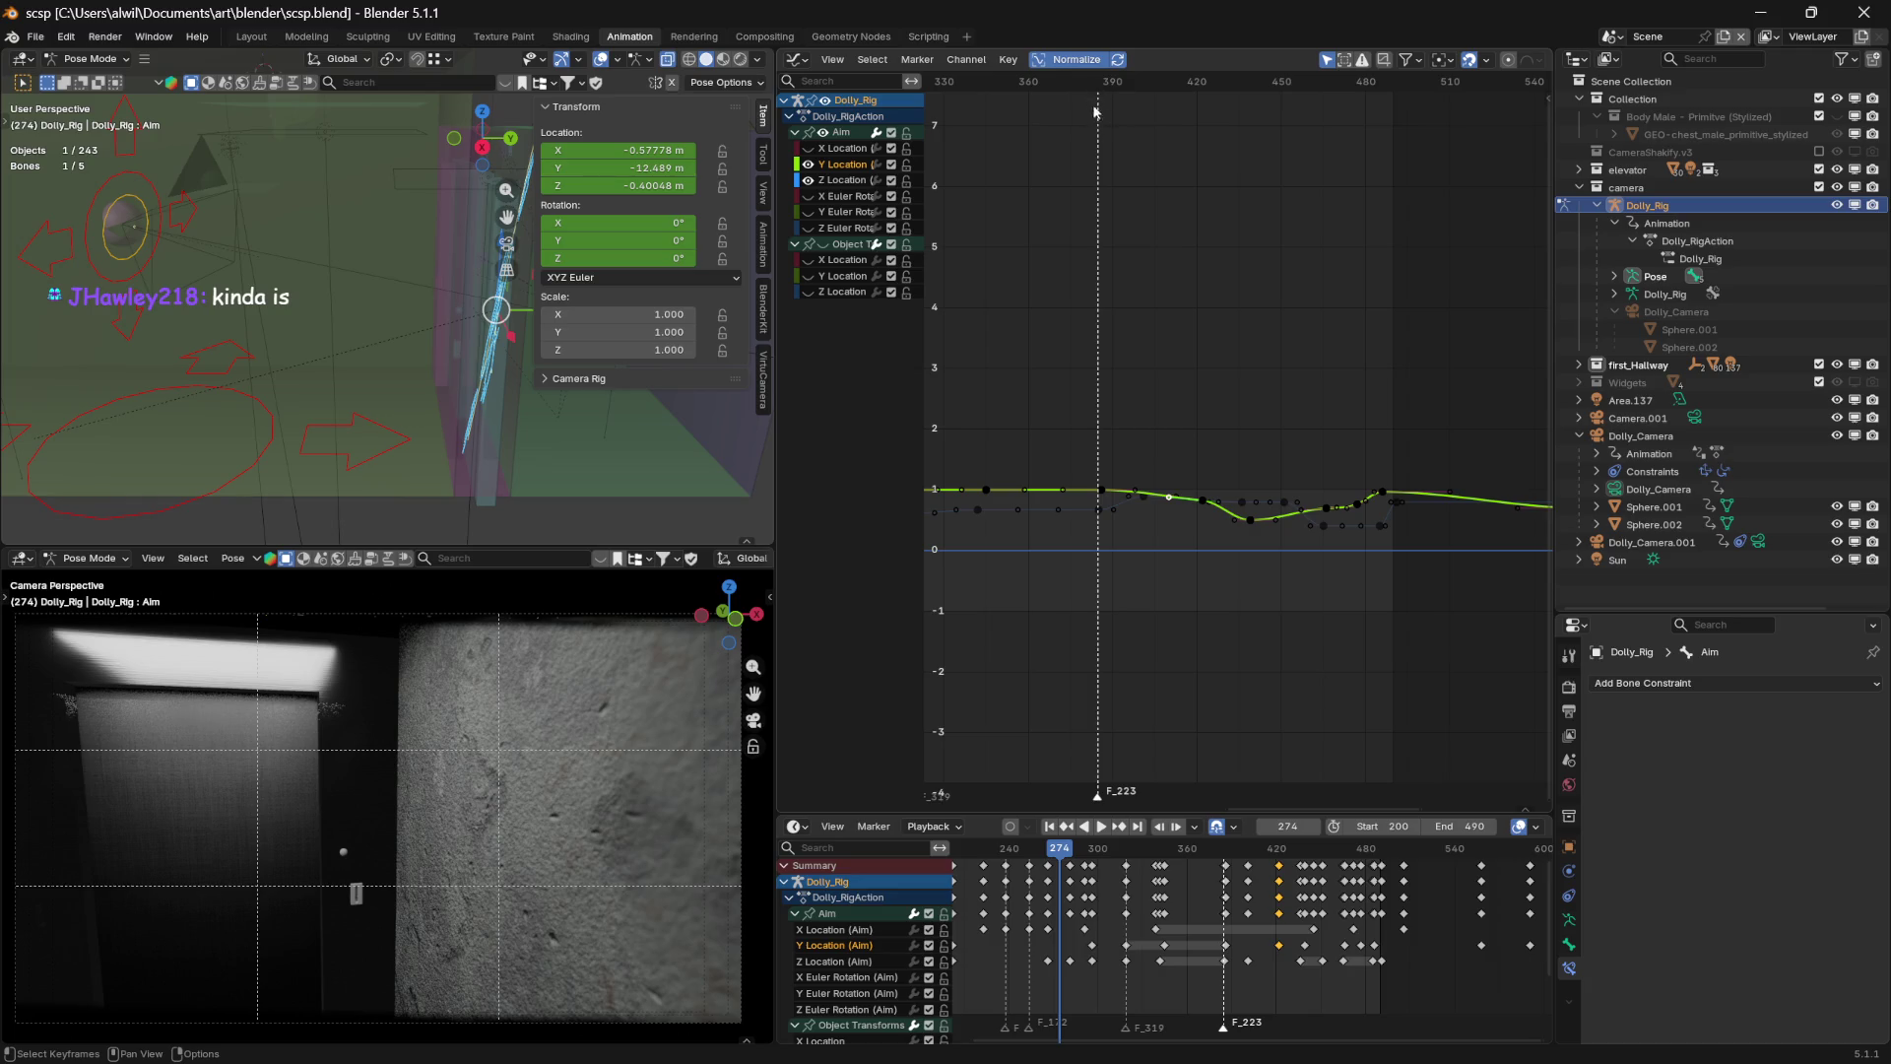
mouse_move(1108, 81)
left_mouse_down()
mouse_move(1005, 81)
mouse_move(1252, 102)
mouse_move(1051, 114)
left_mouse_up()
Play the dolly shot from frame 180, stopping around frame 297
middle_click_drag(1157, 944, 1222, 933)
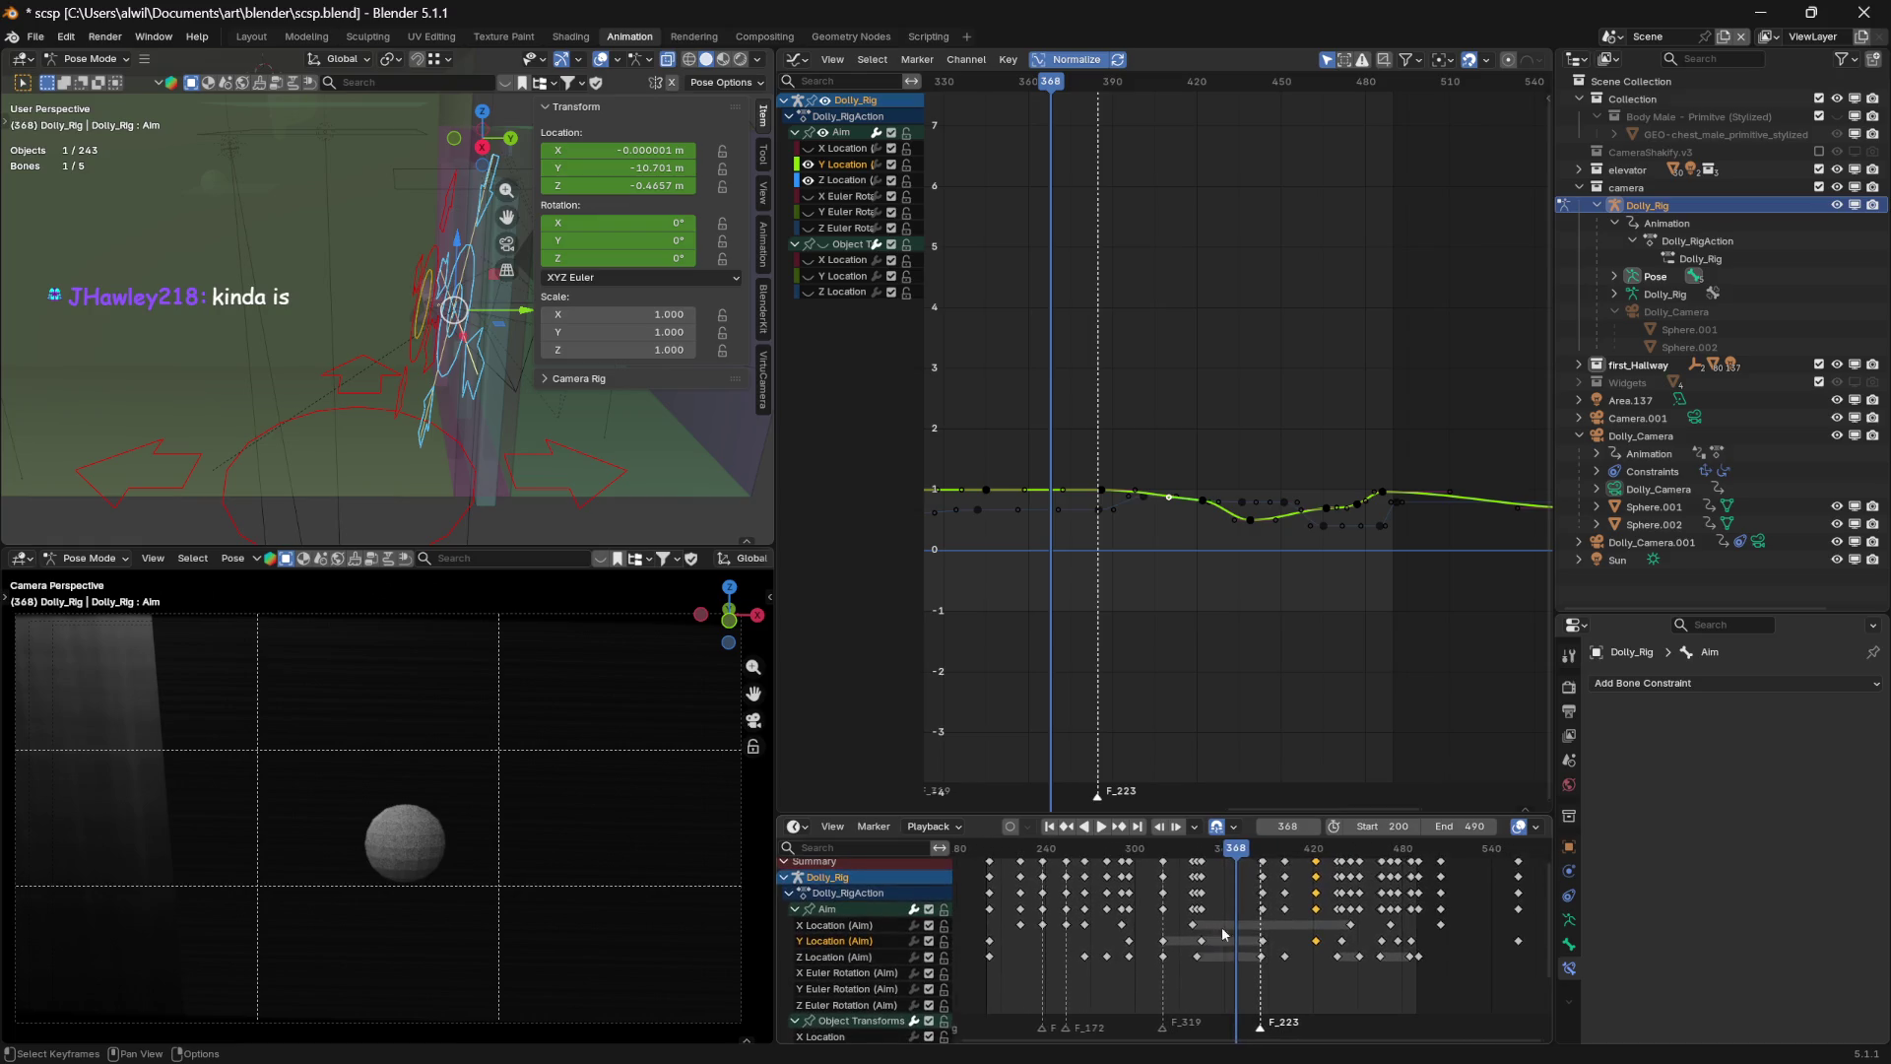
left_click_drag(1243, 857, 958, 855)
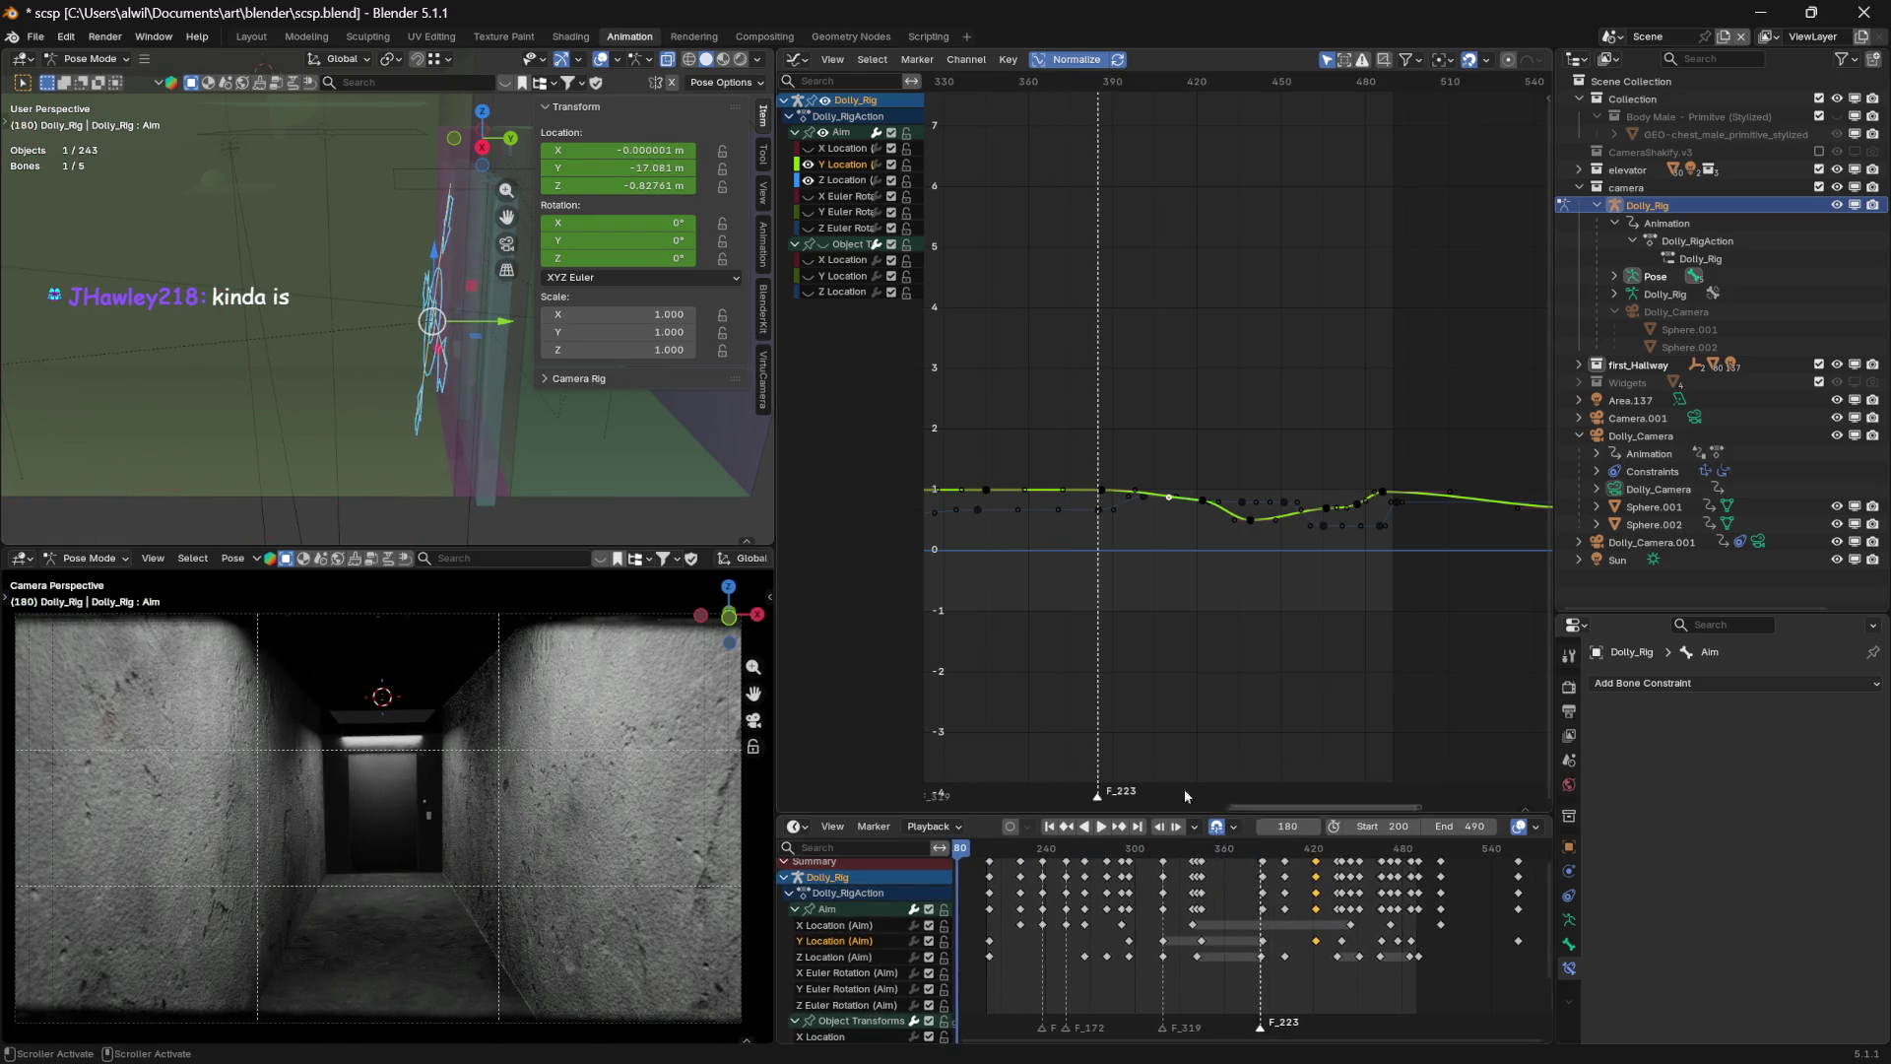
key("space")
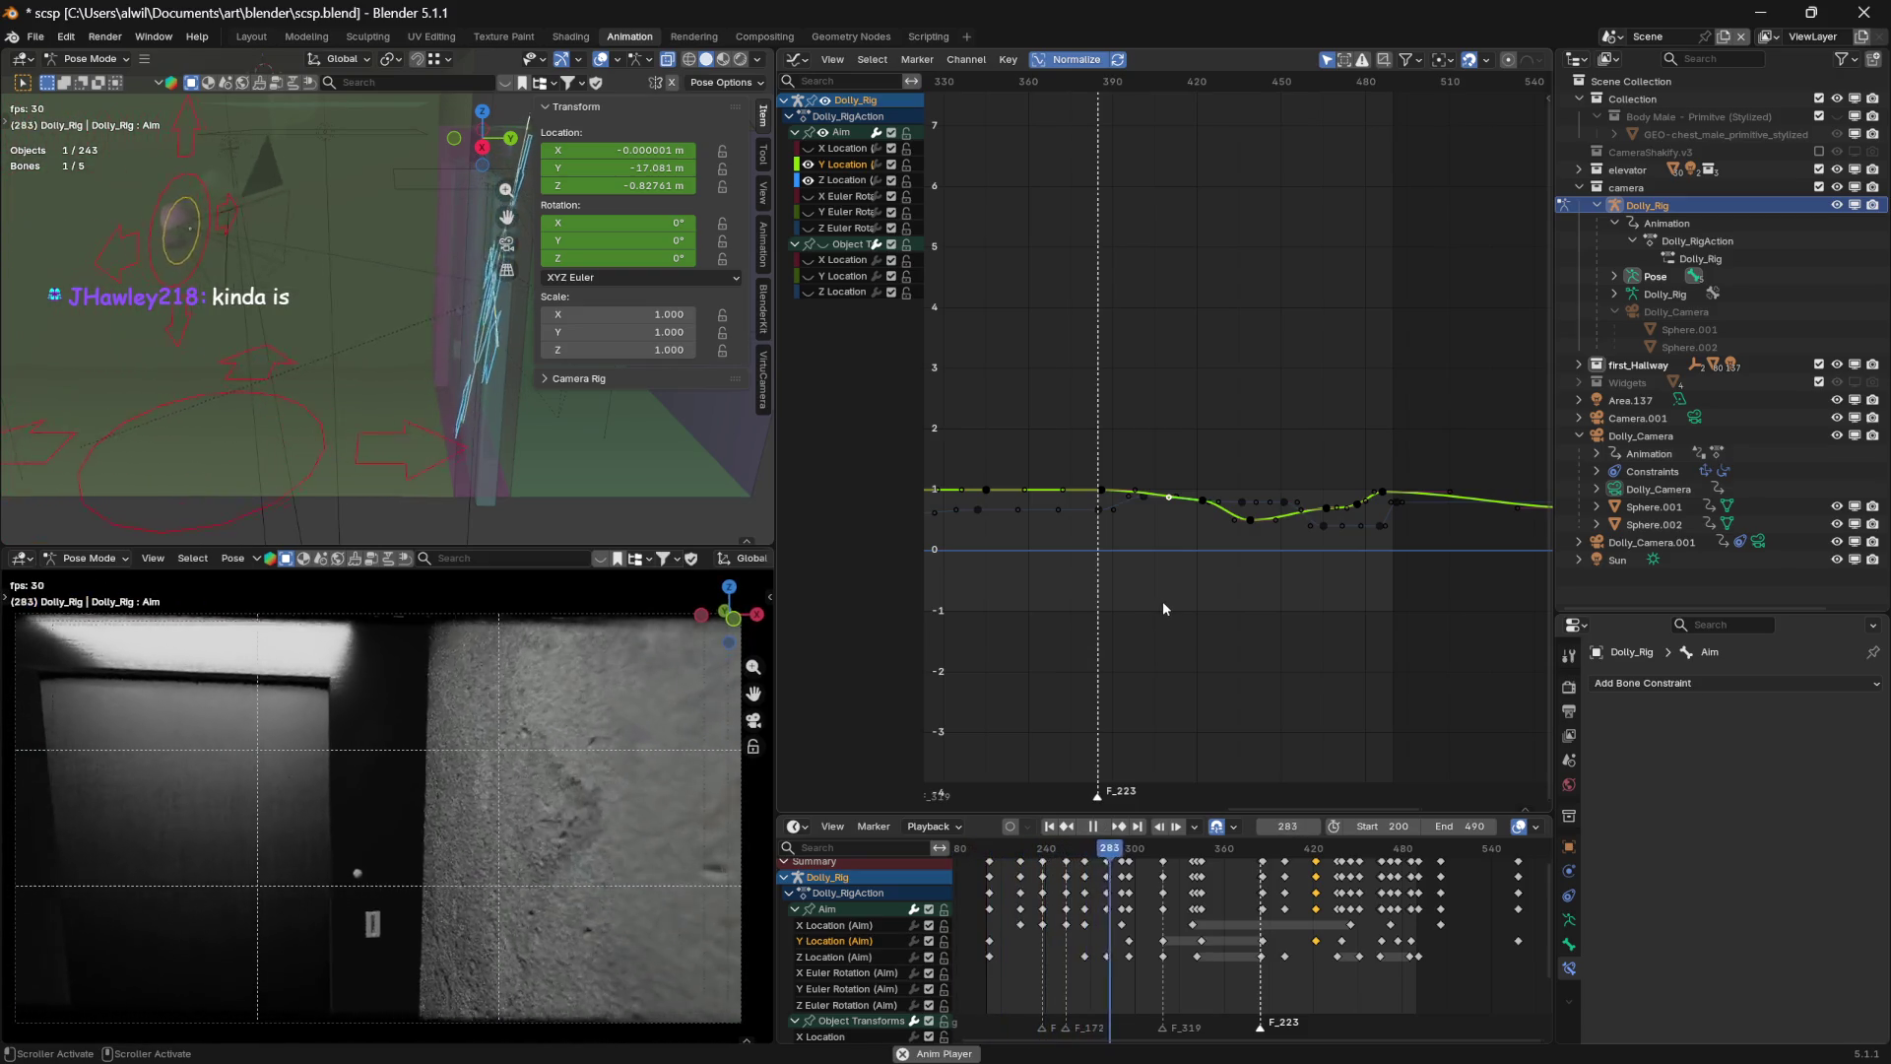
key("space")
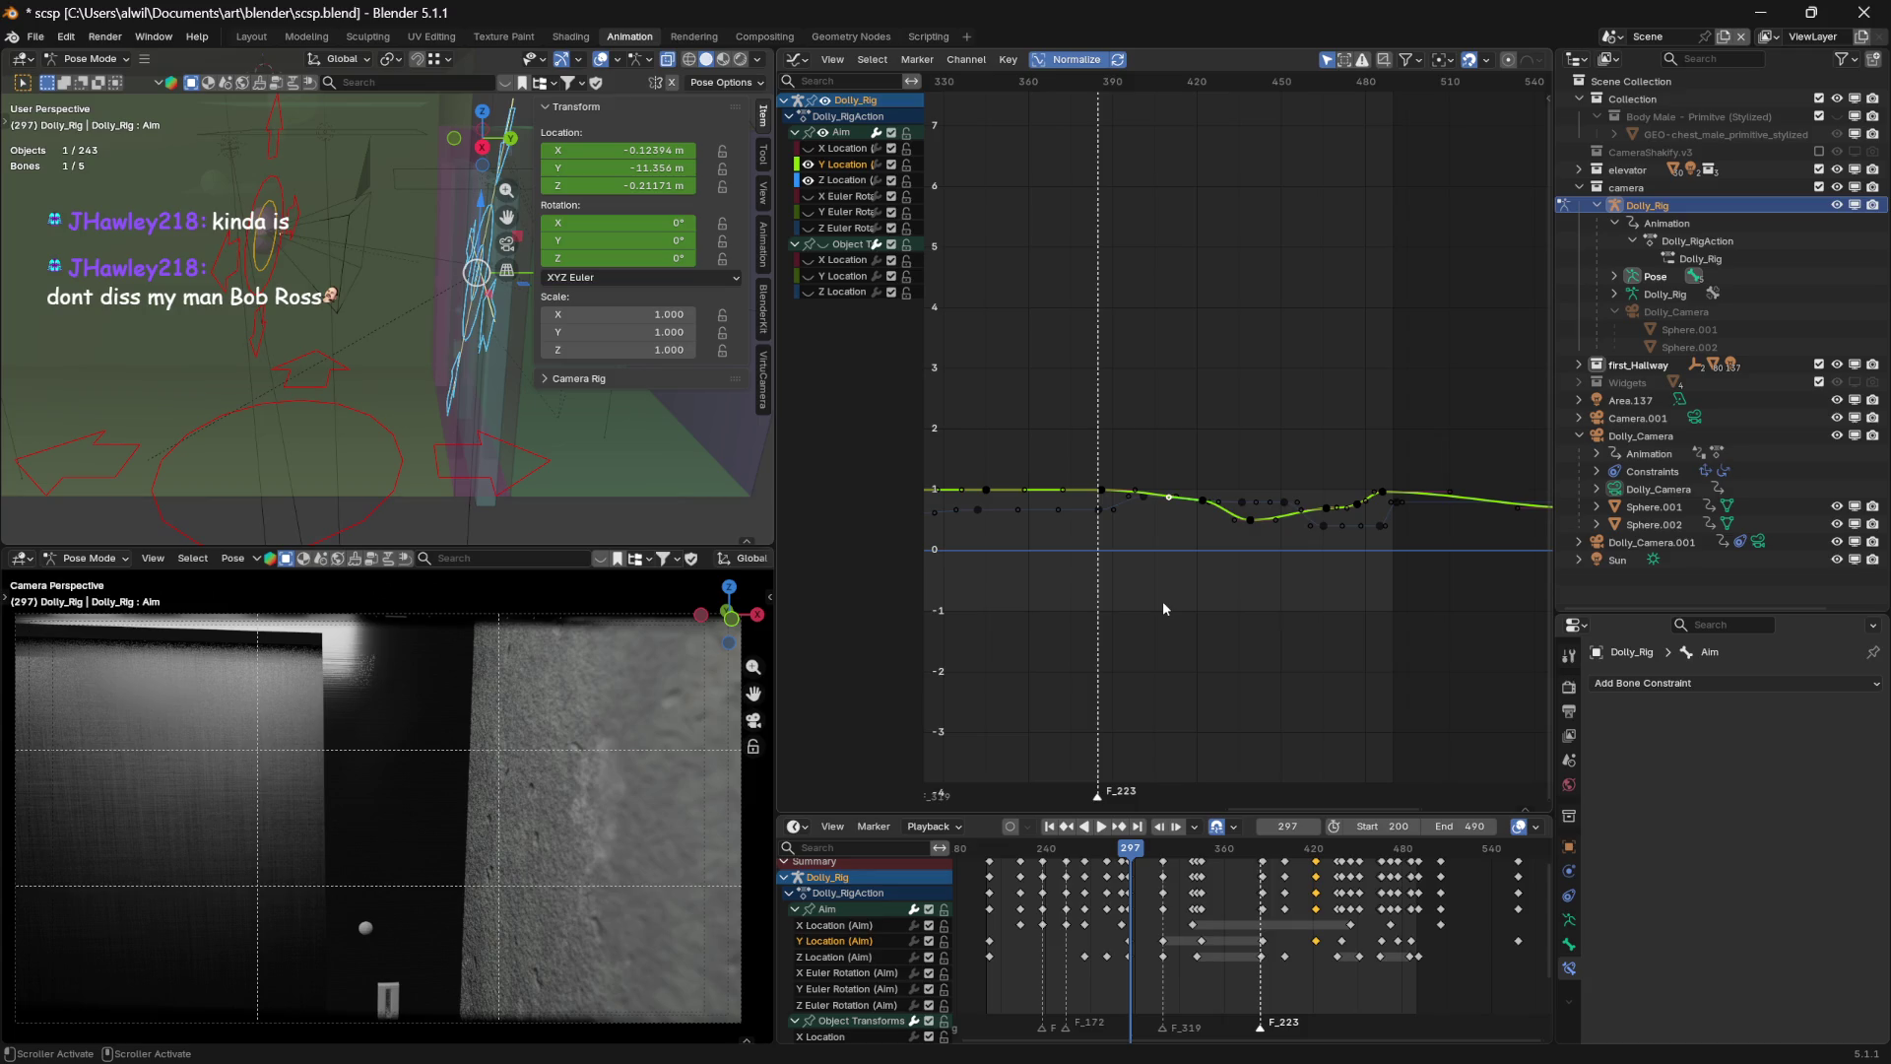
key("space")
Scrub through the shot to its end, then replay it from frame 212
left_click(963, 849)
left_click_drag(964, 852, 1424, 878)
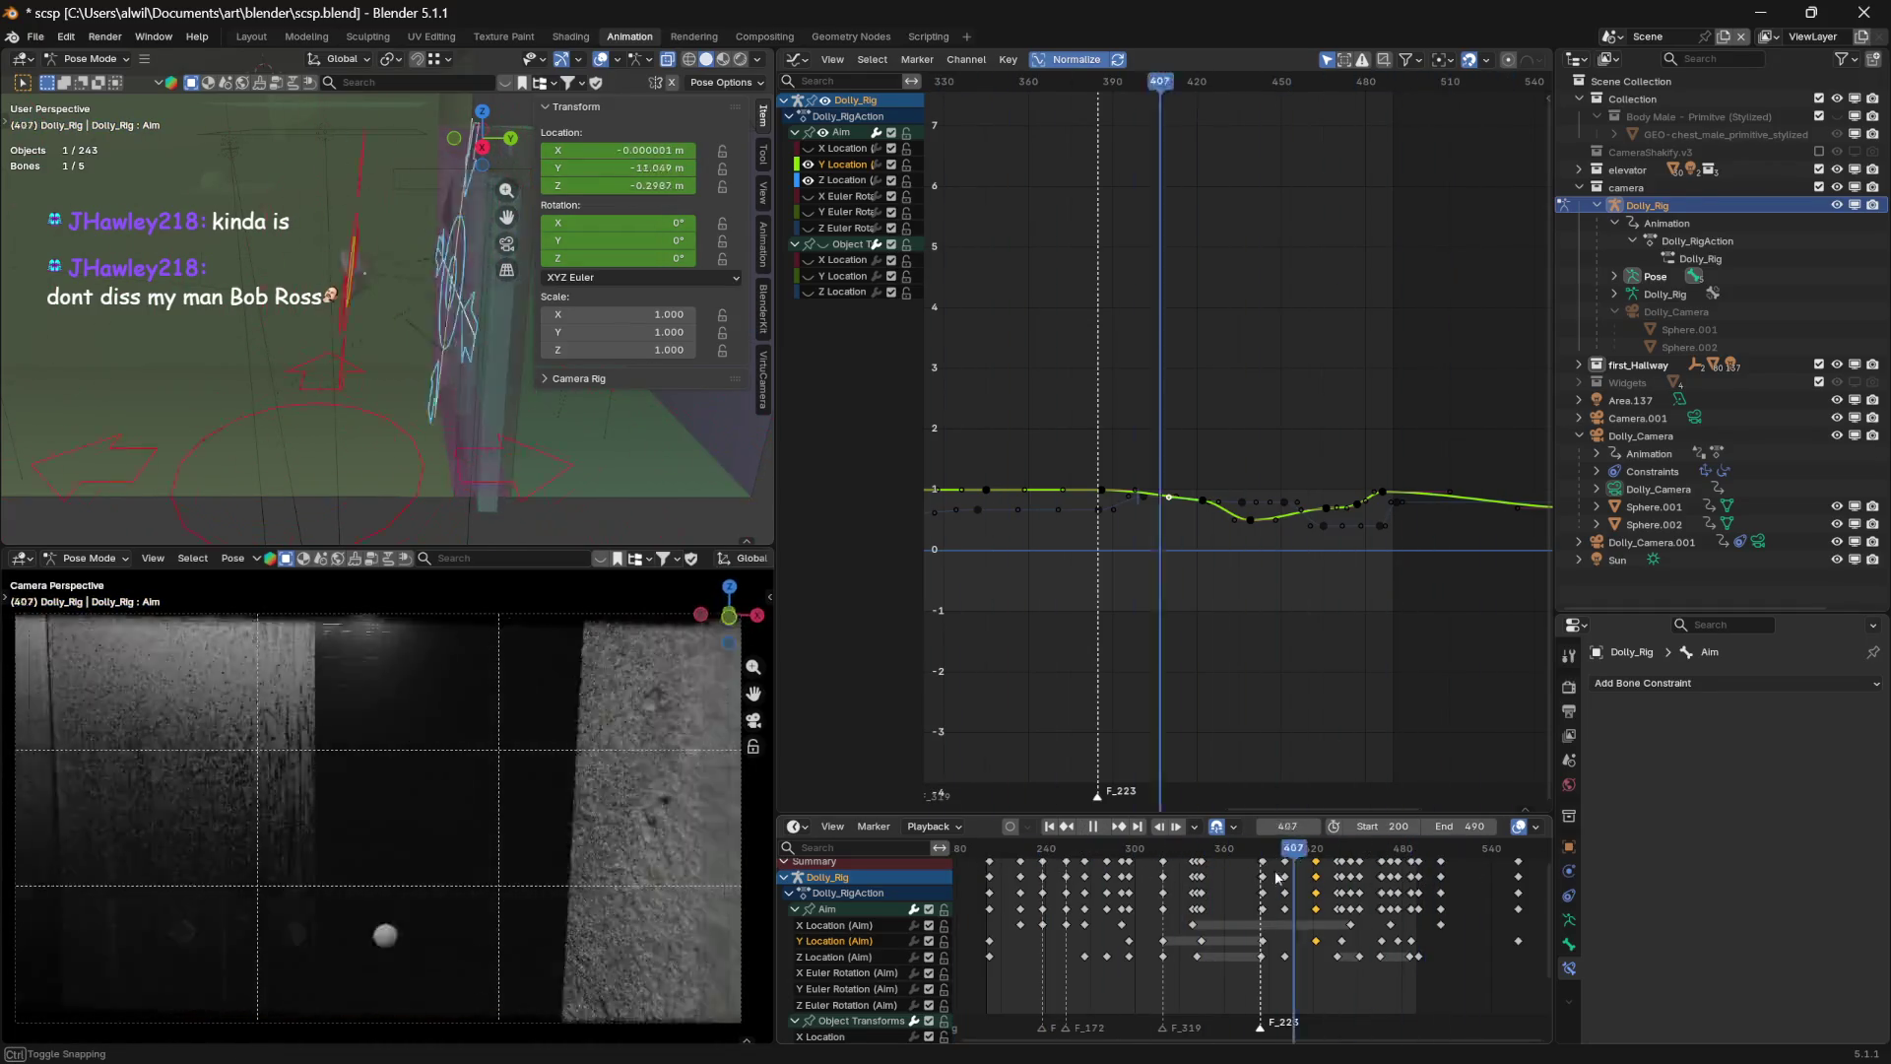
left_click(1001, 855)
mouse_move(1001, 855)
left_mouse_down()
mouse_move(1190, 860)
mouse_move(973, 877)
mouse_move(981, 853)
left_mouse_up()
key("space")
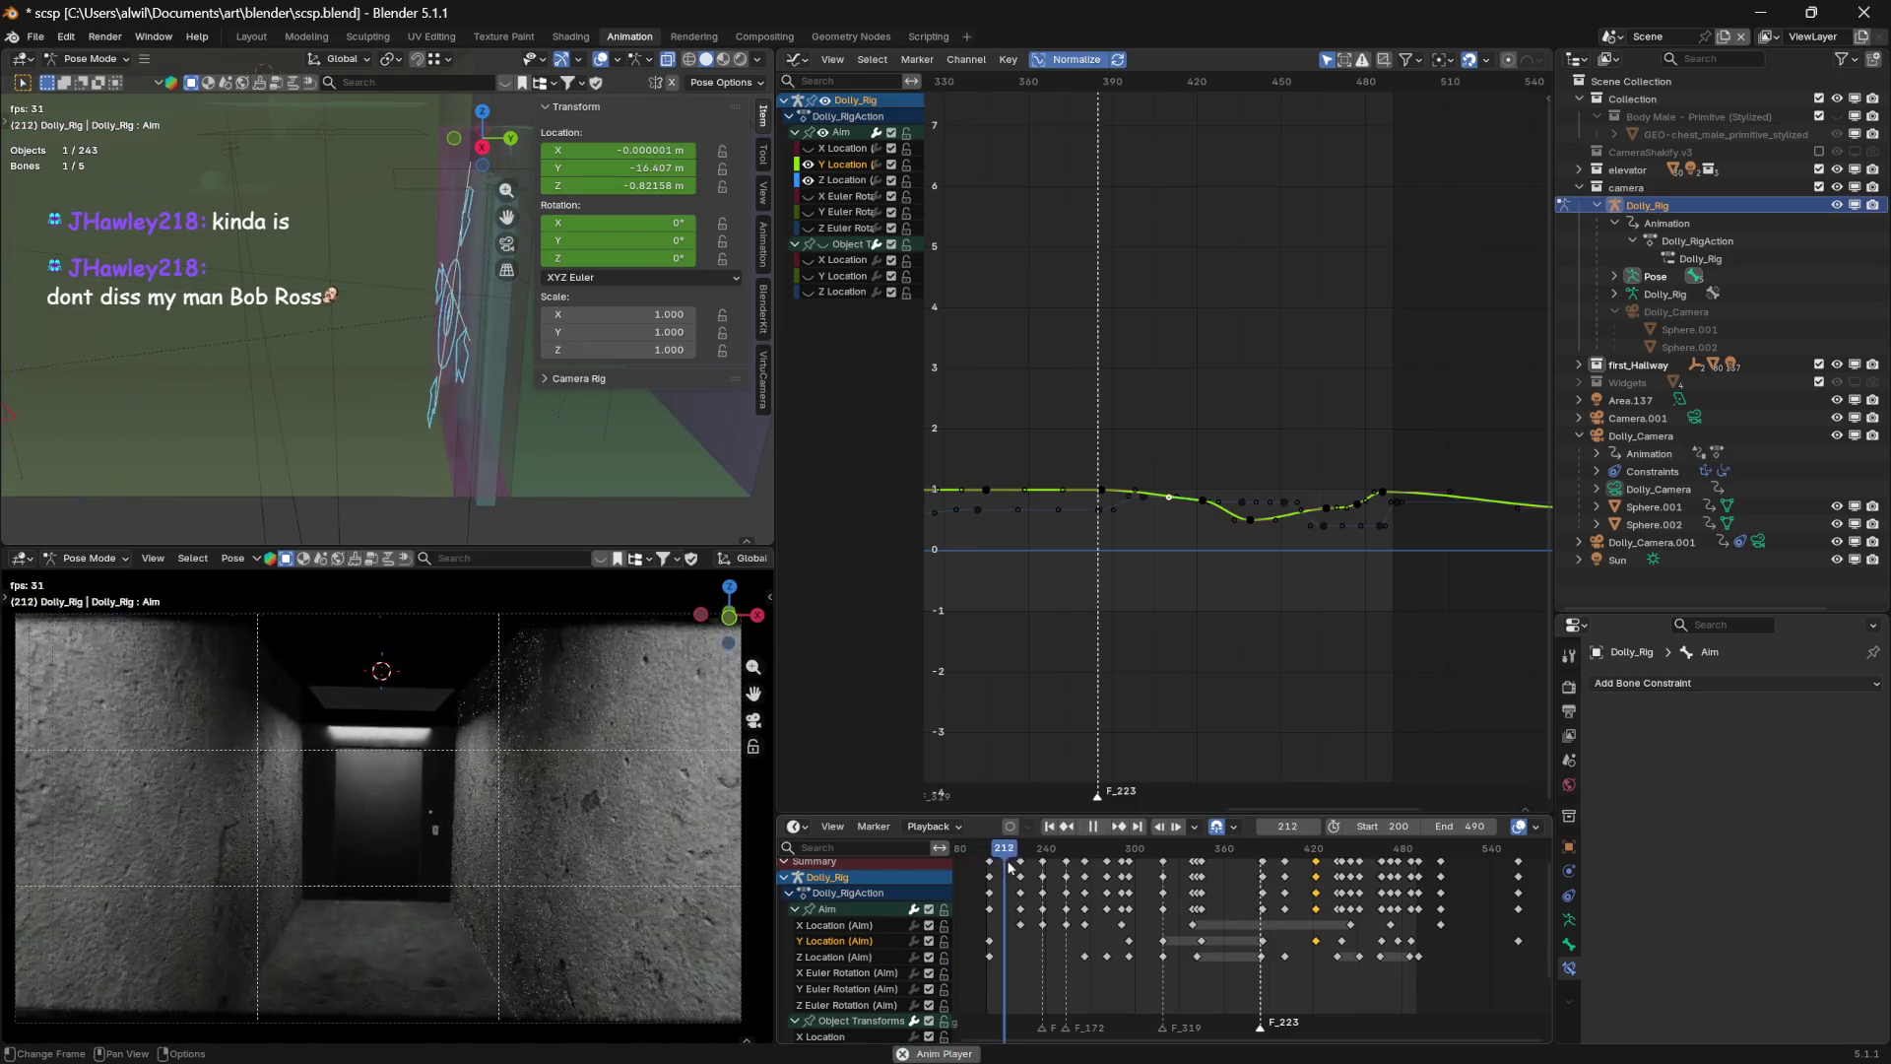
key("Escape")
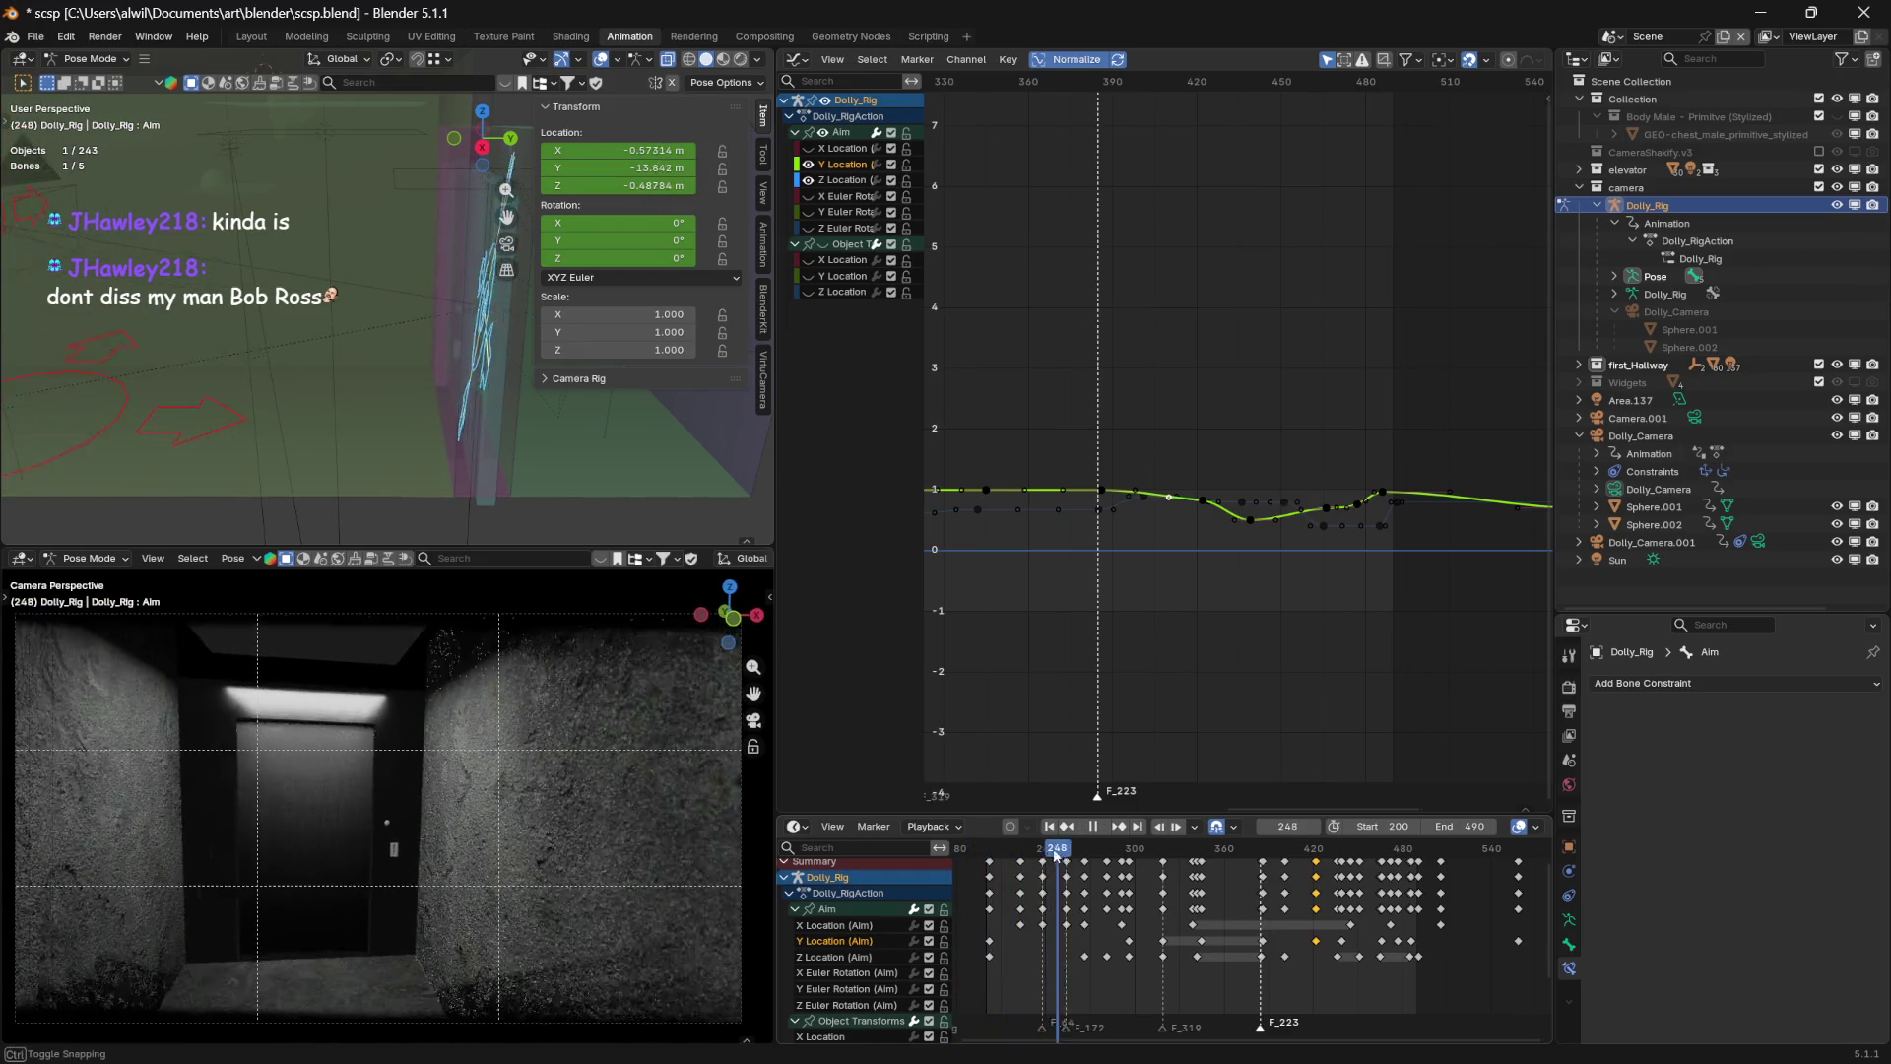
Change the animation start frame from 200 to 0 and play the dolly move from frame 0
mouse_move(1058, 923)
middle_mouse_down()
mouse_move(1154, 925)
mouse_move(1231, 962)
middle_mouse_up()
mouse_move(1379, 825)
left_mouse_down()
mouse_move(1310, 827)
mouse_move(1209, 911)
left_mouse_up()
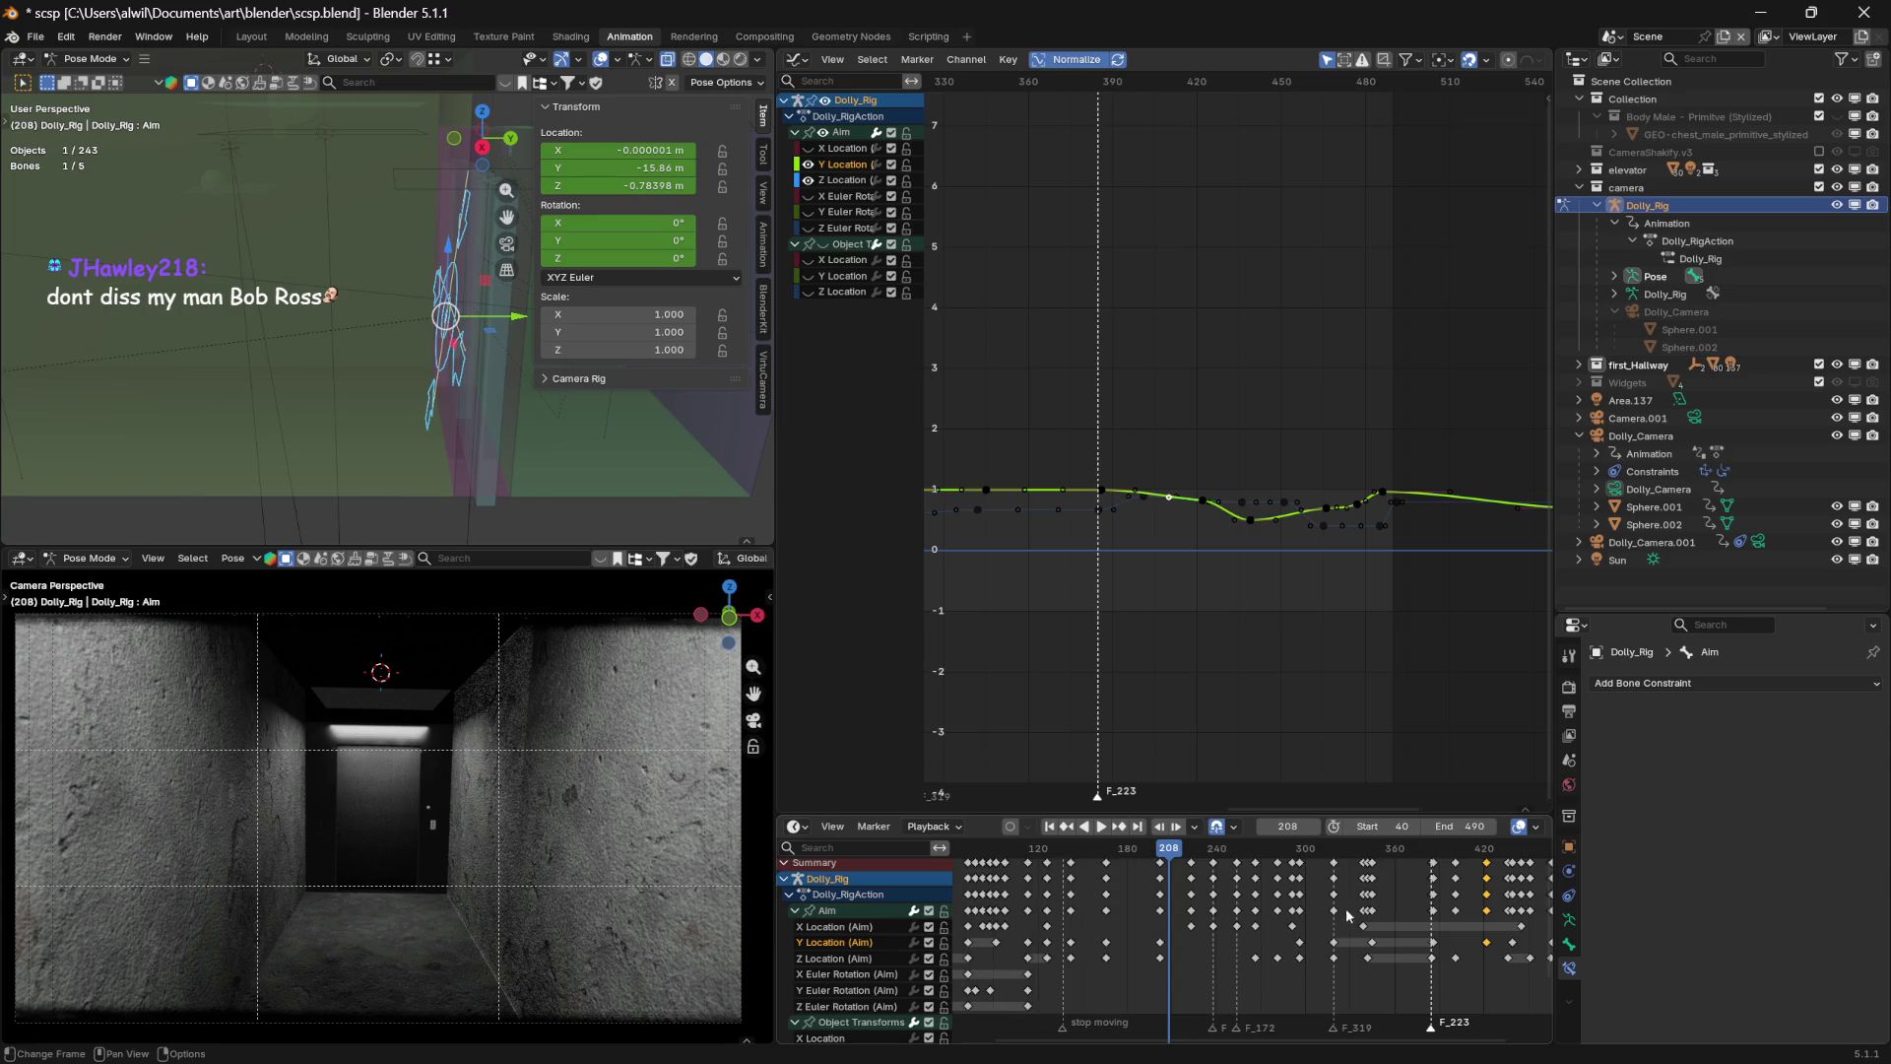
middle_click_drag(1326, 926, 1302, 946, "ctrl")
left_click_drag(1384, 827, 1281, 827)
key("shift+Left")
key("space")
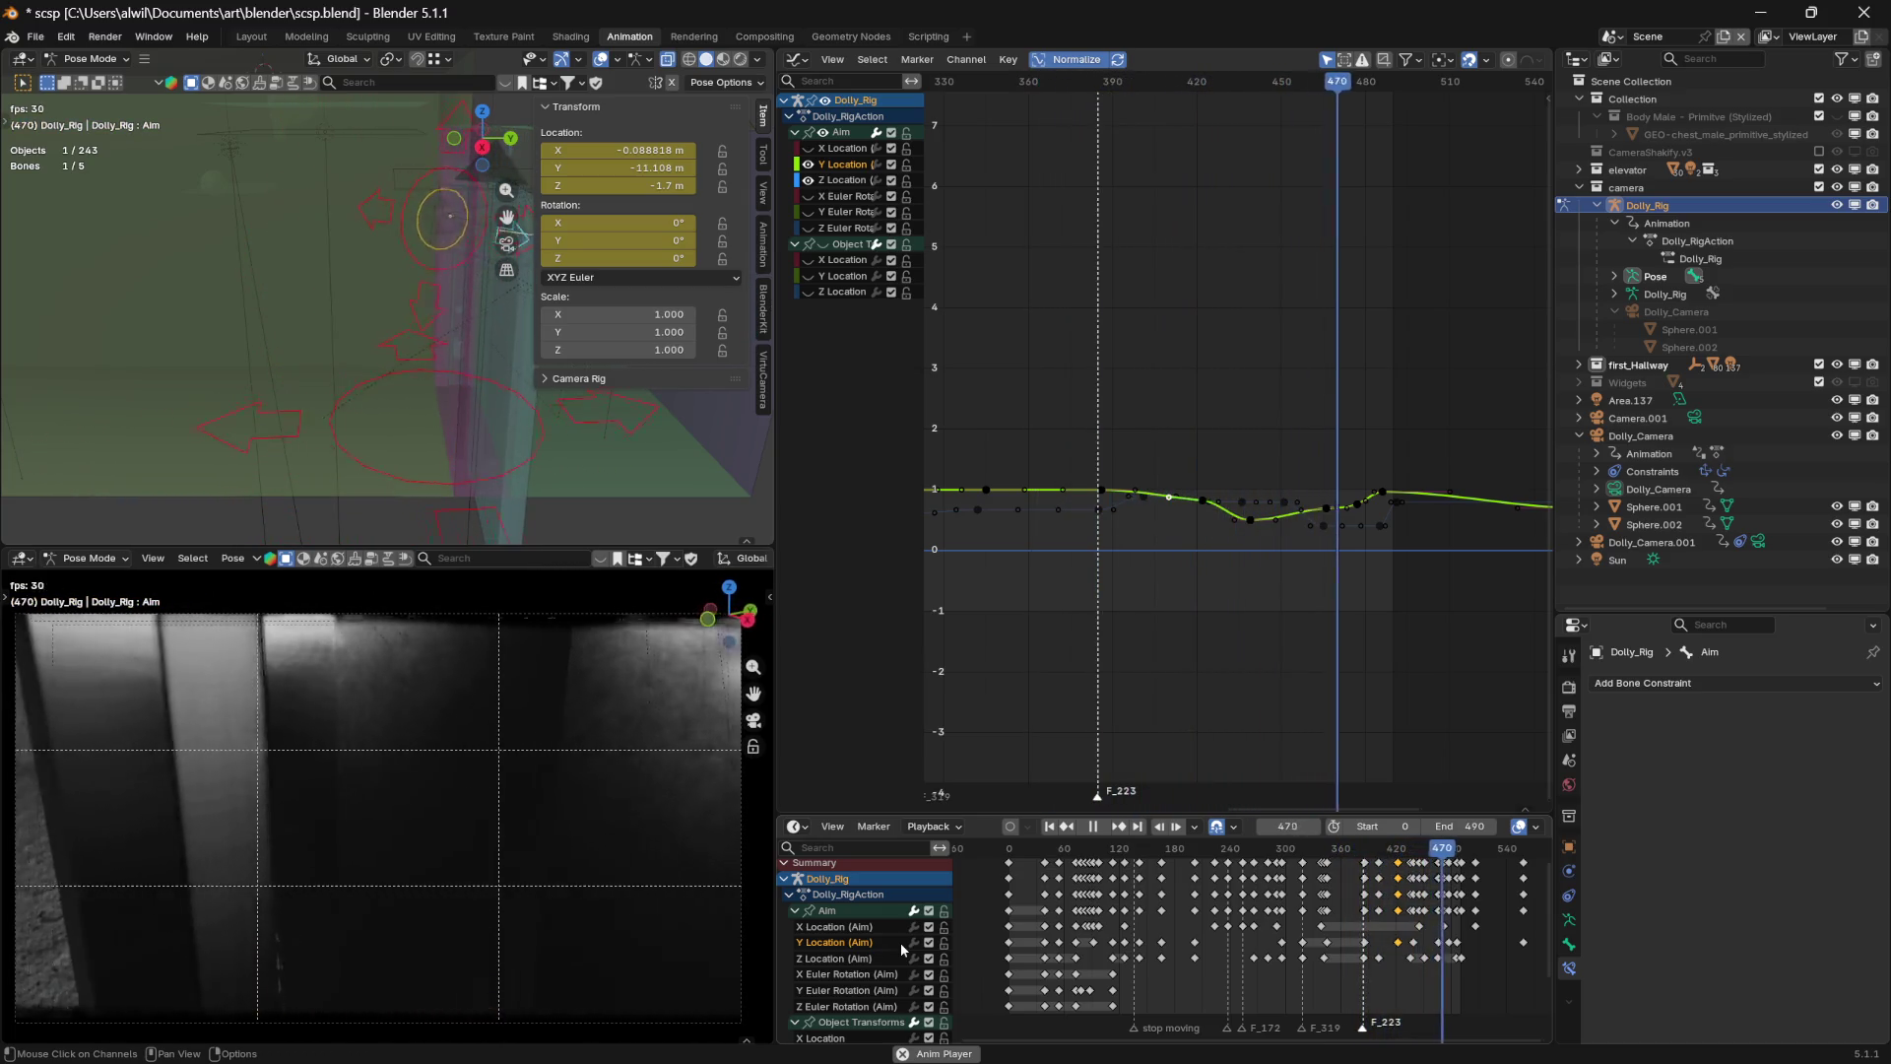
key("space")
key("space")
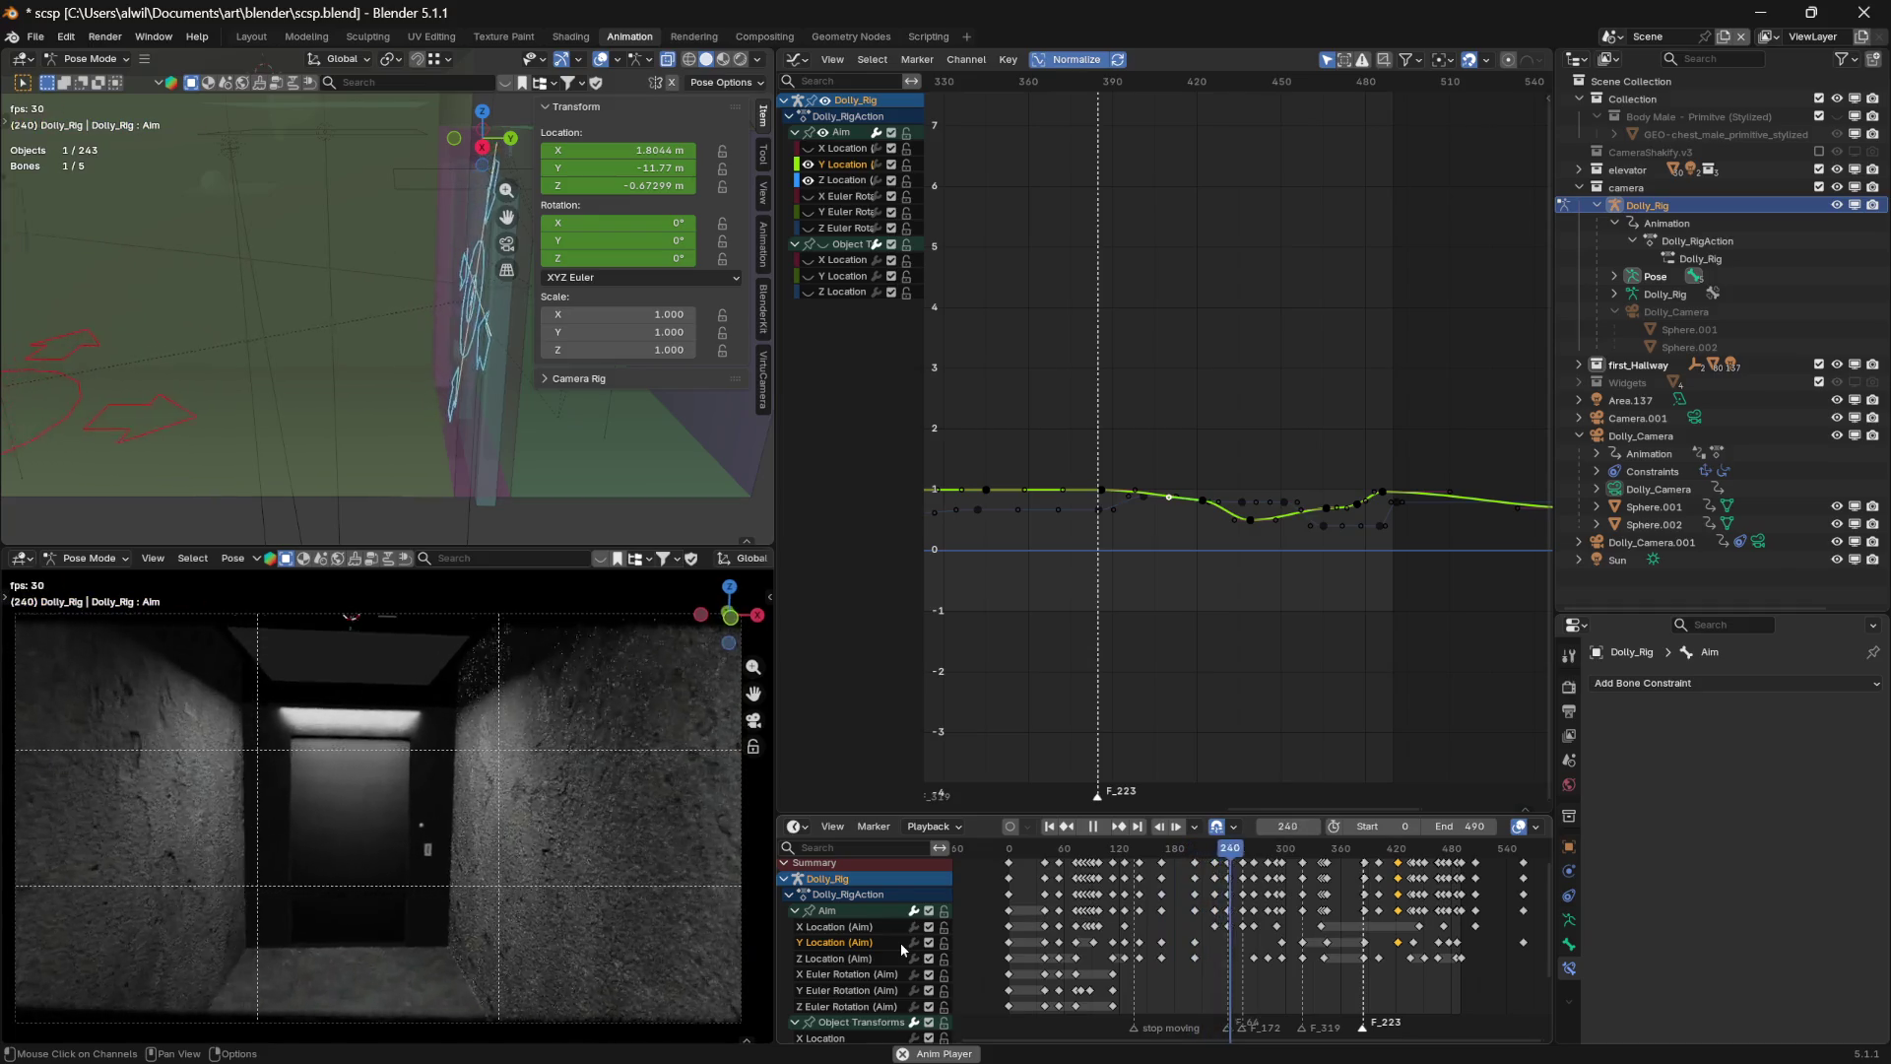
key("space")
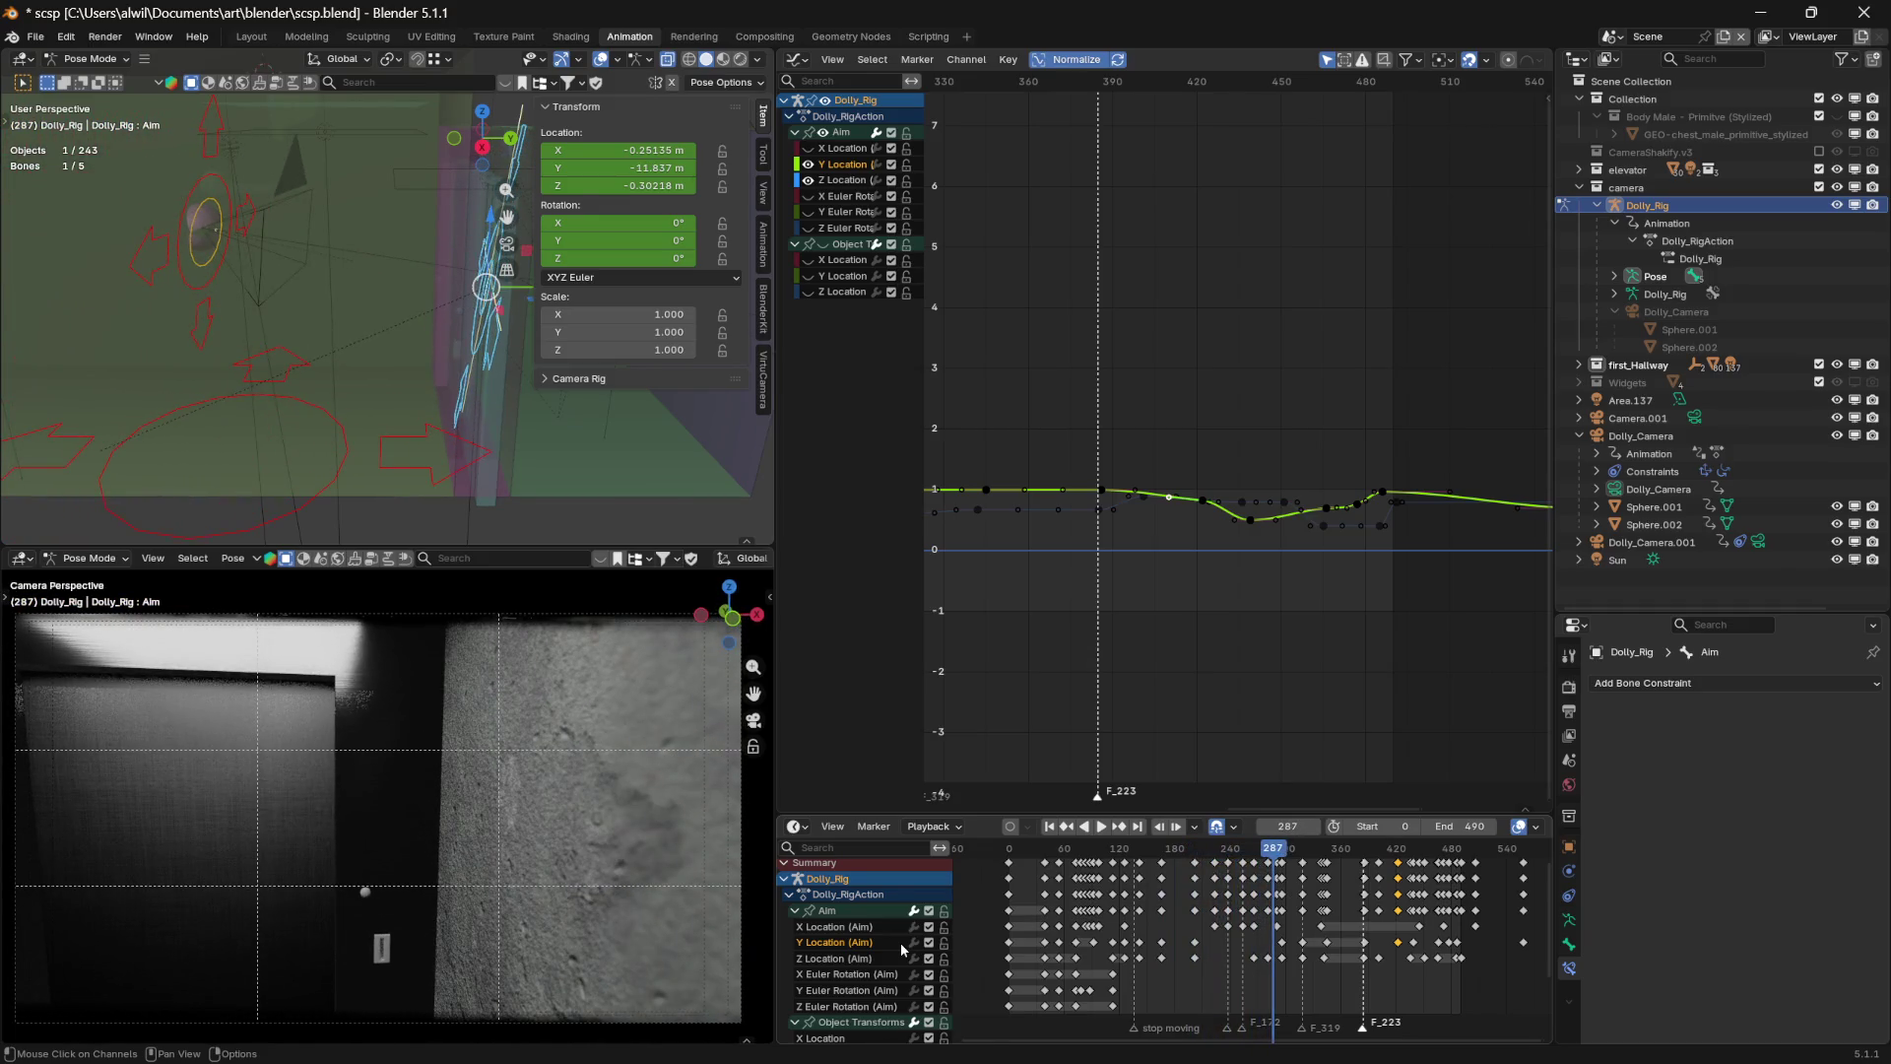
left_click_drag(1276, 857, 1189, 857)
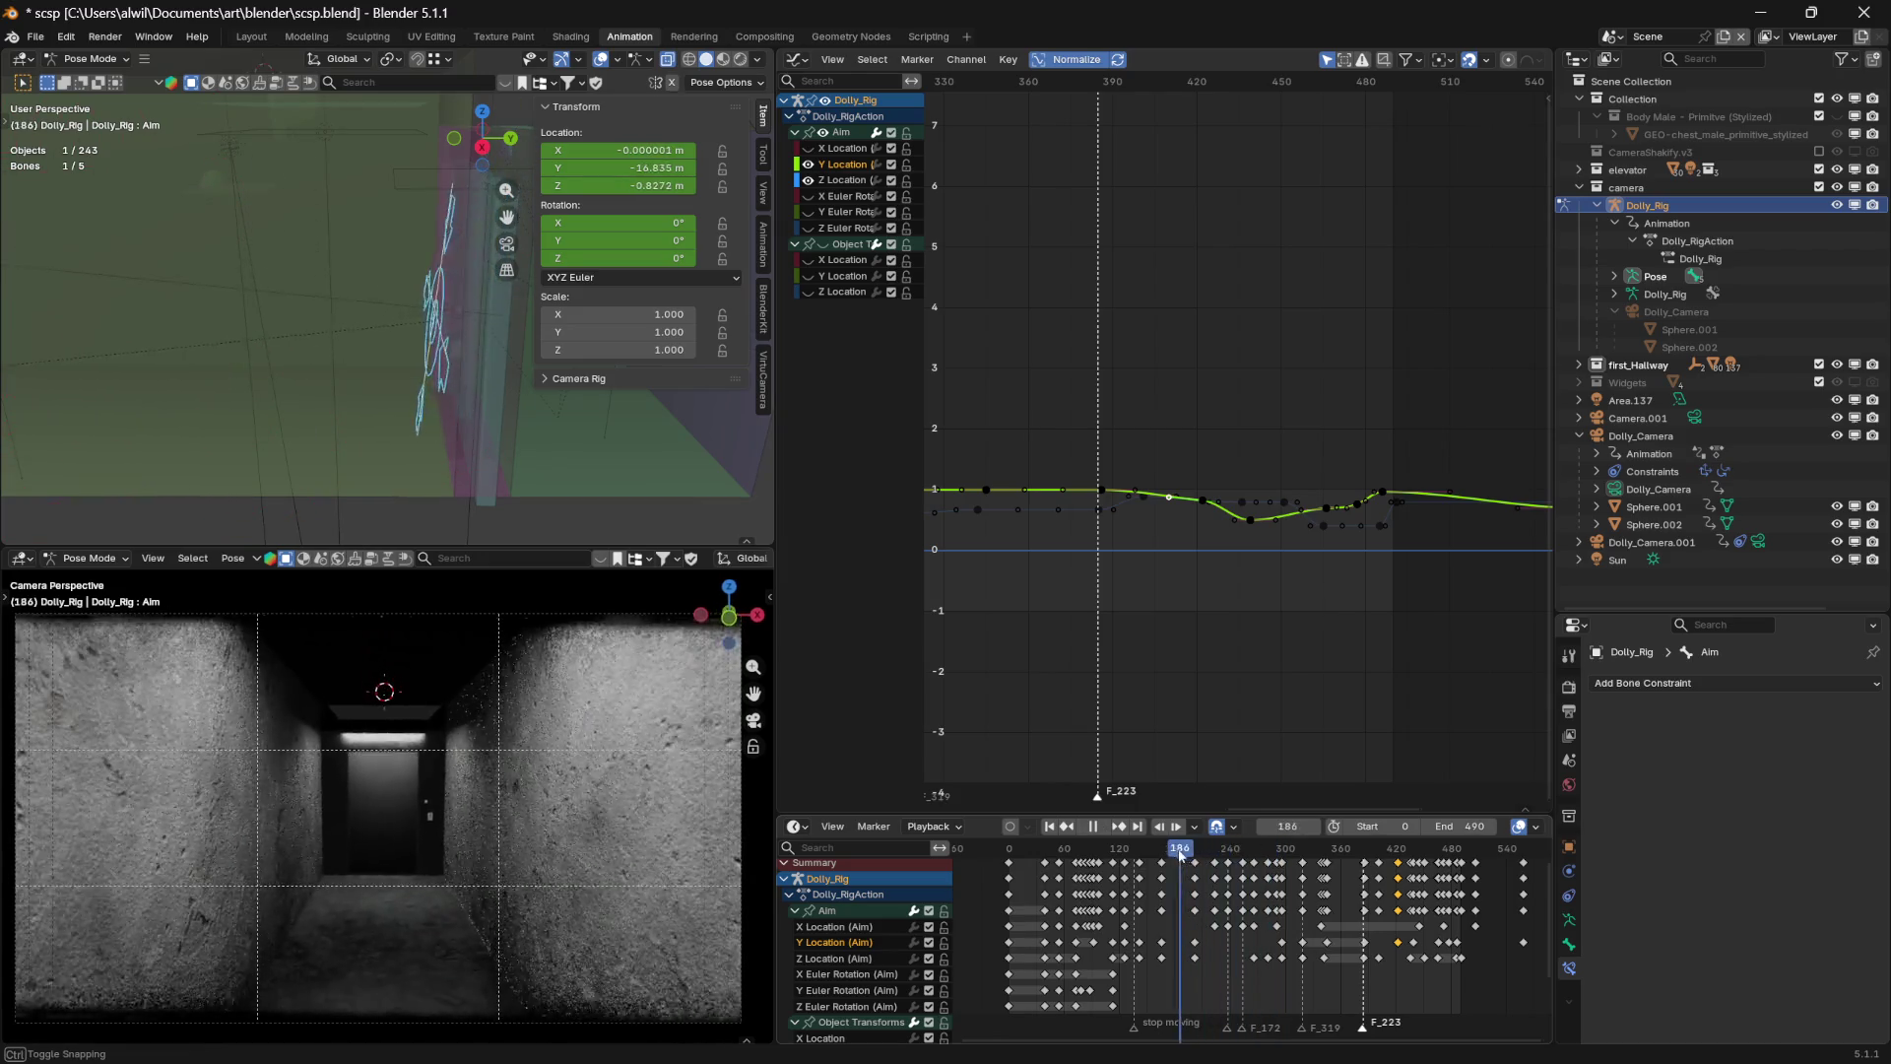
key("space")
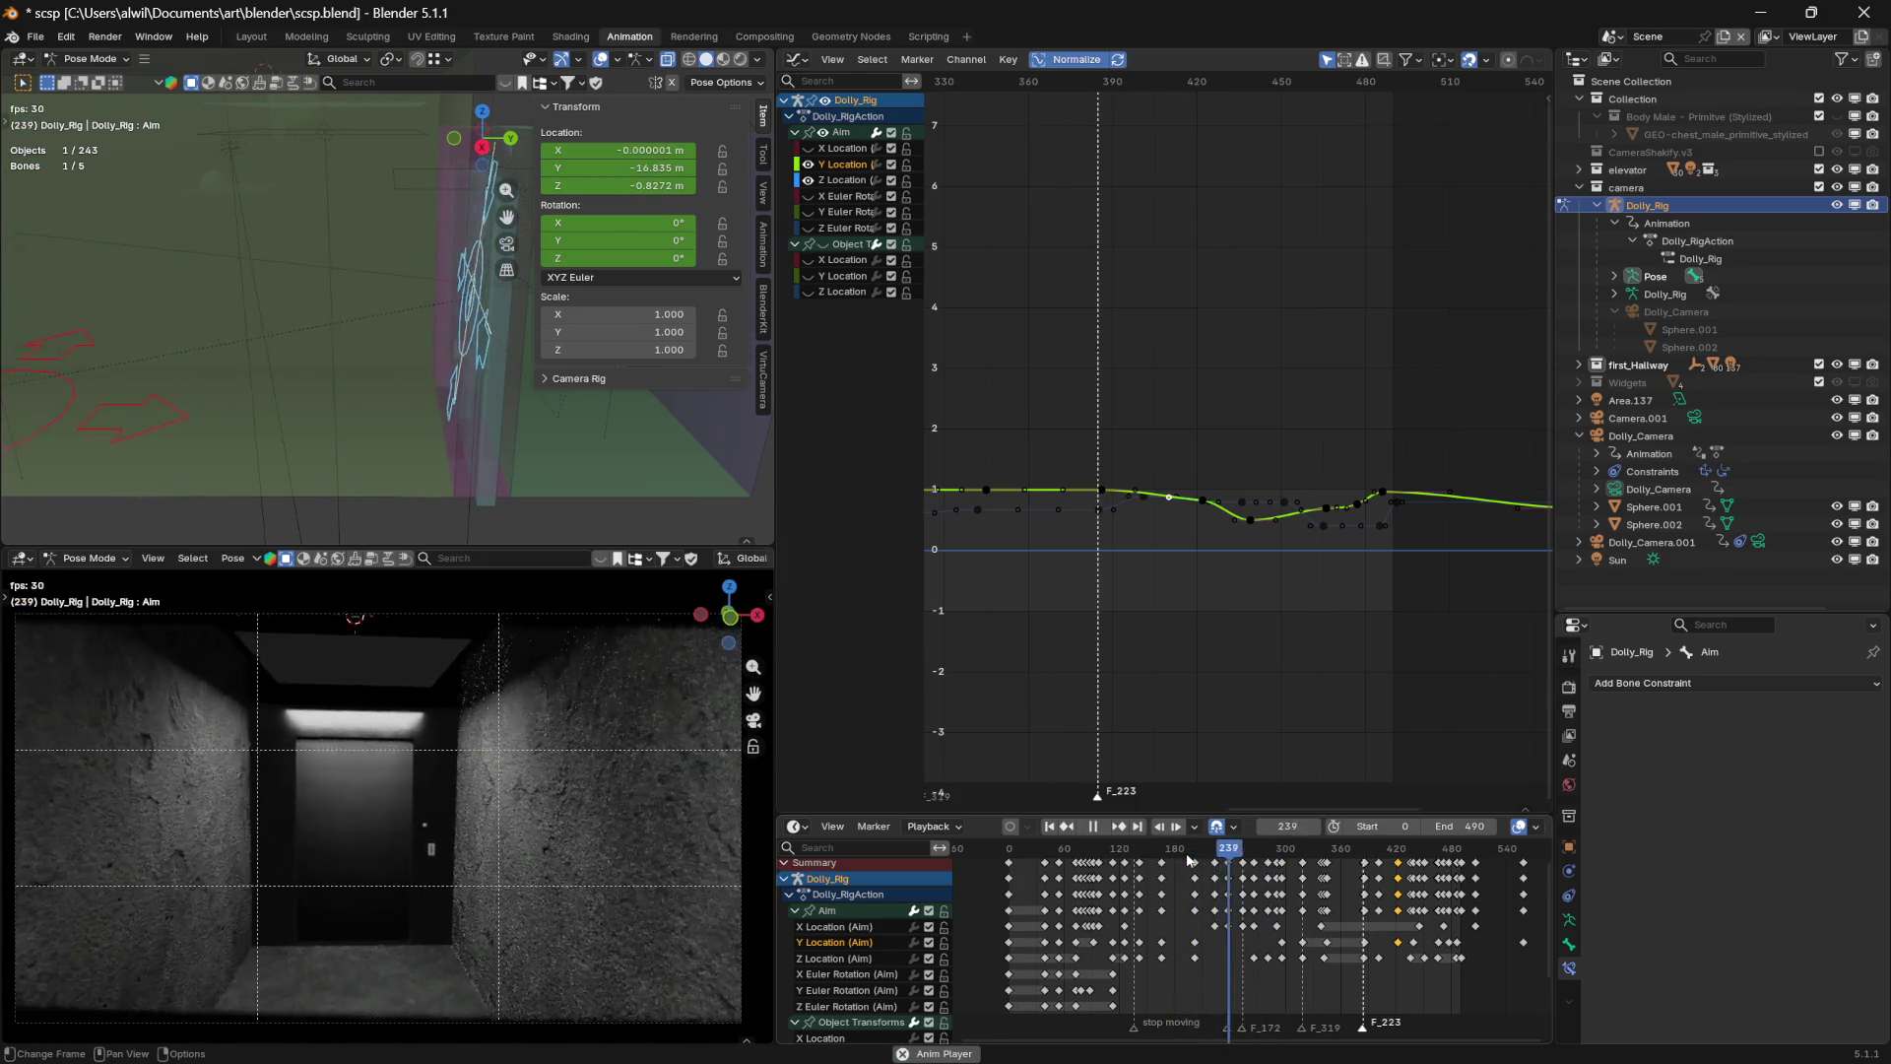
key("space")
mouse_move(1221, 862)
left_mouse_down()
mouse_move(1236, 853)
mouse_move(1171, 853)
left_mouse_up()
key("space")
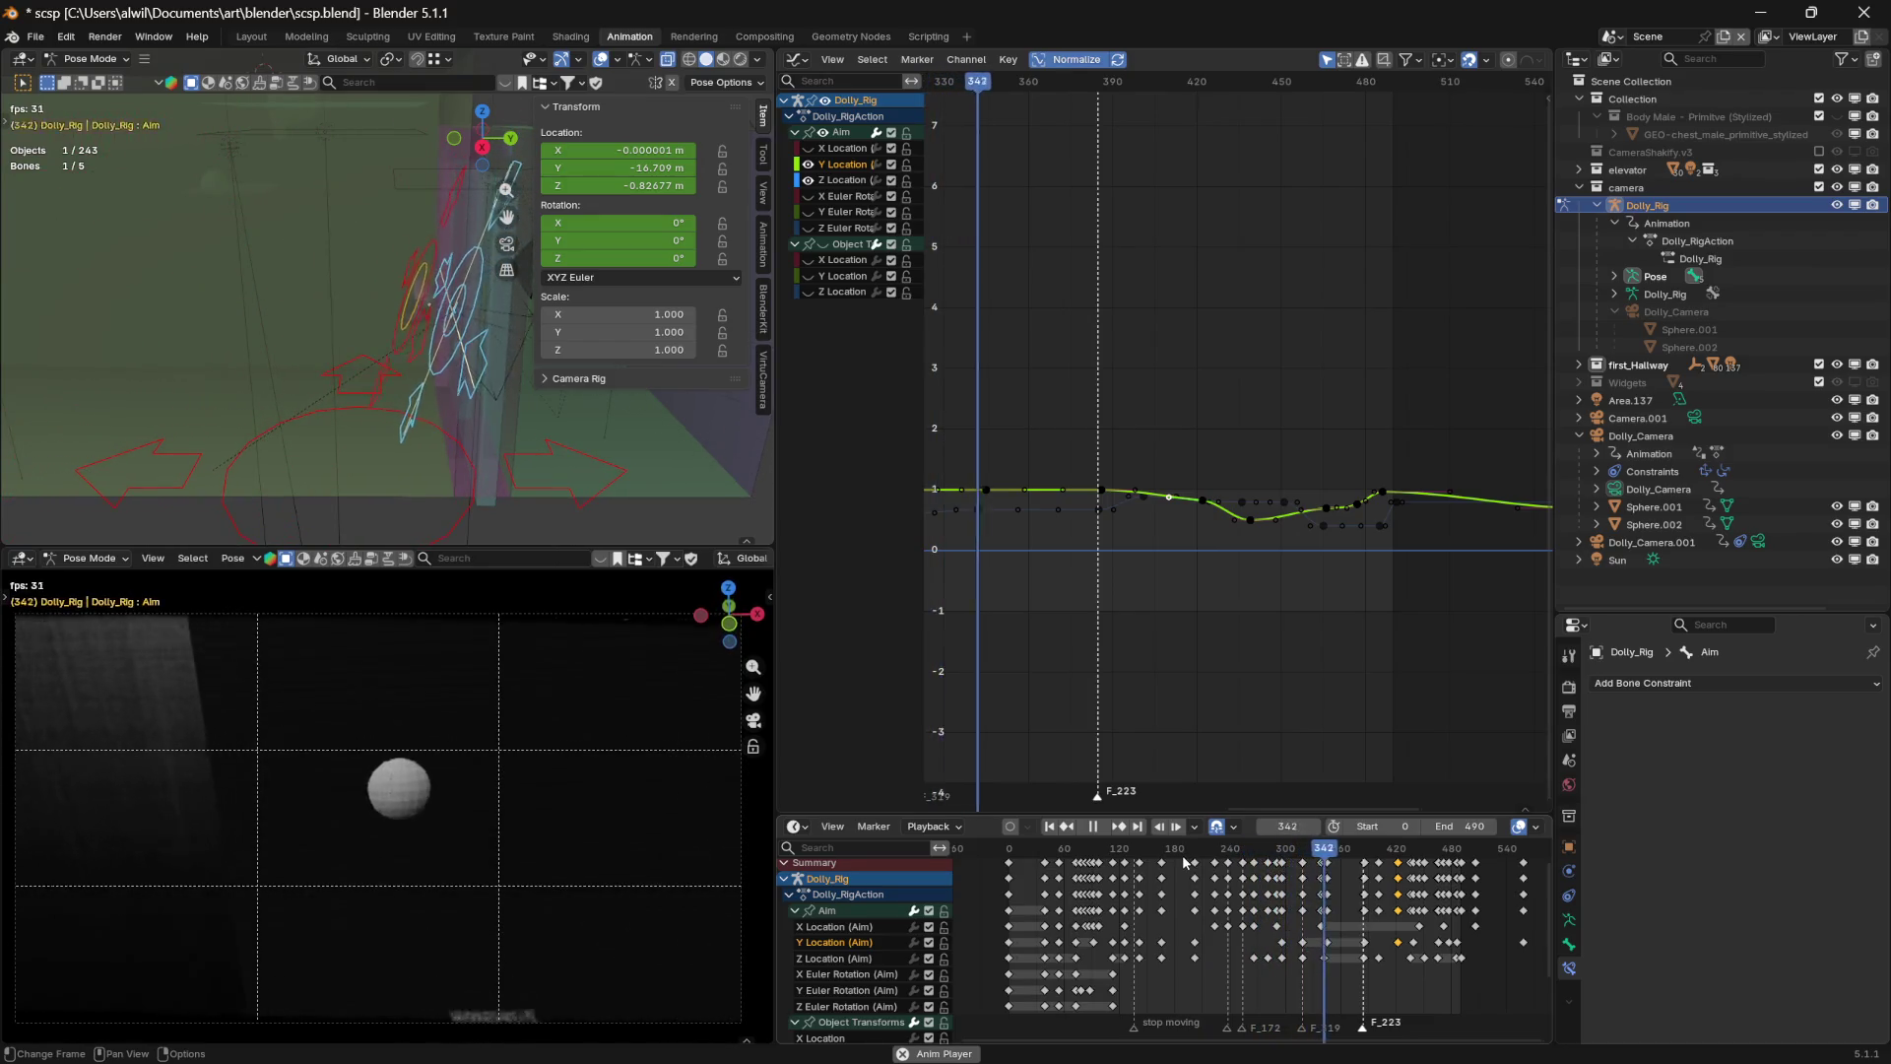
key("space")
left_click(1184, 857)
key("space")
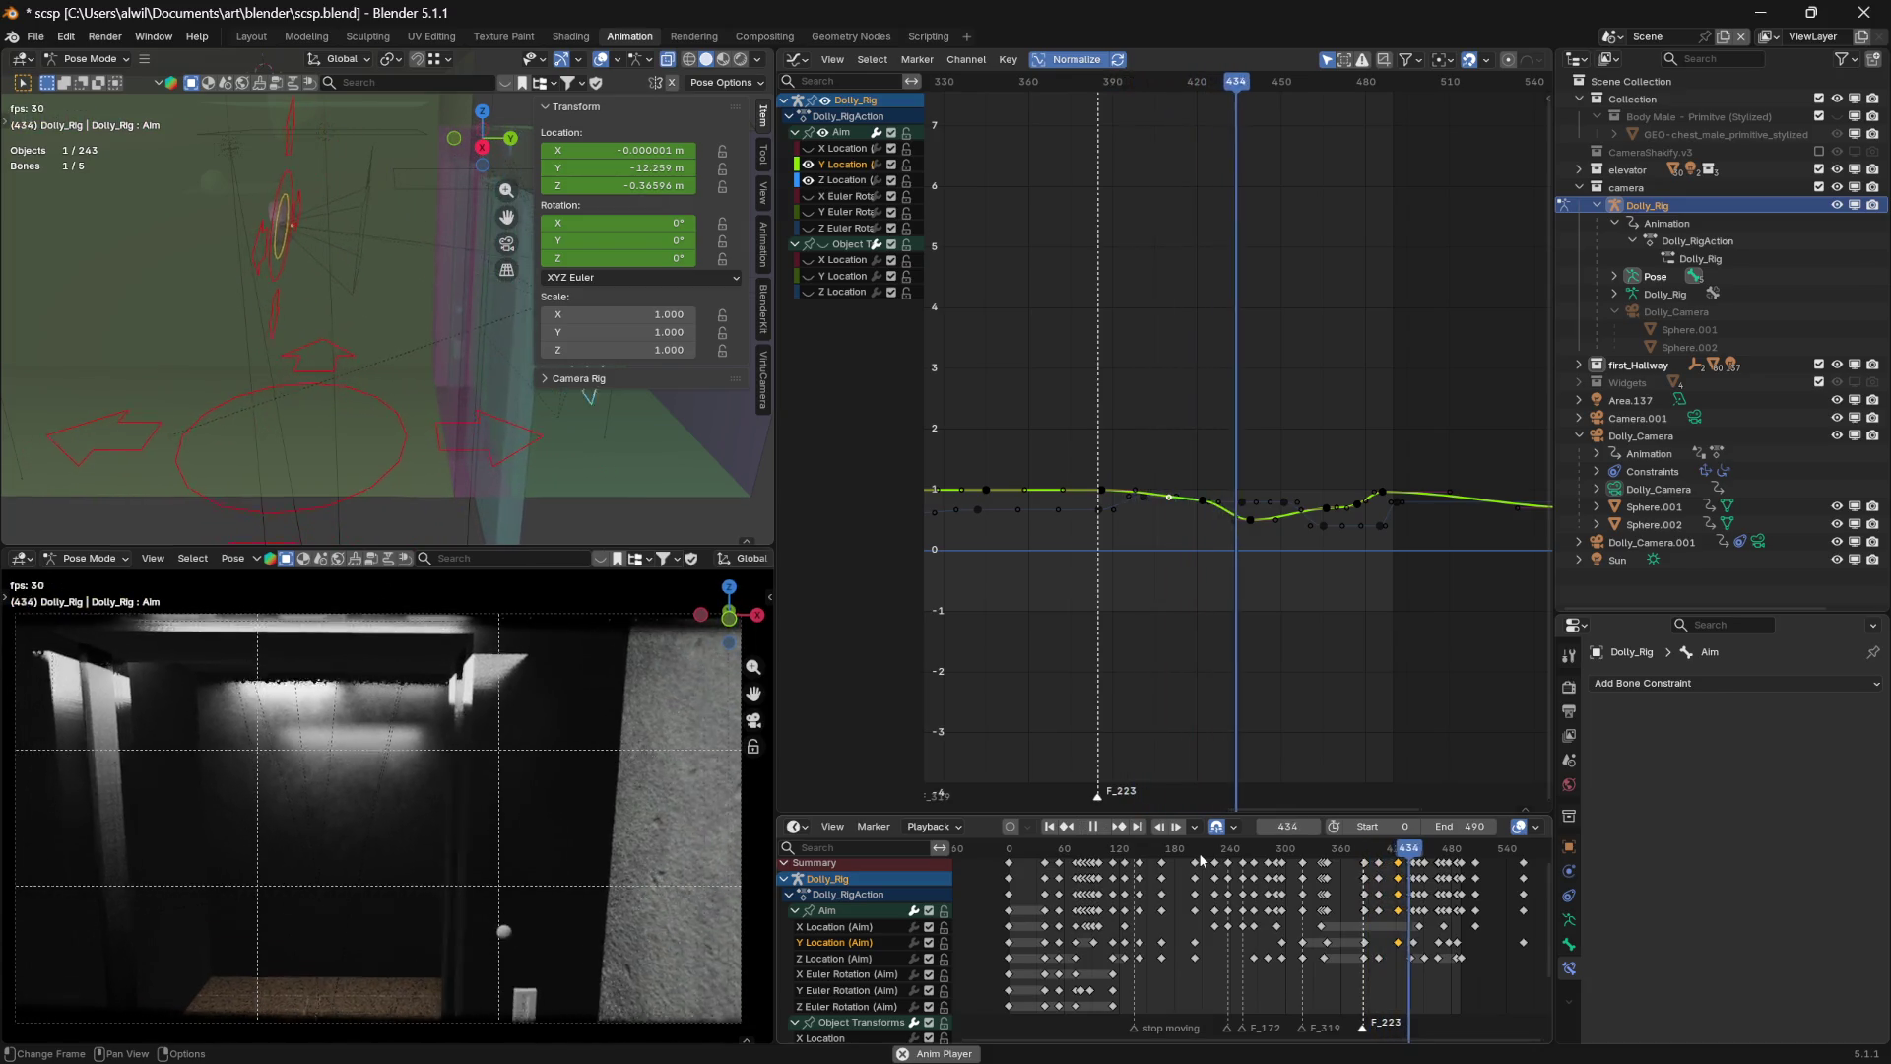
key("space")
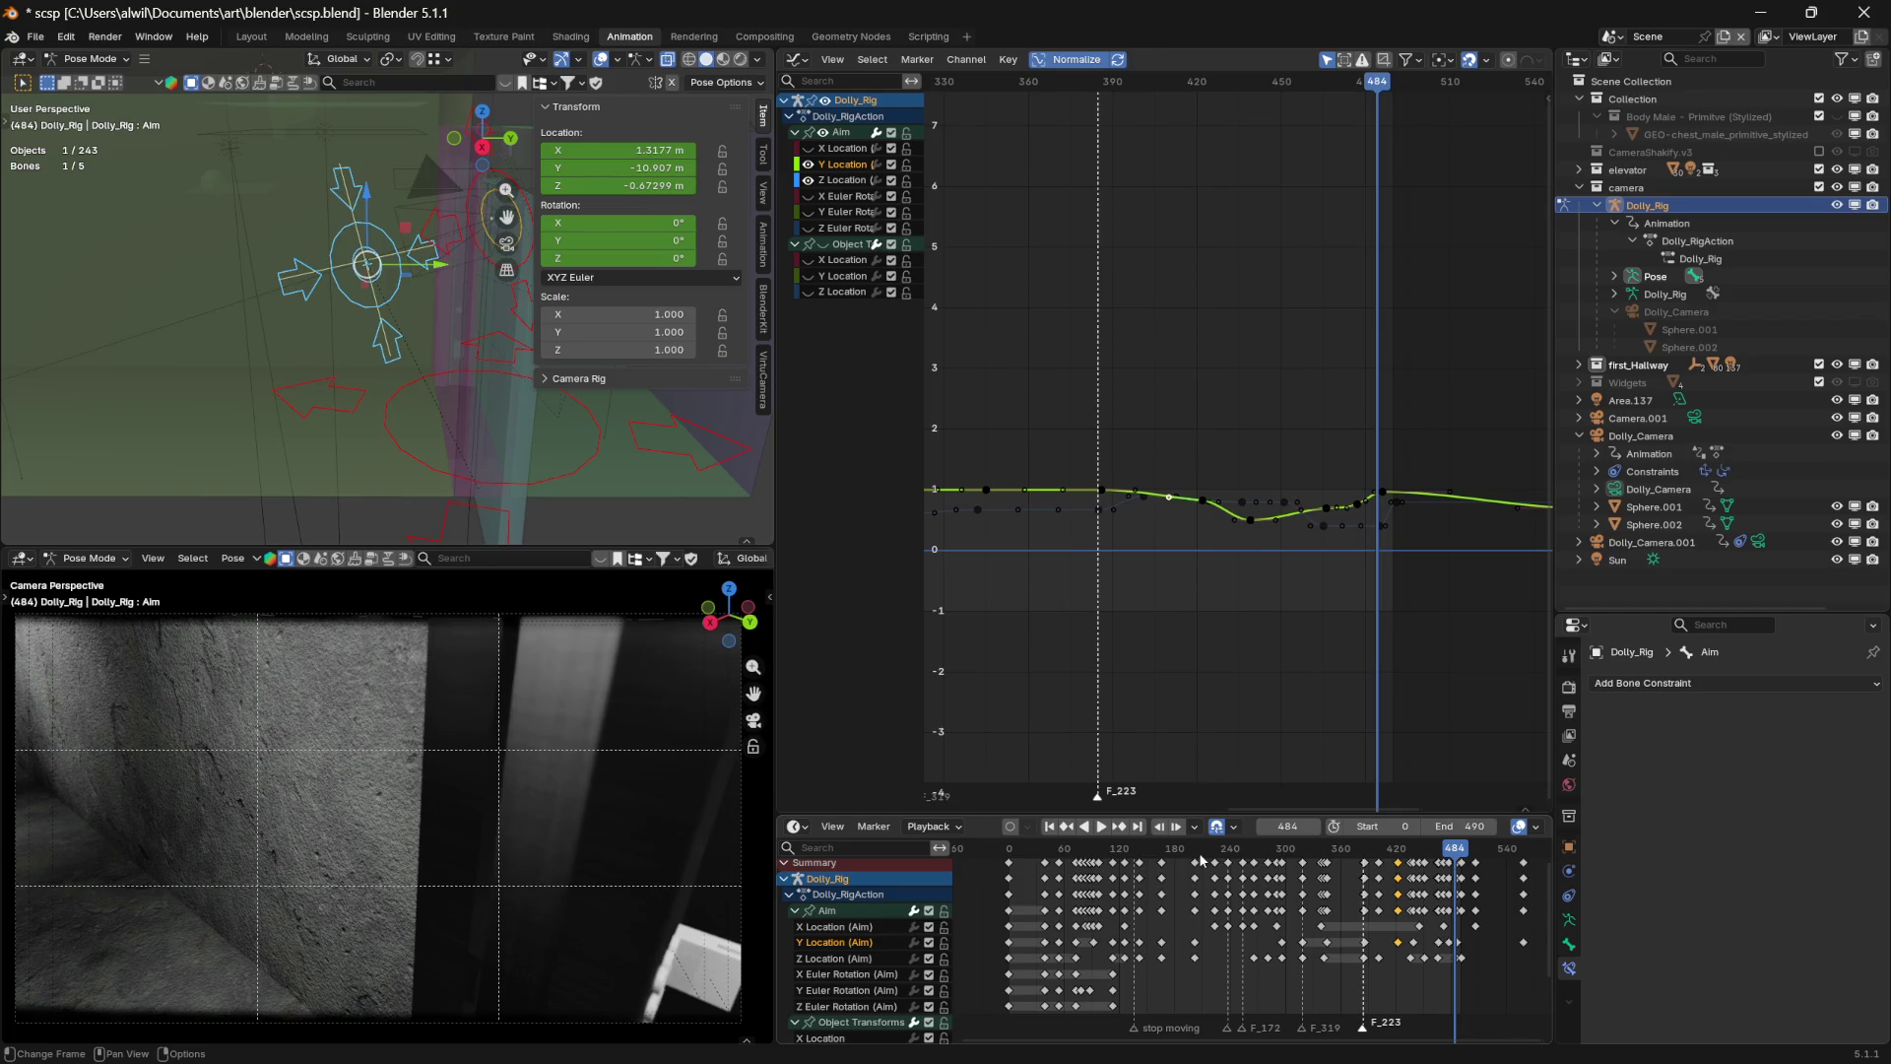
left_click_drag(1367, 845, 1271, 858)
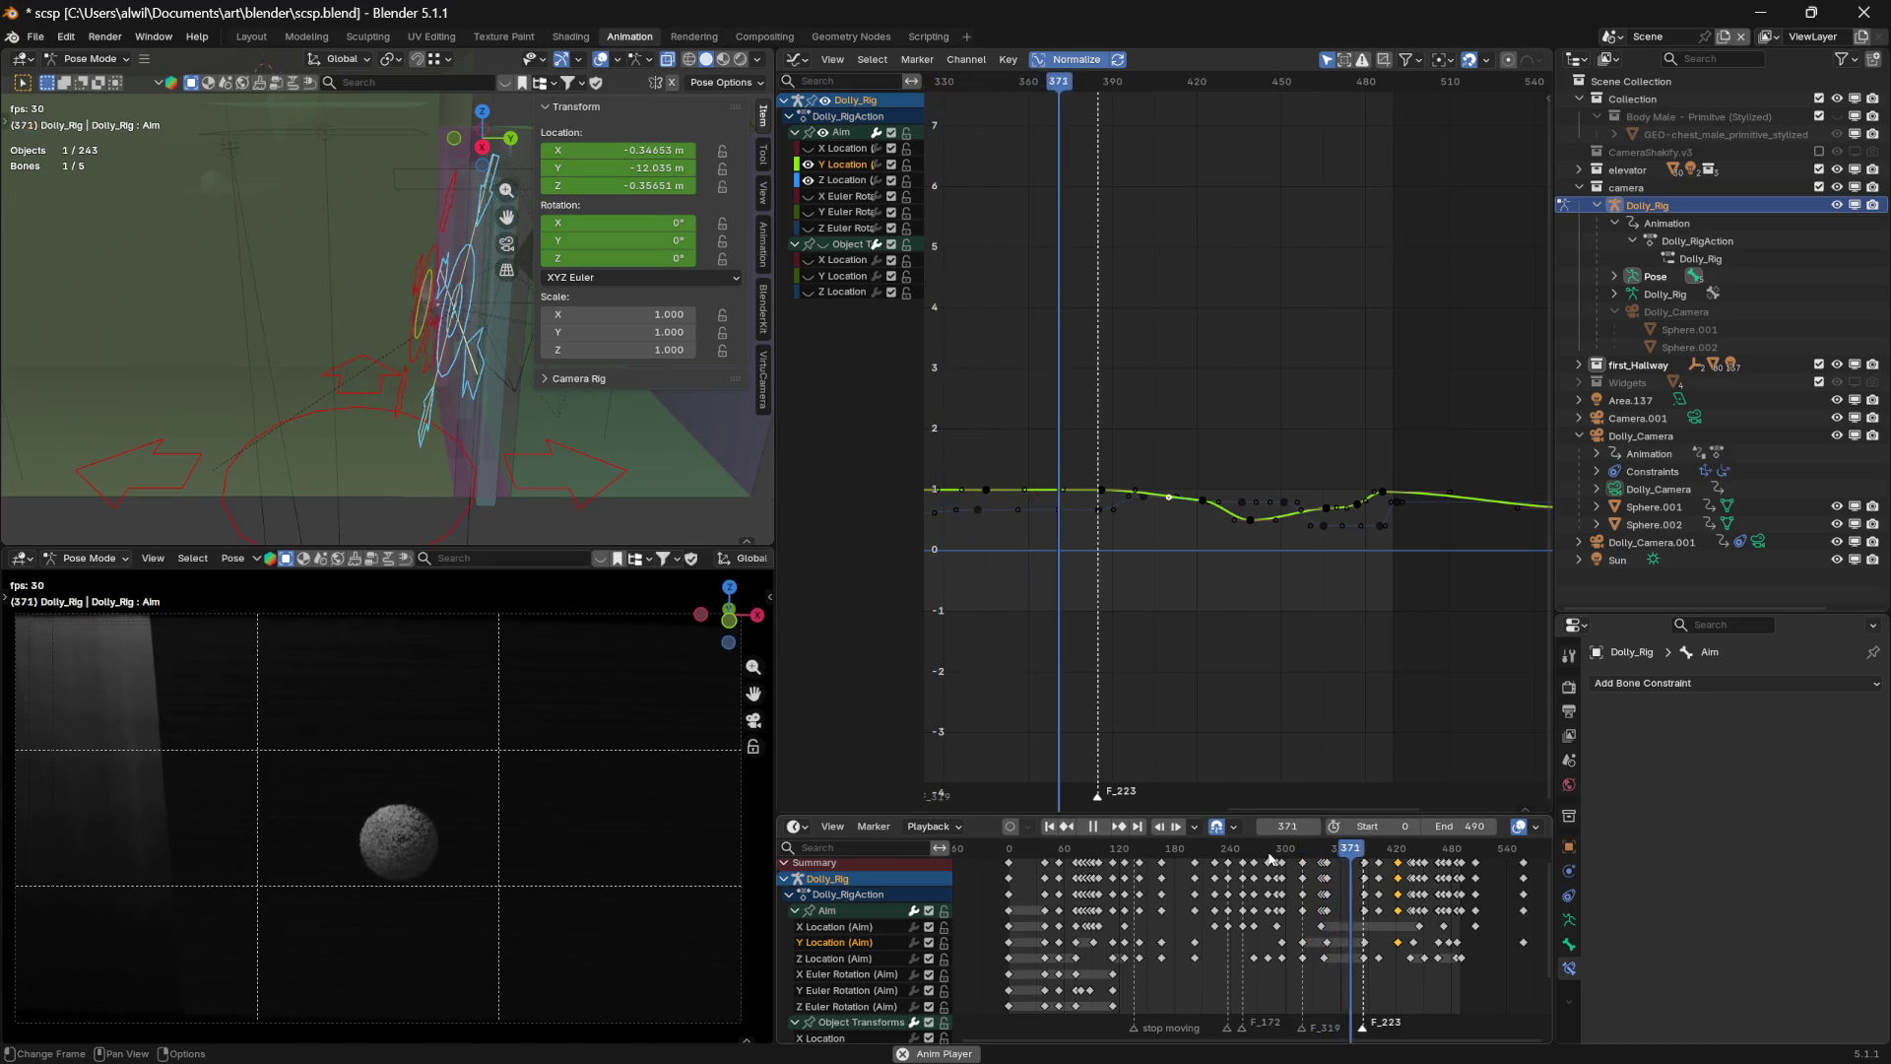
key("space")
left_click_drag(1320, 844, 1280, 856)
key("space")
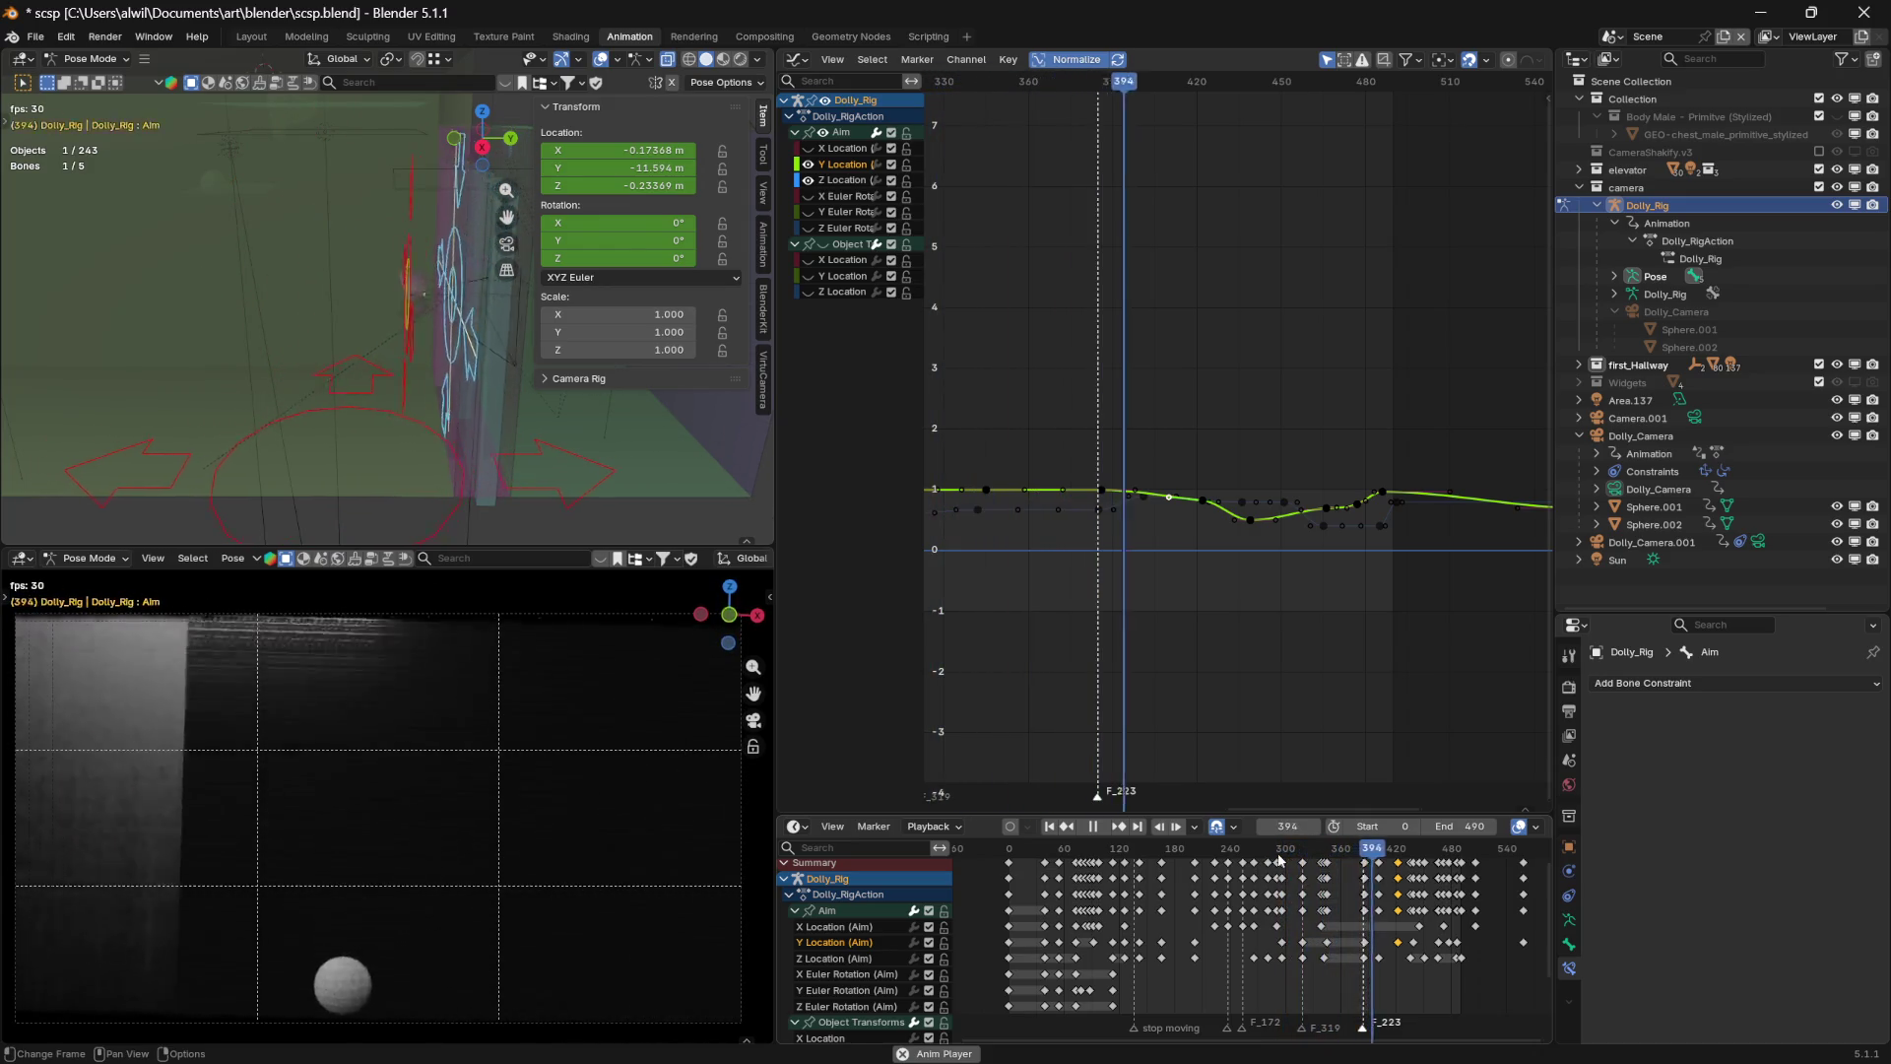
key("space")
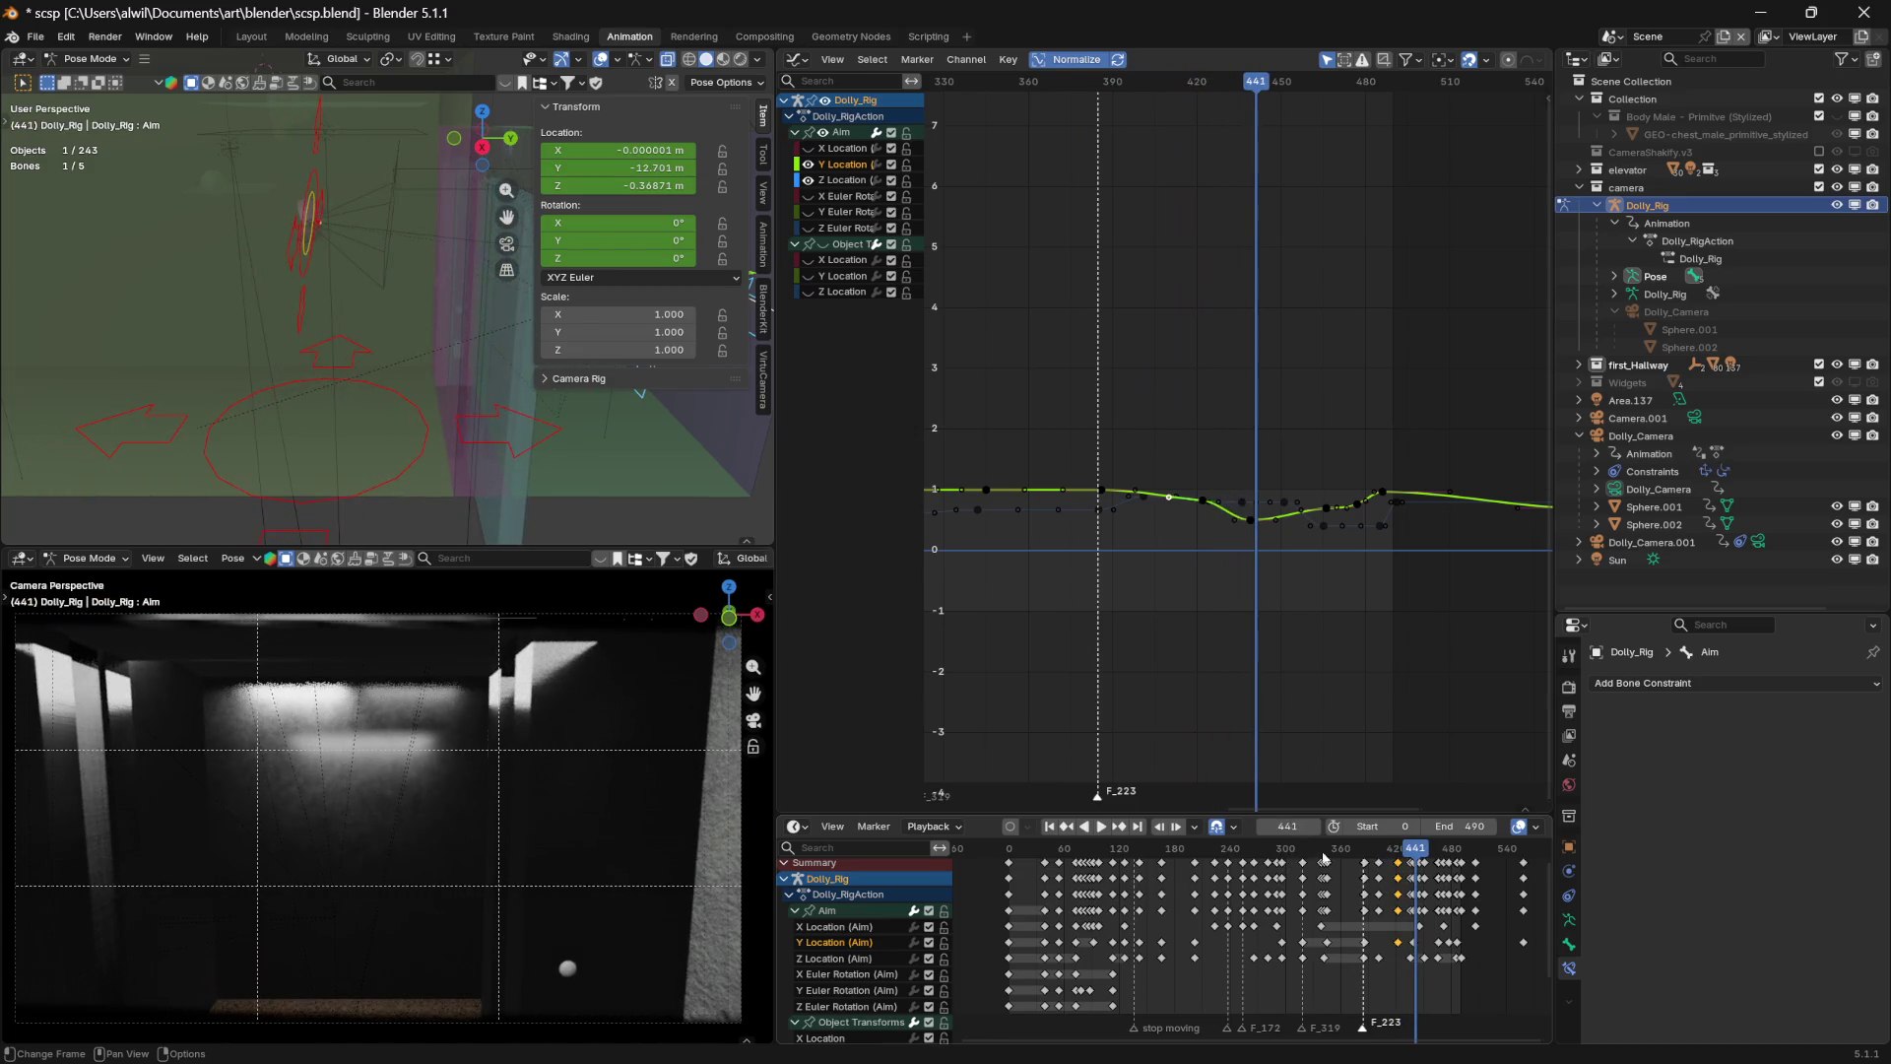
left_click_drag(1415, 853, 1304, 854)
key("space")
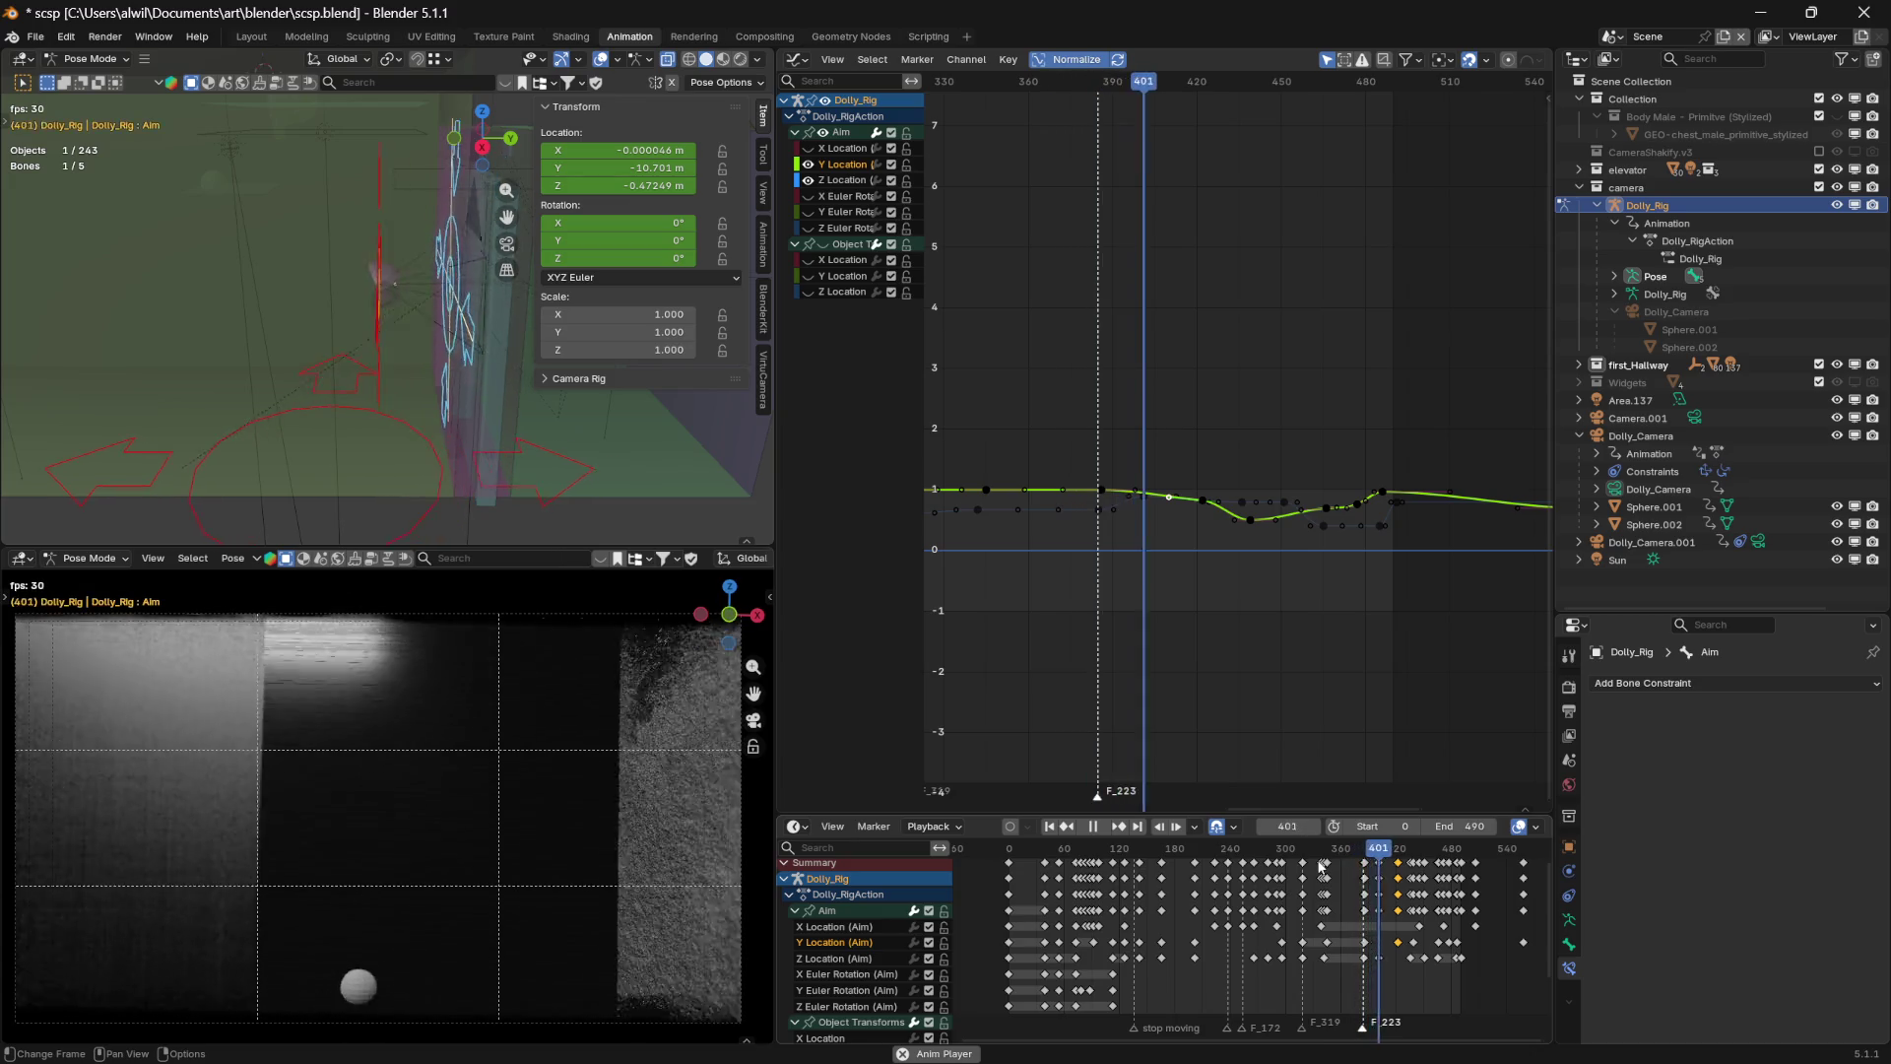
key("space")
mouse_move(1383, 844)
left_mouse_down()
mouse_move(1401, 853)
mouse_move(1361, 853)
mouse_move(1394, 875)
mouse_move(1309, 871)
left_mouse_up()
key("space")
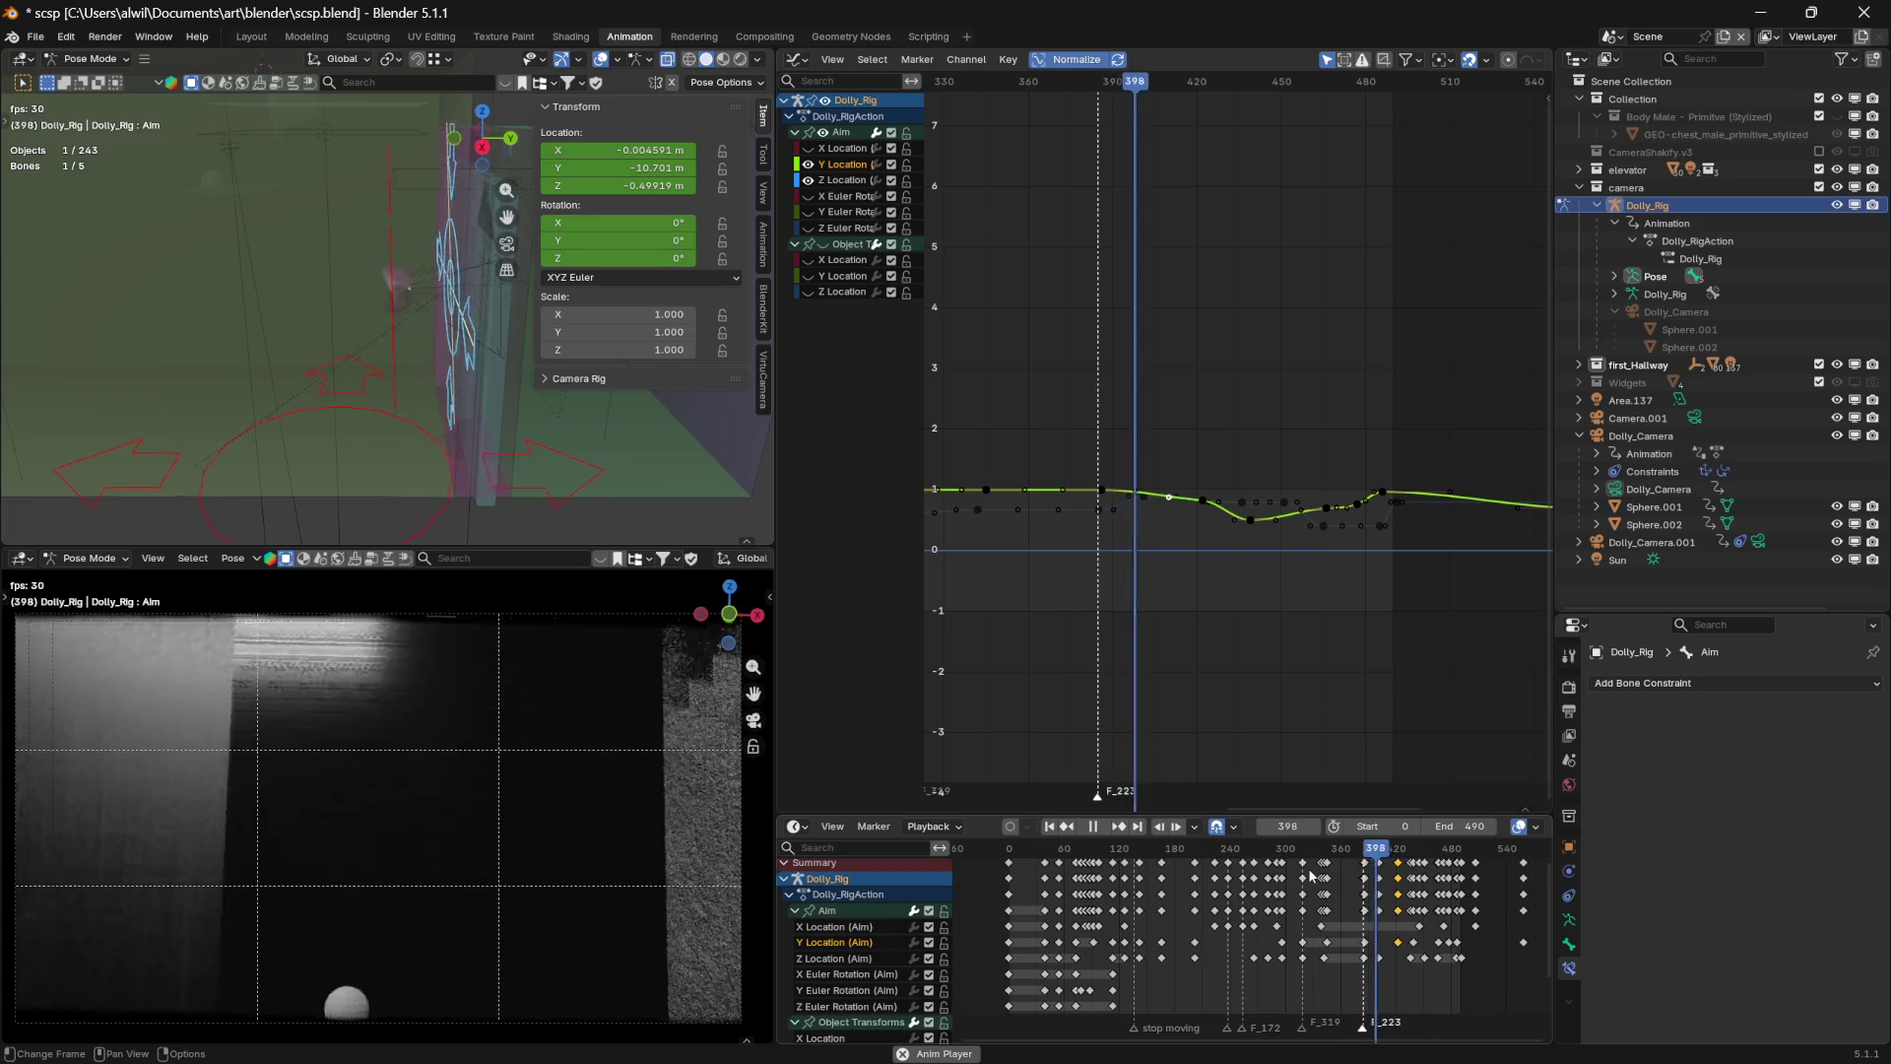
key("space")
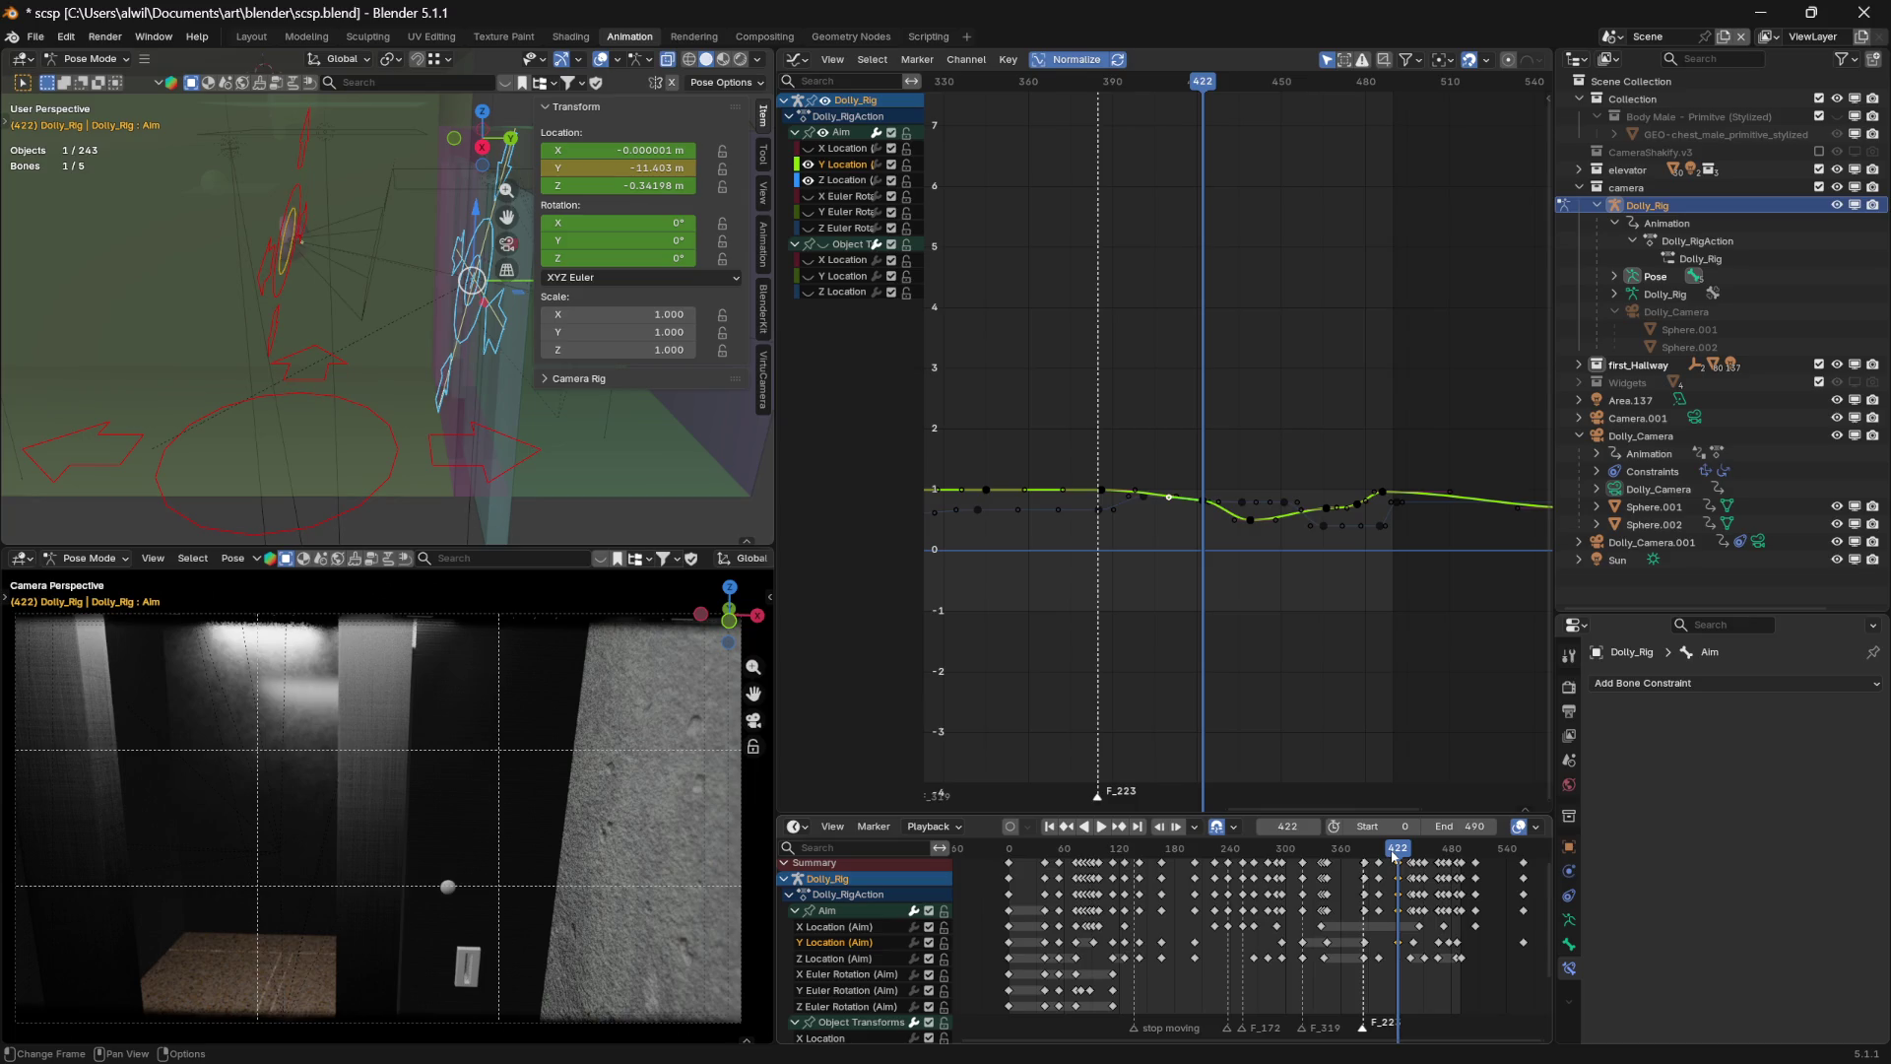
left_click_drag(1395, 856, 1347, 857)
left_click(807, 164)
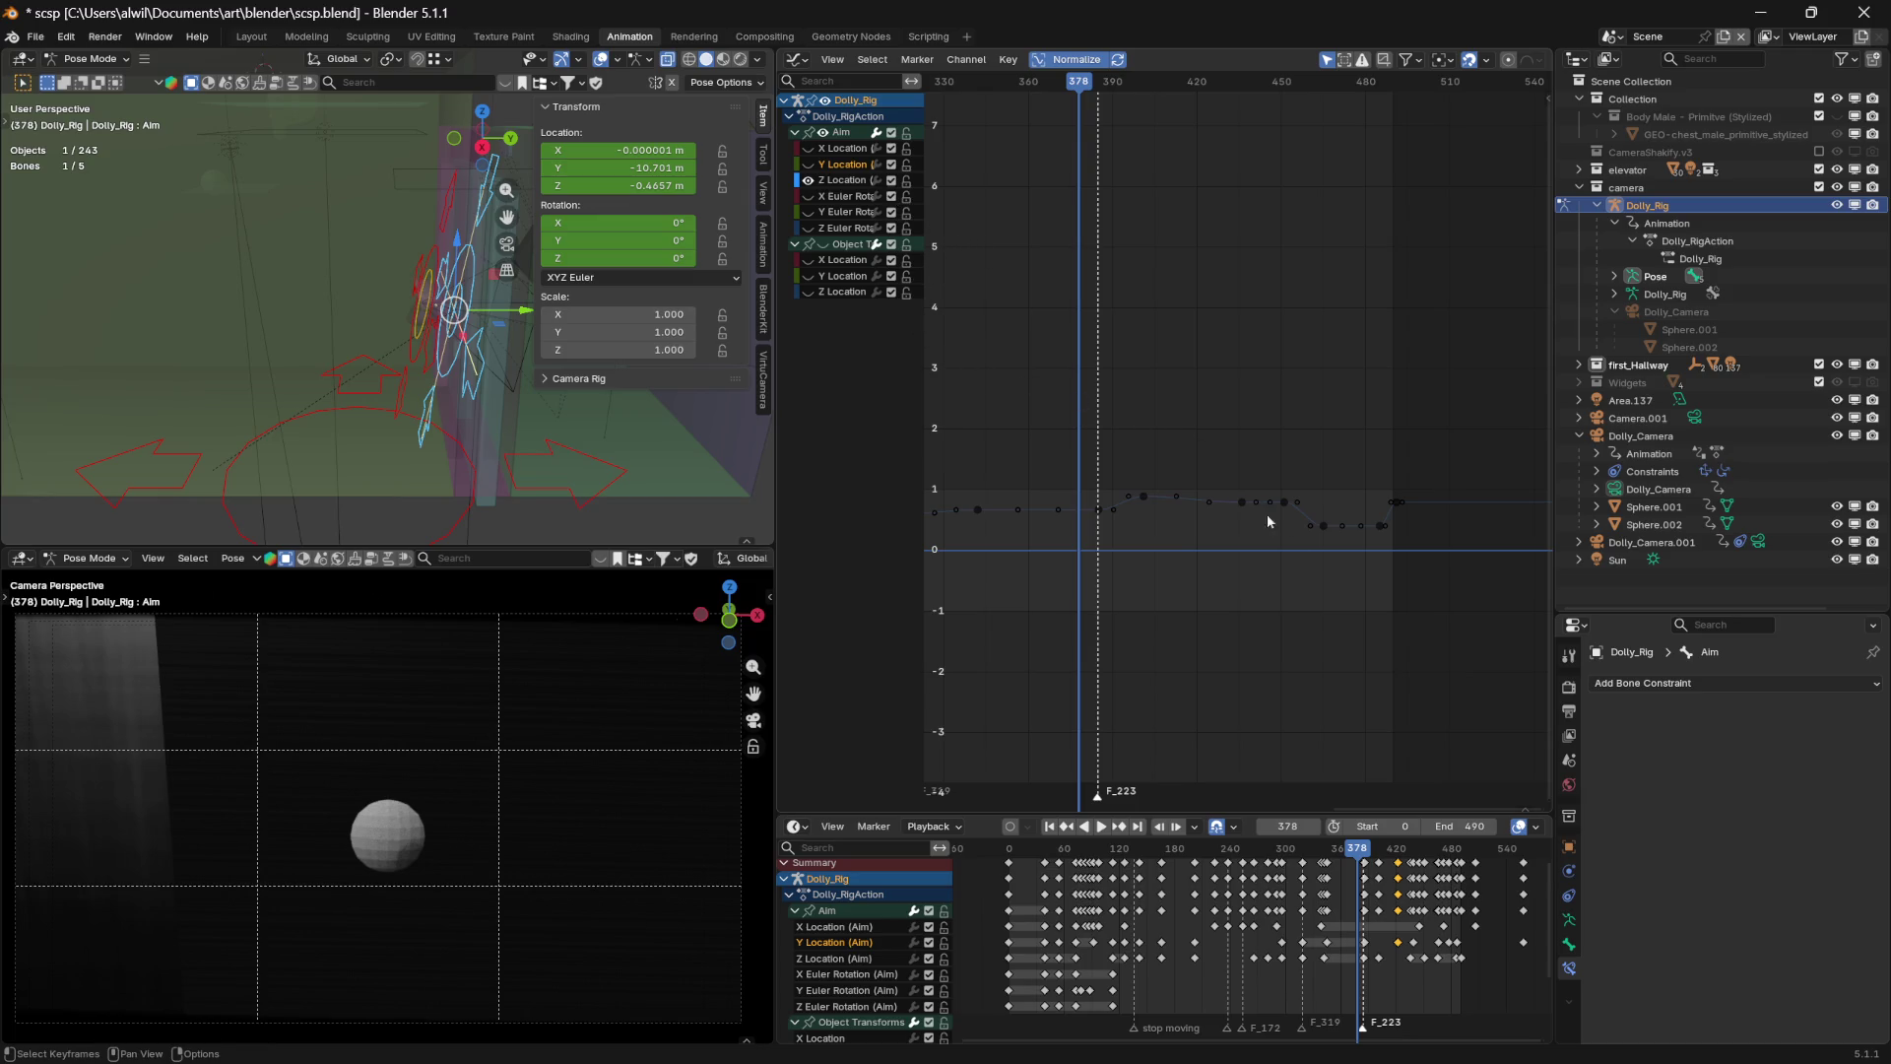
Review playback around frames 397–402, then show the Z Location key at frame 401 in the sidebar
key("space")
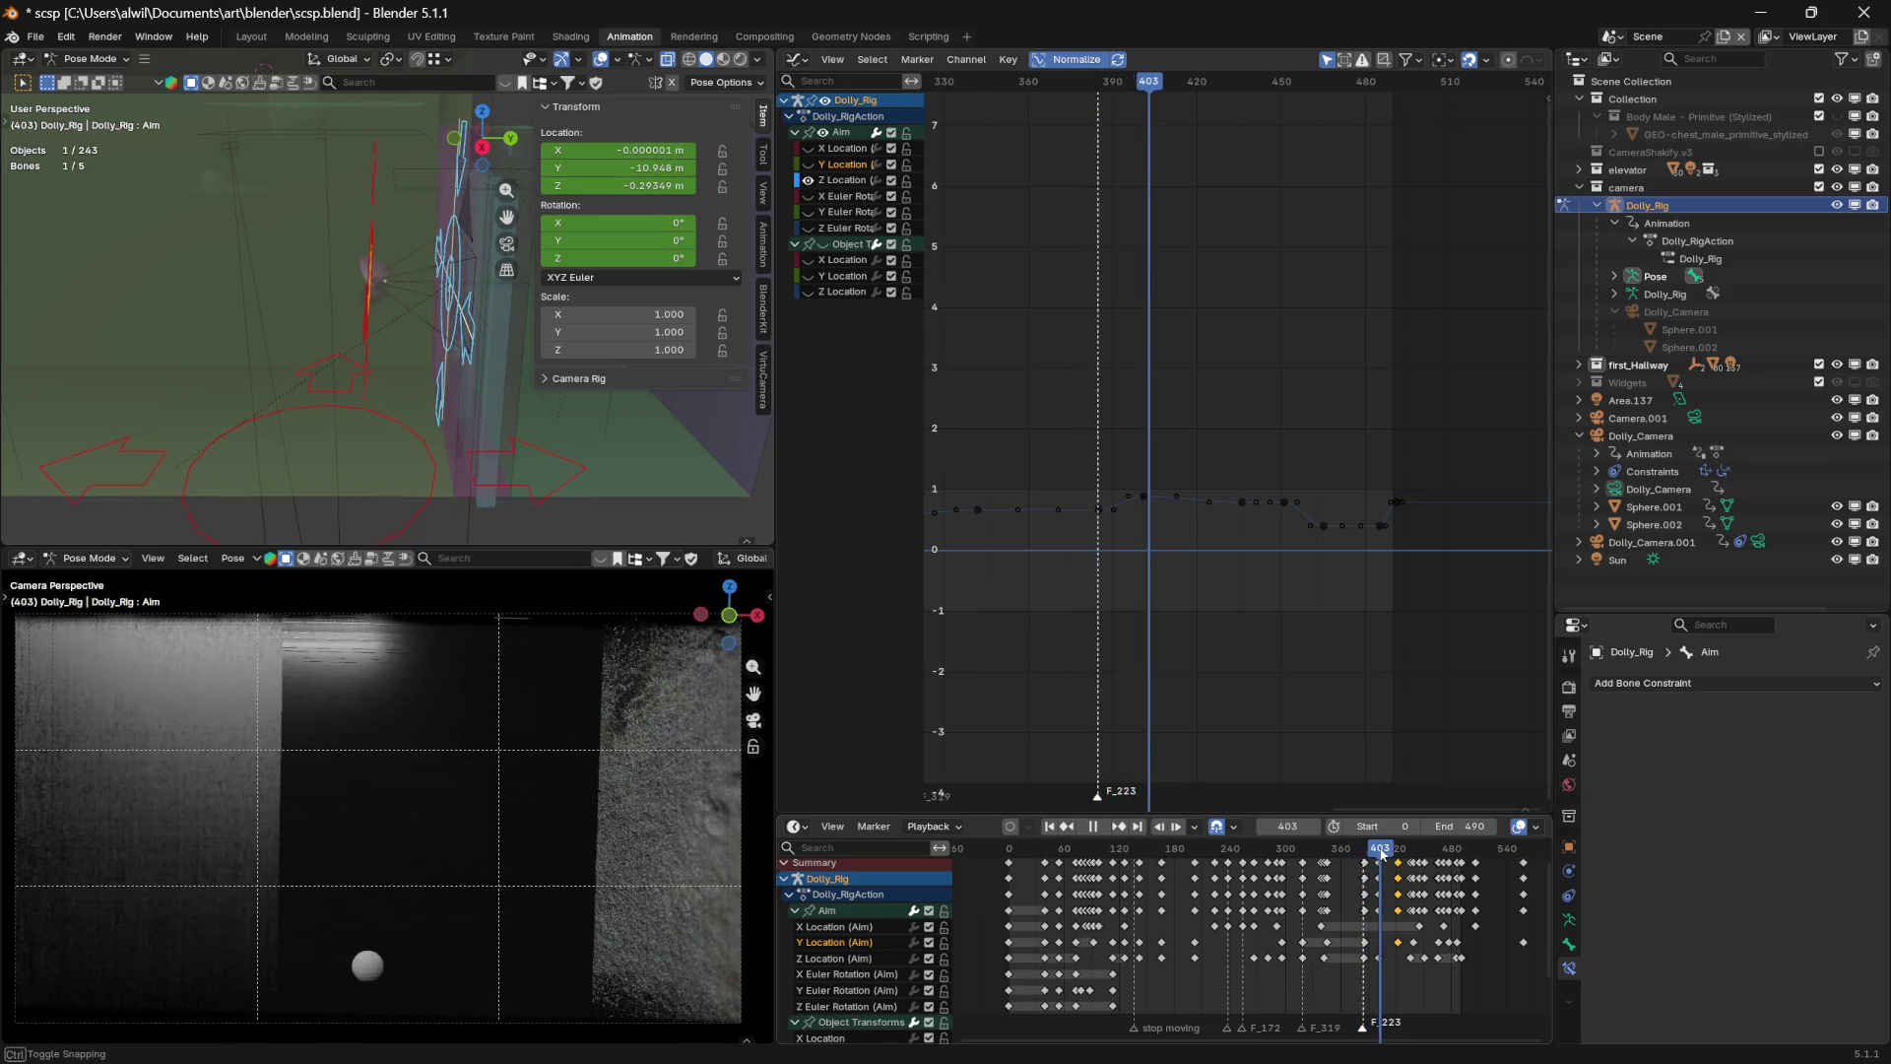
left_click(1377, 858)
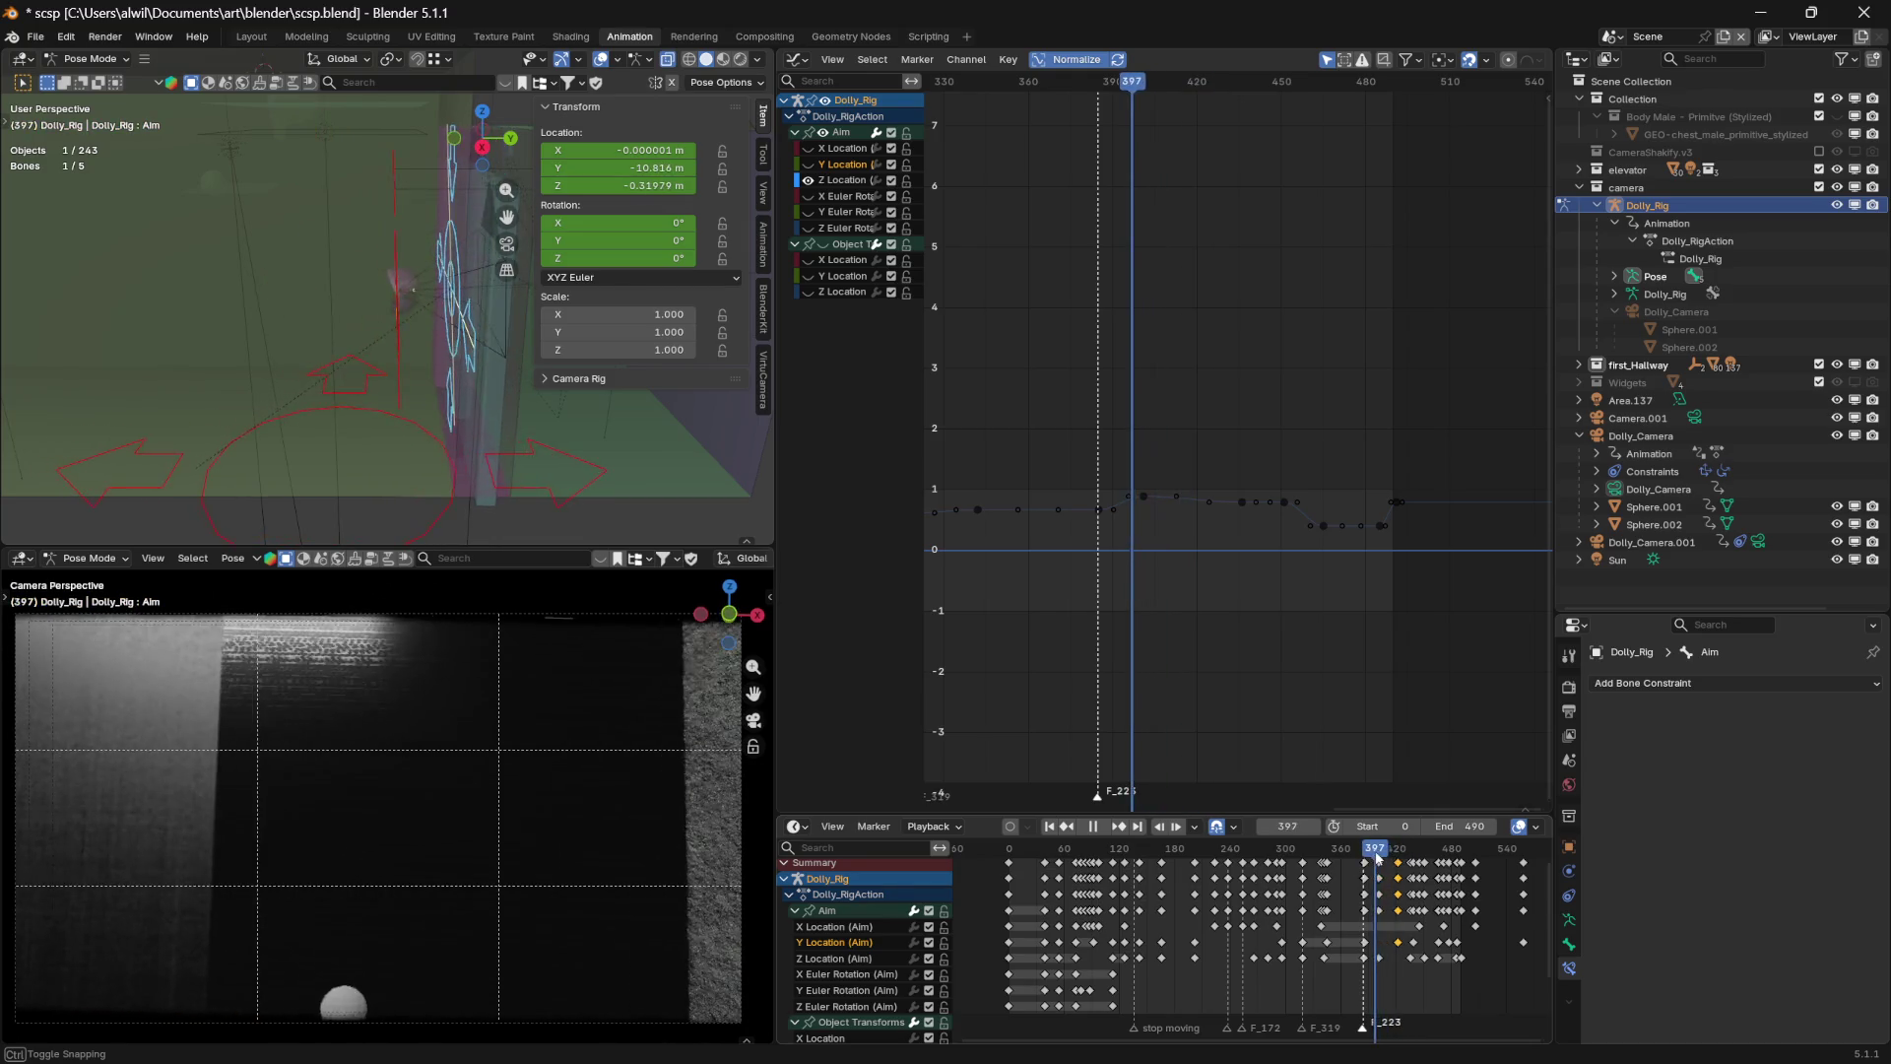
left_click_drag(1377, 858, 1381, 858)
key("space")
left_click(1143, 496)
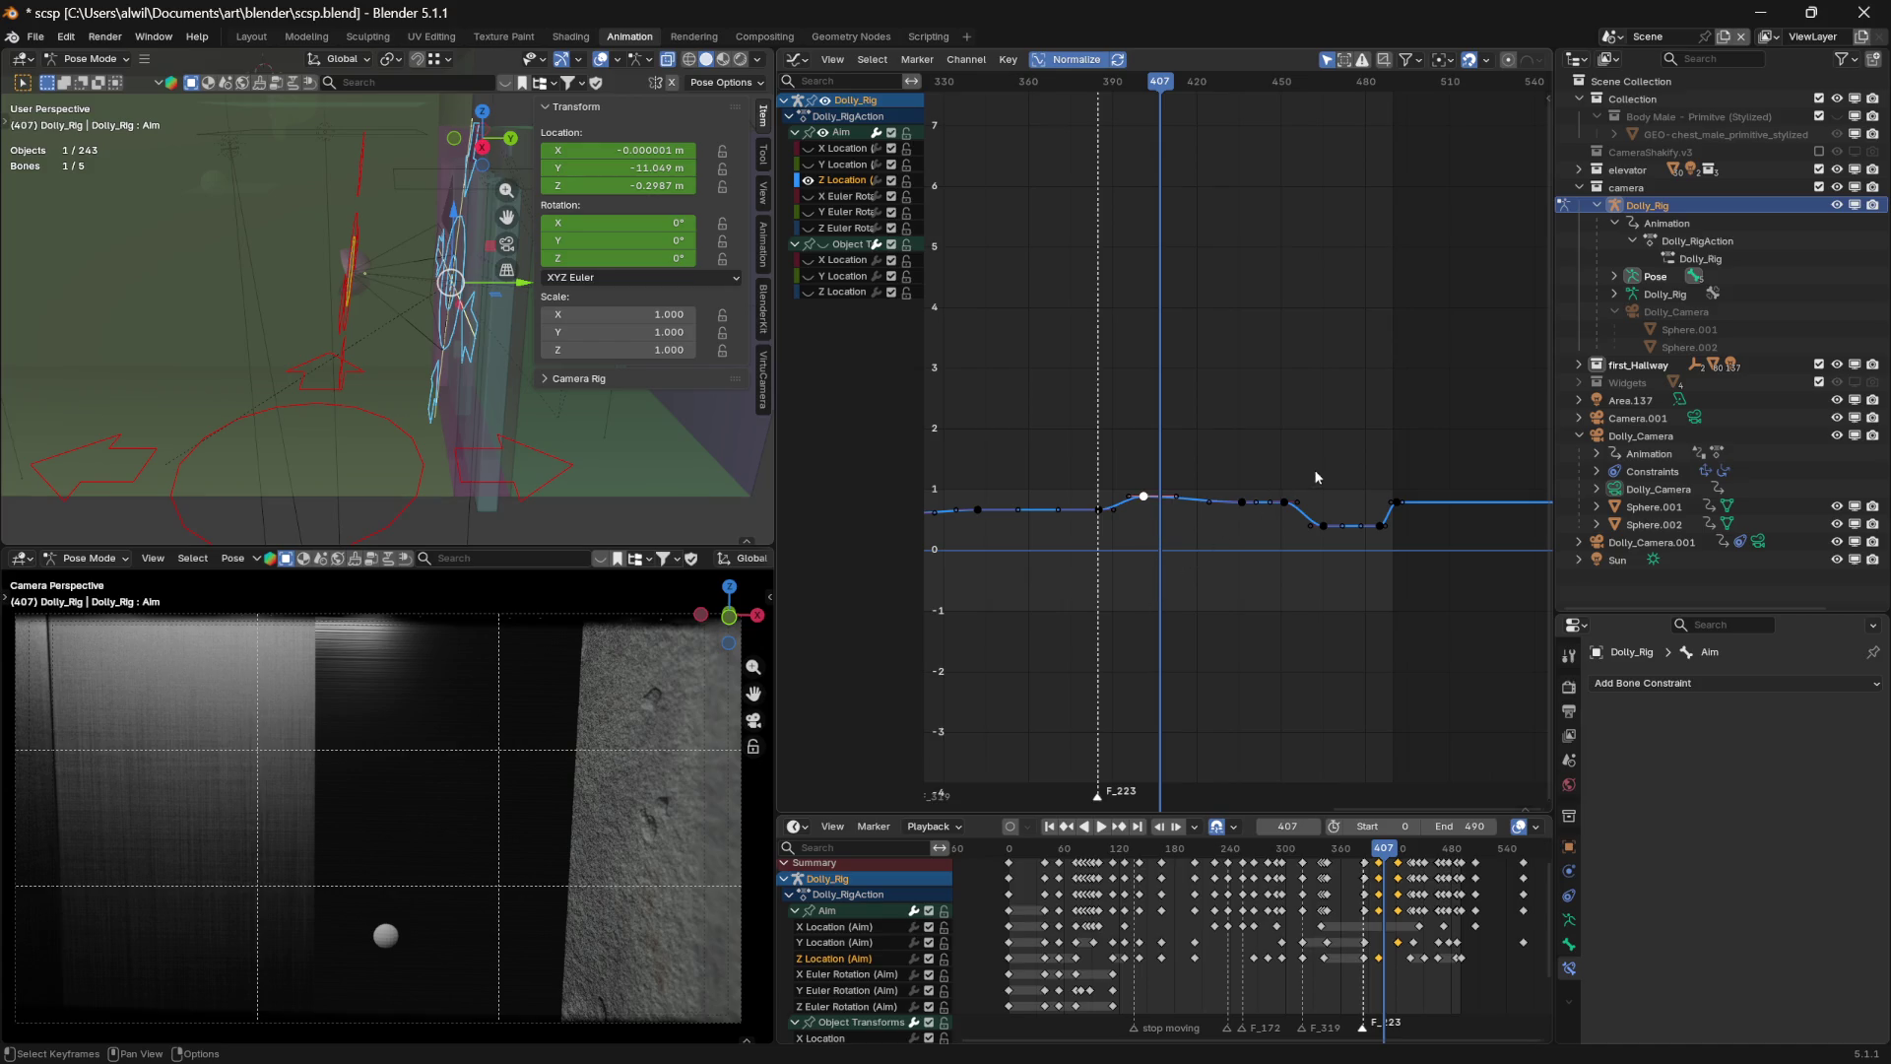
key("n")
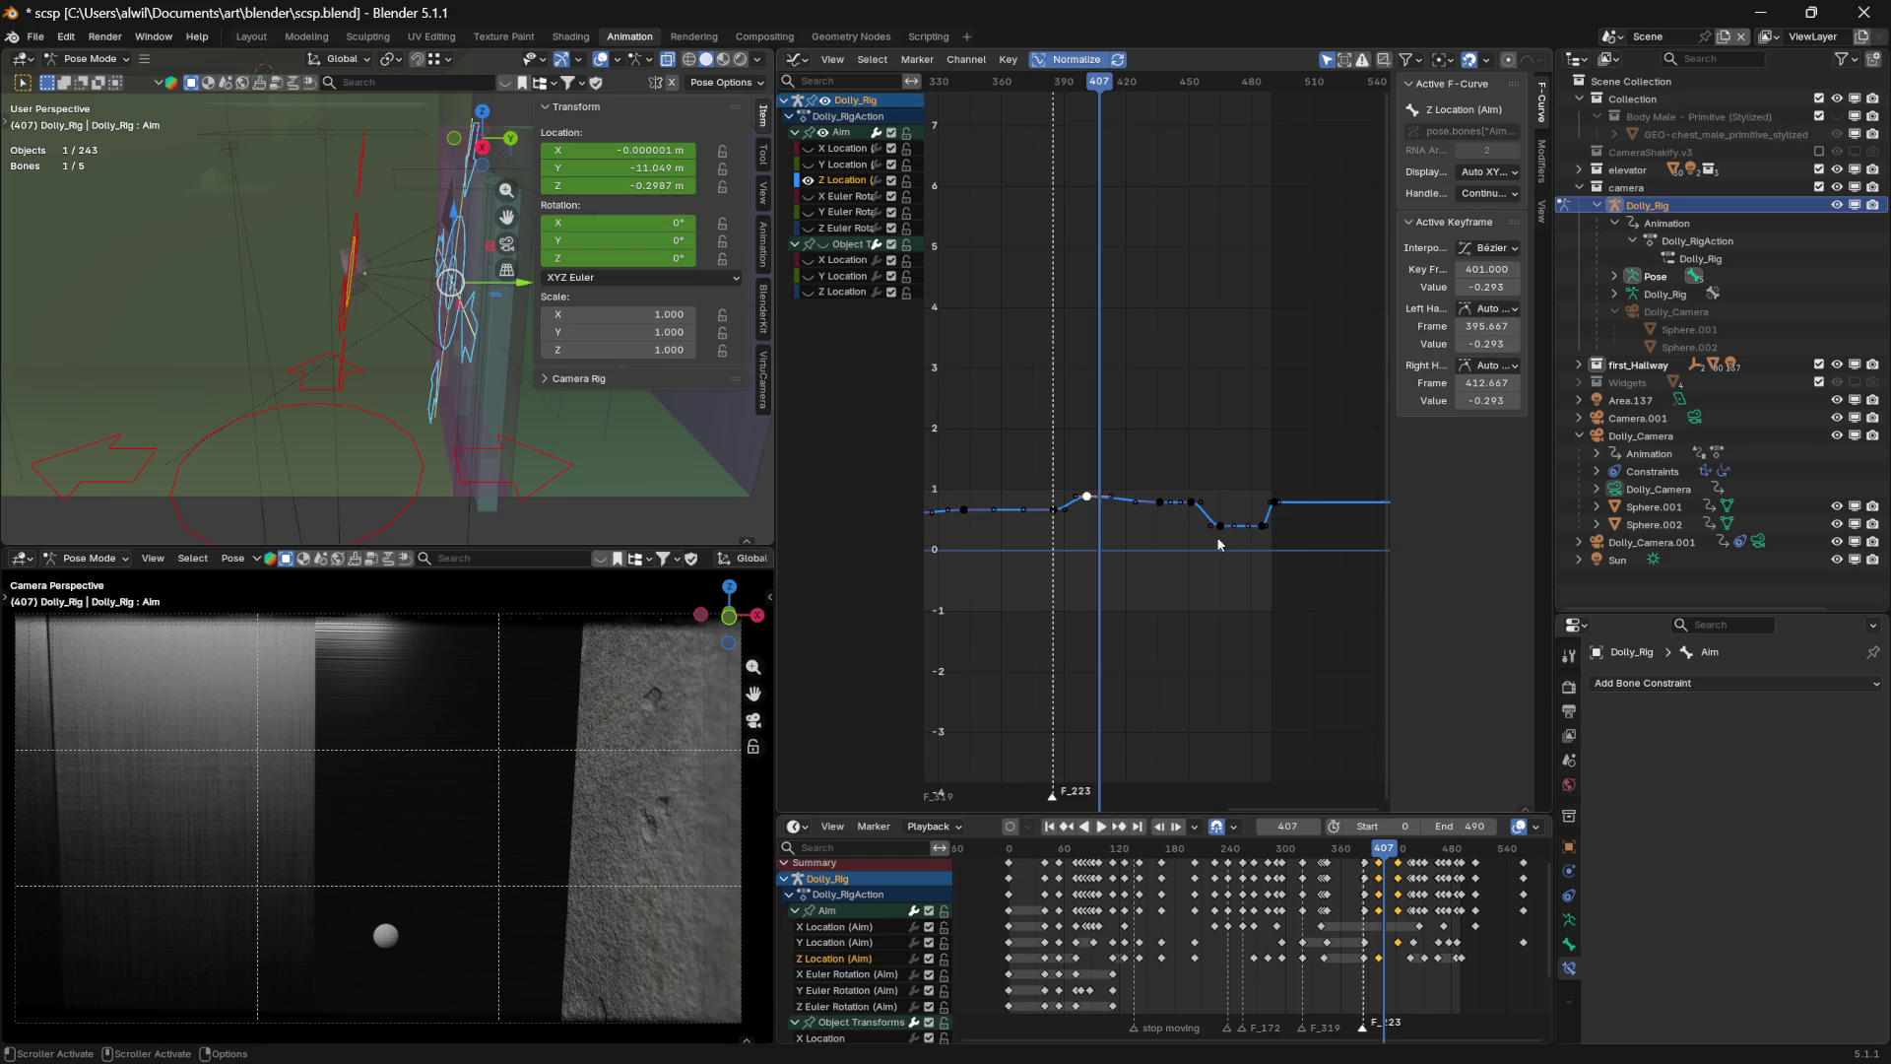
Compare the Z Location keys at frame 385 (-0.466) and frame 401 (-0.293), ending on 385
left_click(1053, 511)
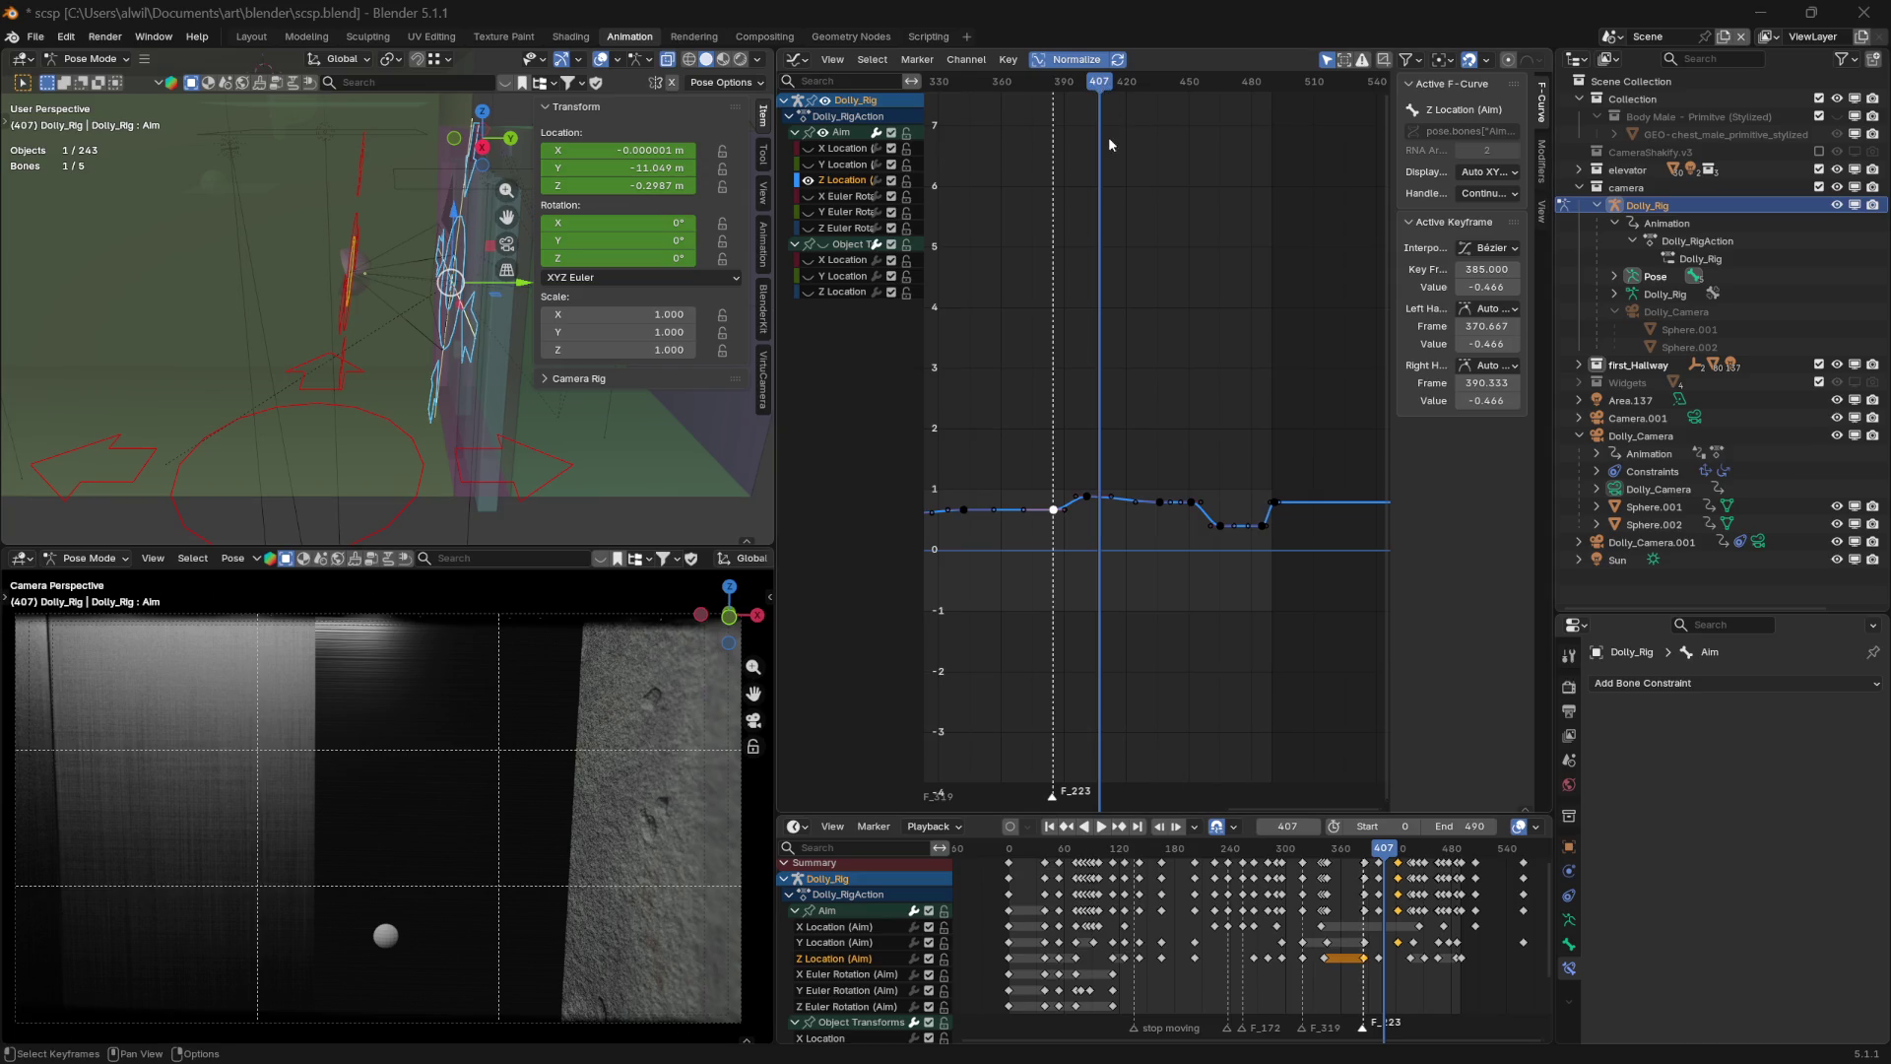
left_click(1087, 500)
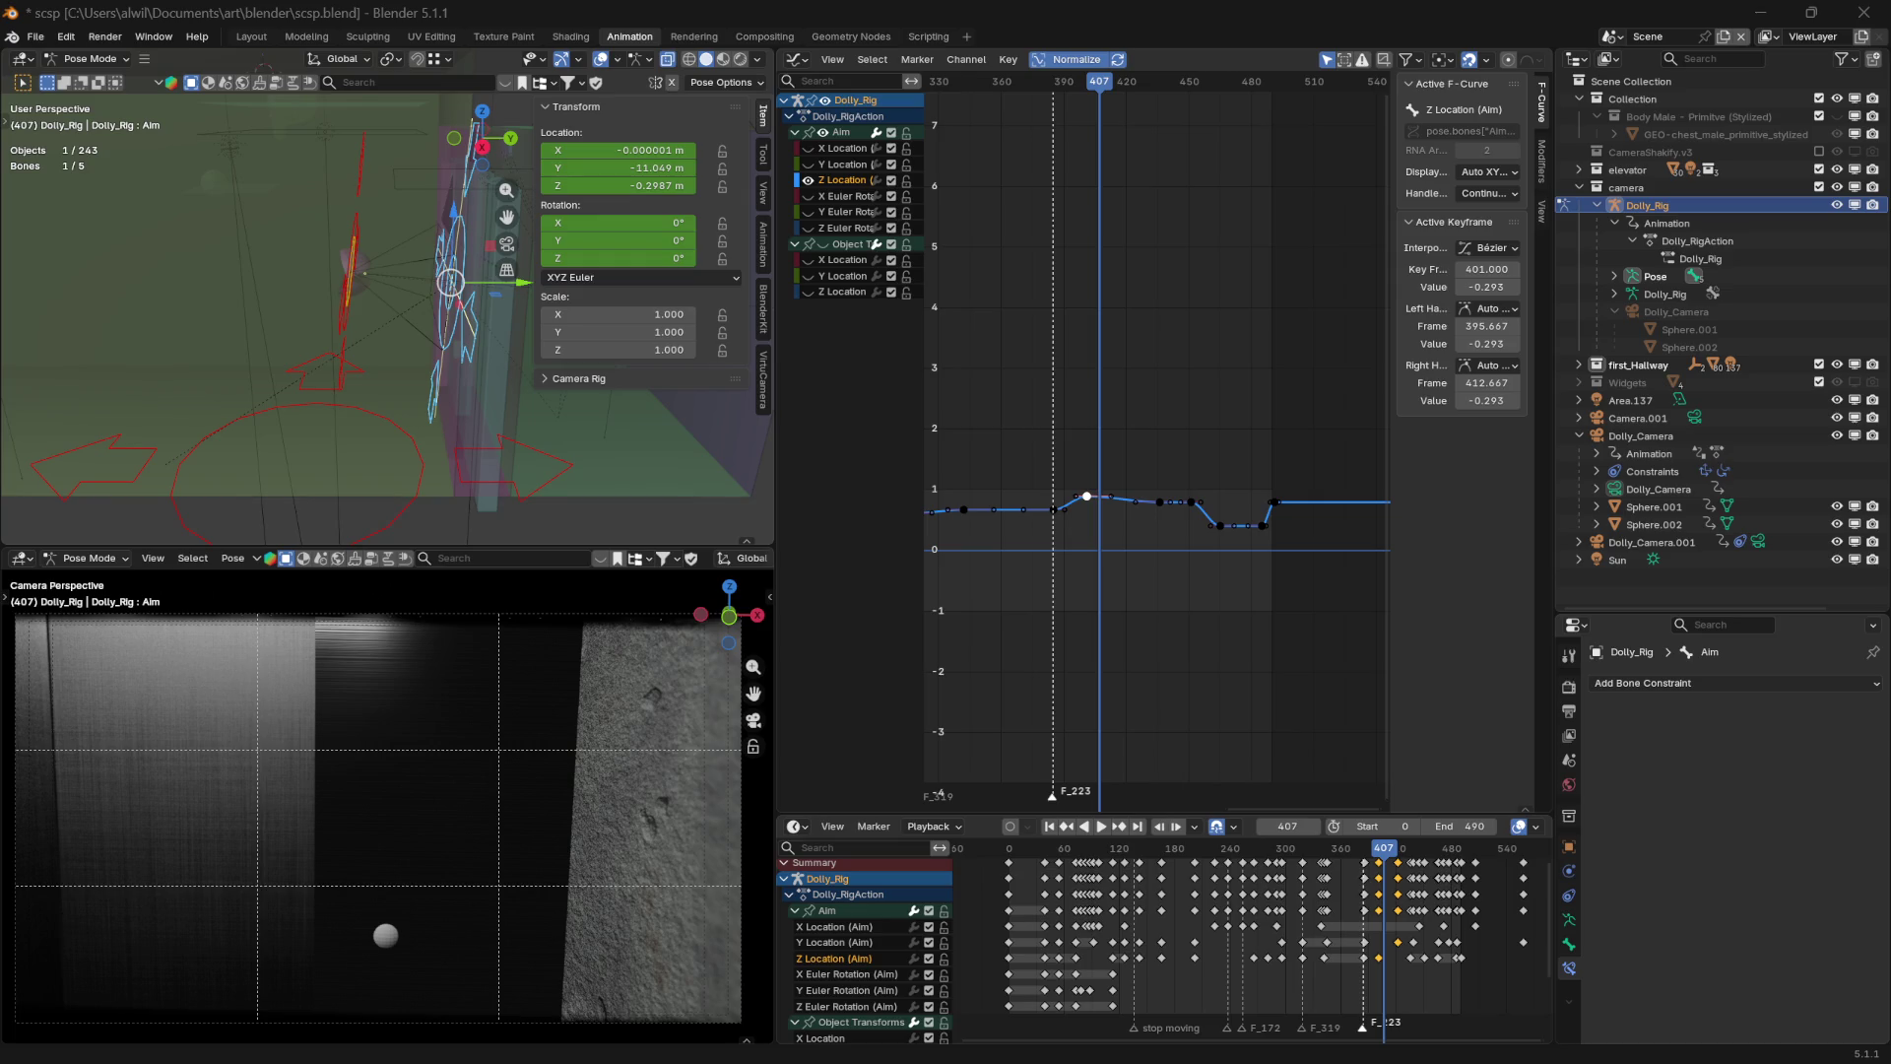
left_click(1052, 510)
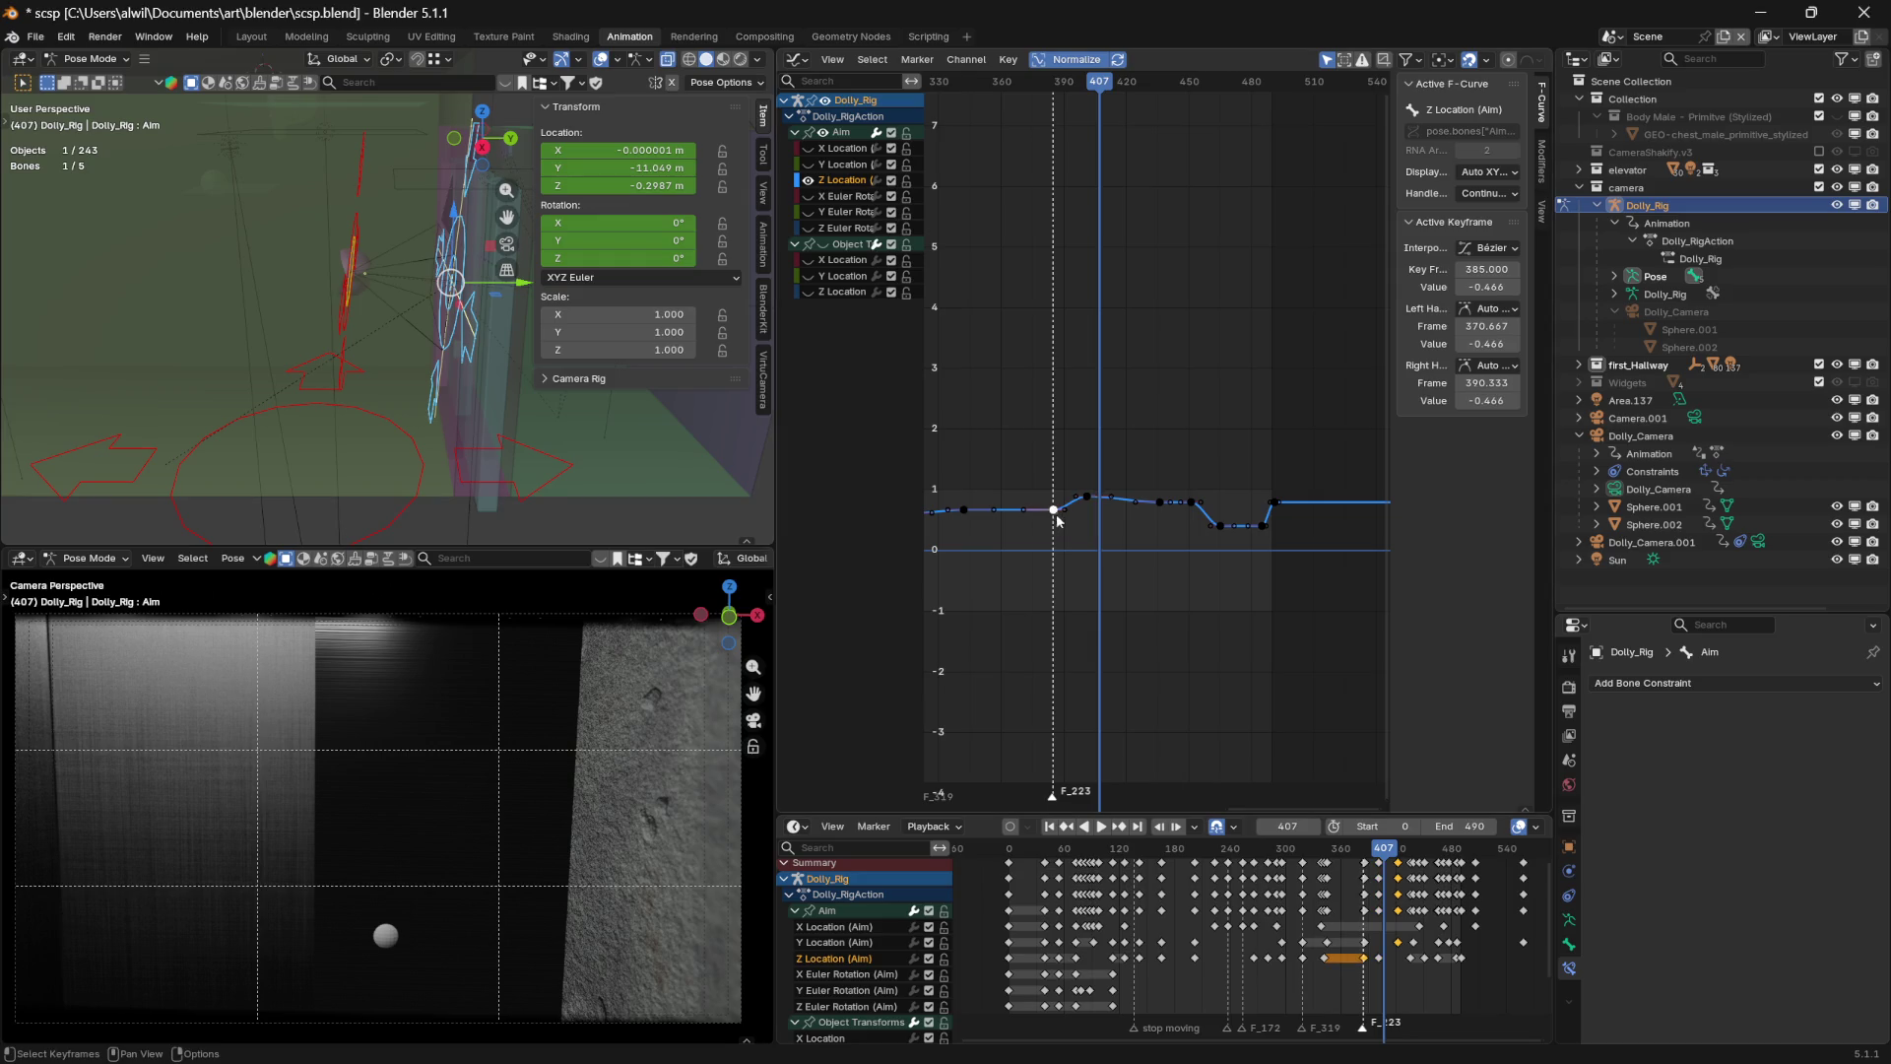
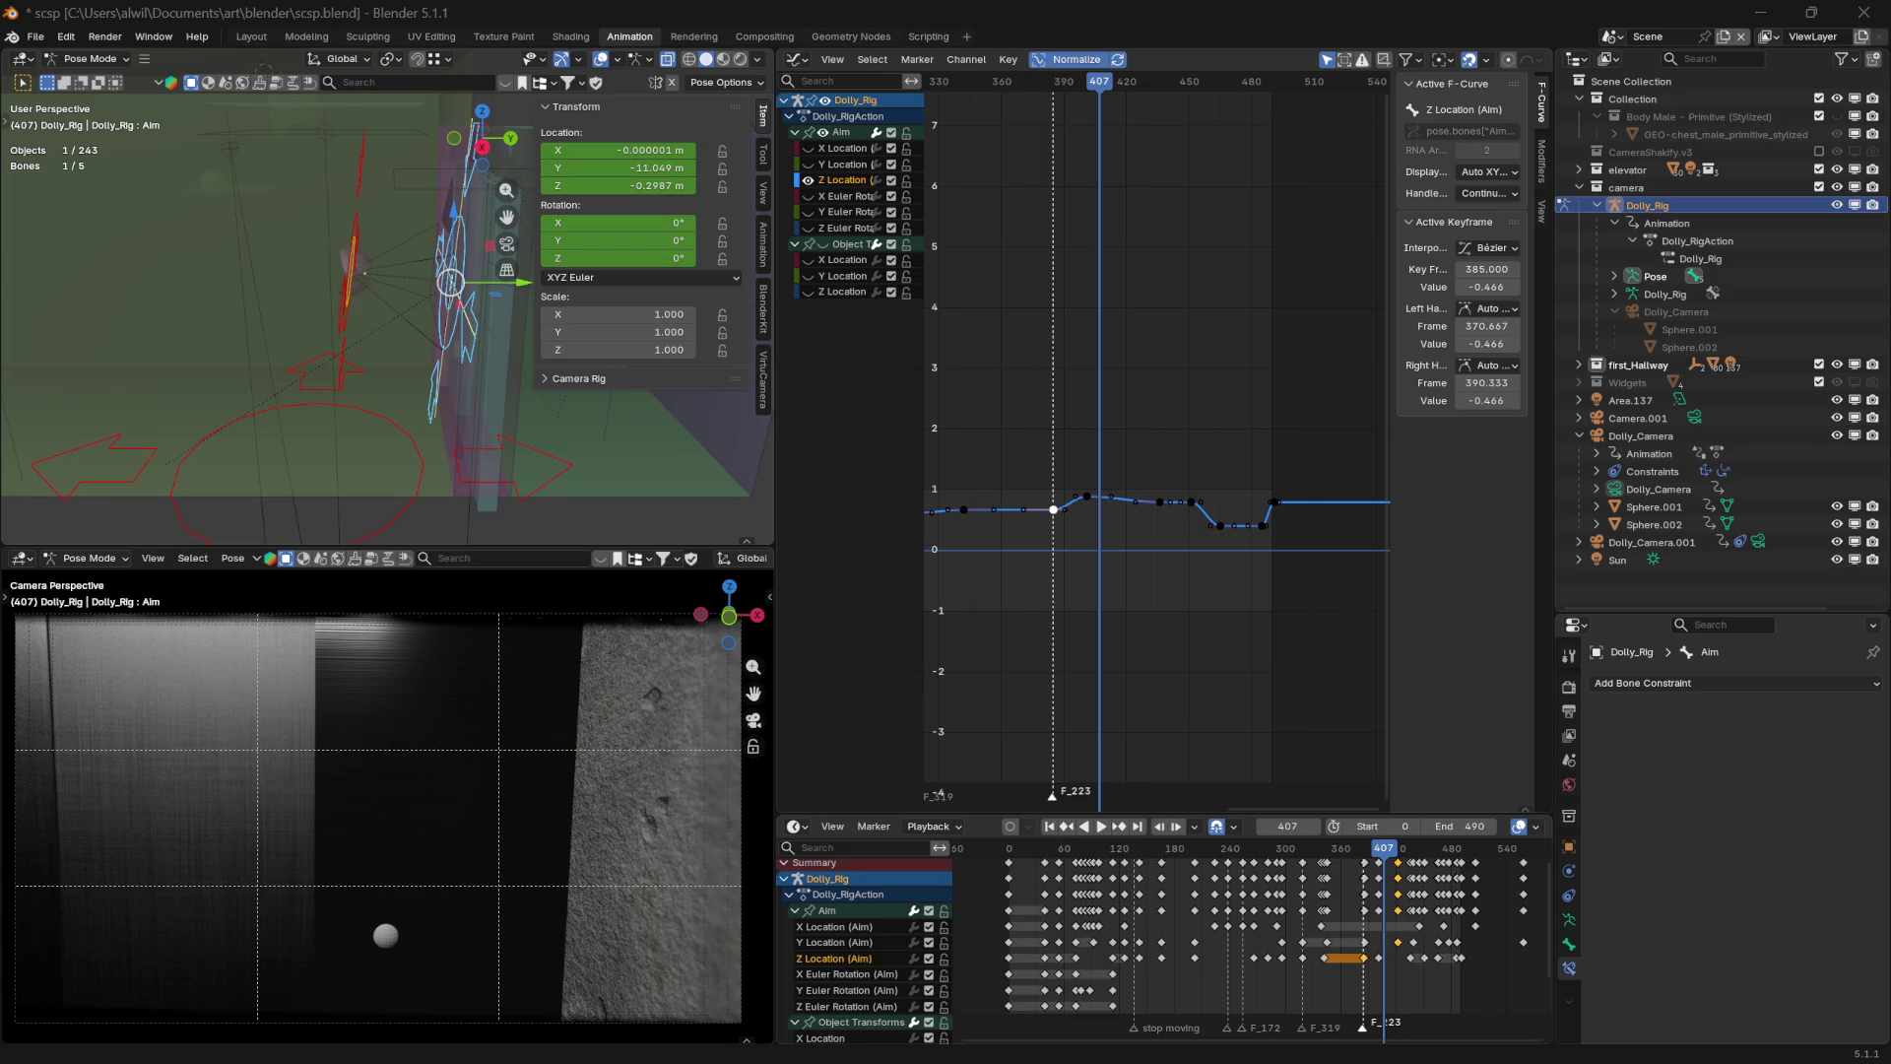
Select the frame-401 Z Location key and replace its sidebar value with -.639
left_click(1087, 496)
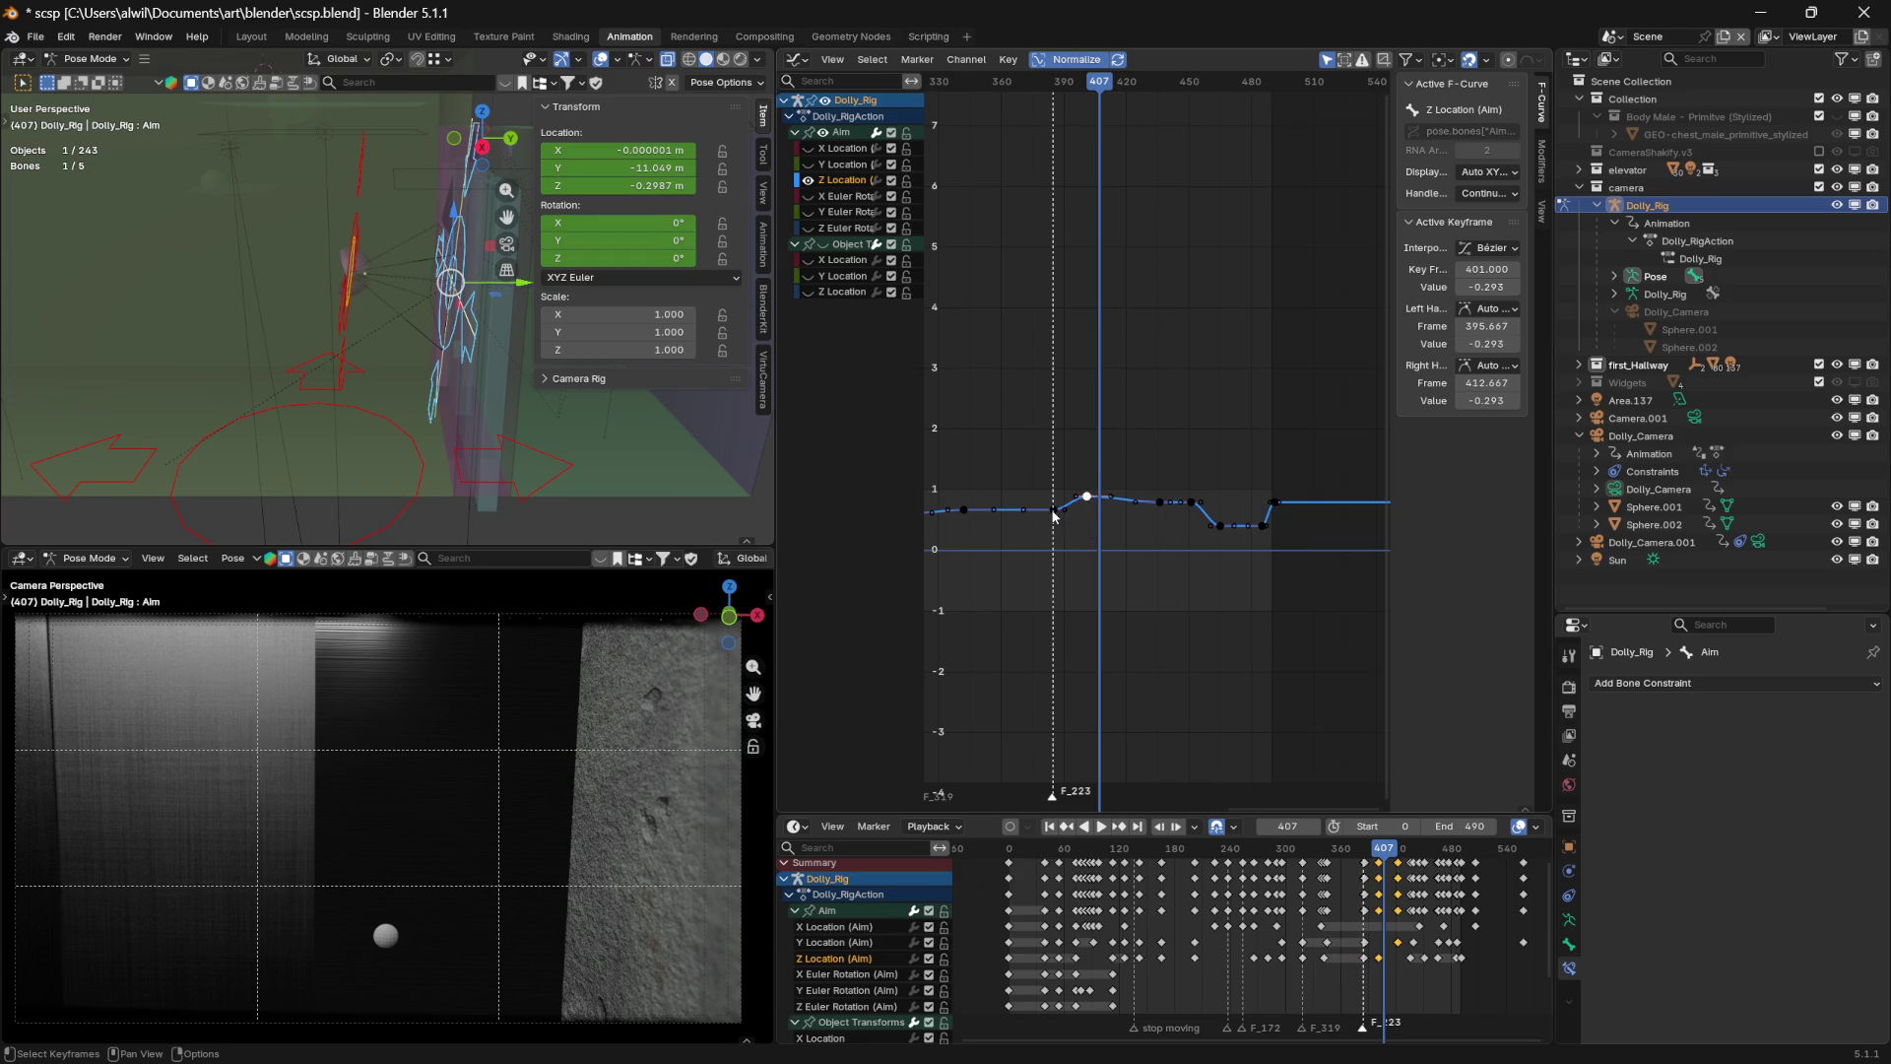
left_click(1054, 510)
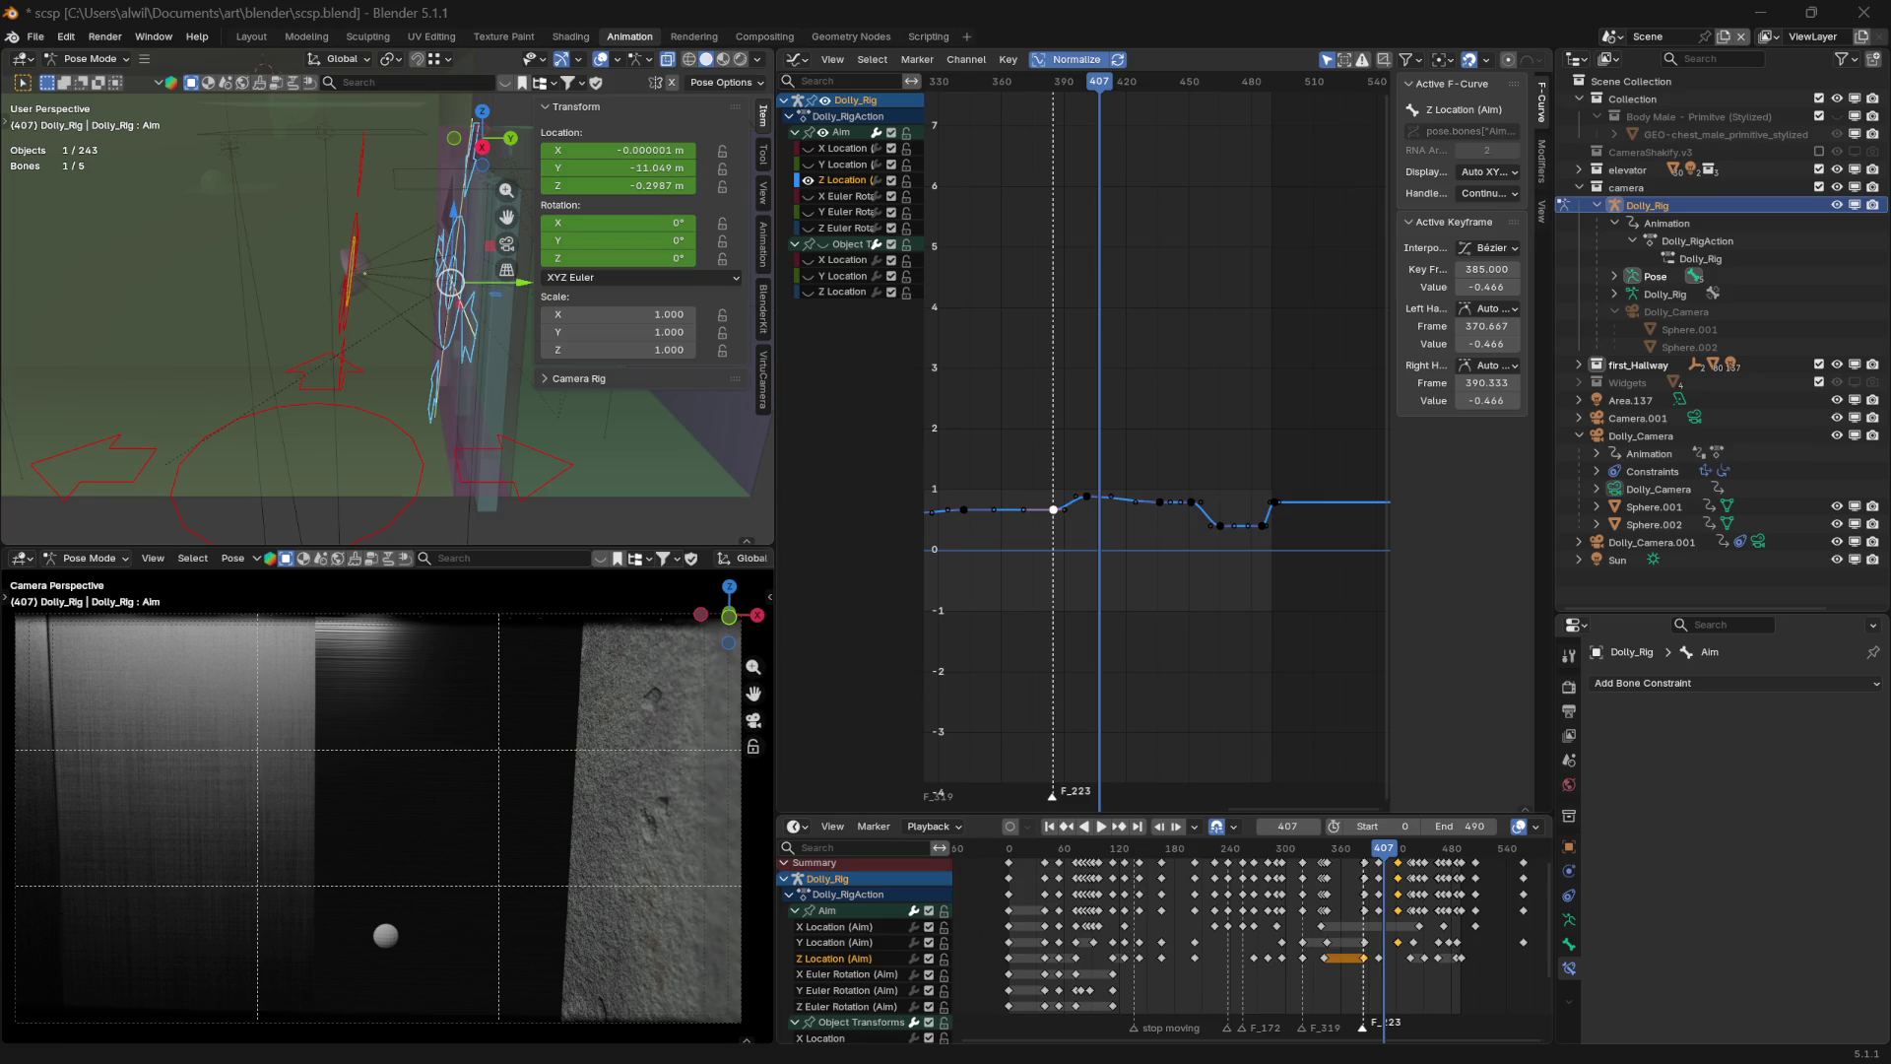
left_click(1086, 496)
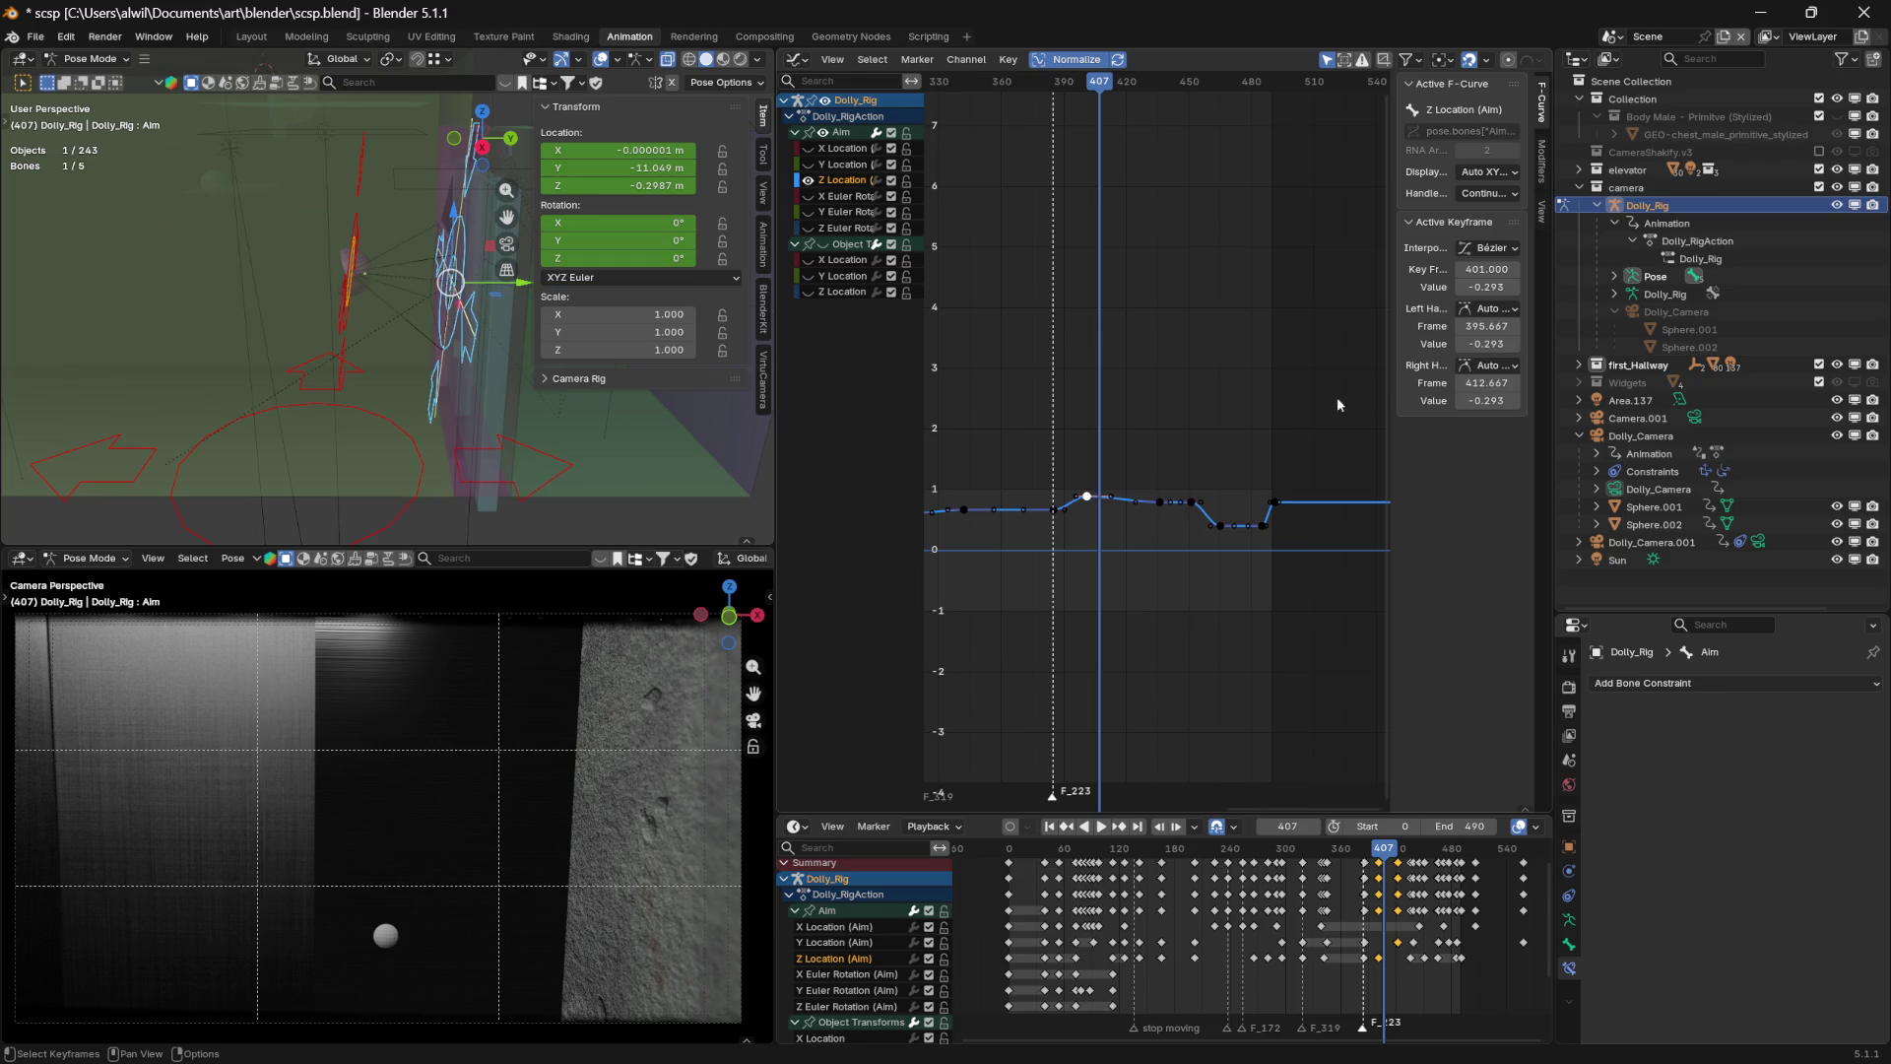
left_click(1487, 287)
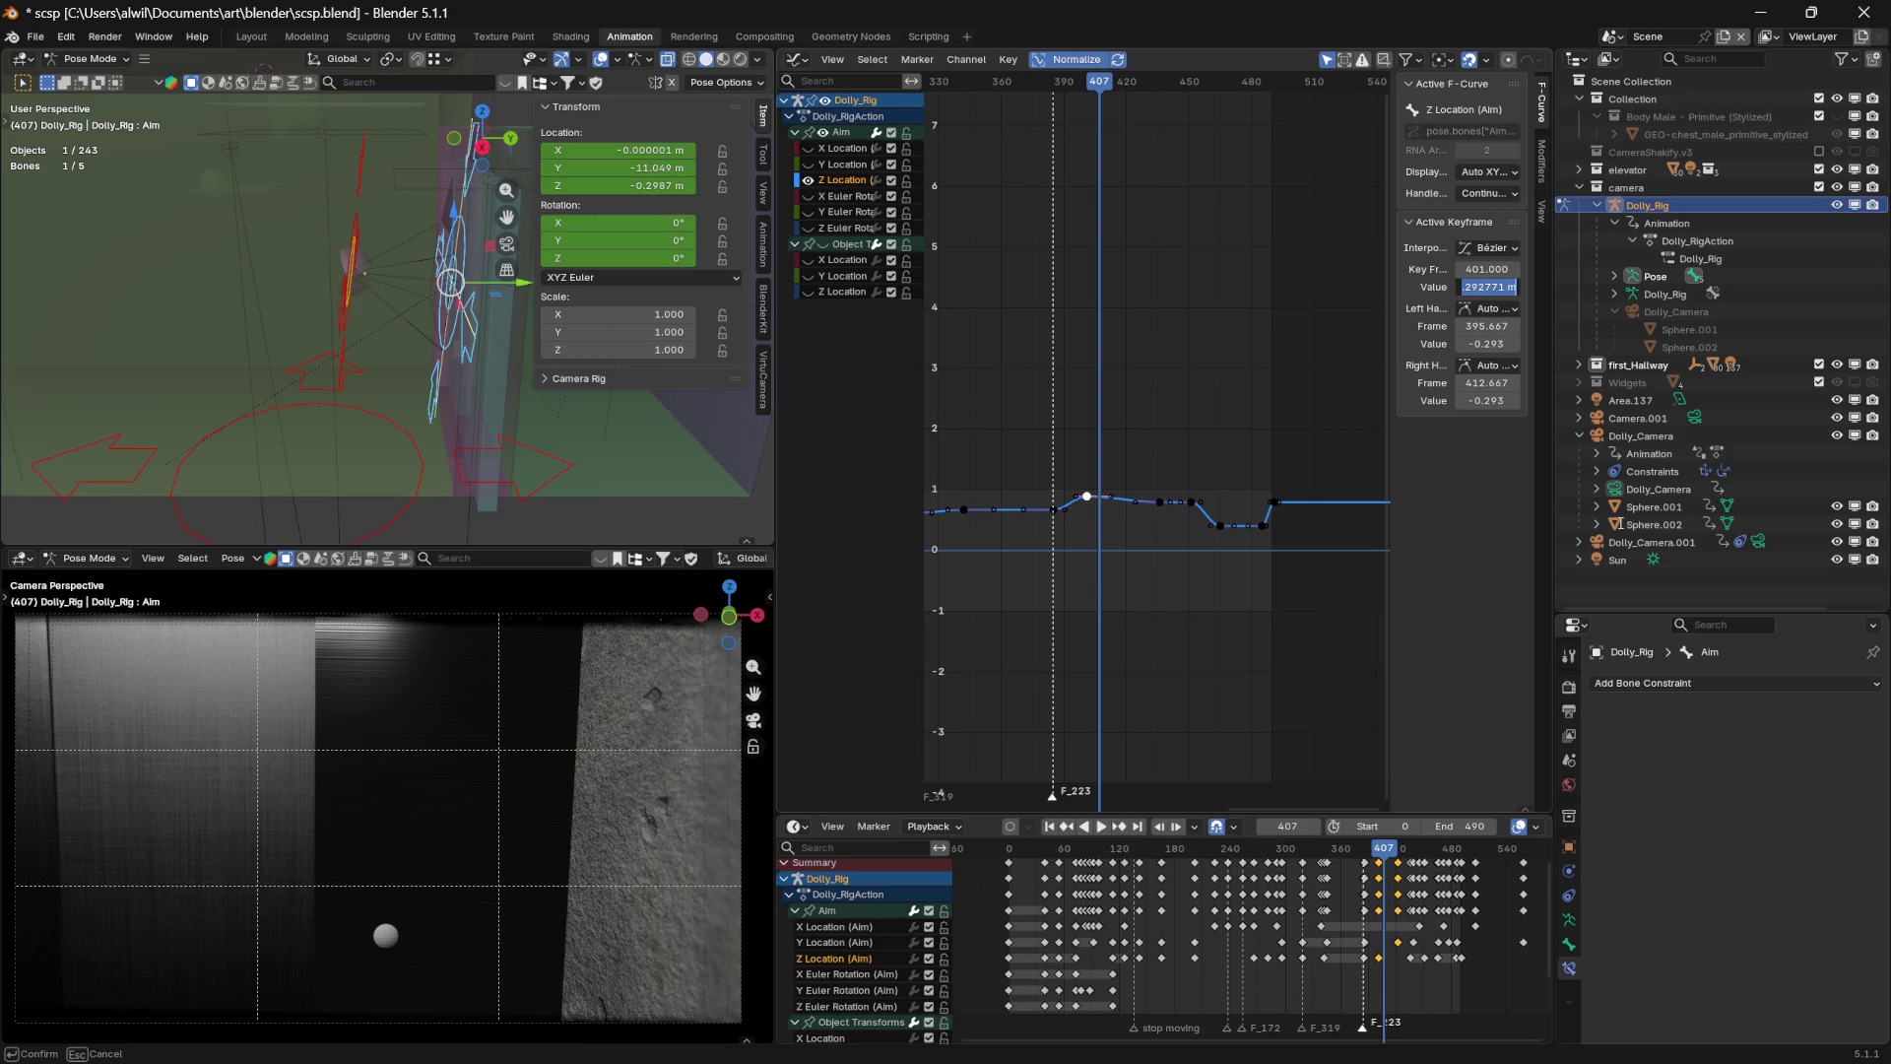
key("BackSpace")
key("Return")
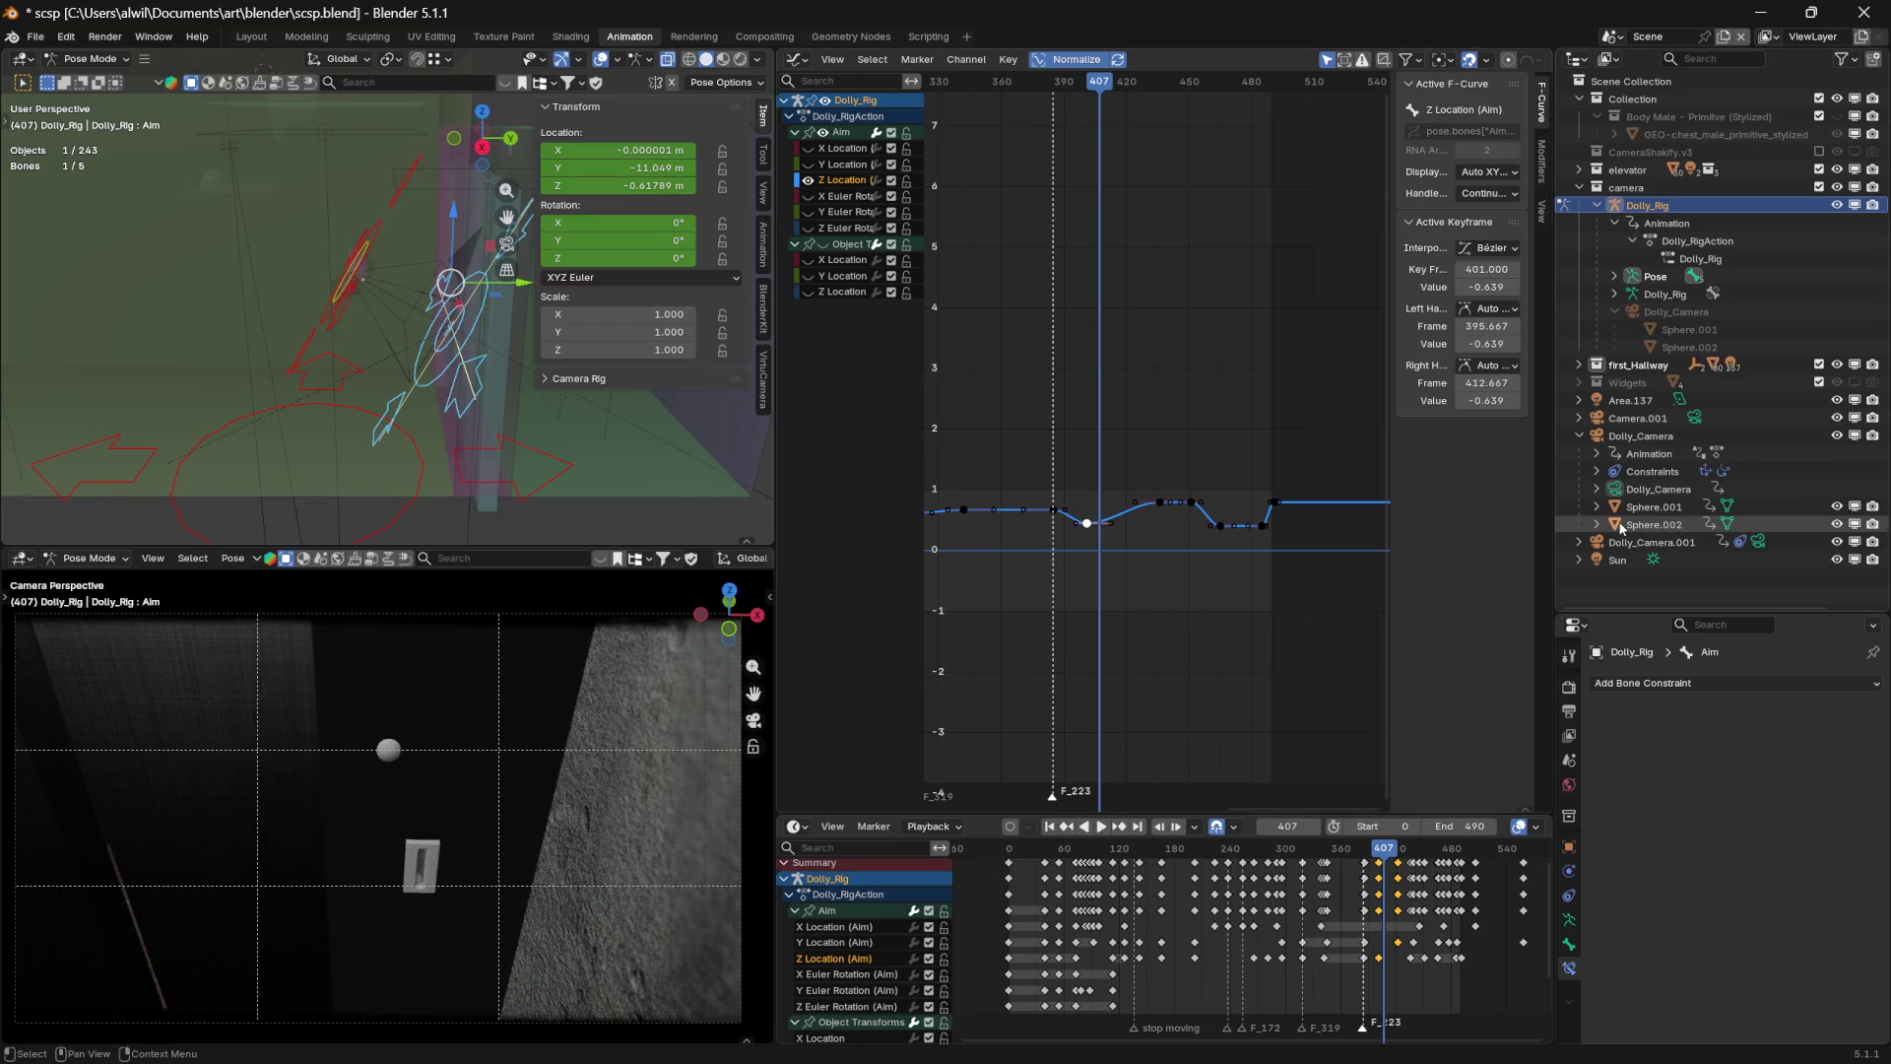
Move the frame-401 key vertically from -0.639 up to about -0.554, previewing the camera around it
mouse_move(1101, 92)
left_mouse_down()
mouse_move(1012, 89)
mouse_move(1169, 89)
mouse_move(1051, 90)
mouse_move(1086, 76)
left_mouse_up()
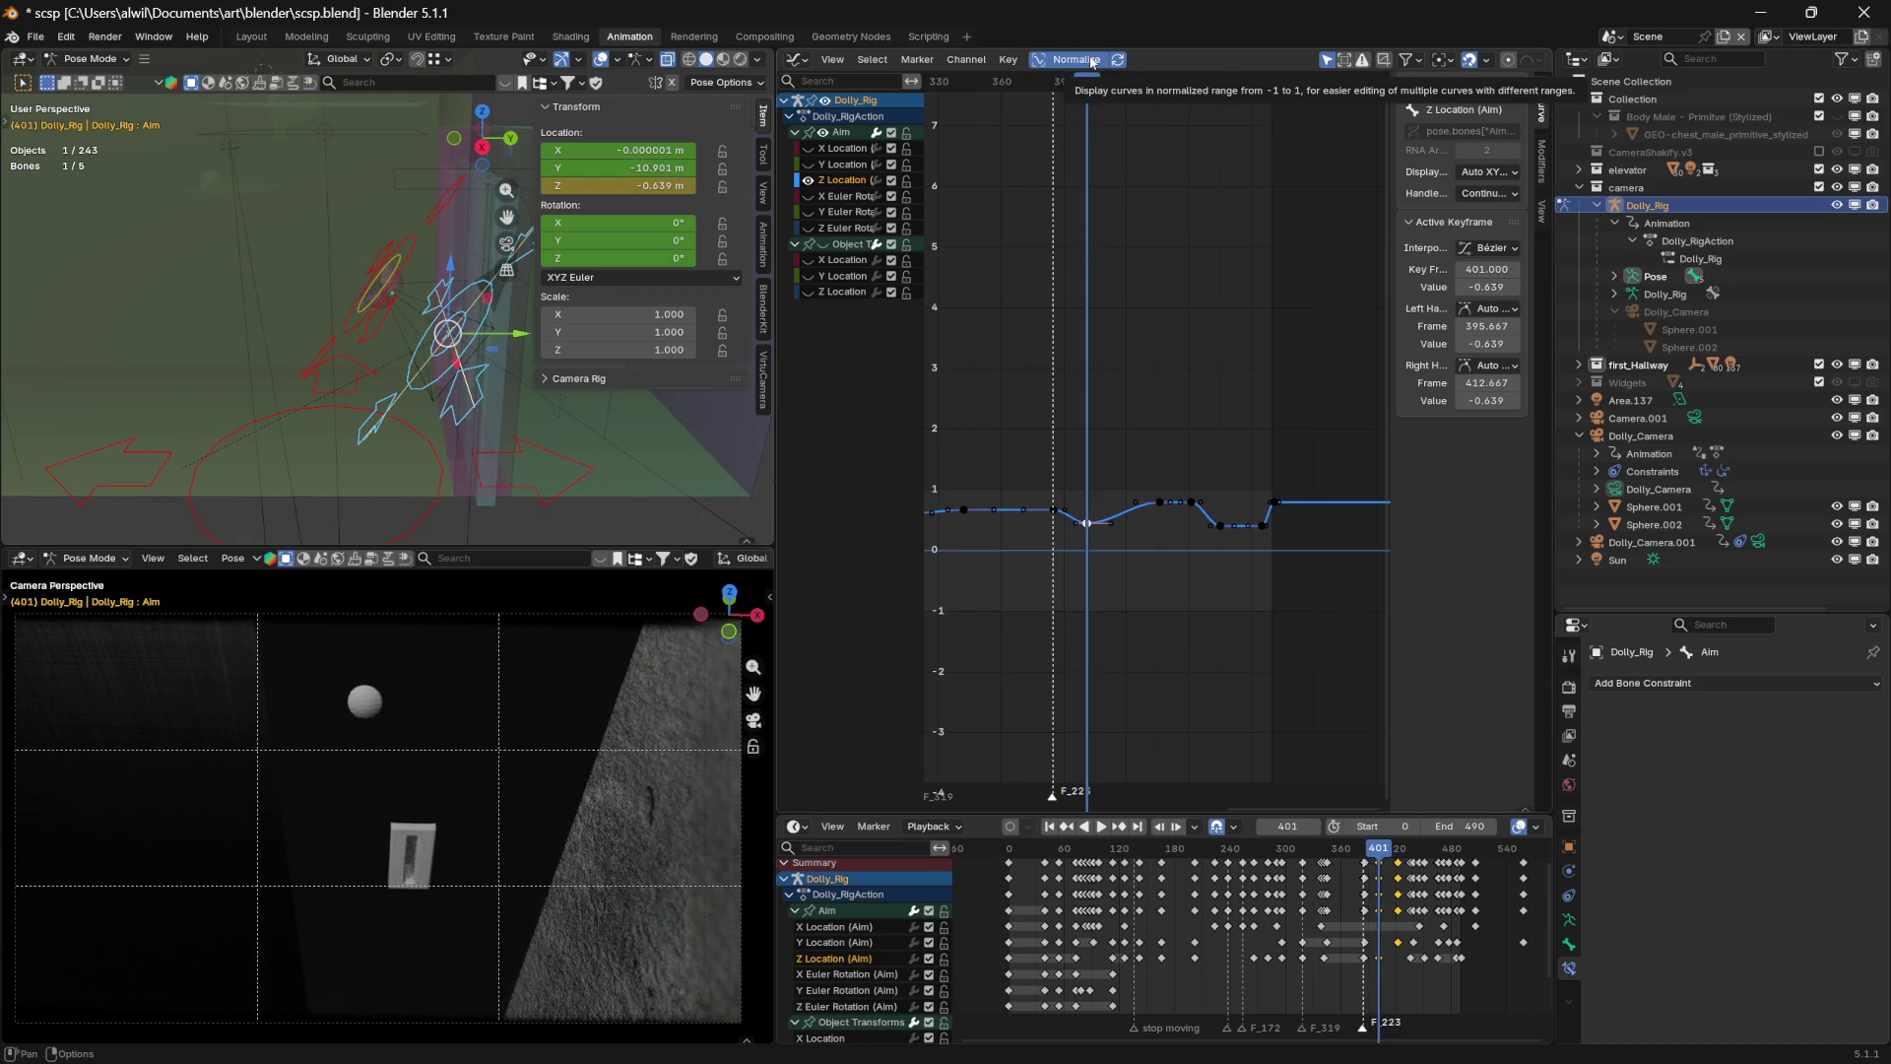
key("g")
key("y")
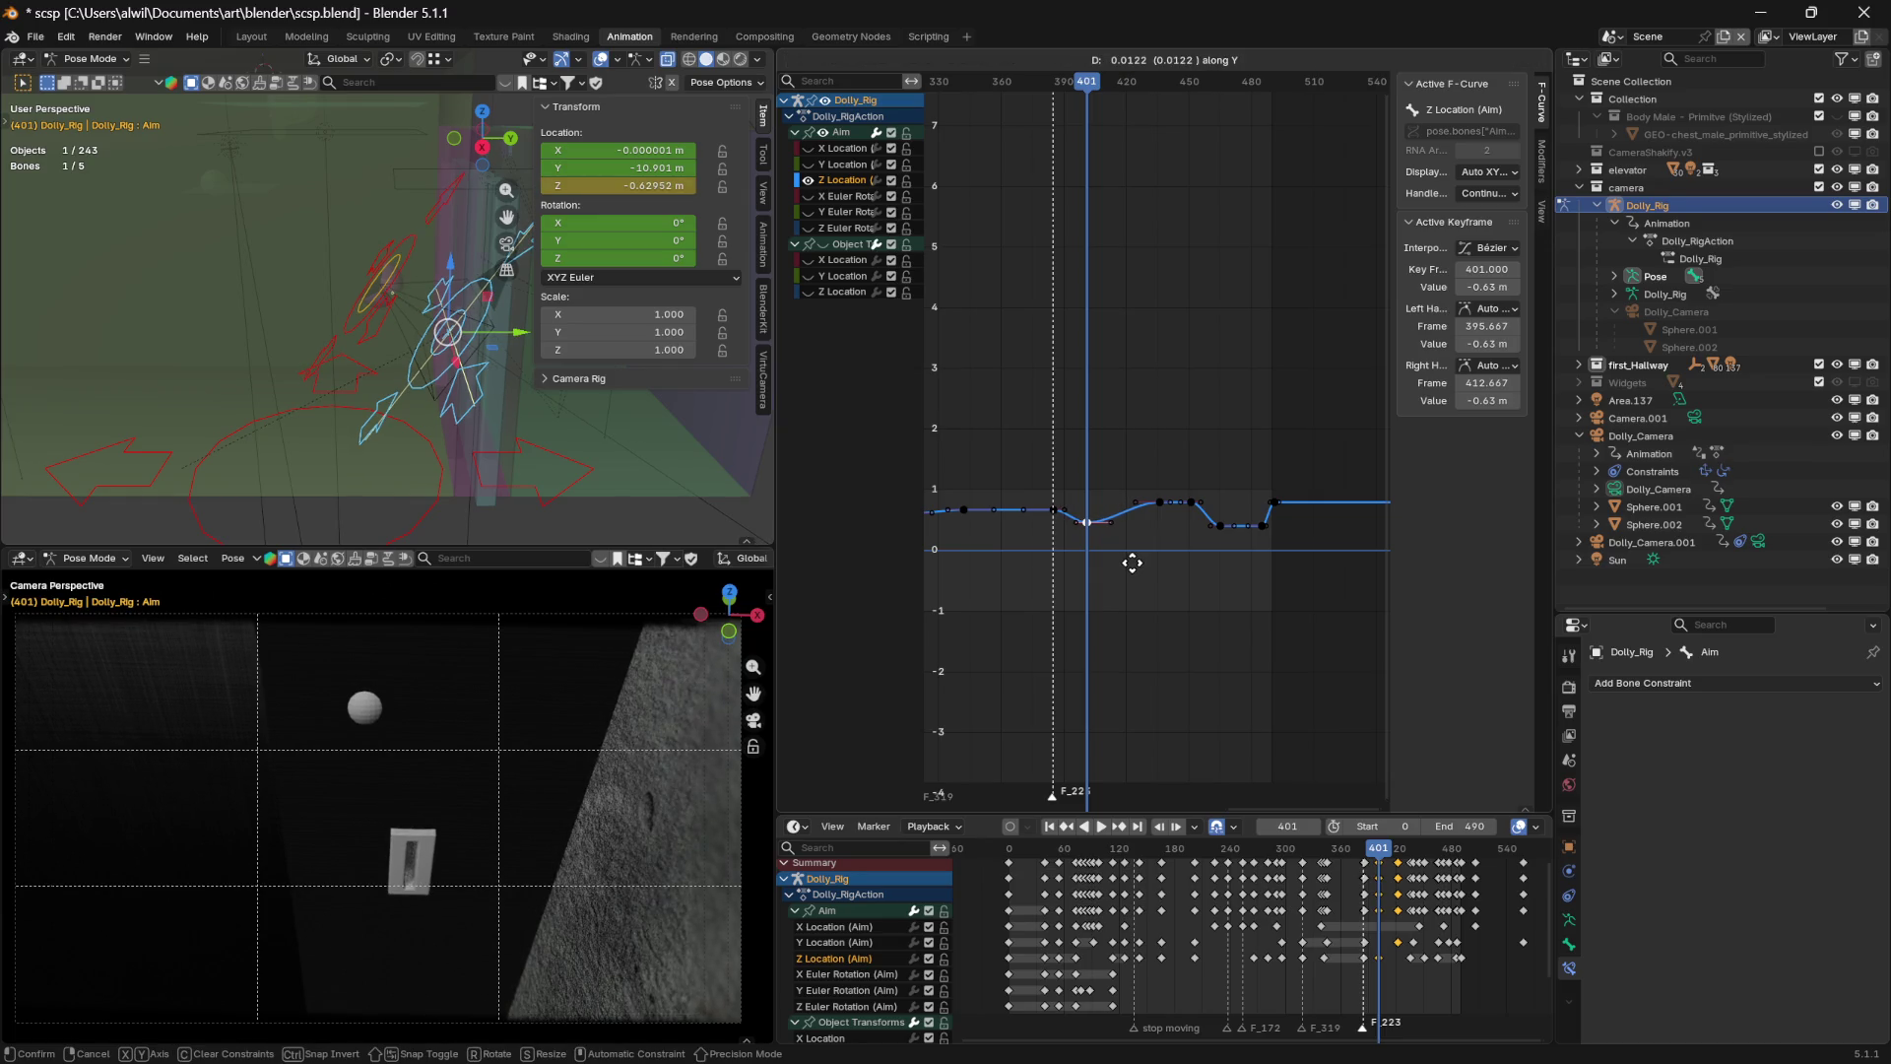
key("Escape")
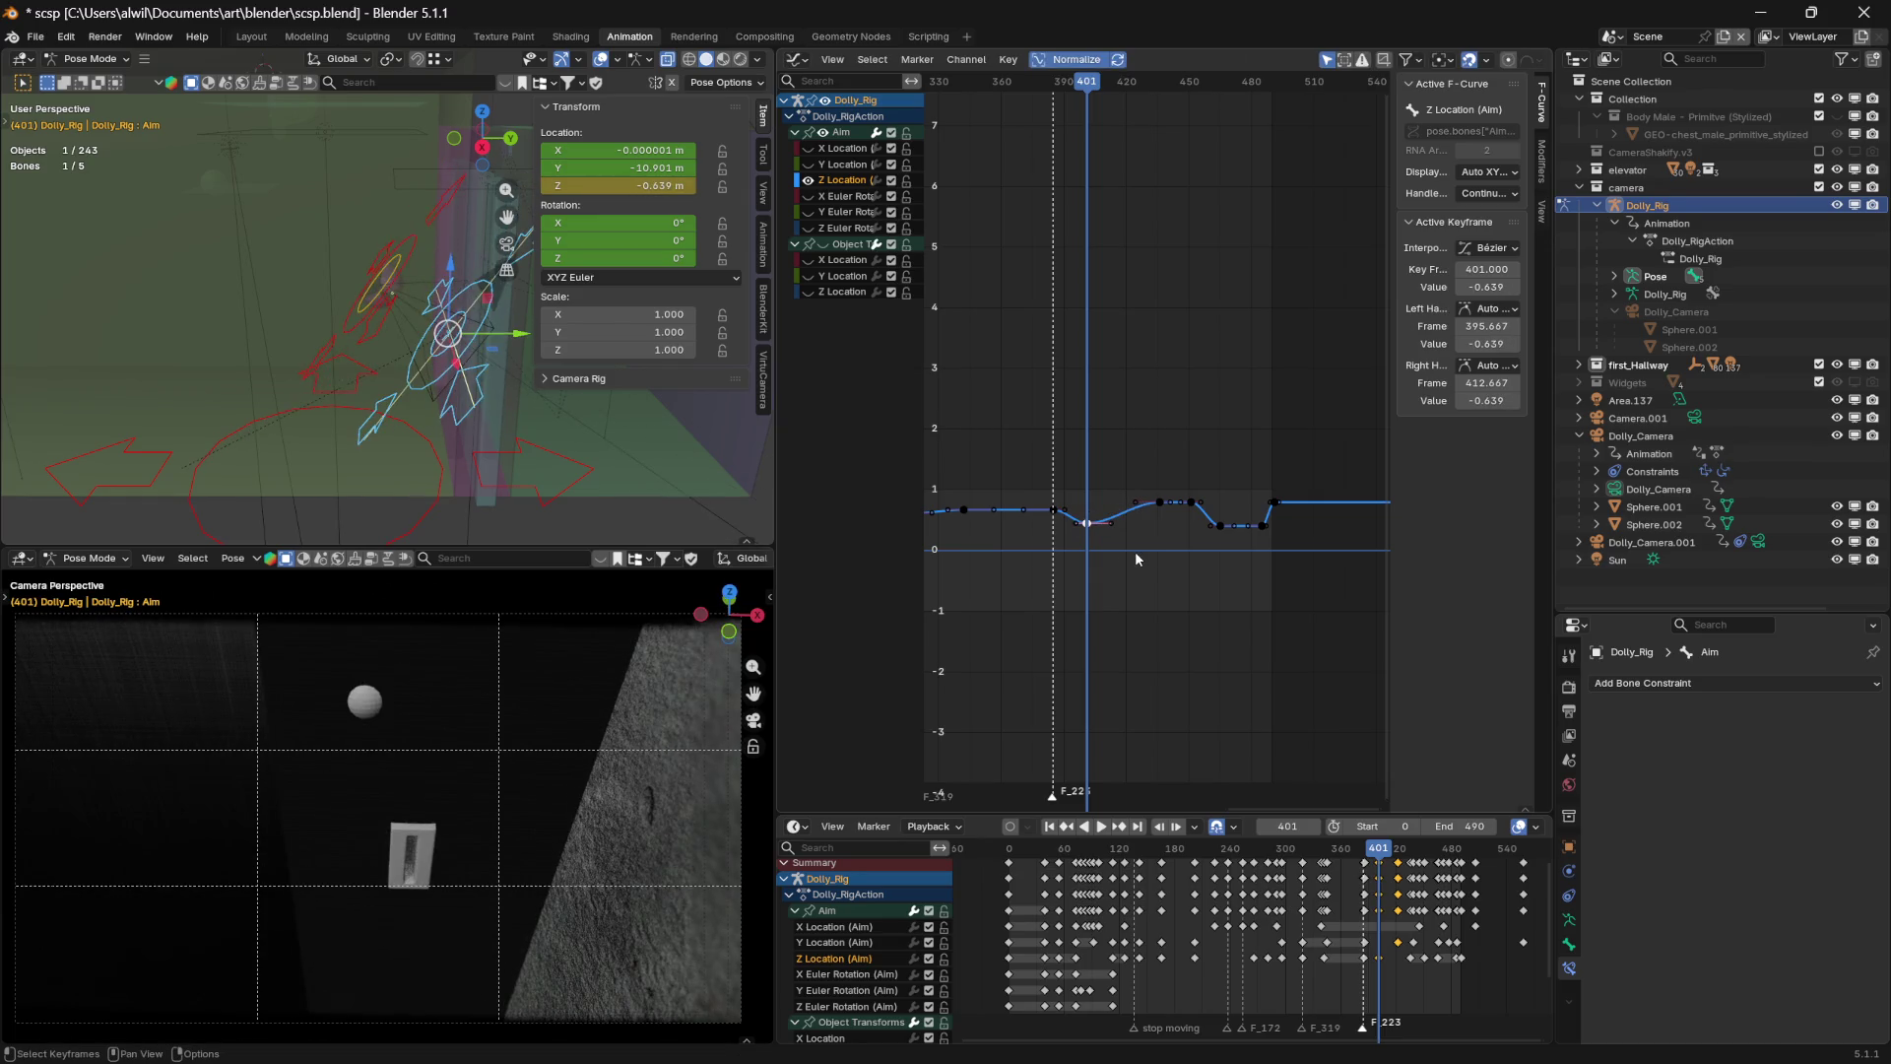
key("g")
key("y")
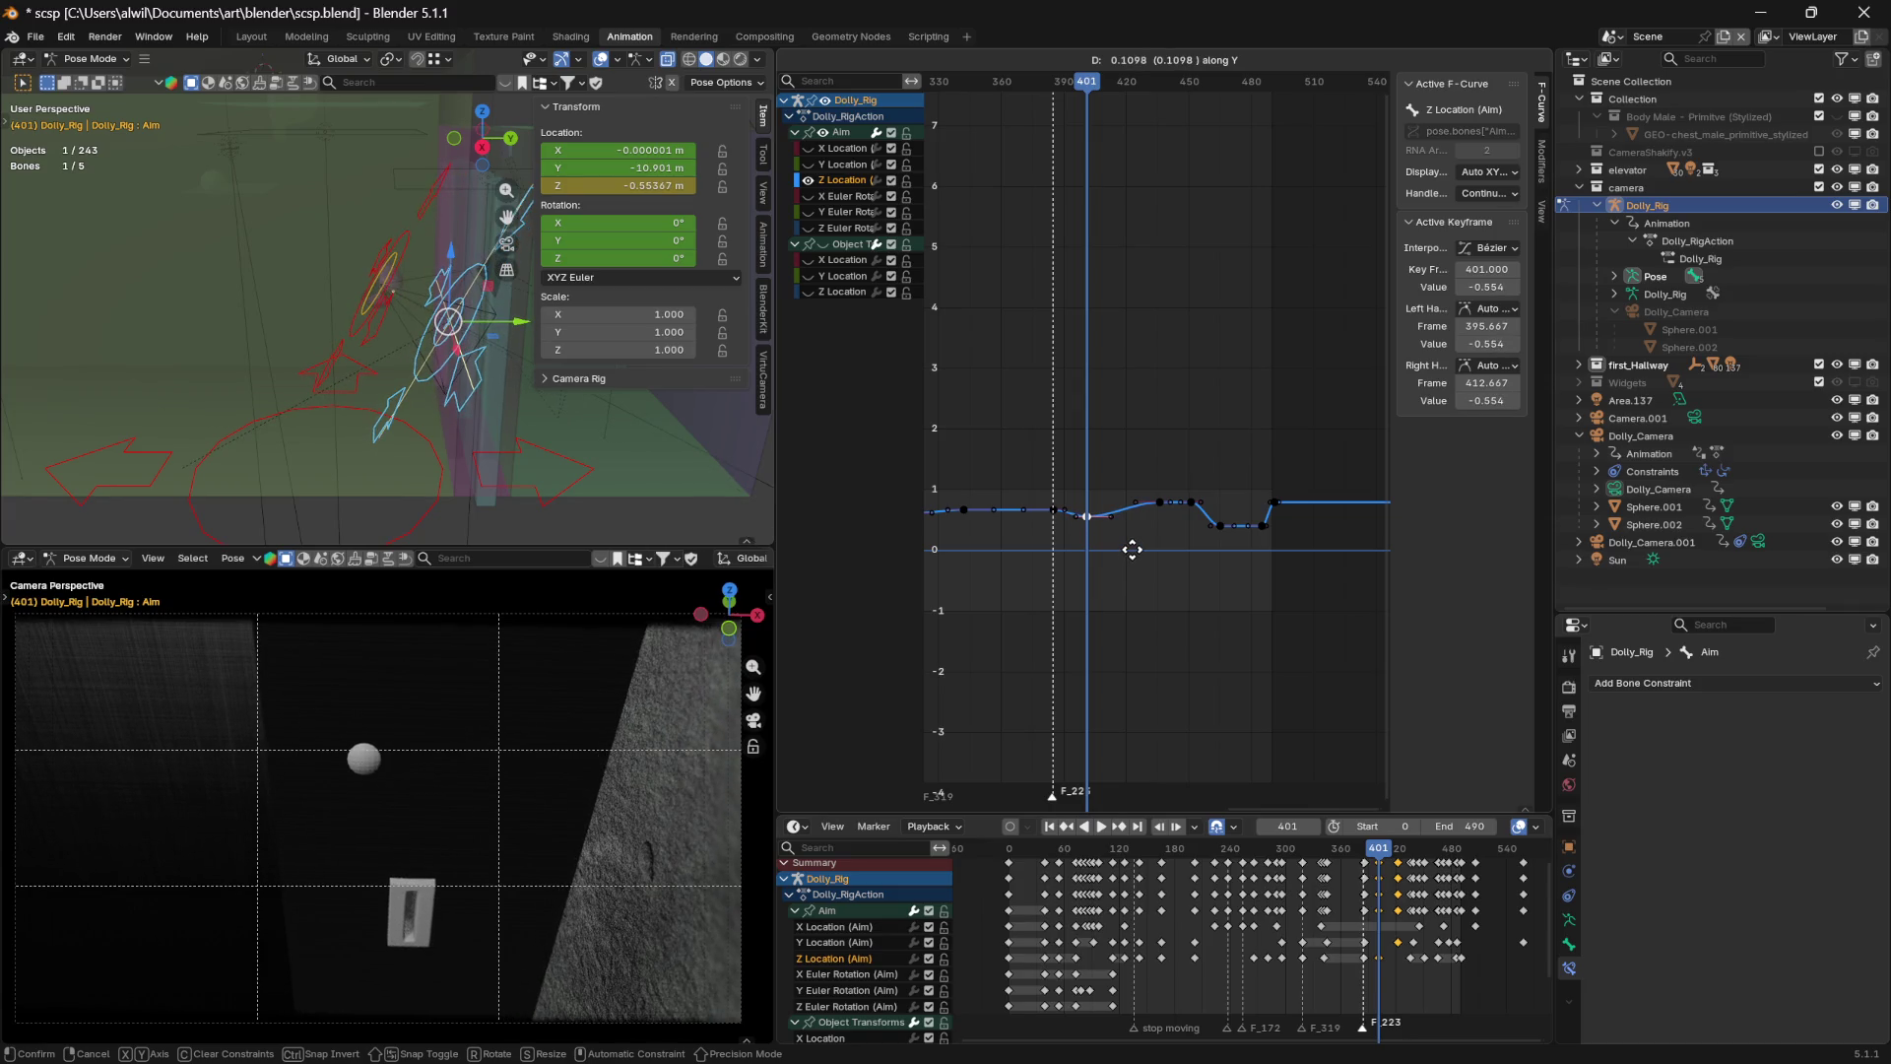
left_click(1131, 548)
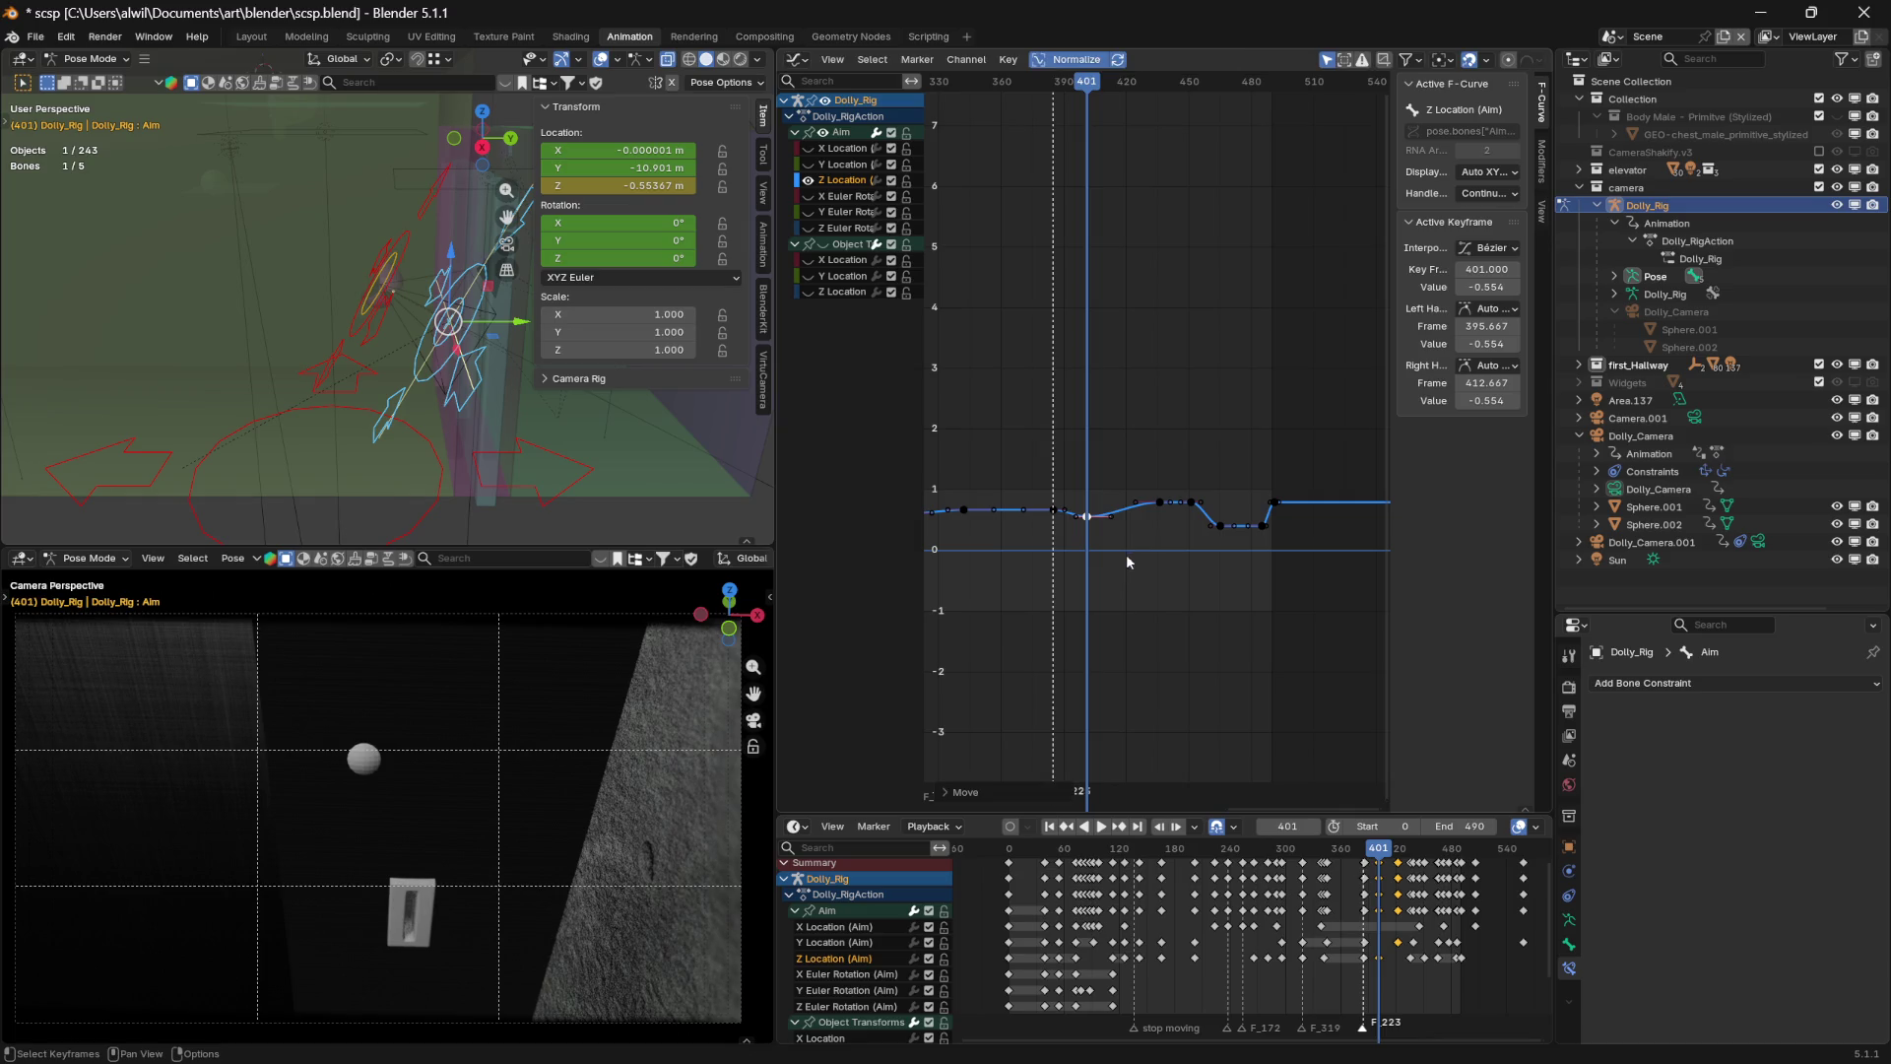
mouse_move(1052, 83)
left_mouse_down()
mouse_move(1014, 84)
mouse_move(1231, 83)
mouse_move(1062, 83)
mouse_move(1189, 81)
mouse_move(1067, 82)
mouse_move(1088, 81)
left_mouse_up()
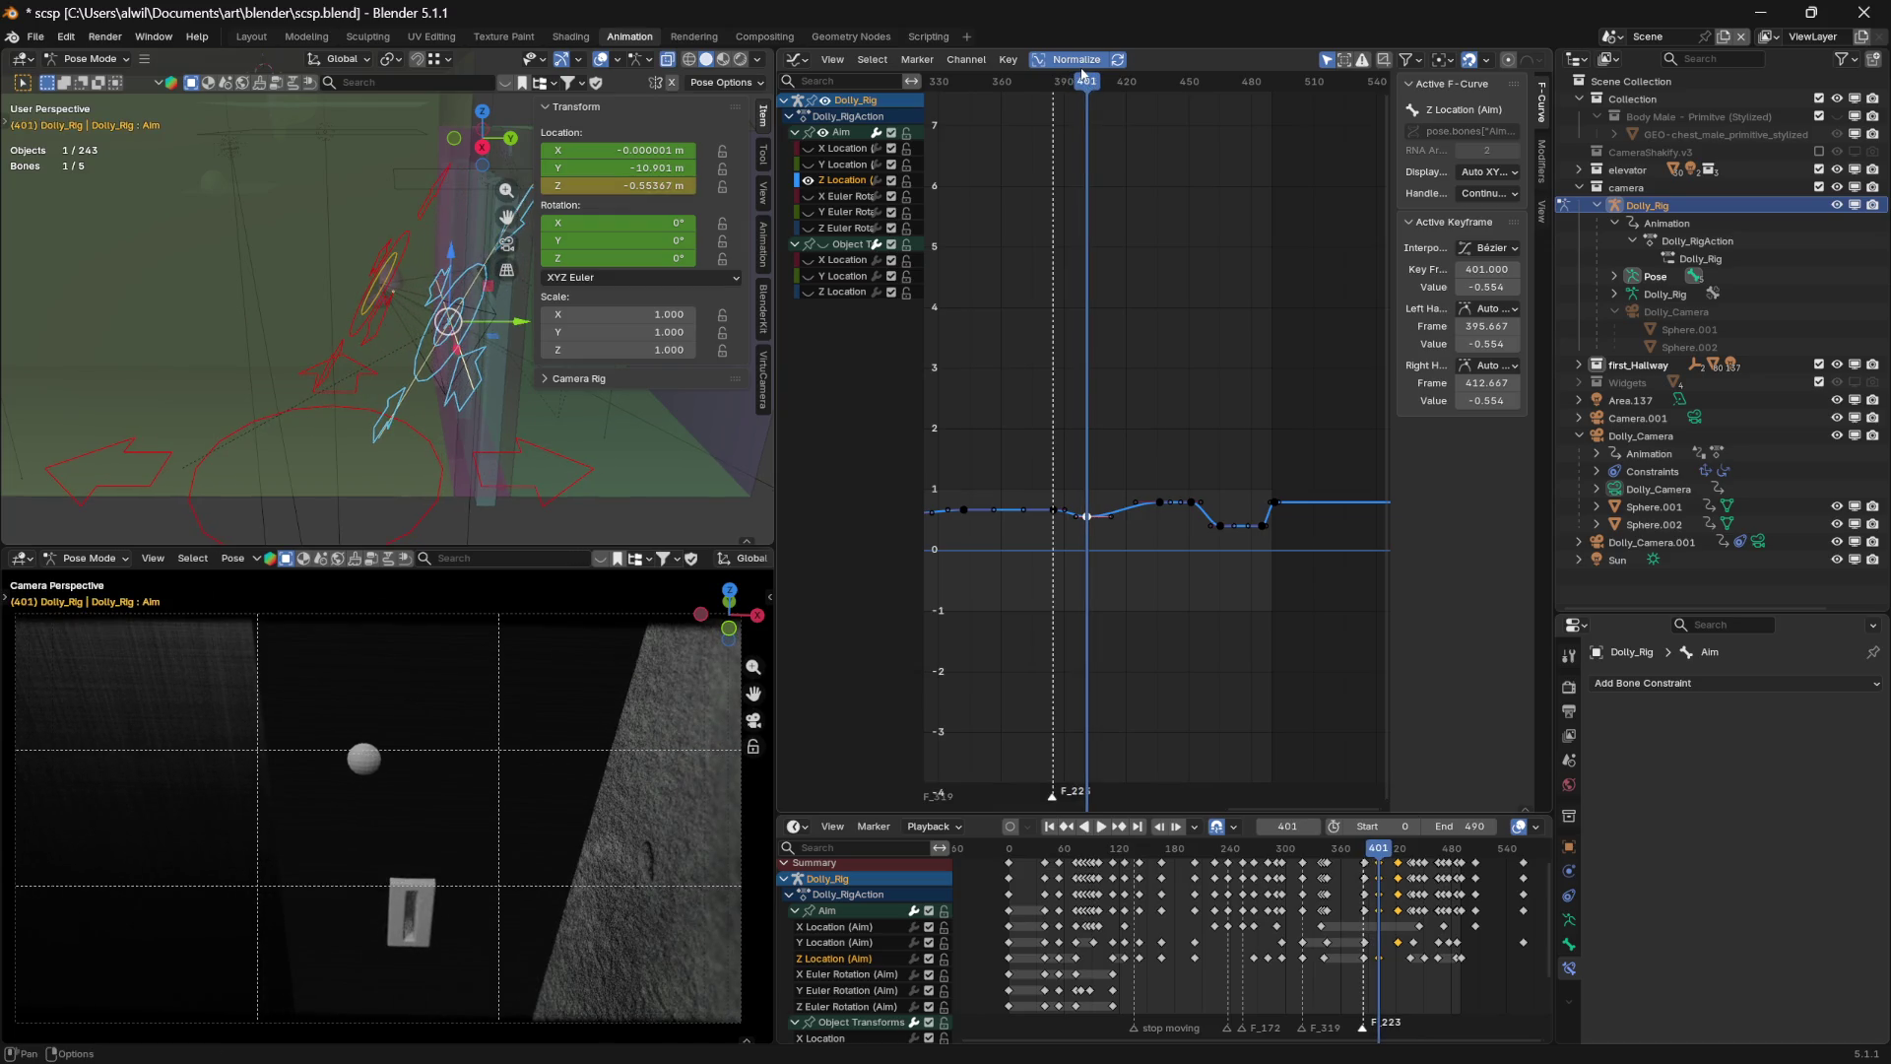
Unhide the X Location (Aim) curve, review frames 391–413, and select its frame-445 key
left_click(808, 148)
left_click_drag(1104, 82, 1105, 85)
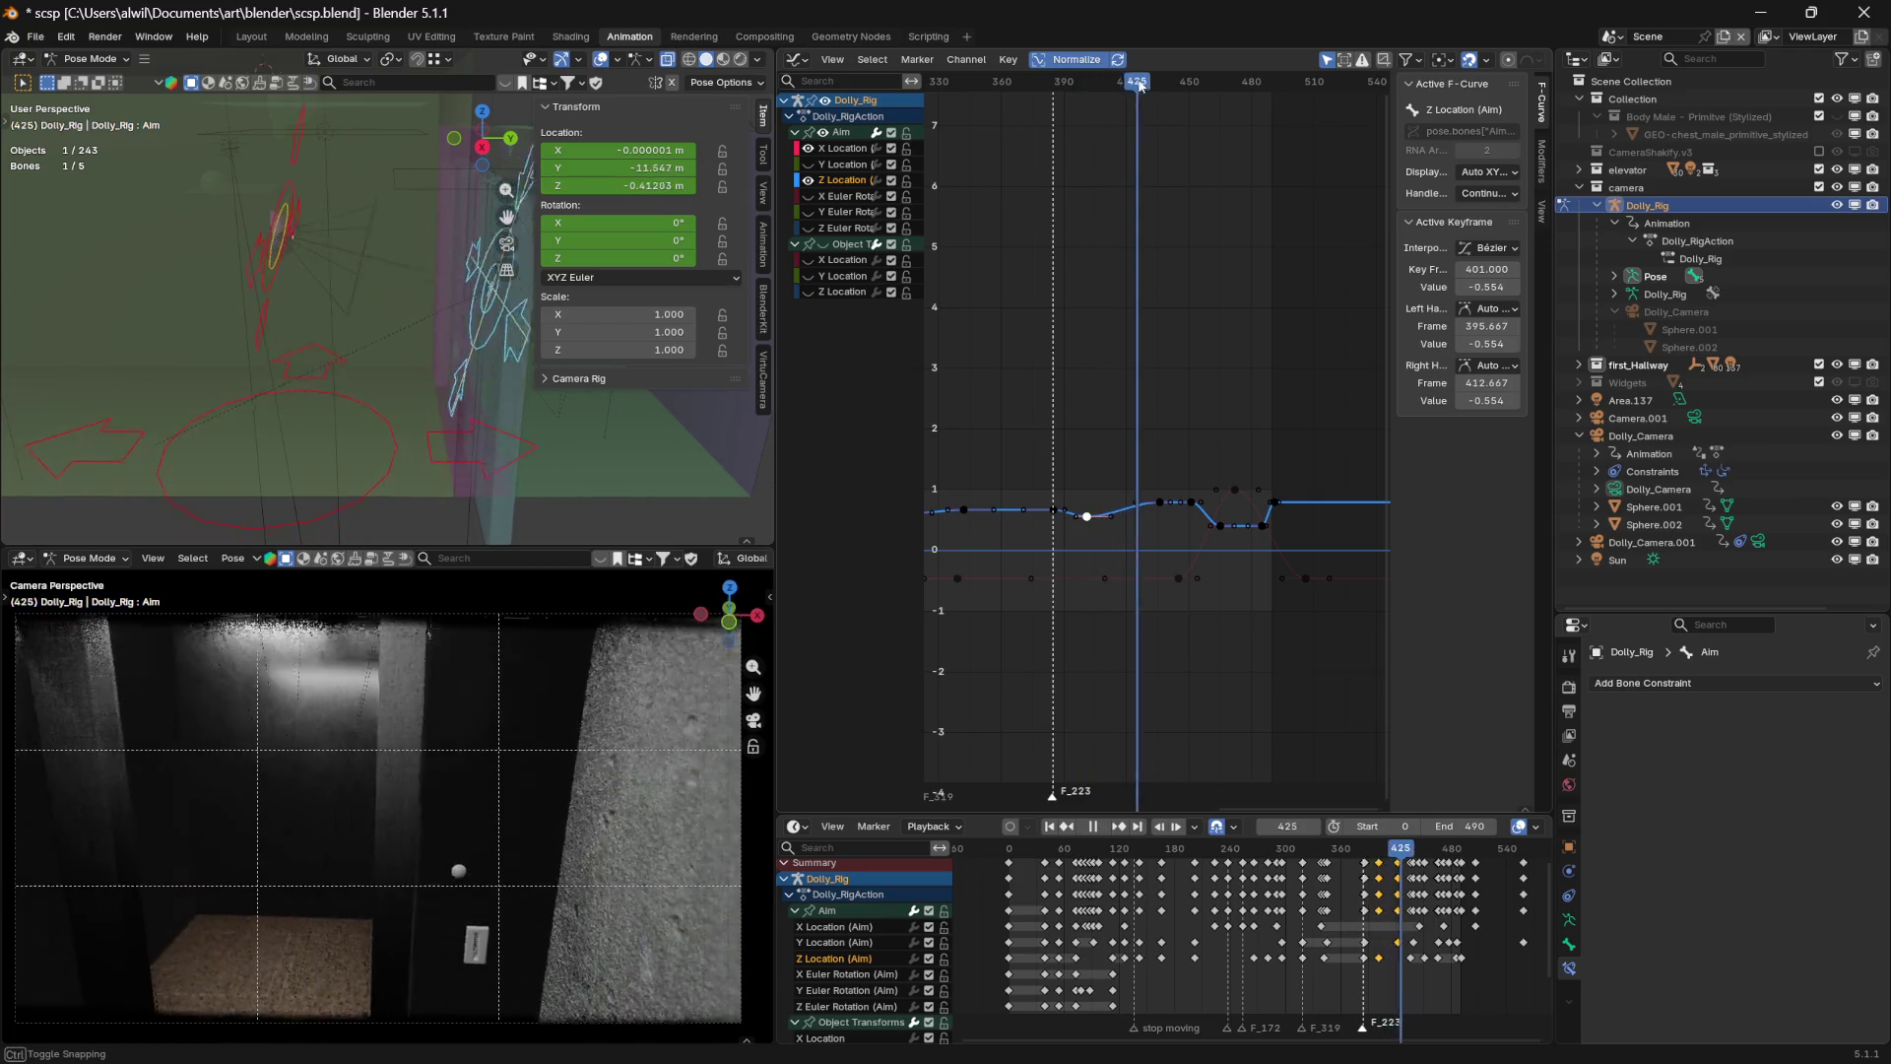
left_click(1088, 83)
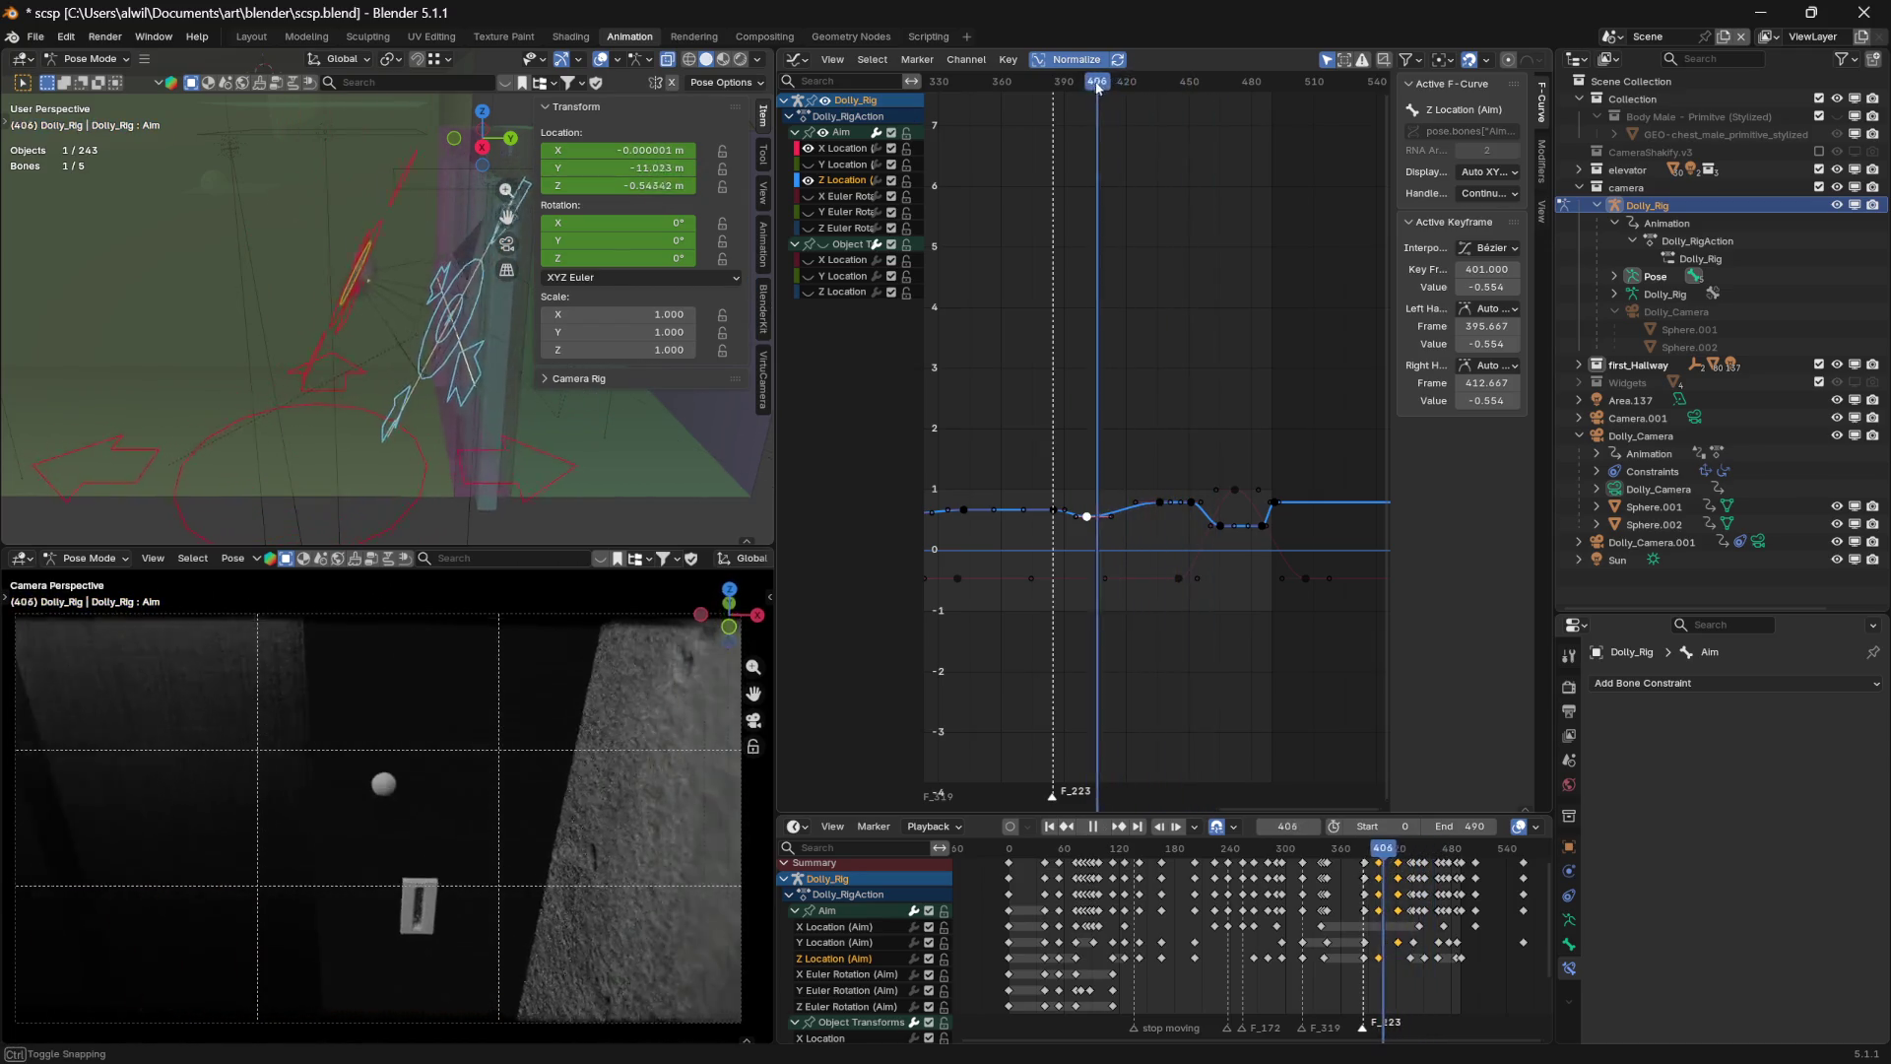
left_click_drag(1089, 83, 1117, 73)
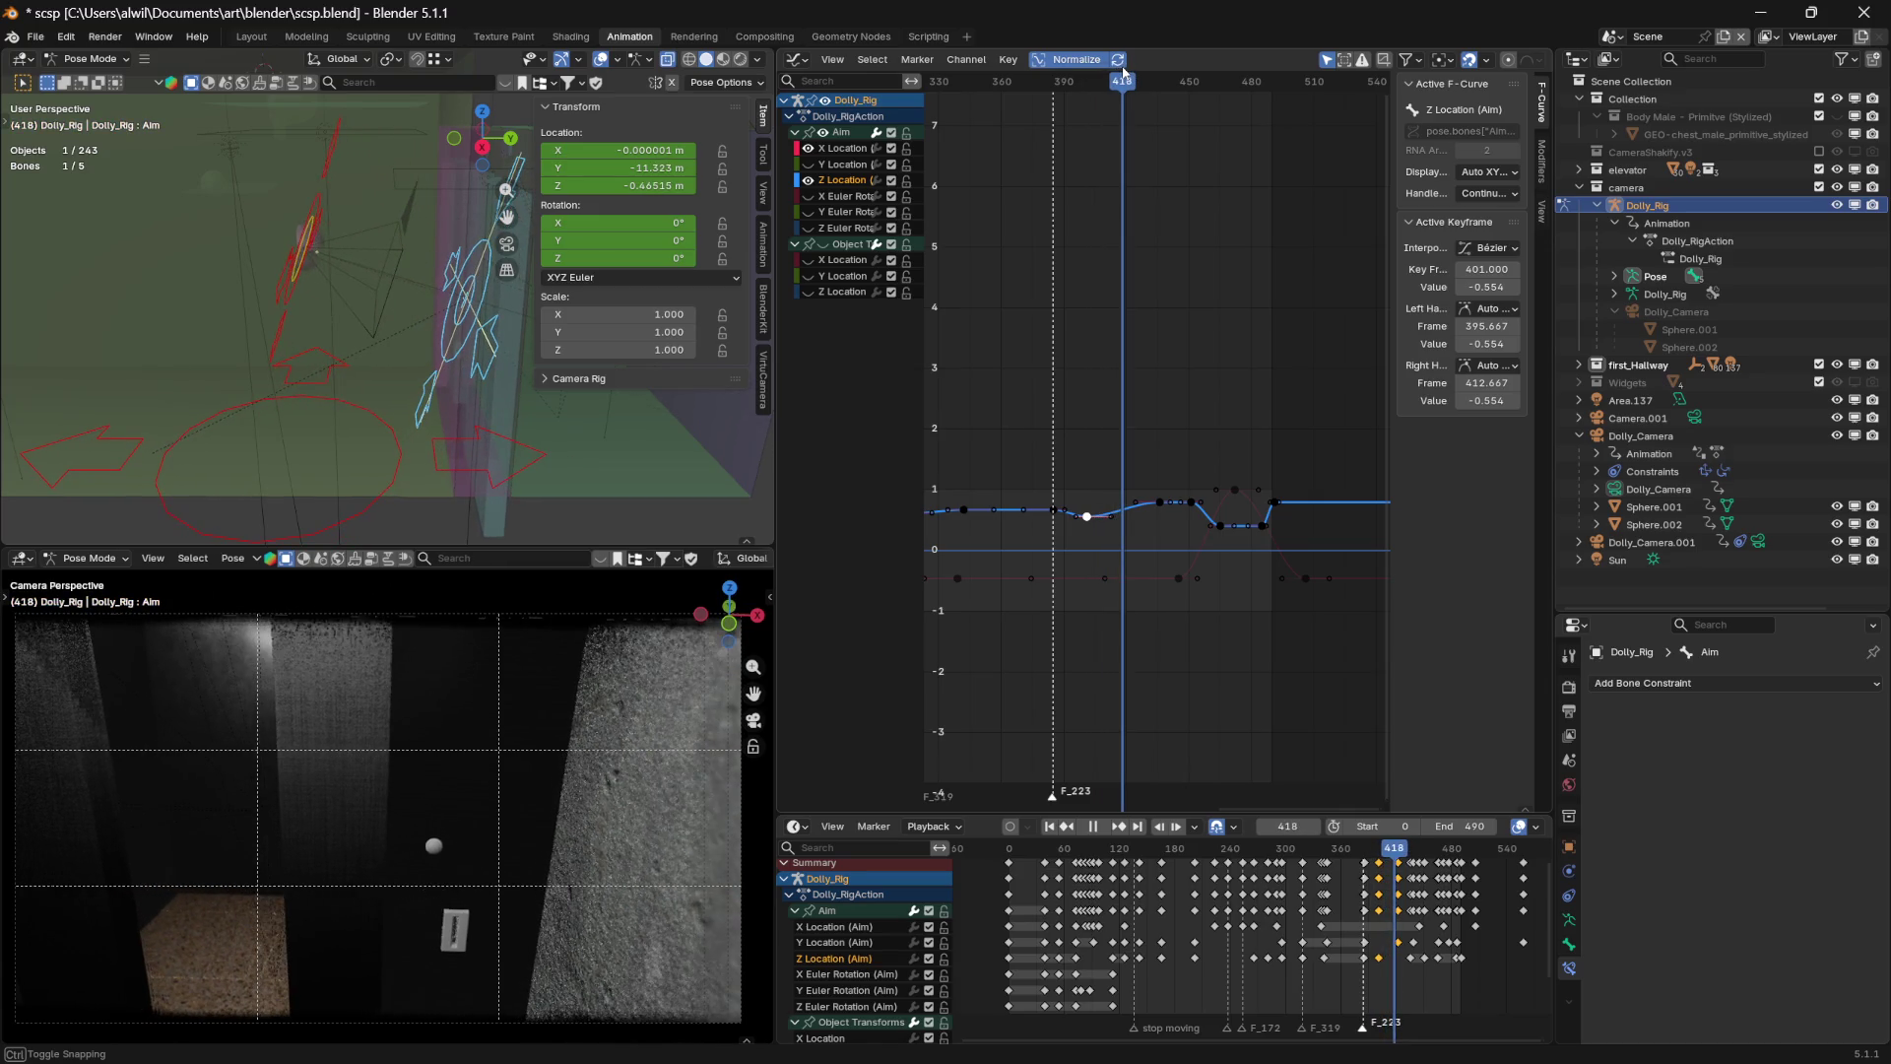
mouse_move(1118, 67)
left_mouse_down()
mouse_move(1070, 63)
mouse_move(1108, 62)
left_mouse_up()
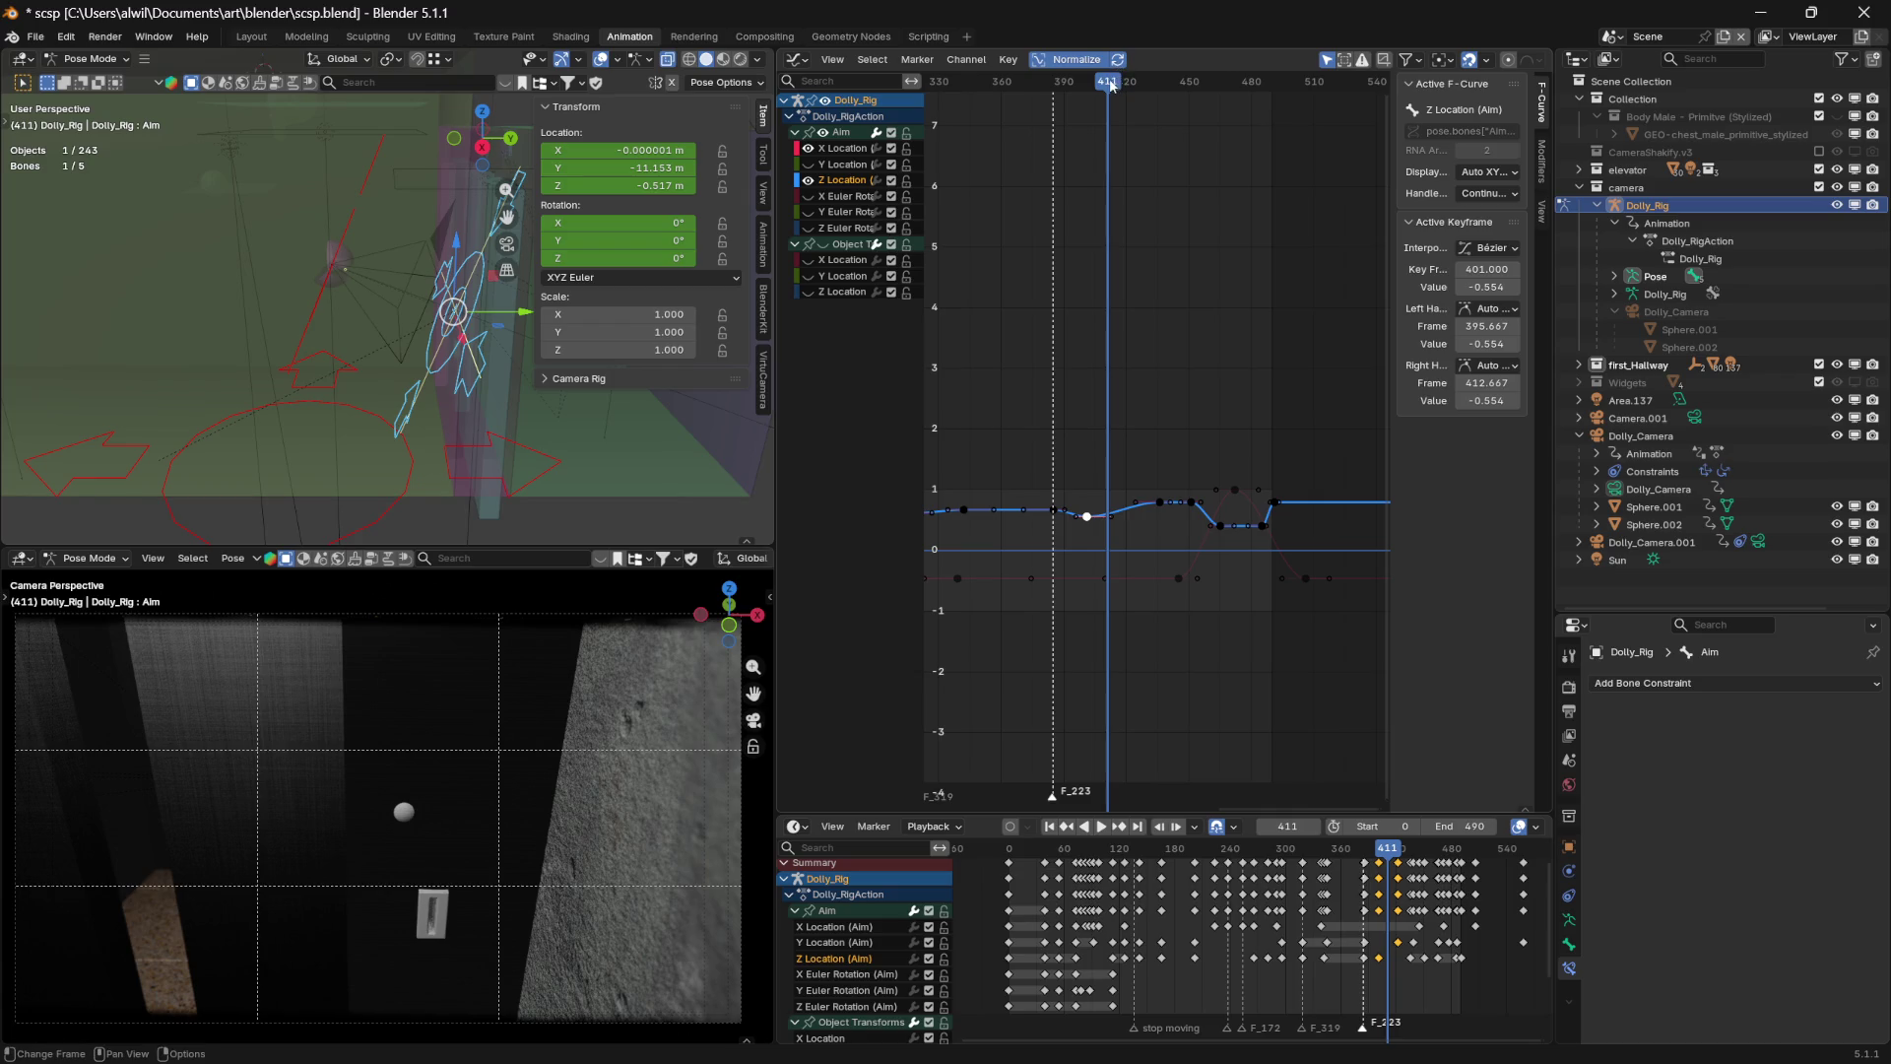
left_click(1113, 84)
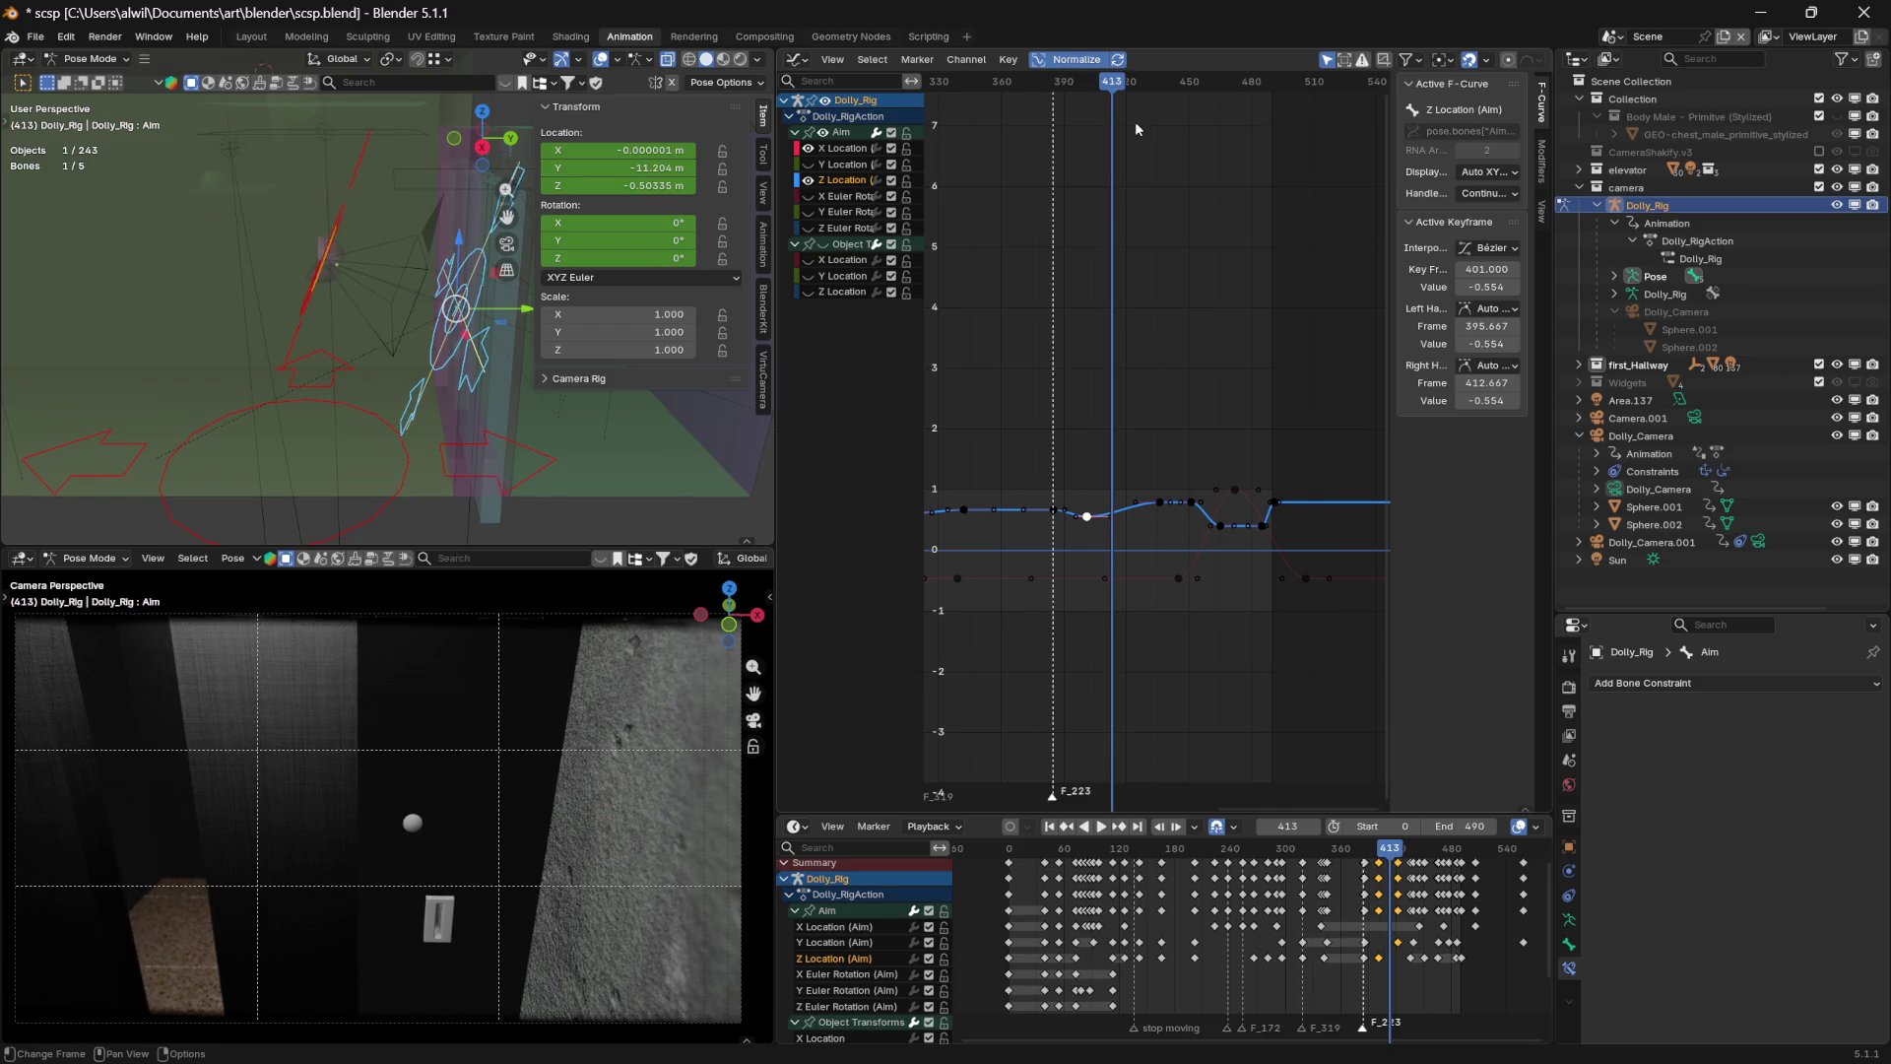
left_click(1178, 580)
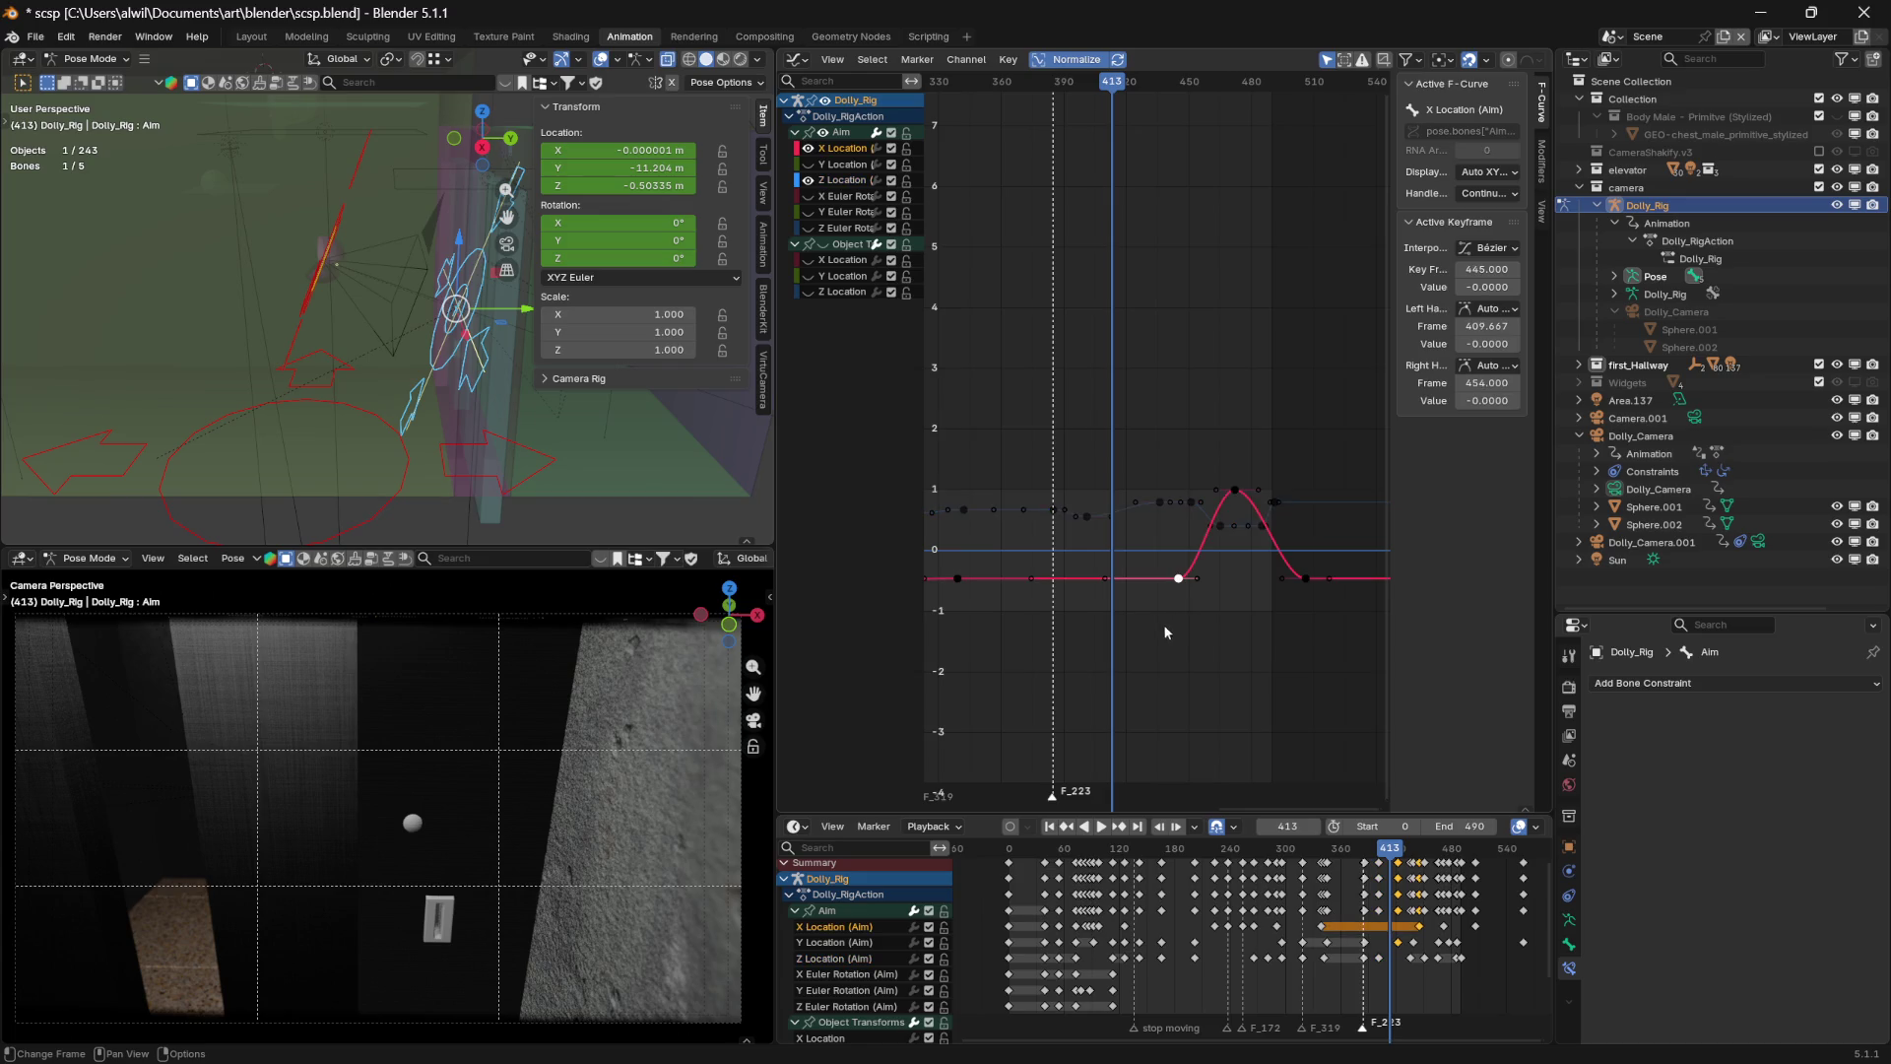
Duplicate the frame-445 X Location key and place the copy about 31 frames earlier
key("g")
key("x")
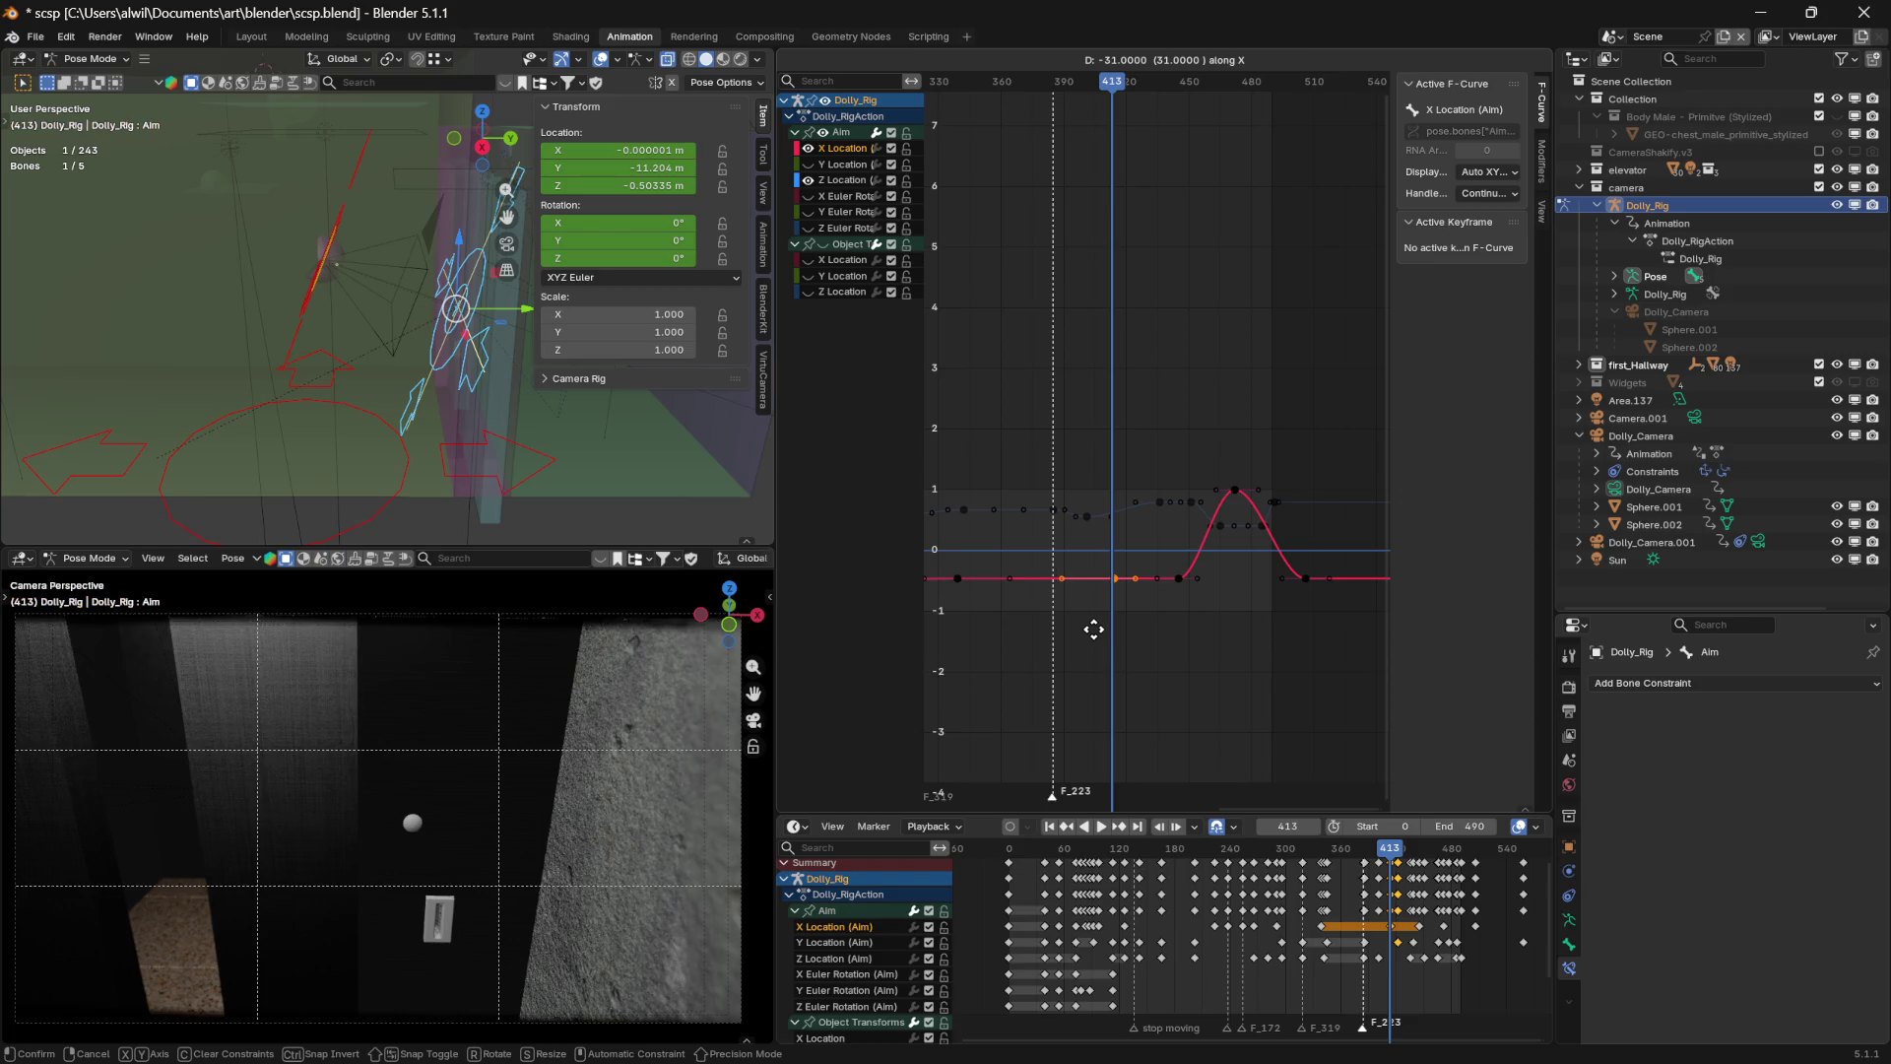
left_click(1091, 628)
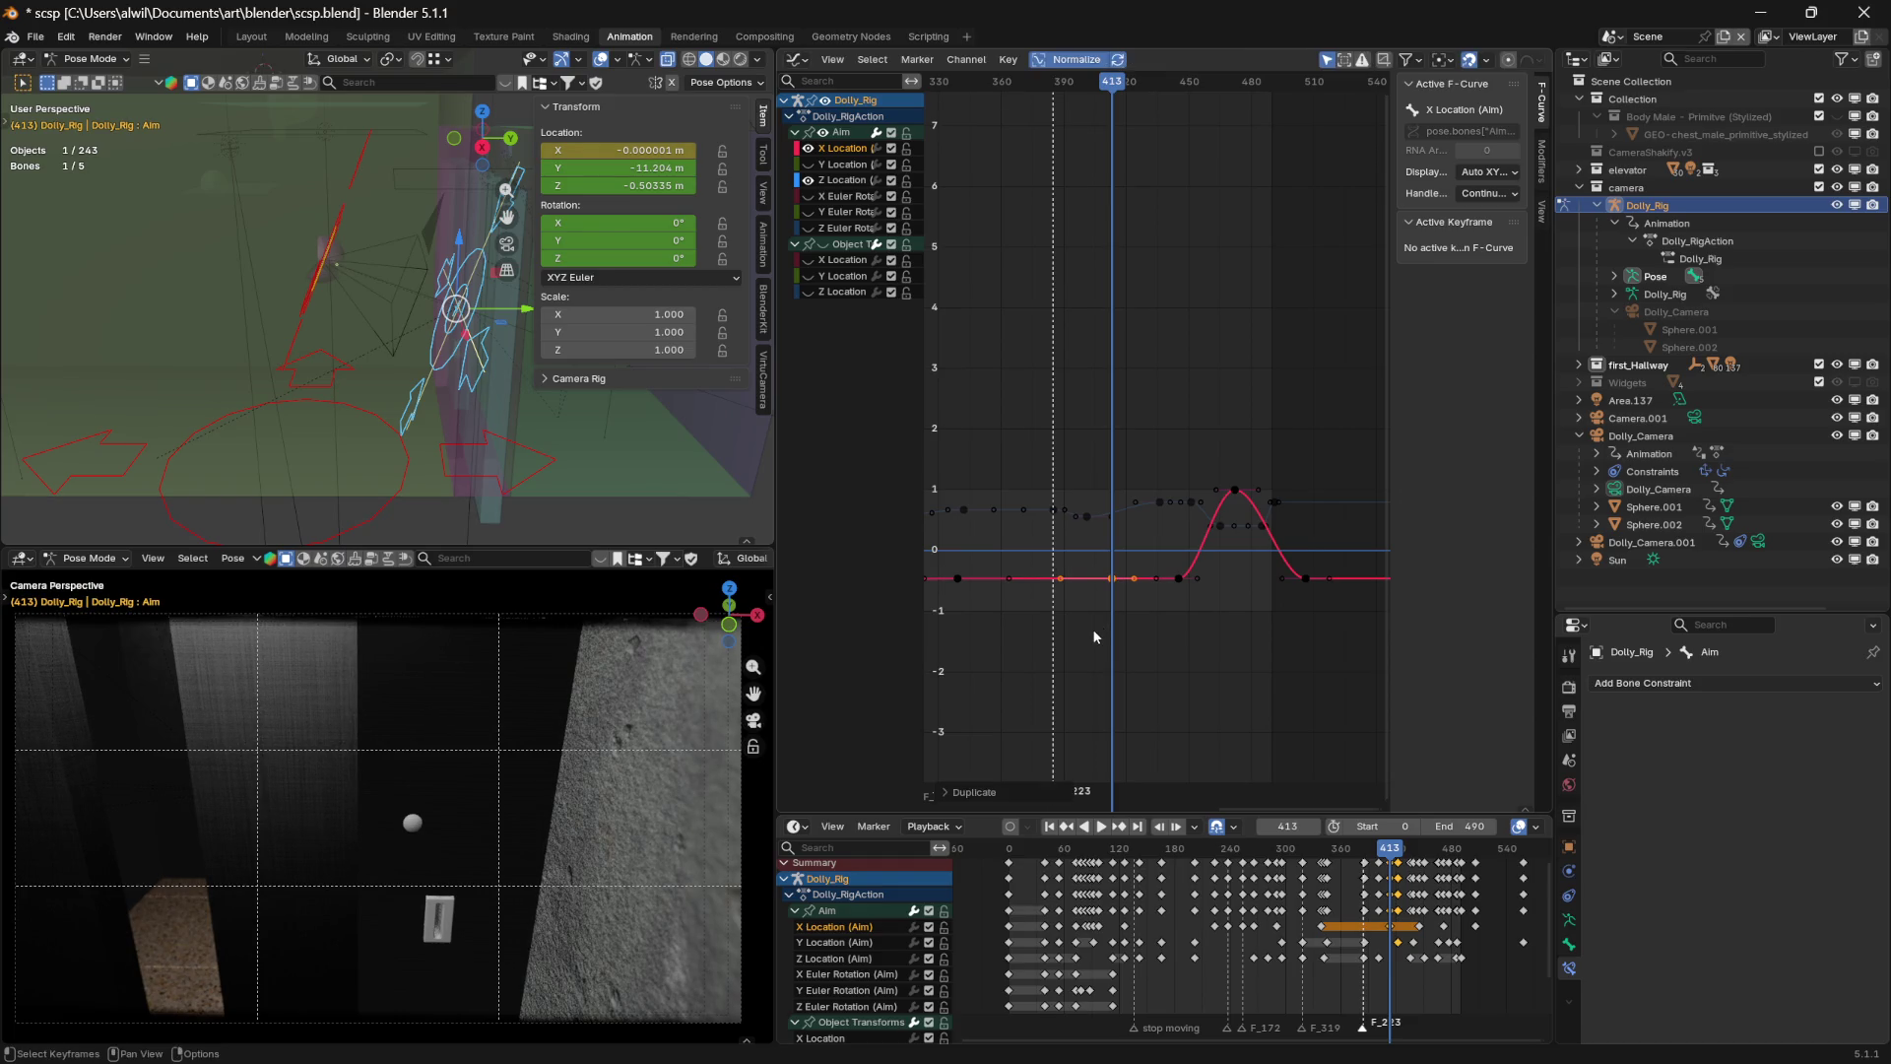
mouse_move(1051, 650)
middle_mouse_down()
mouse_move(1059, 667)
mouse_move(1208, 659)
mouse_move(1040, 665)
middle_mouse_up()
left_click_drag(1153, 83, 1166, 83)
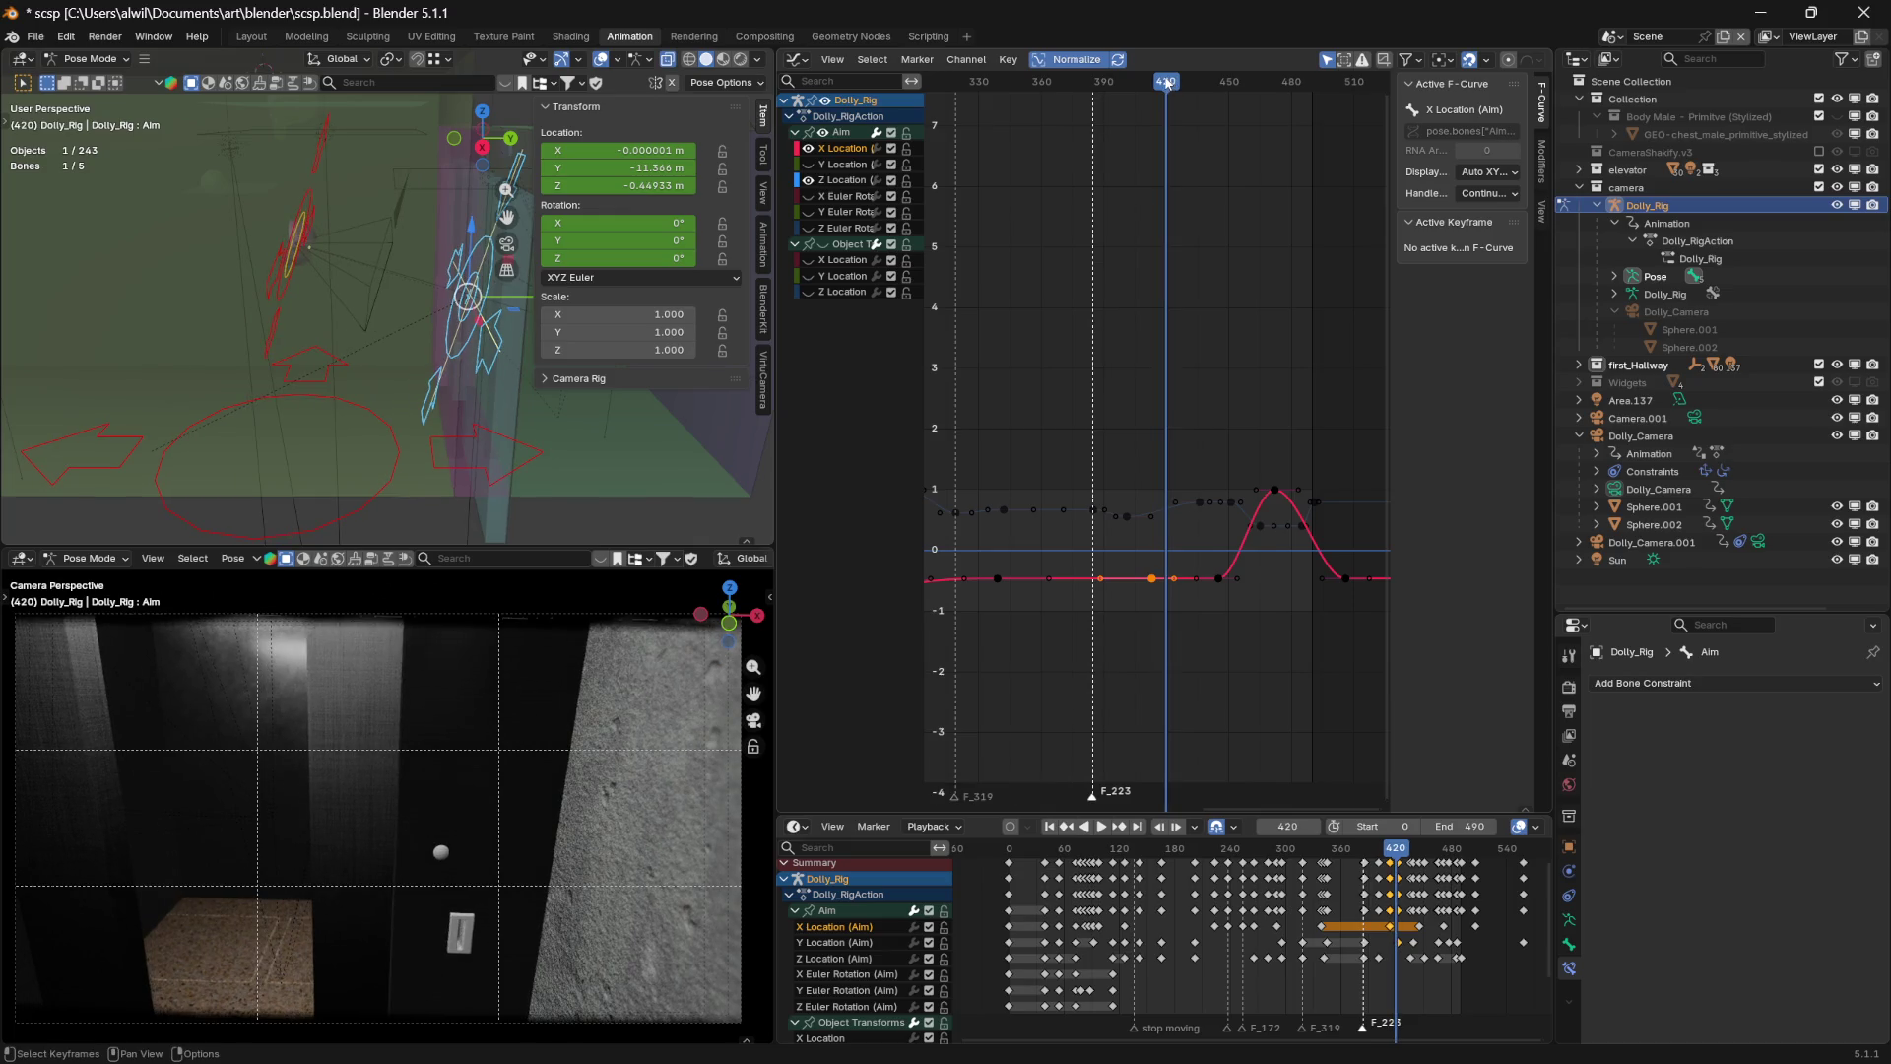
Duplicate the frame-445 key again about 25 frames earlier and play back the sway
left_click(1218, 578)
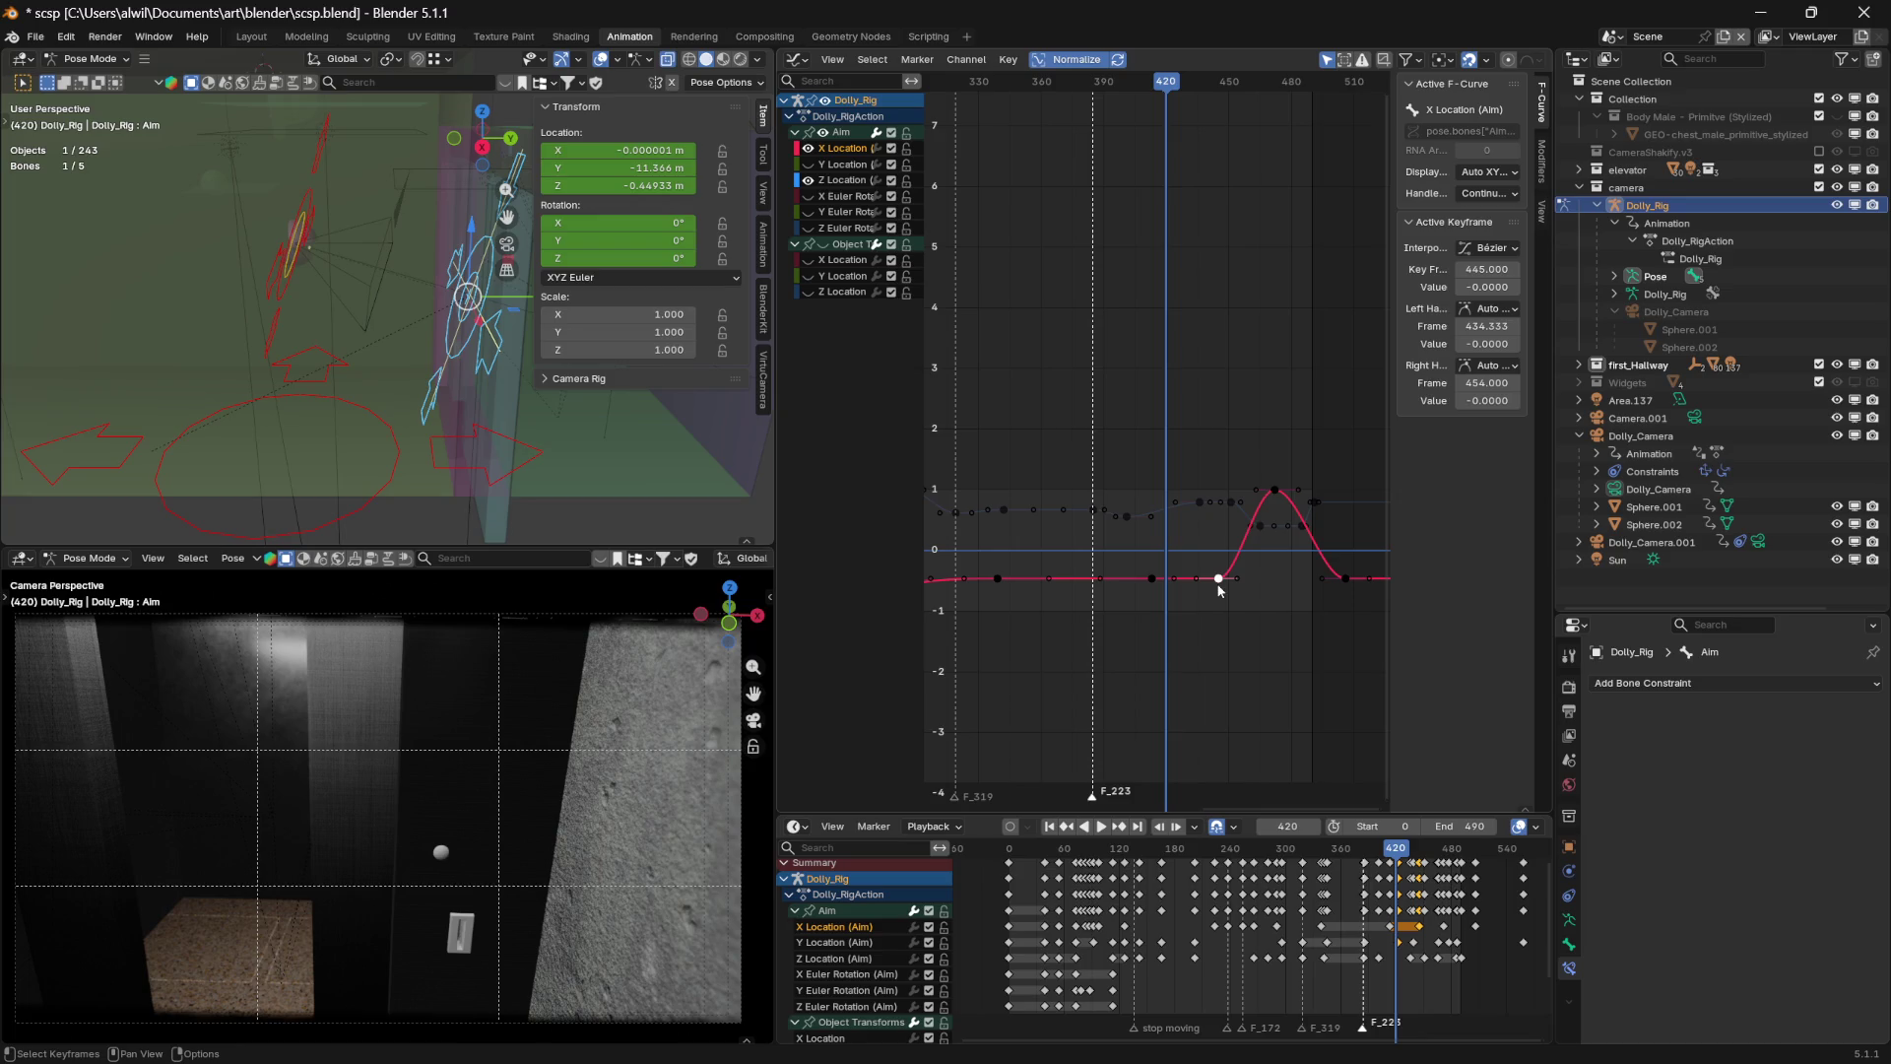
key("g")
key("x")
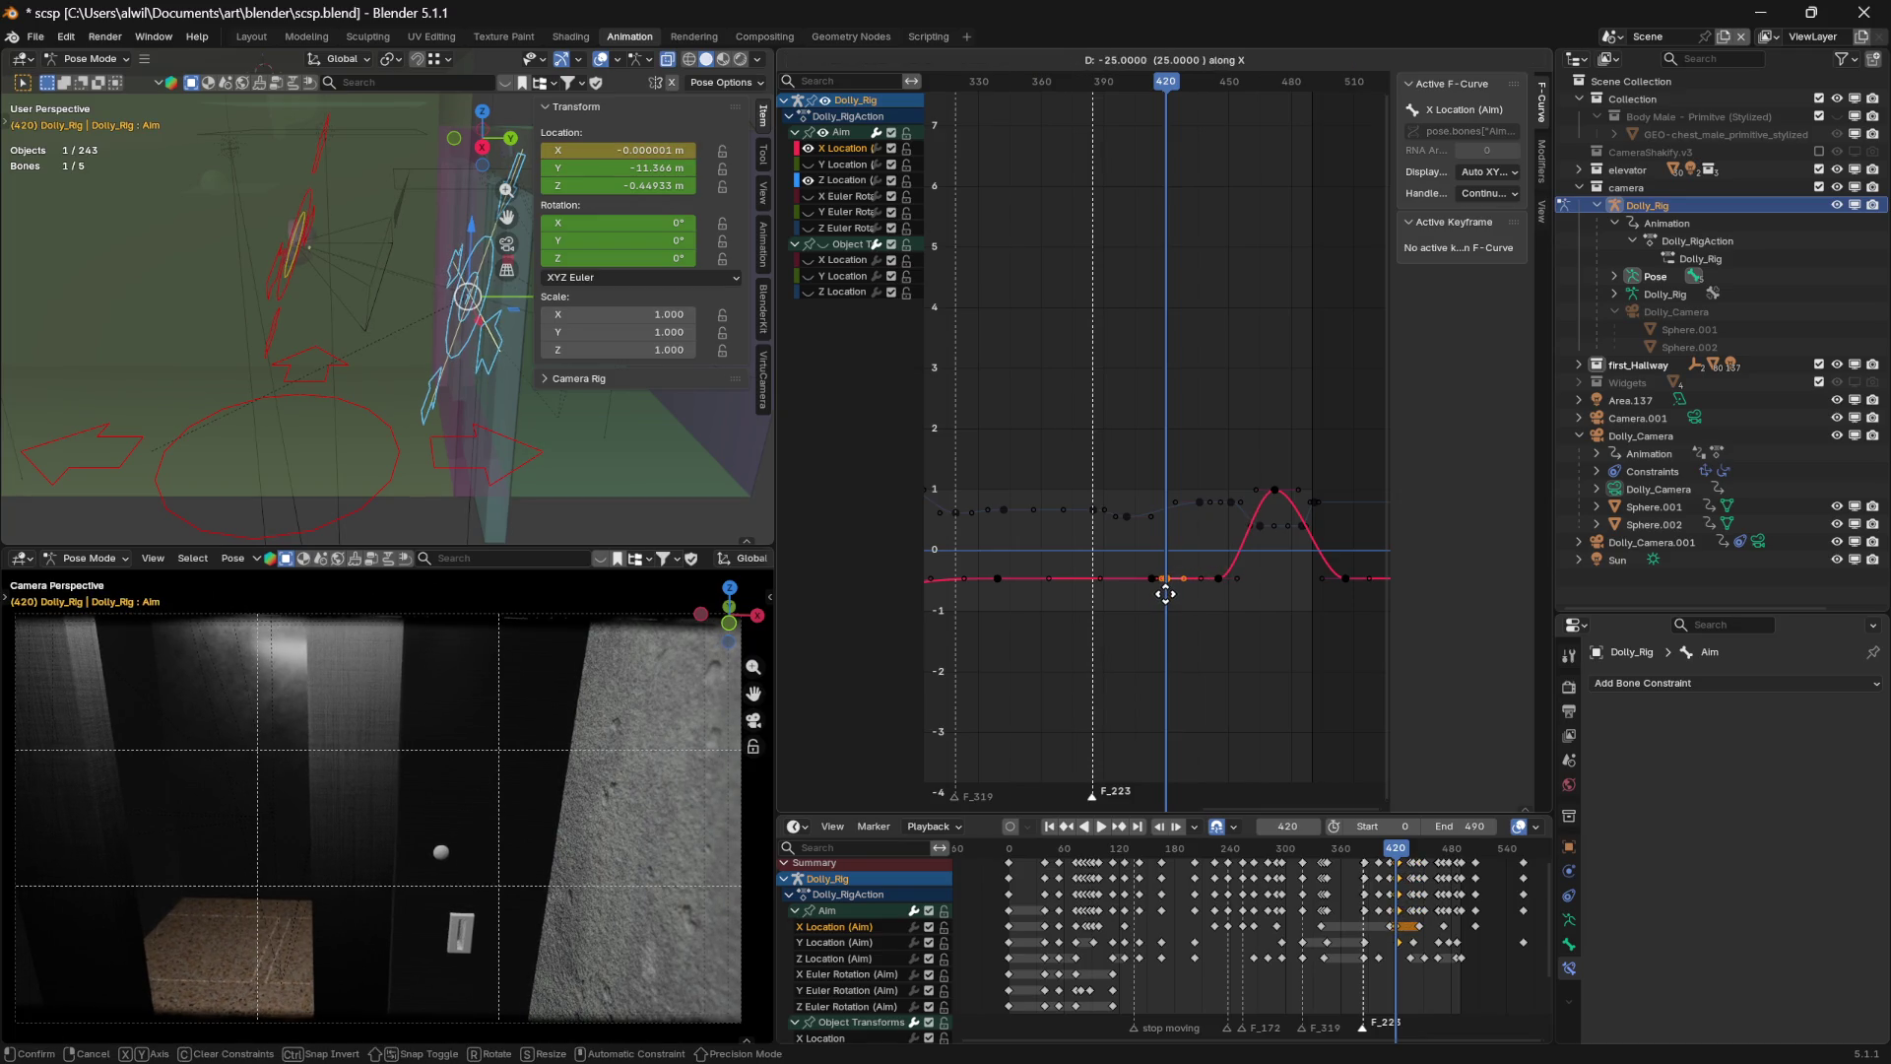
left_click(1165, 593)
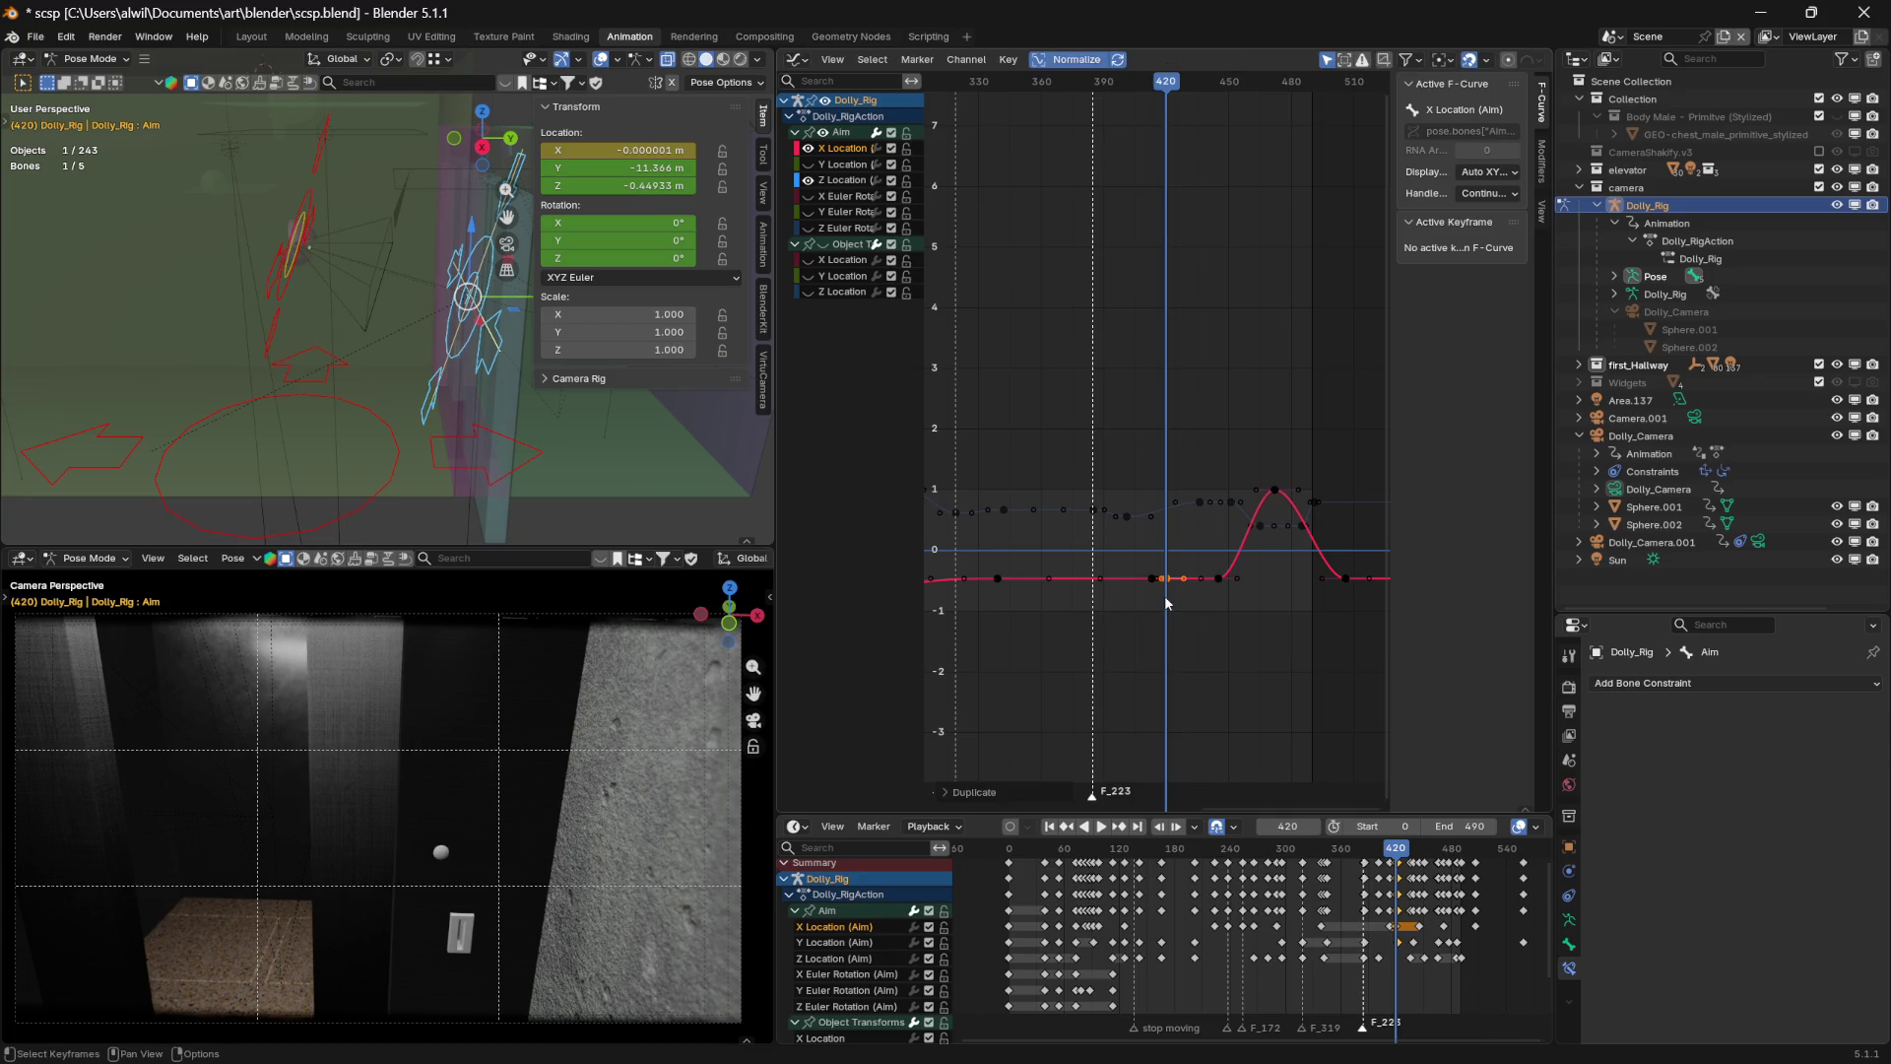
key("space")
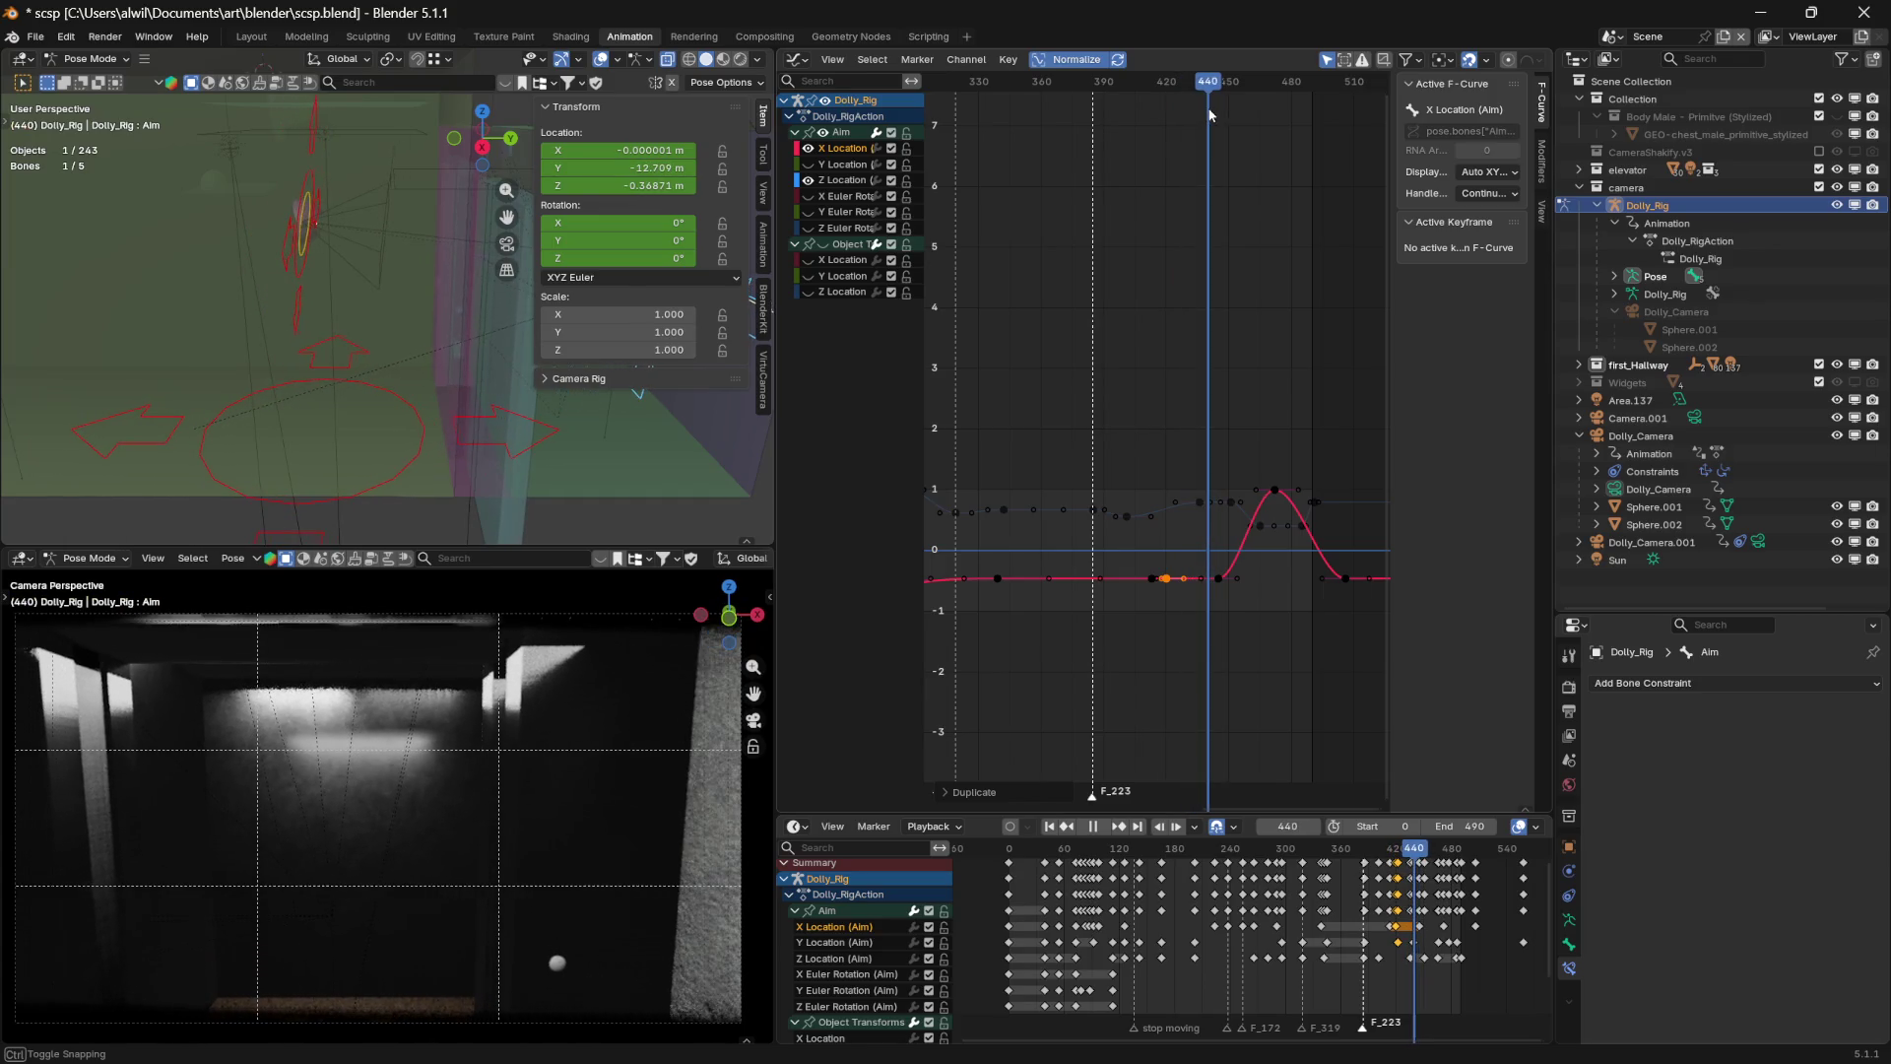
key("space")
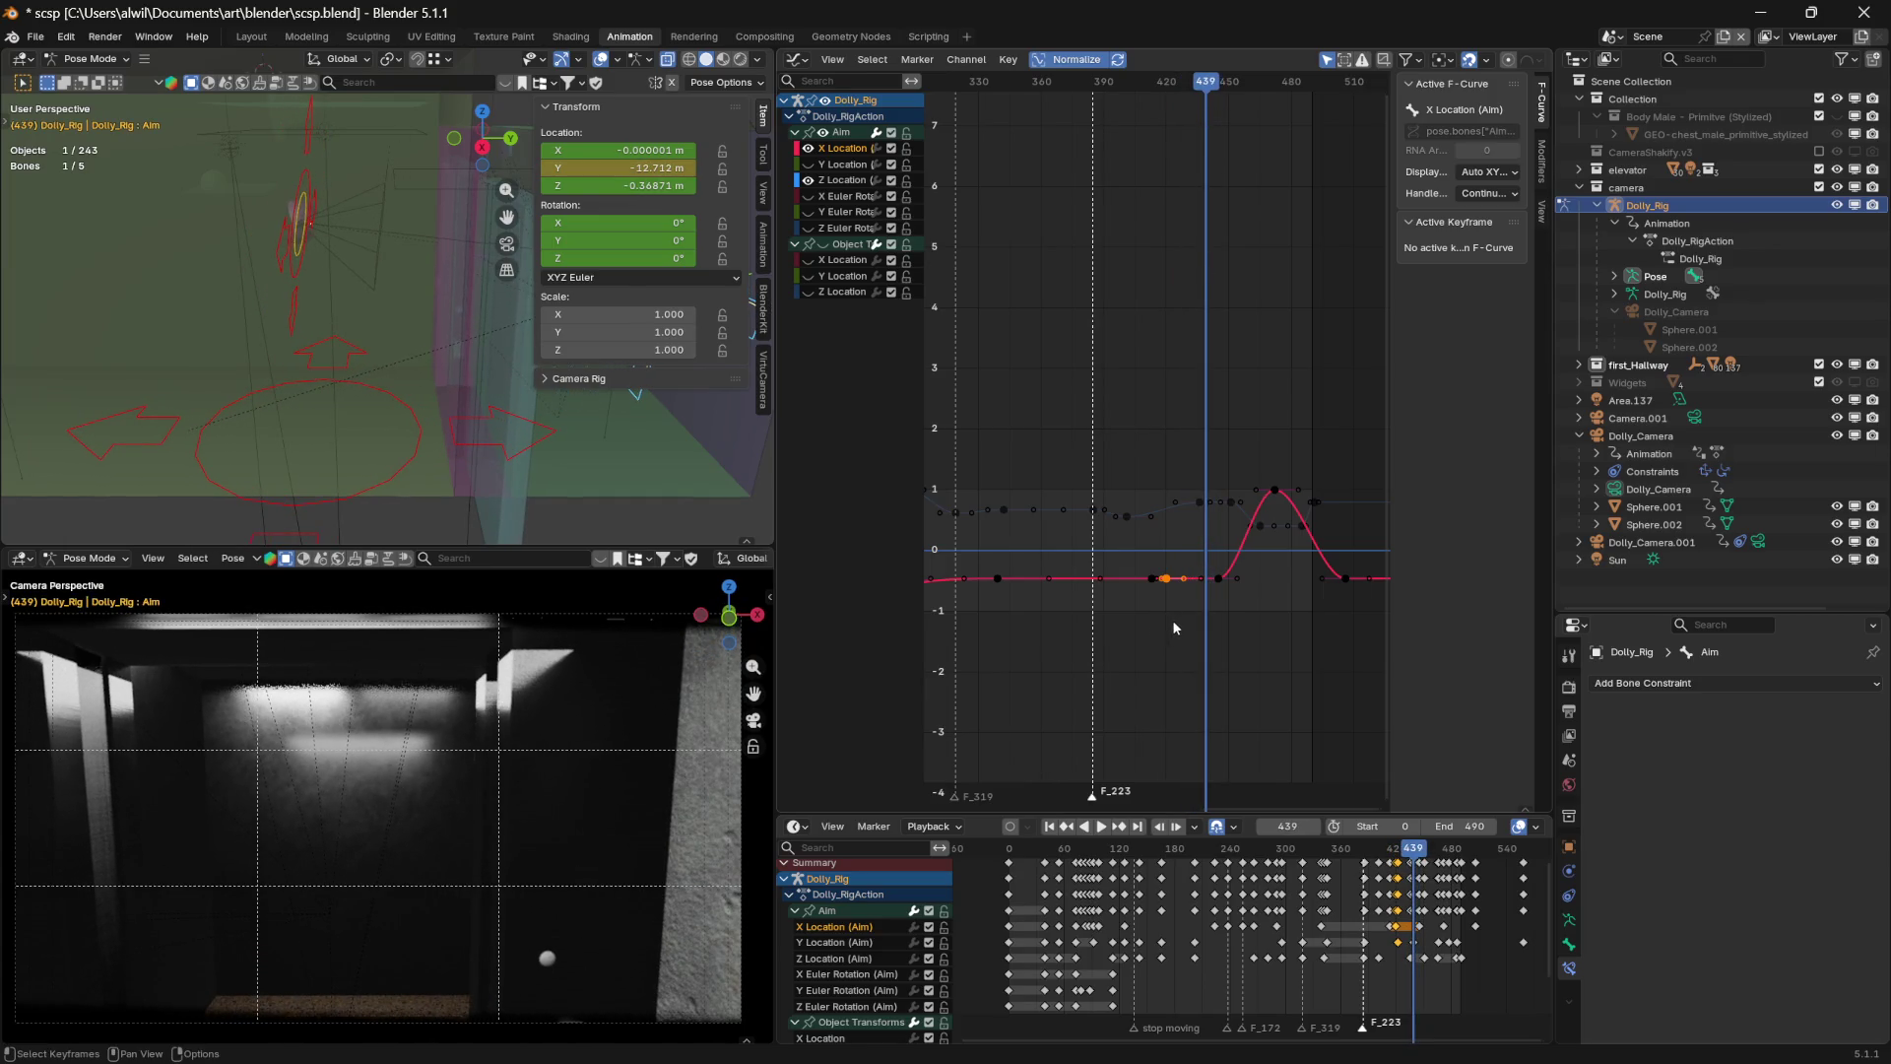
key("ctrl+z")
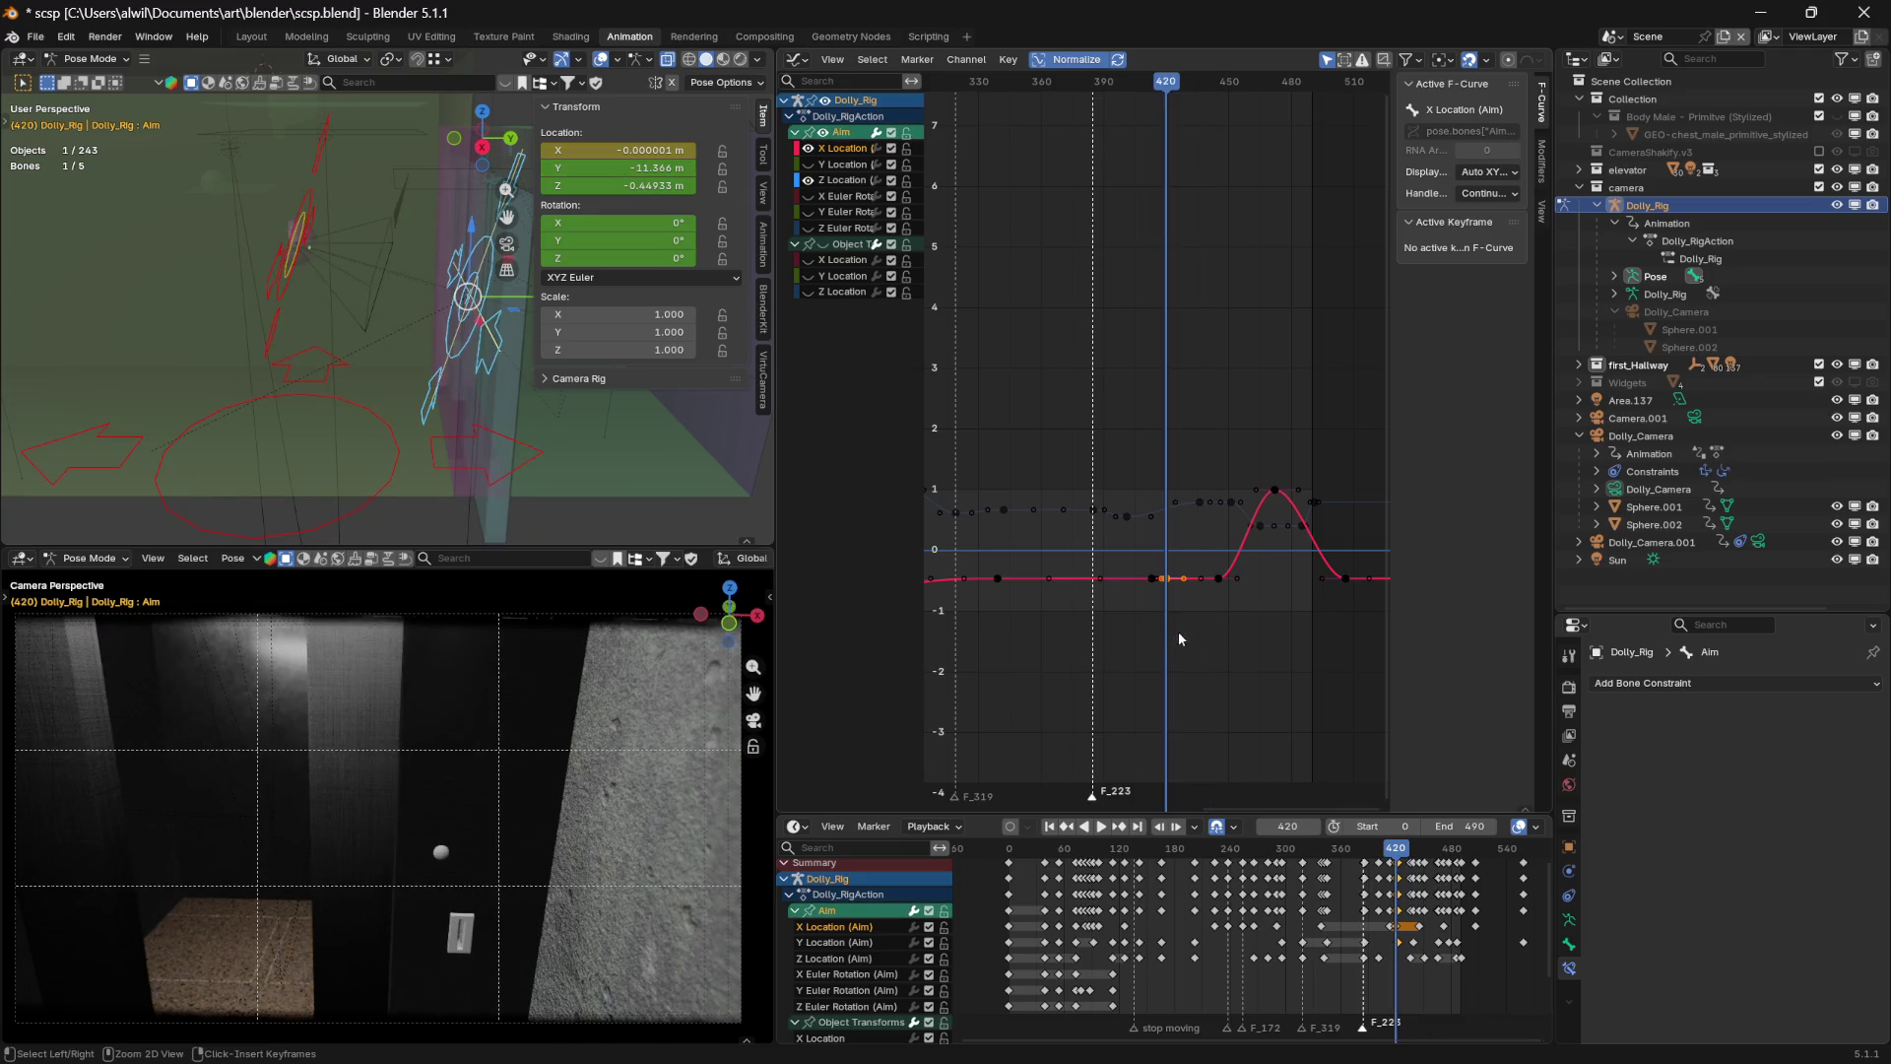
Deselect everything and select only the X Location key at frame 413
left_click(1199, 604)
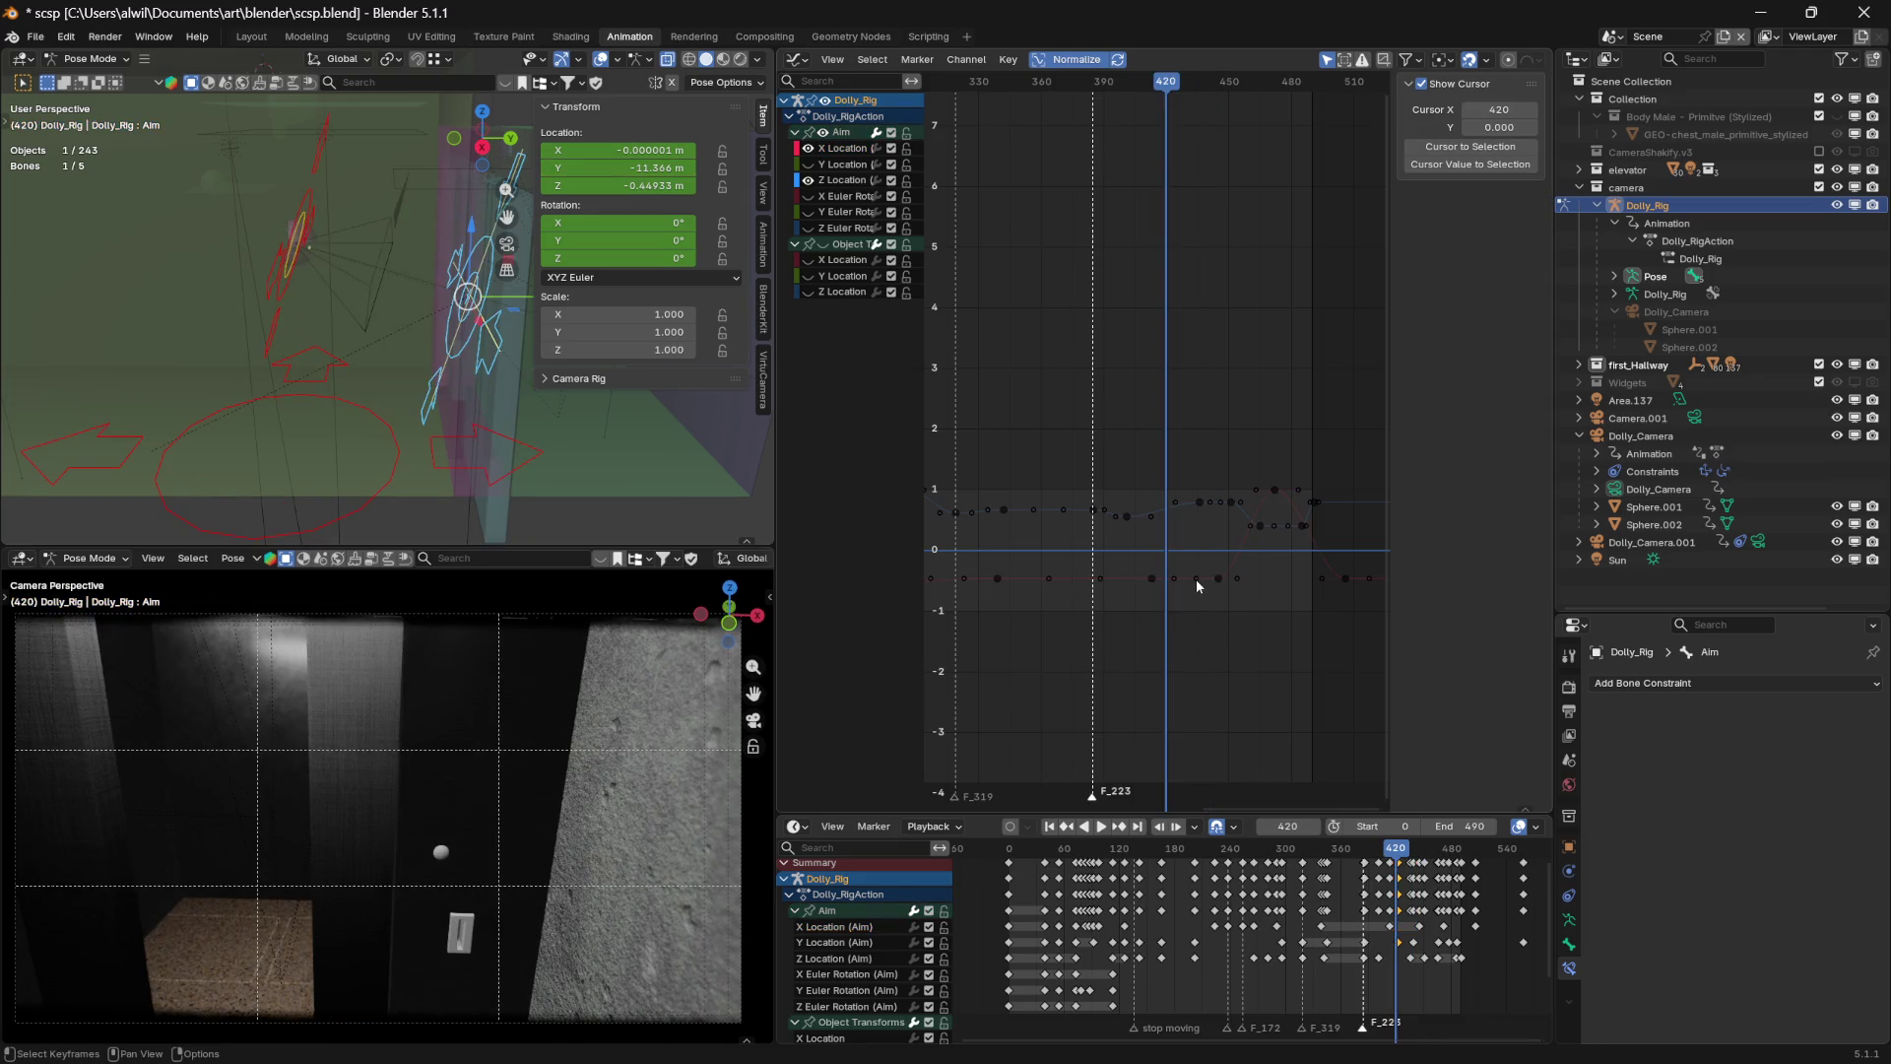
left_click(1195, 579)
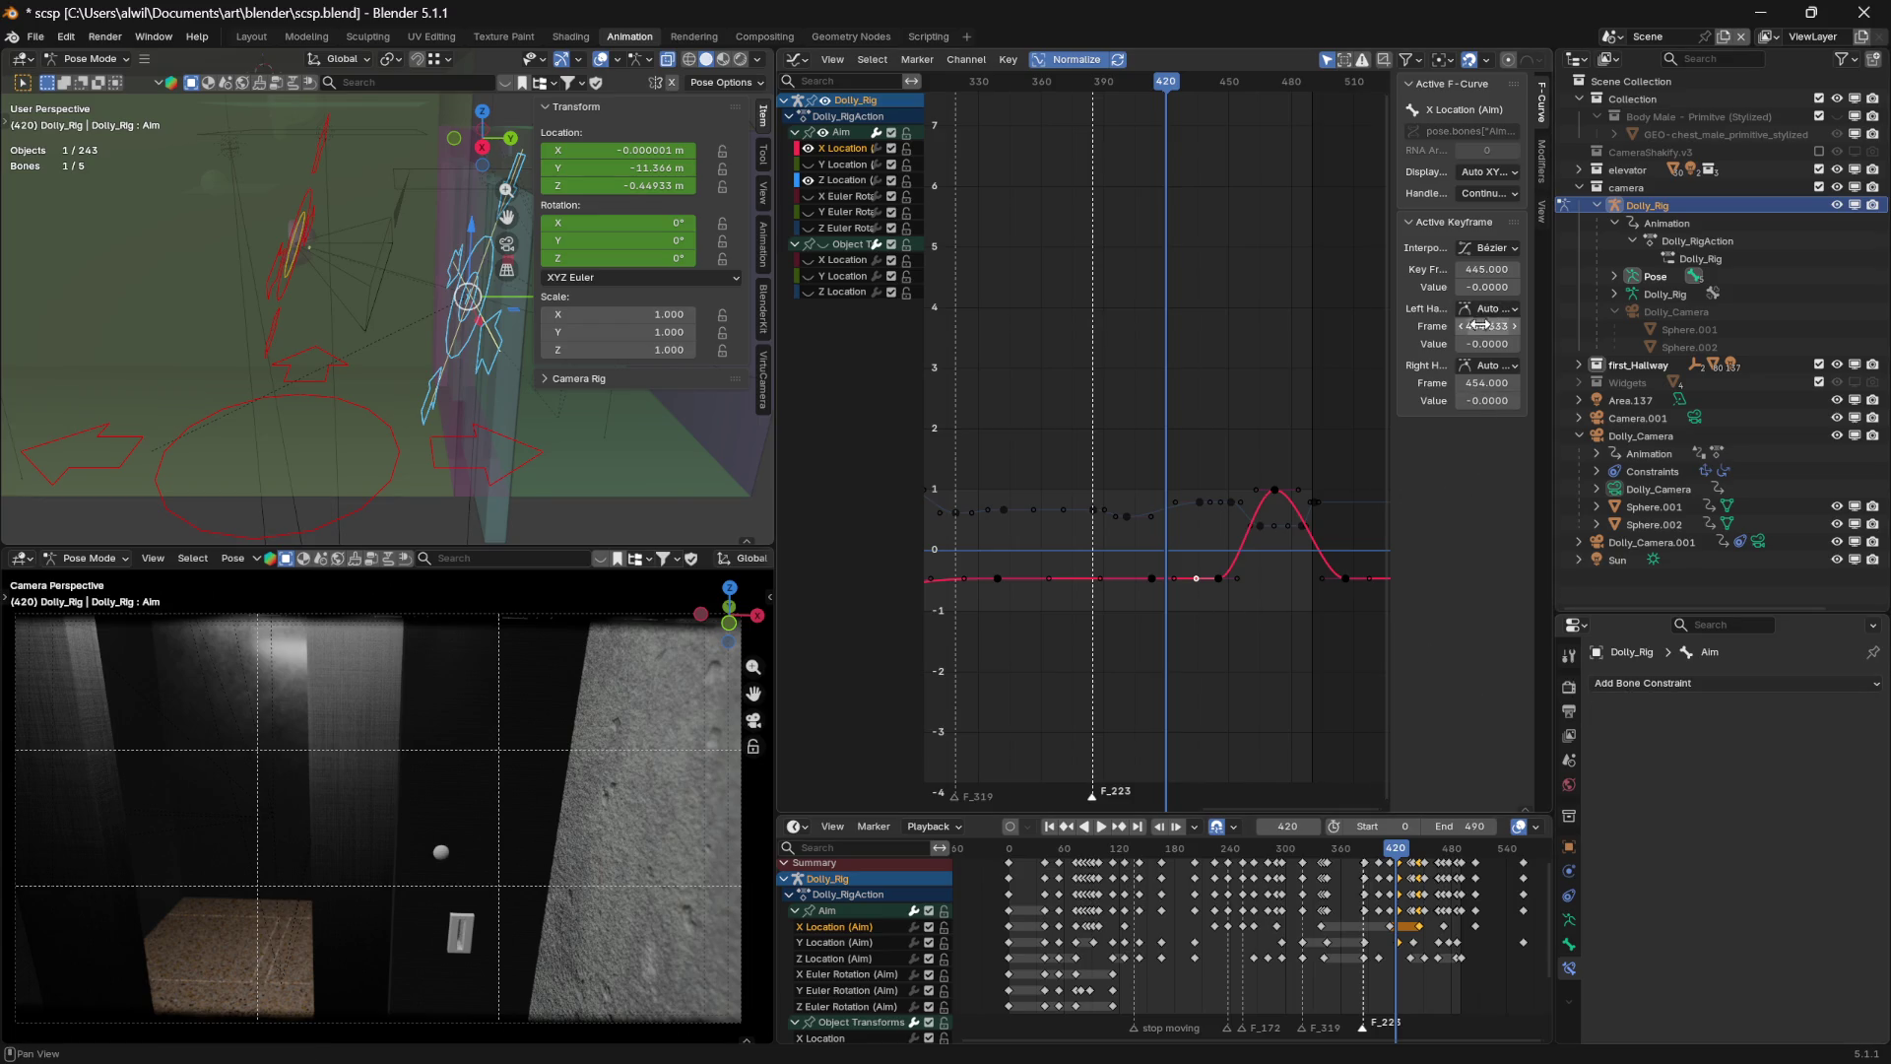
left_click(1174, 596)
left_click(1174, 579)
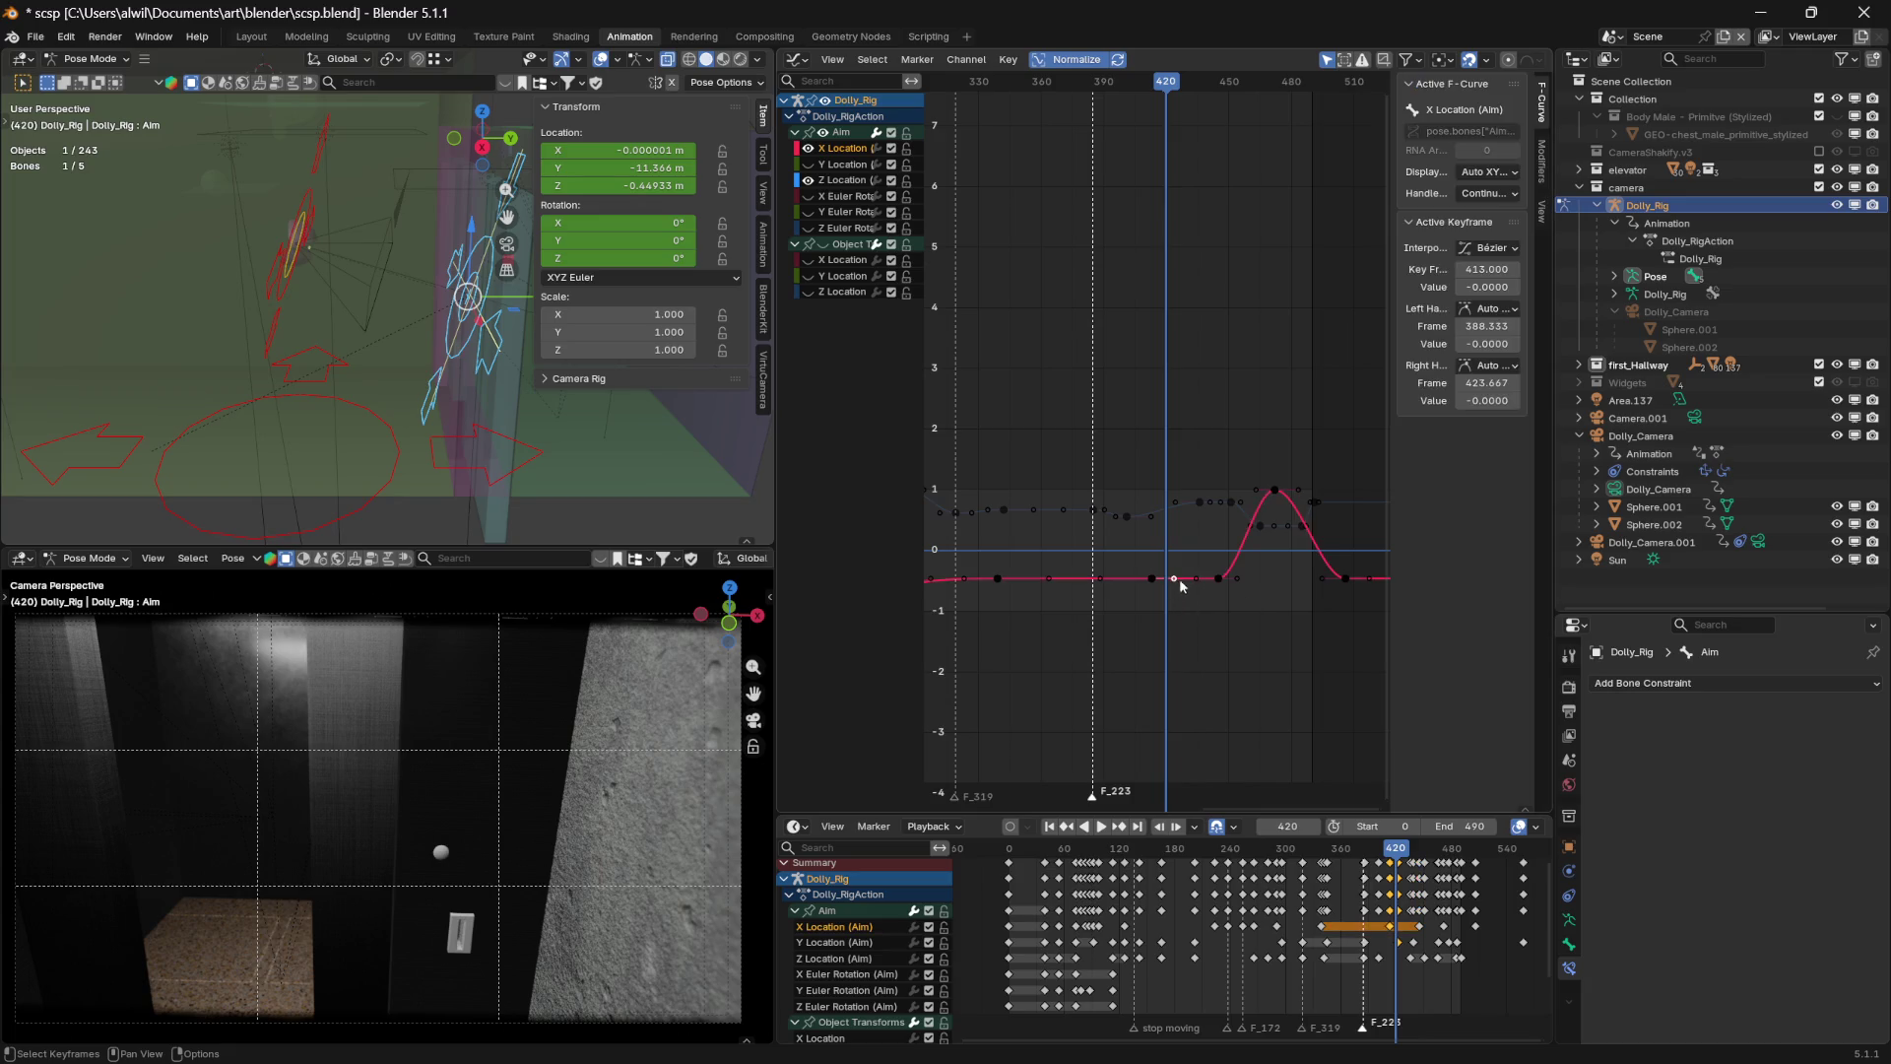
Set the frame-413 key's handles to Free and raise its right handle, then preview
left_click(1489, 365)
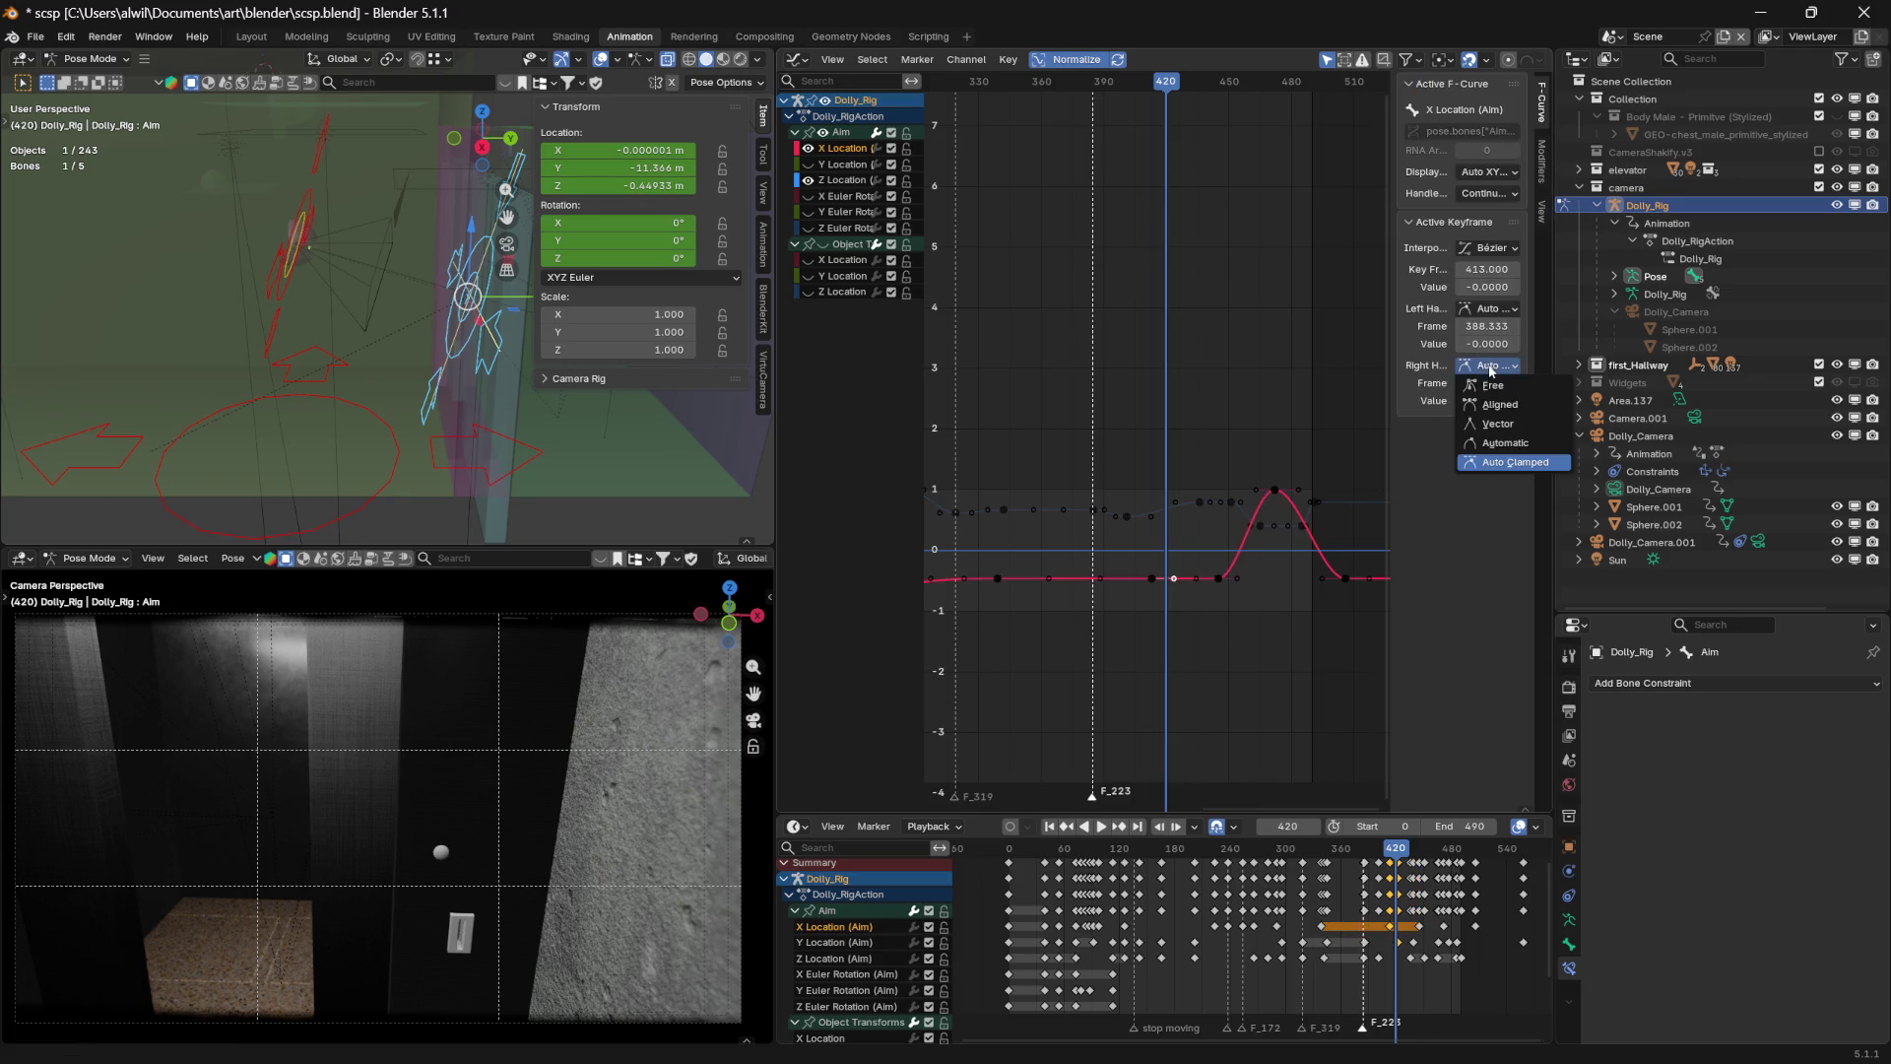
left_click(1493, 385)
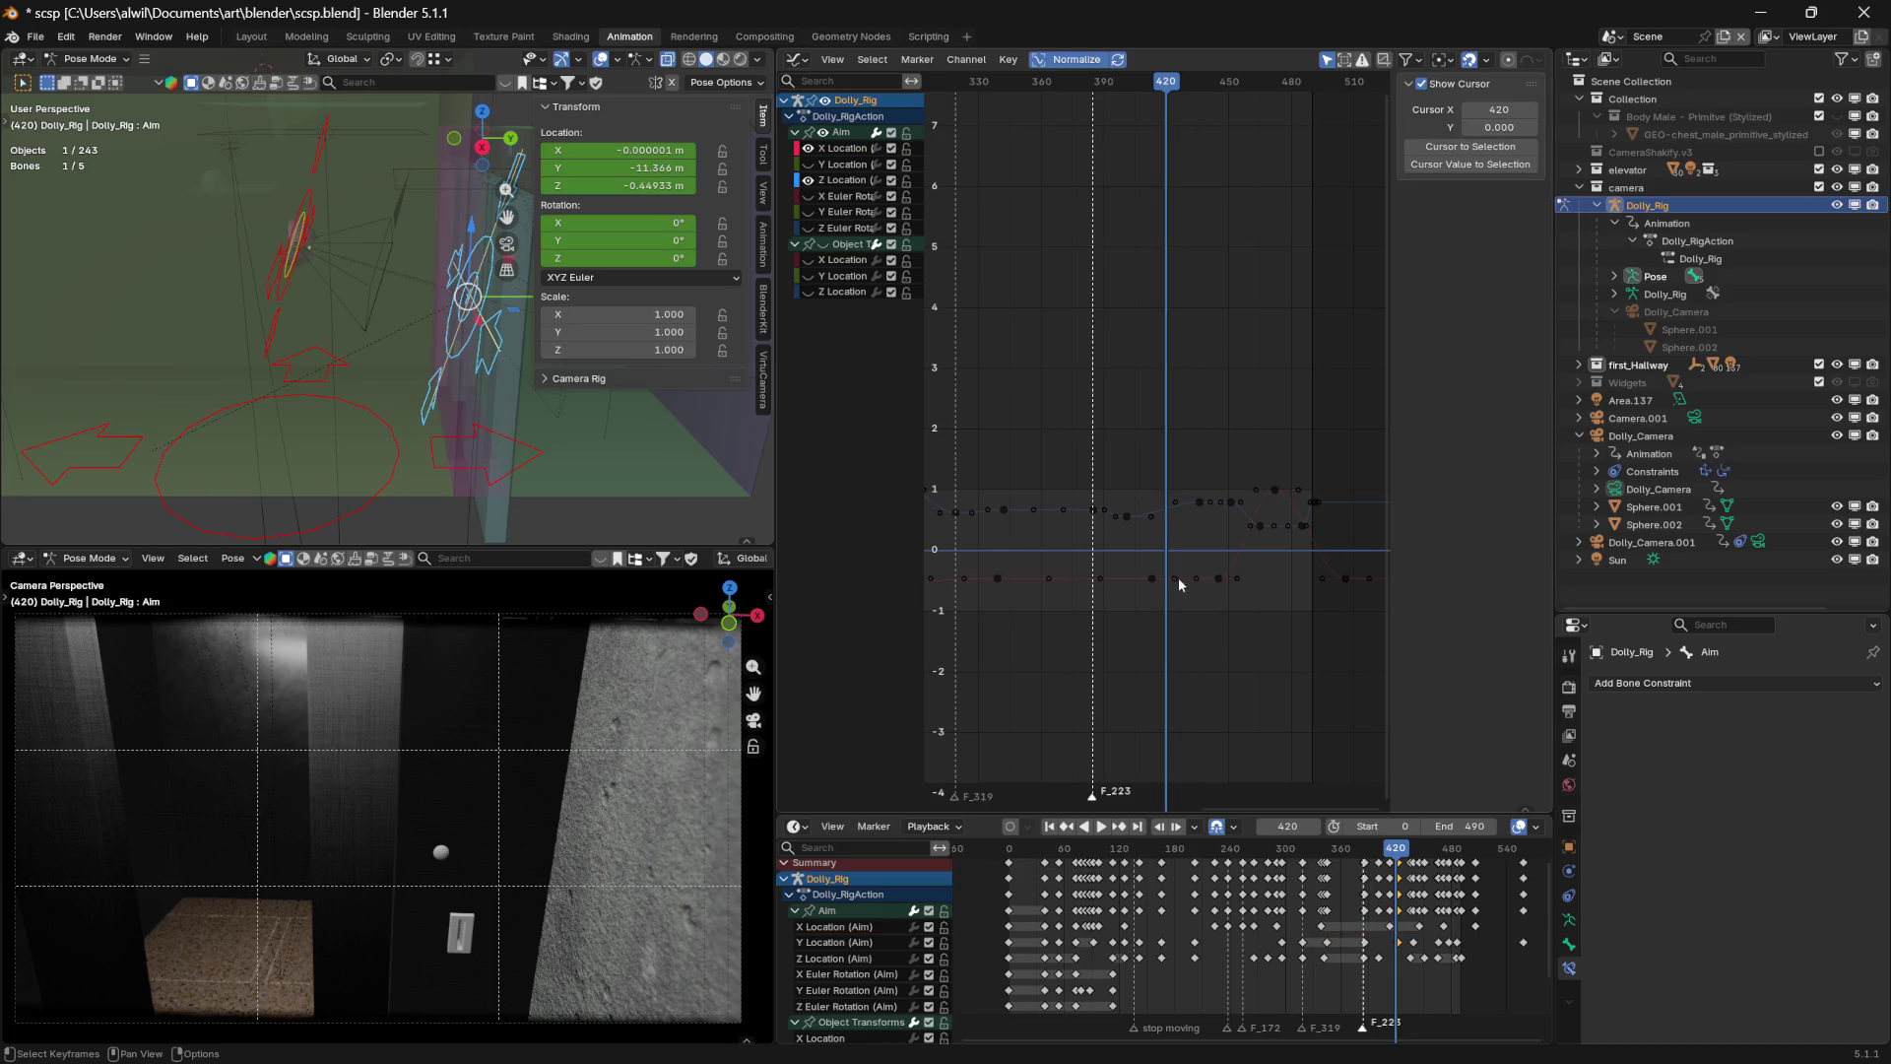
mouse_move(1174, 578)
left_mouse_down()
mouse_move(1209, 559)
mouse_move(1194, 552)
mouse_move(1193, 574)
left_mouse_up()
key("Escape")
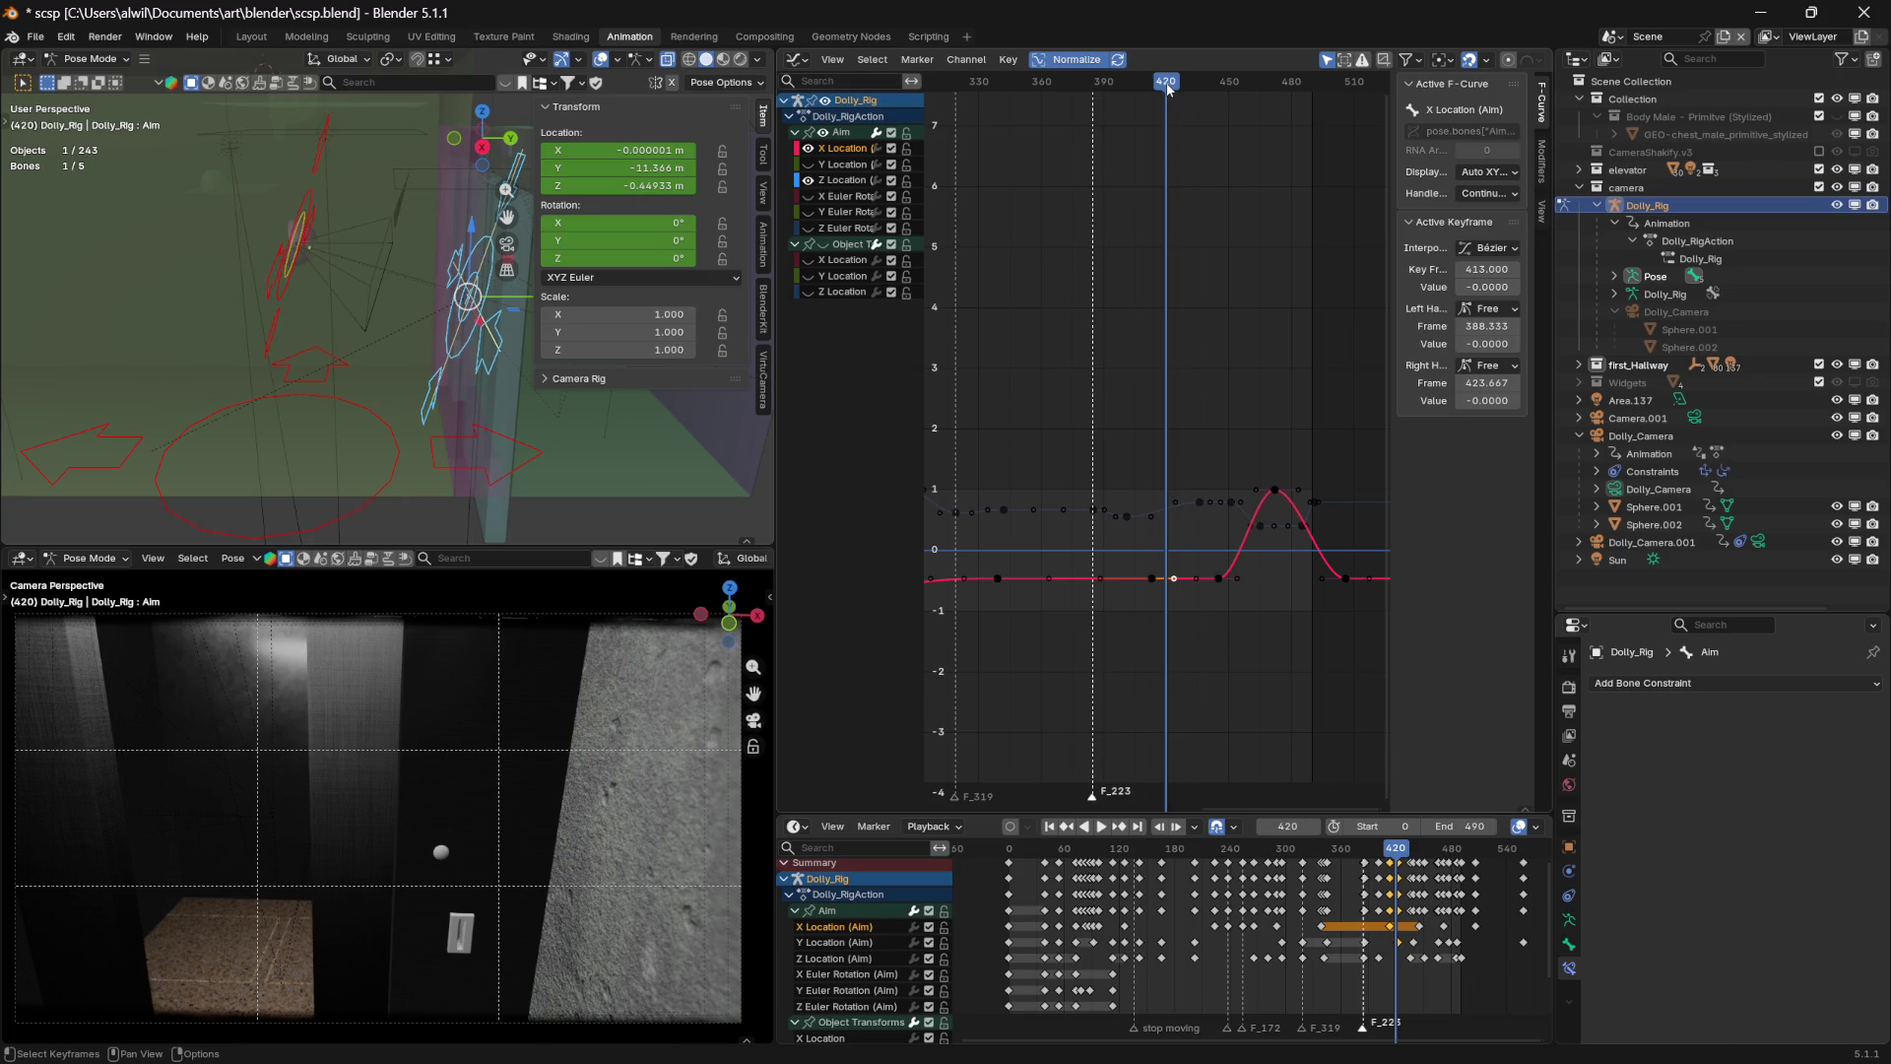
left_click_drag(1187, 582, 1192, 548)
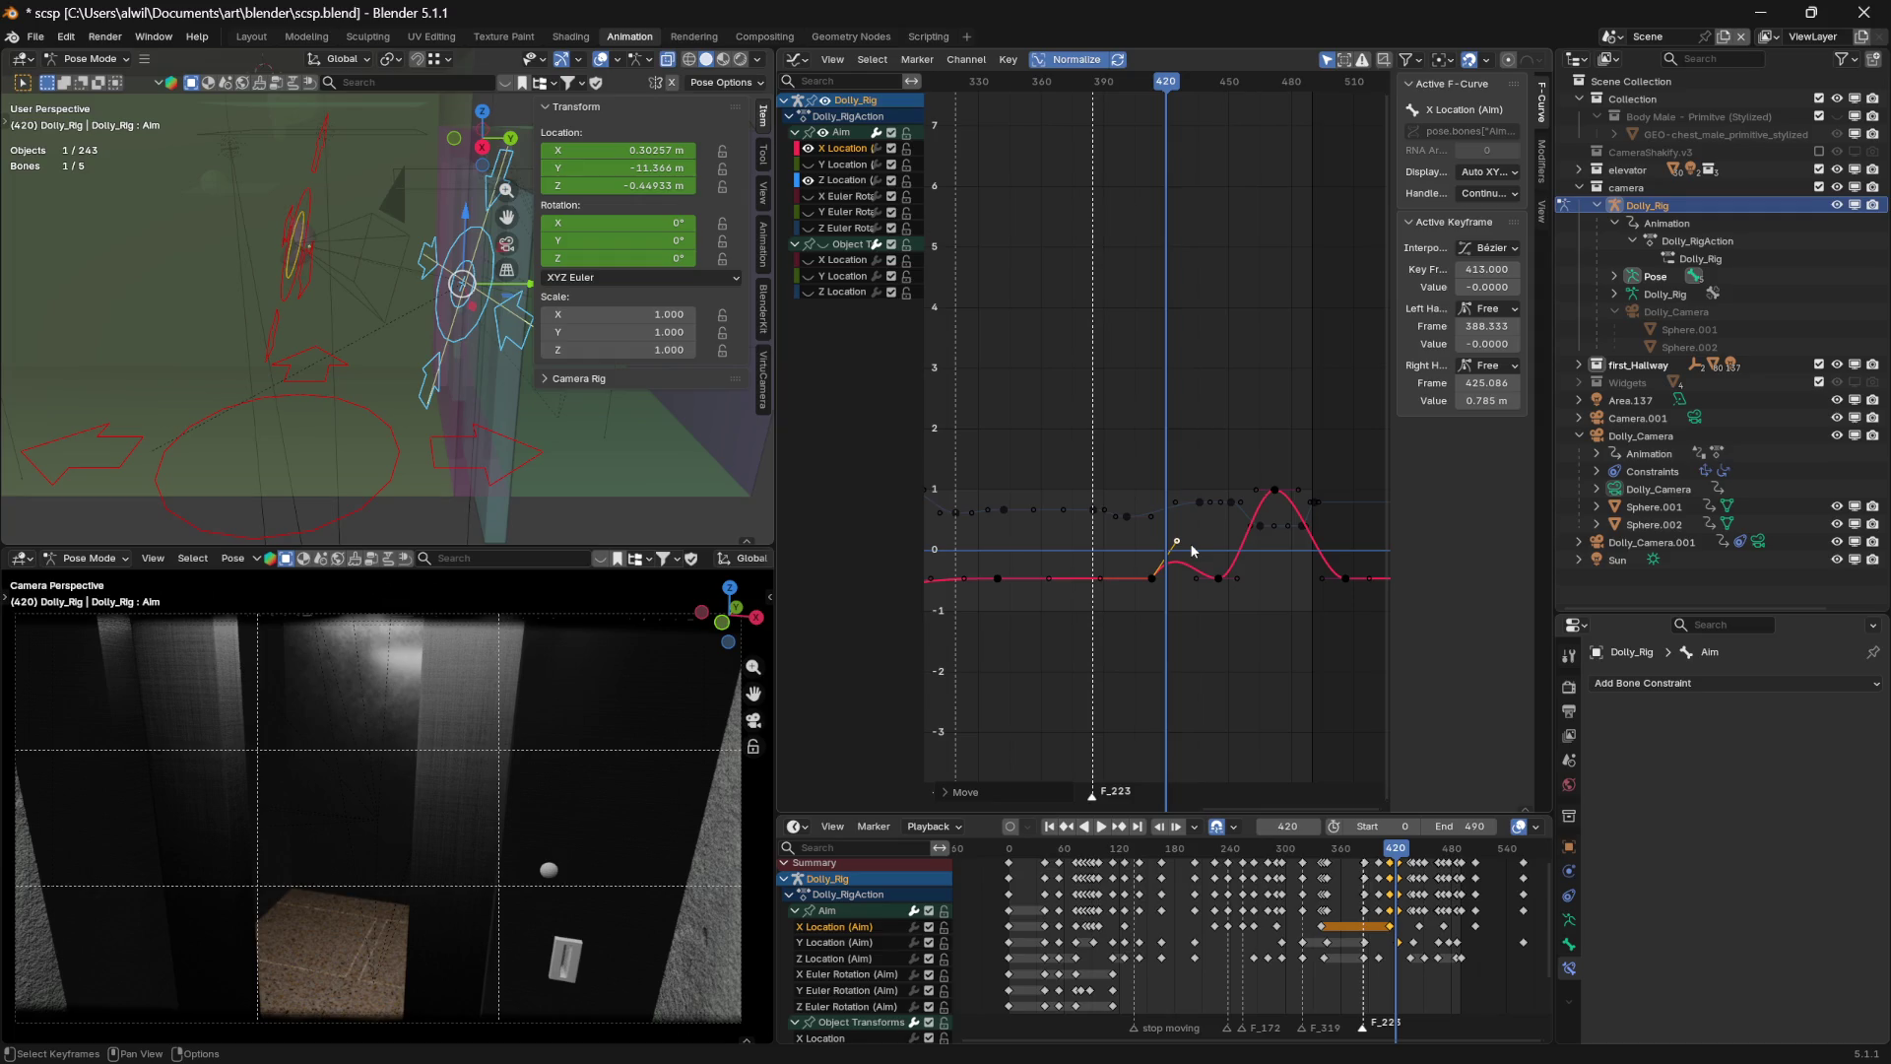
left_click(1117, 90)
key("space")
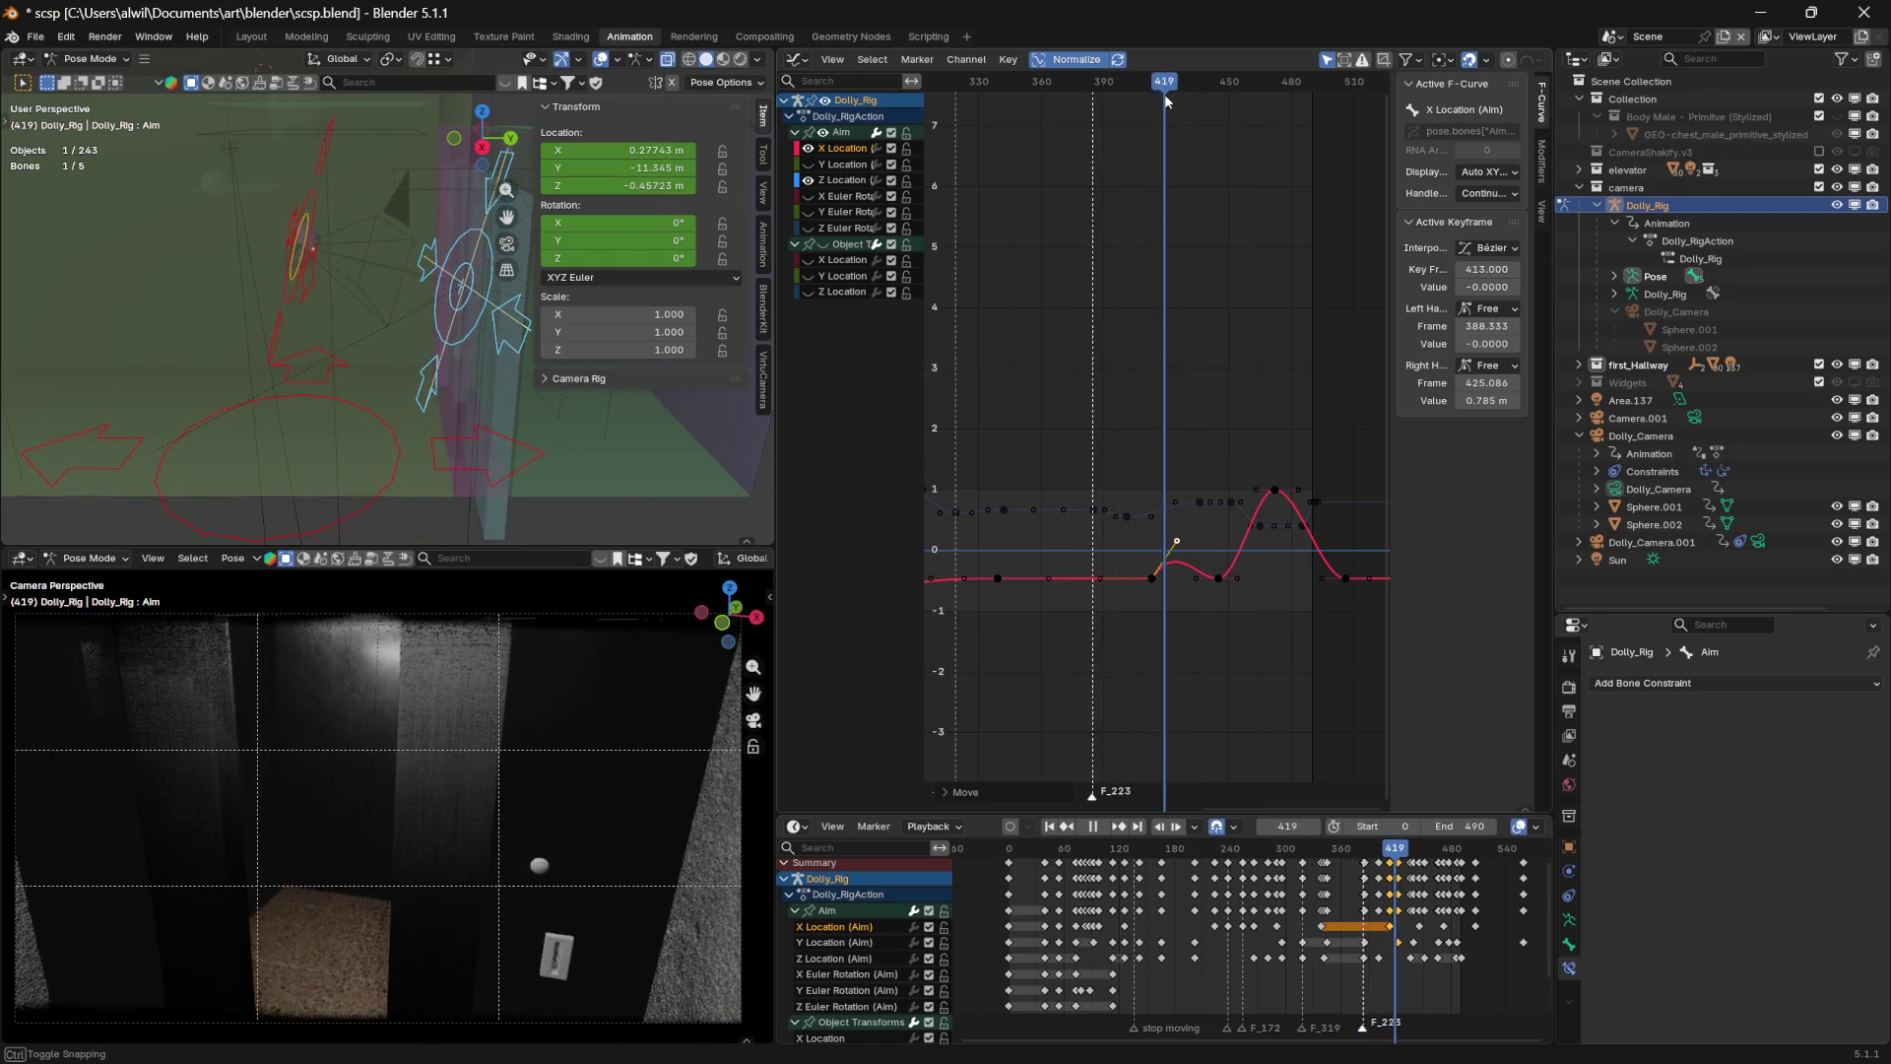
key("space")
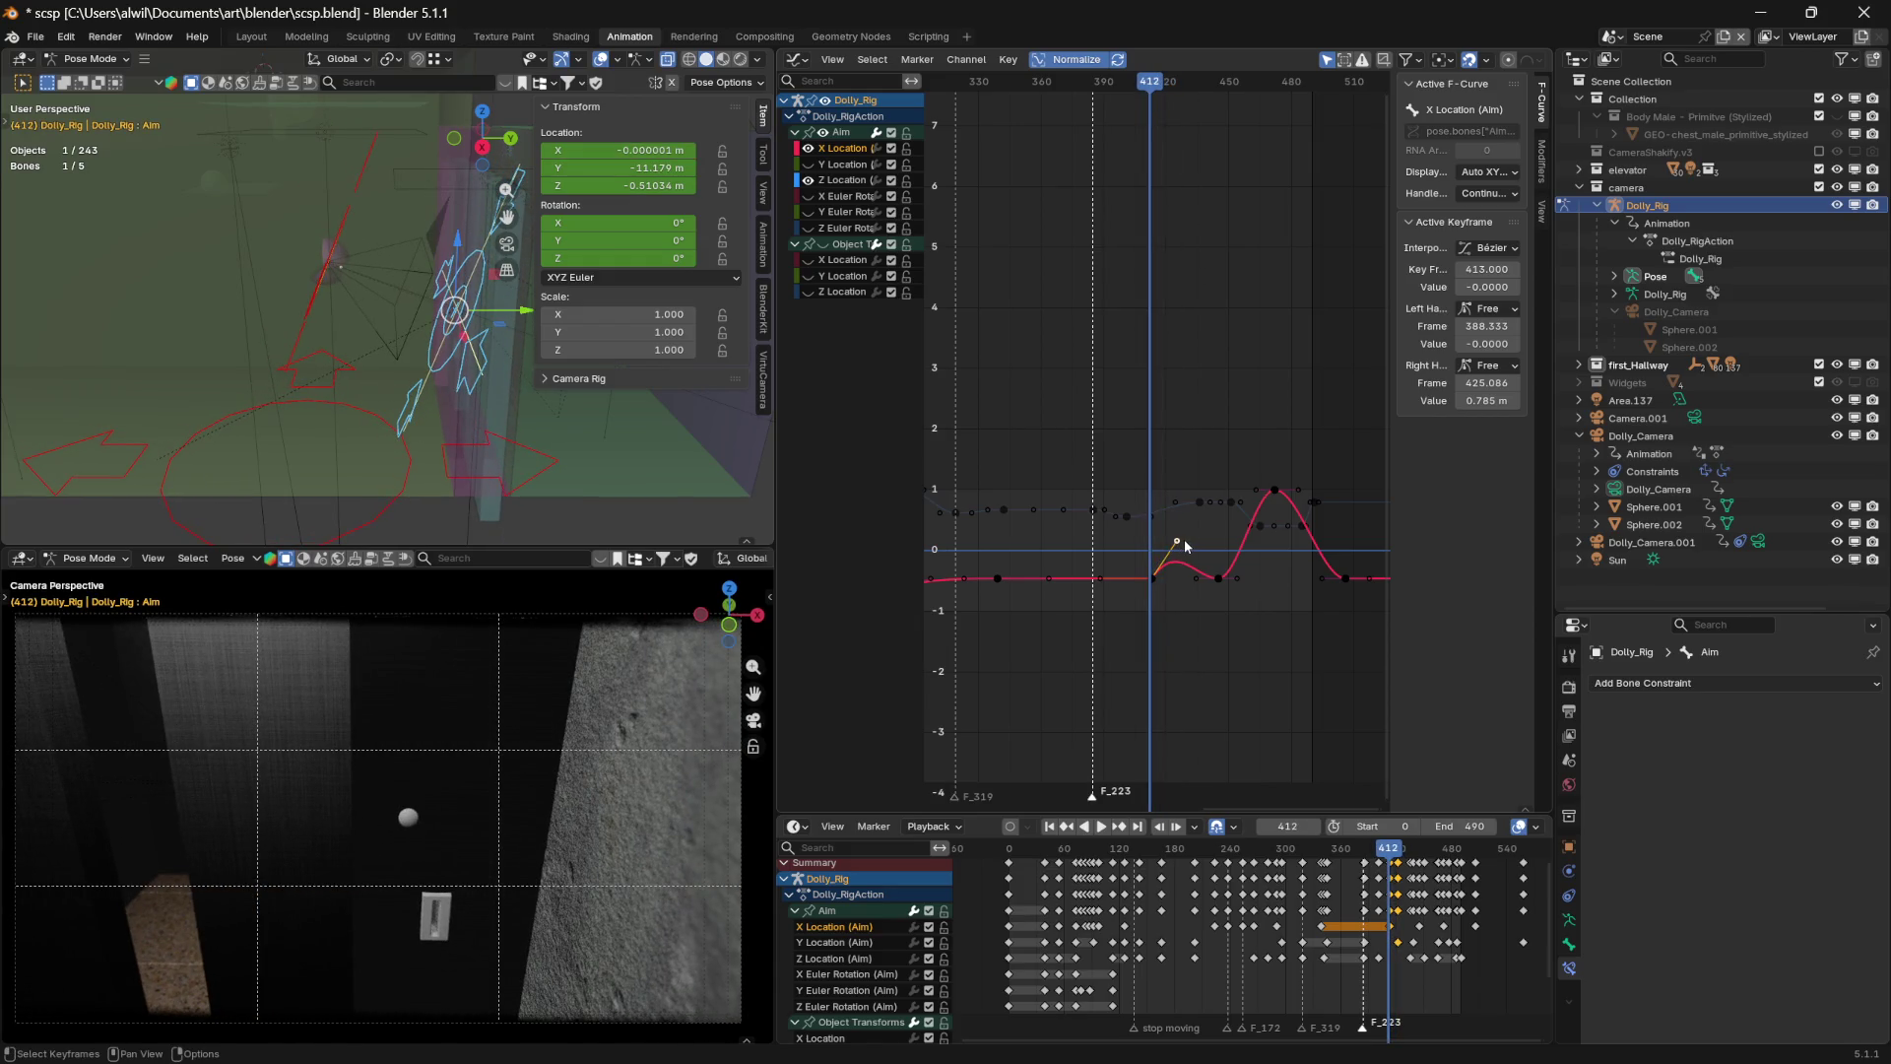
Slide the right handle along time to about frame 436, value 0.785, and replay the sway
key("g")
key("x")
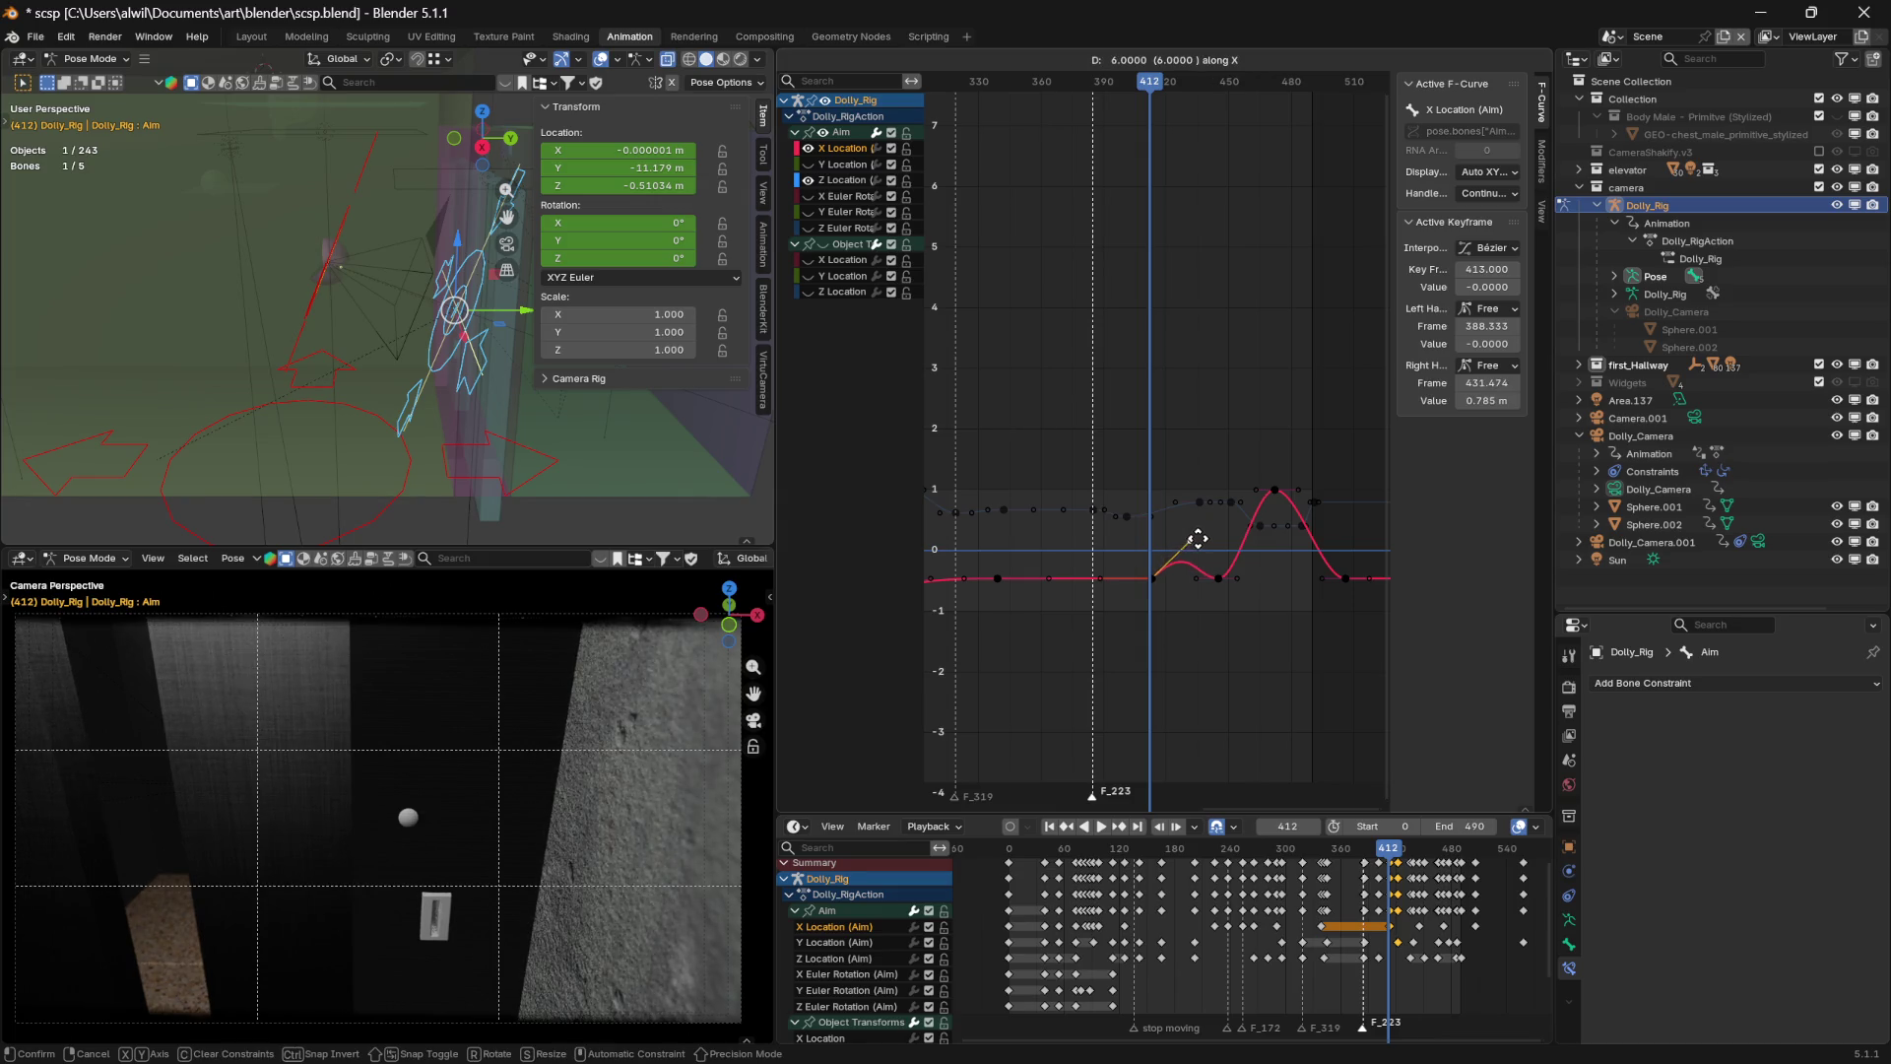
left_click(1206, 538)
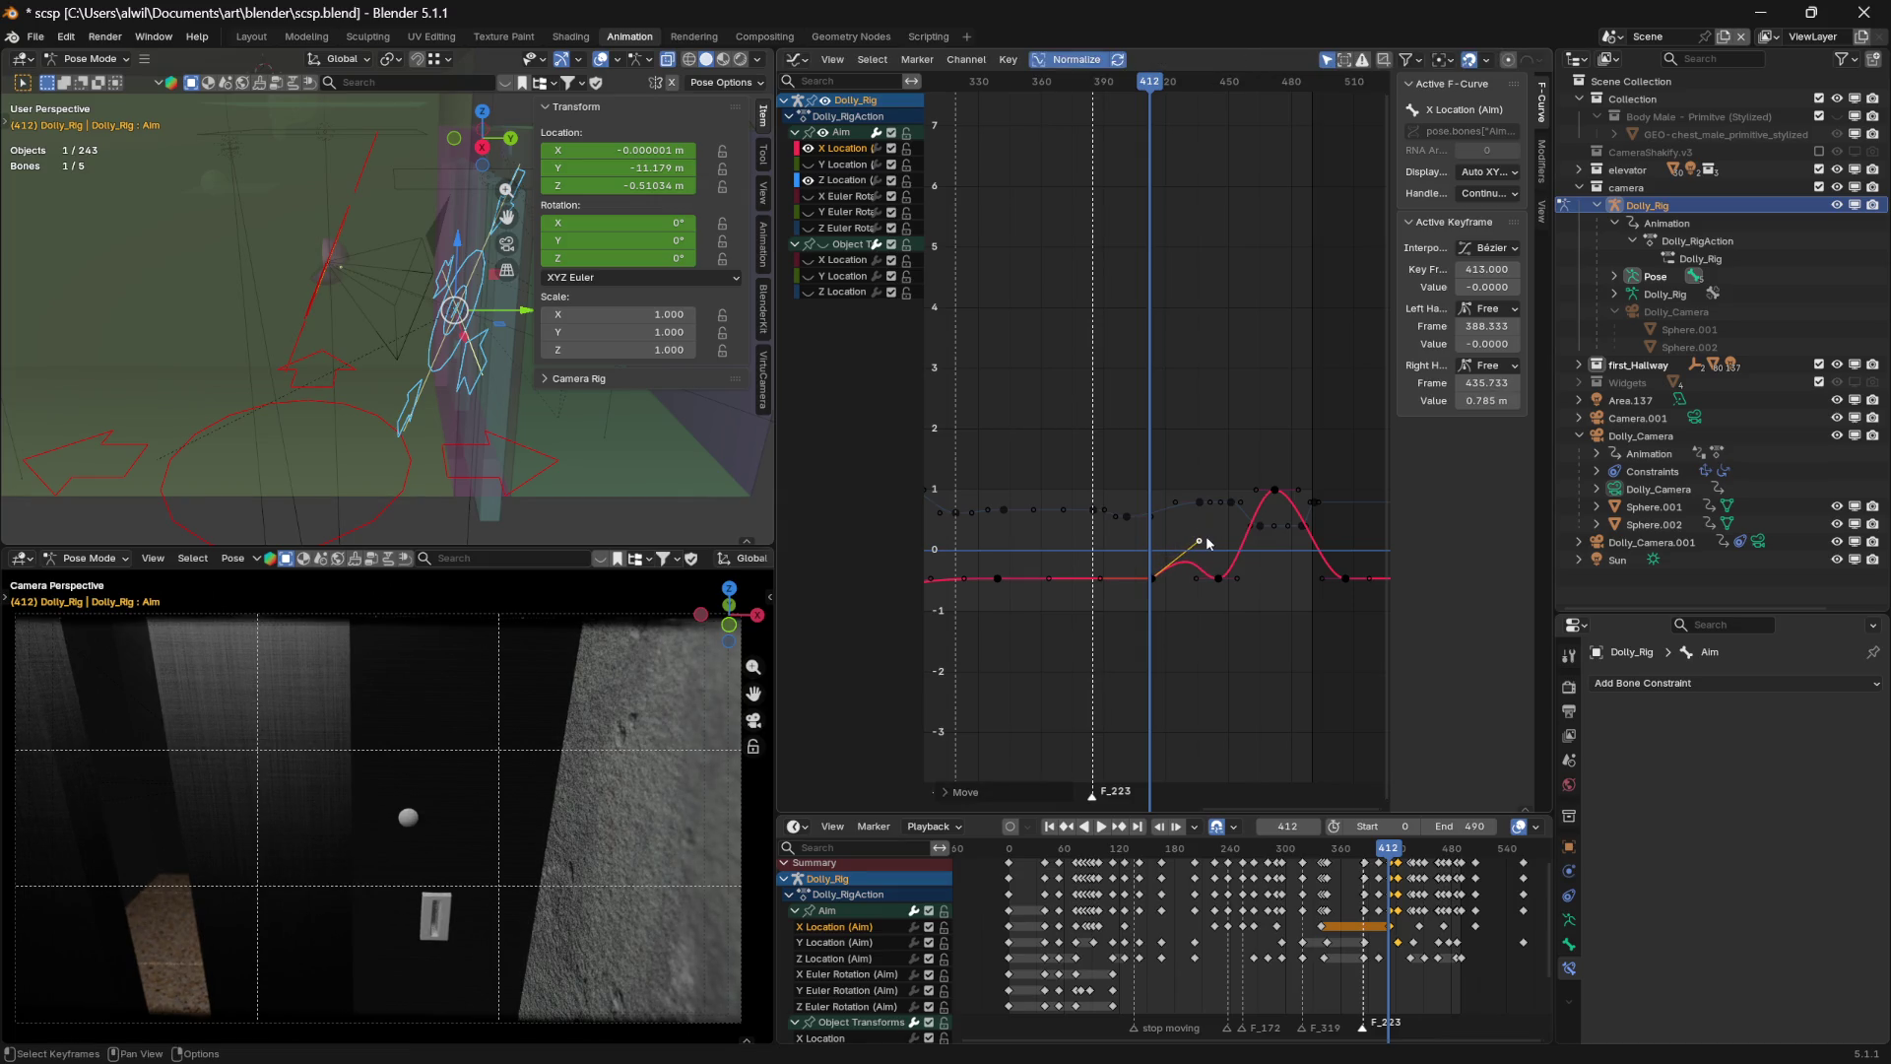
key("space")
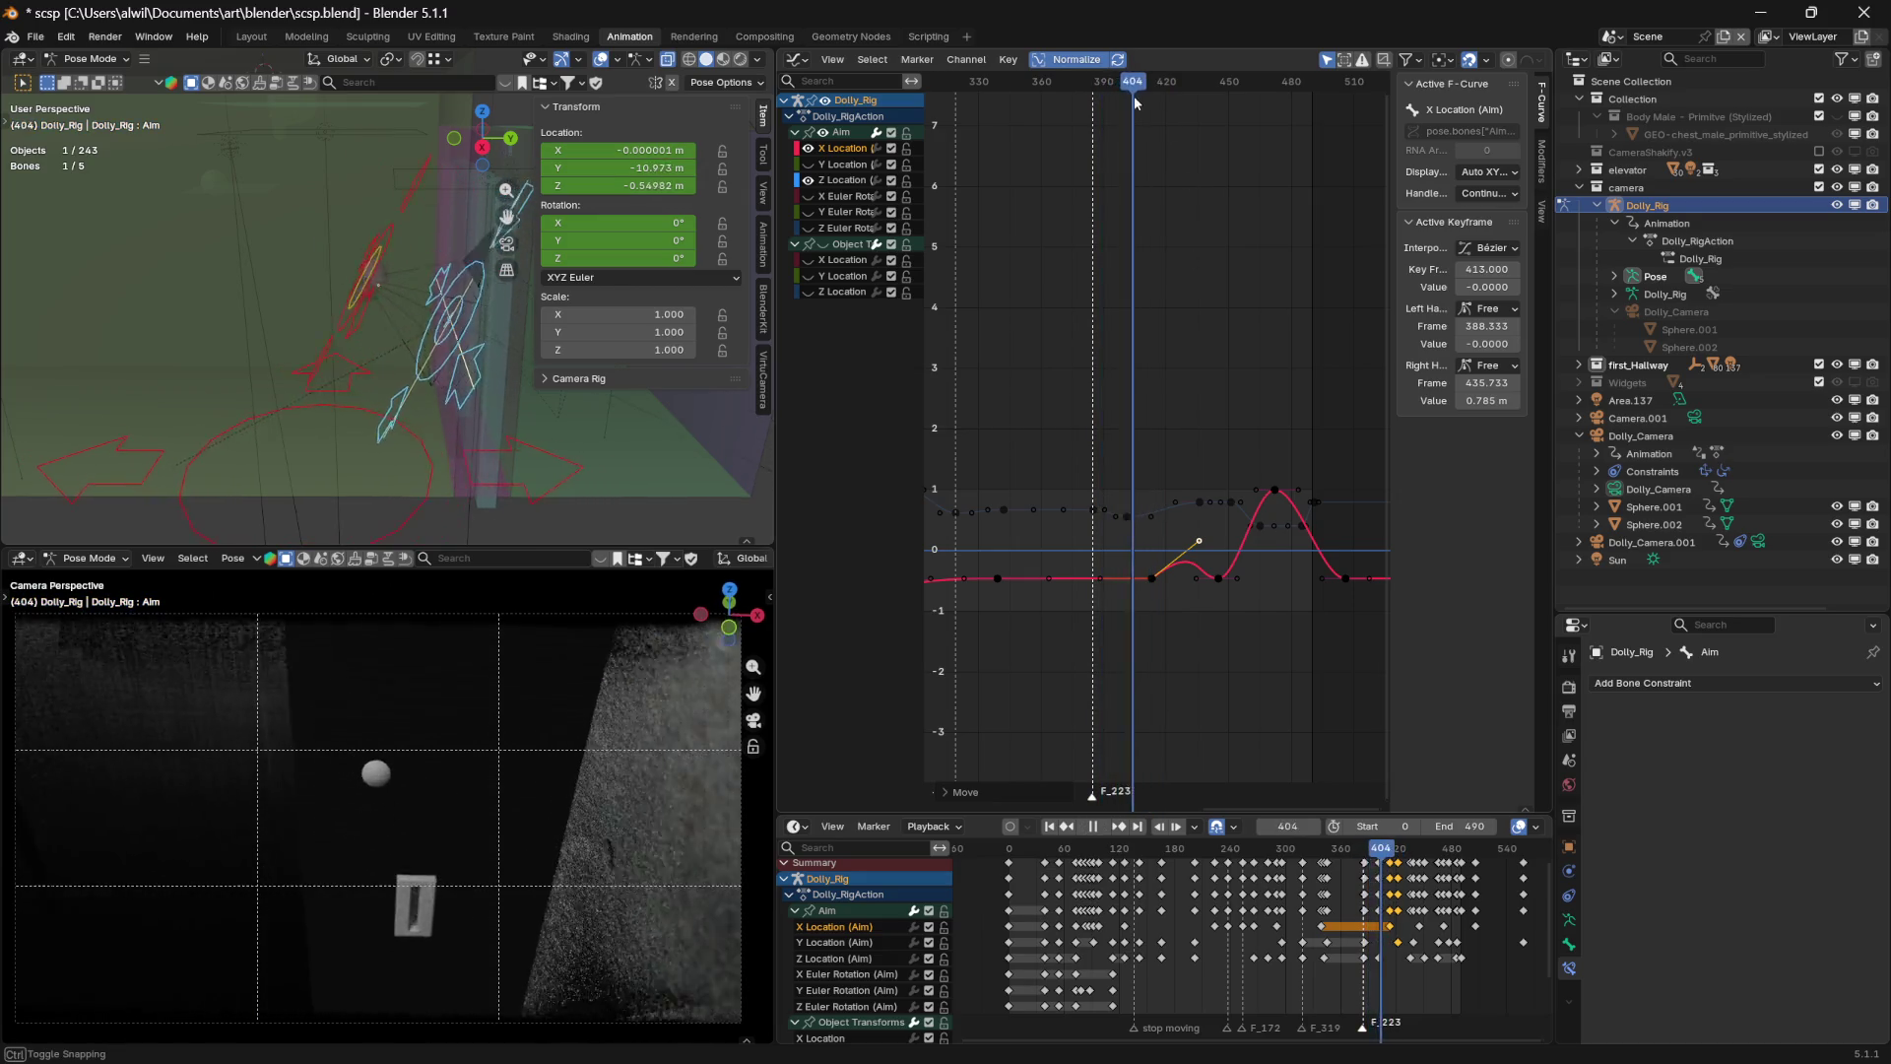
left_click(1150, 98)
mouse_move(1150, 99)
left_mouse_down()
mouse_move(1109, 93)
mouse_move(1142, 95)
left_mouse_up()
key("space")
key("space")
key("space")
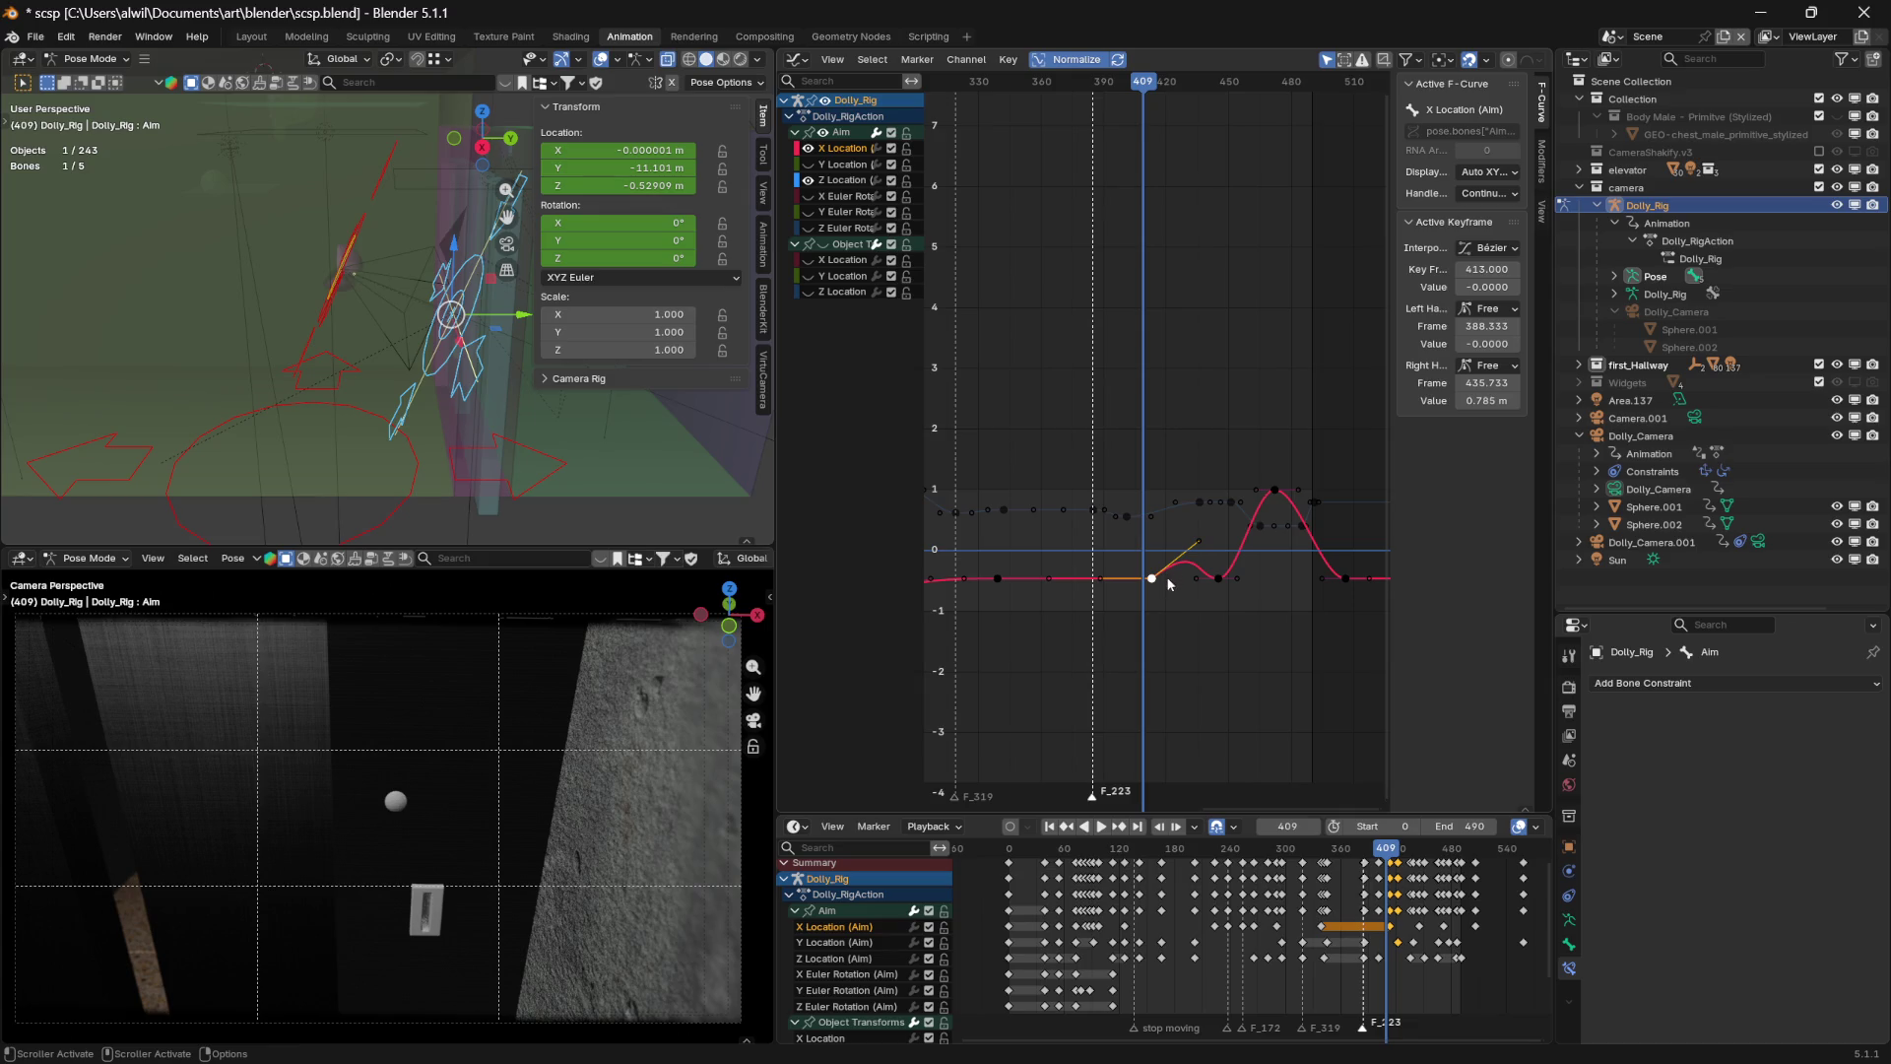
left_click(1512, 313)
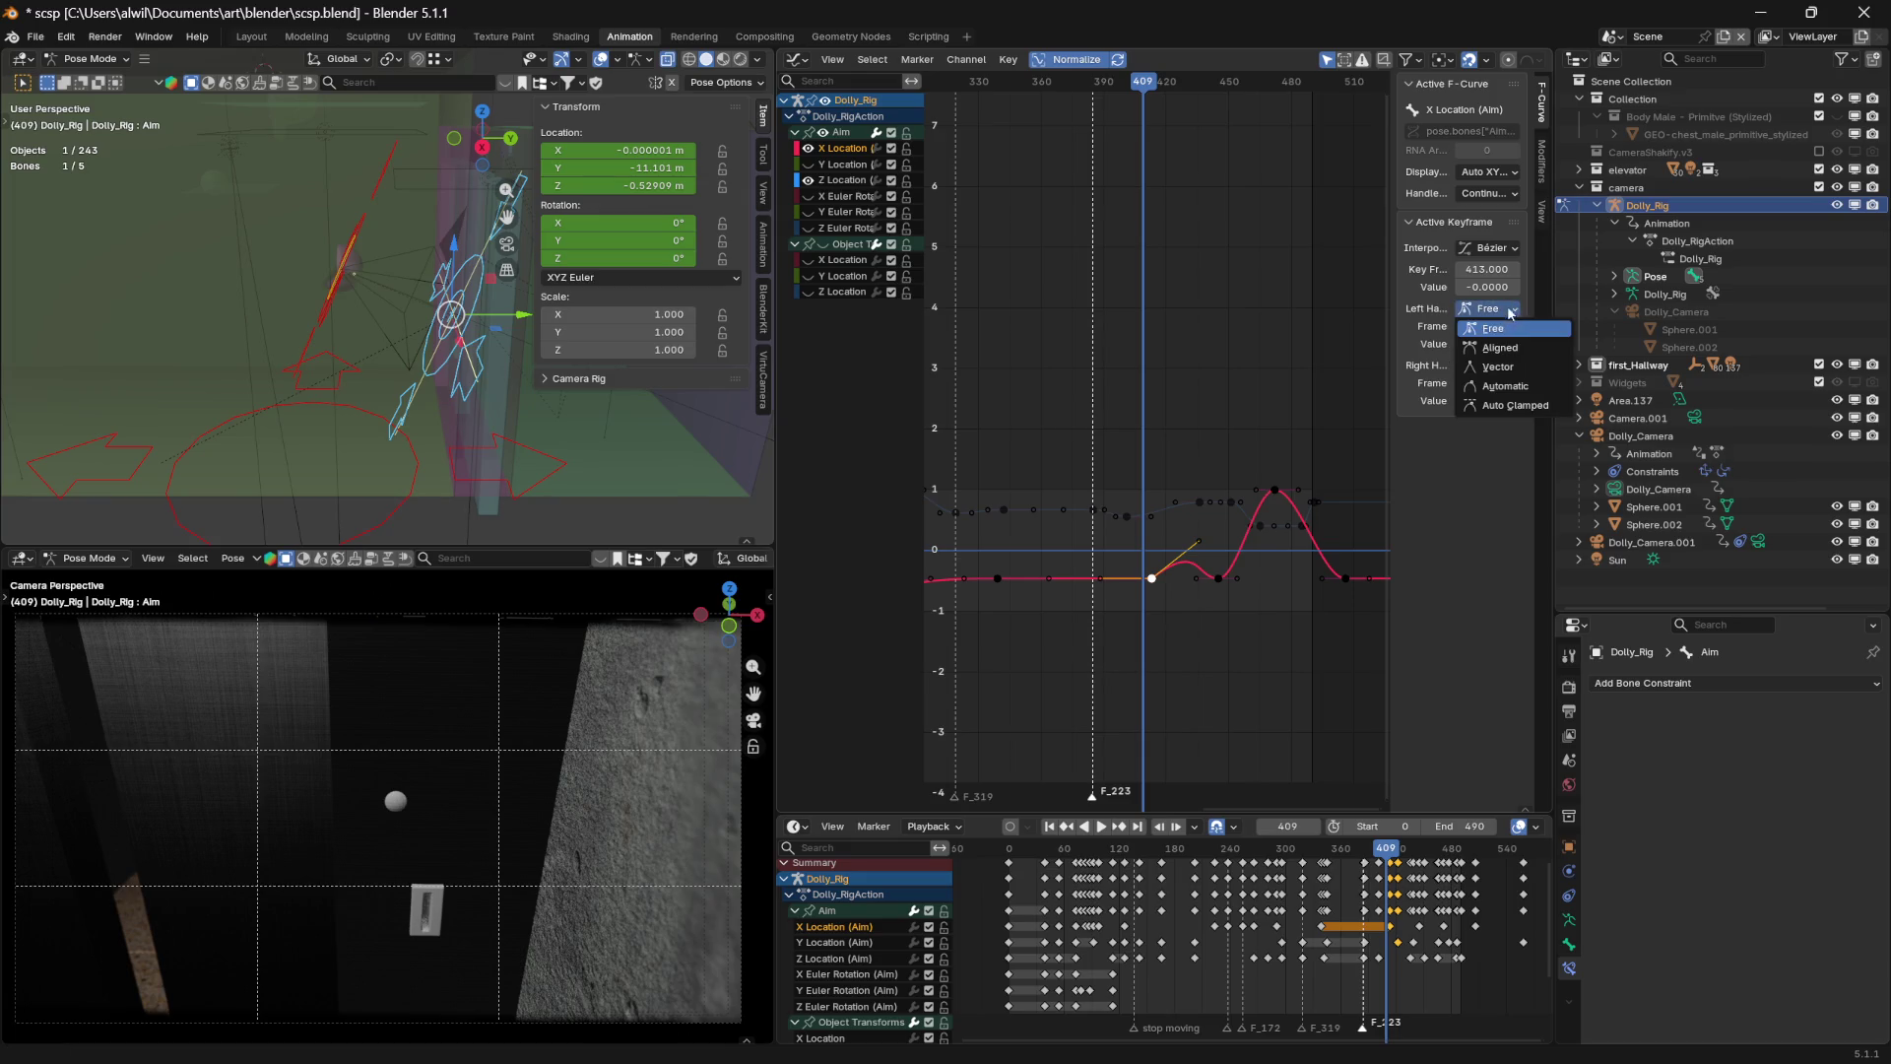
left_click(1500, 347)
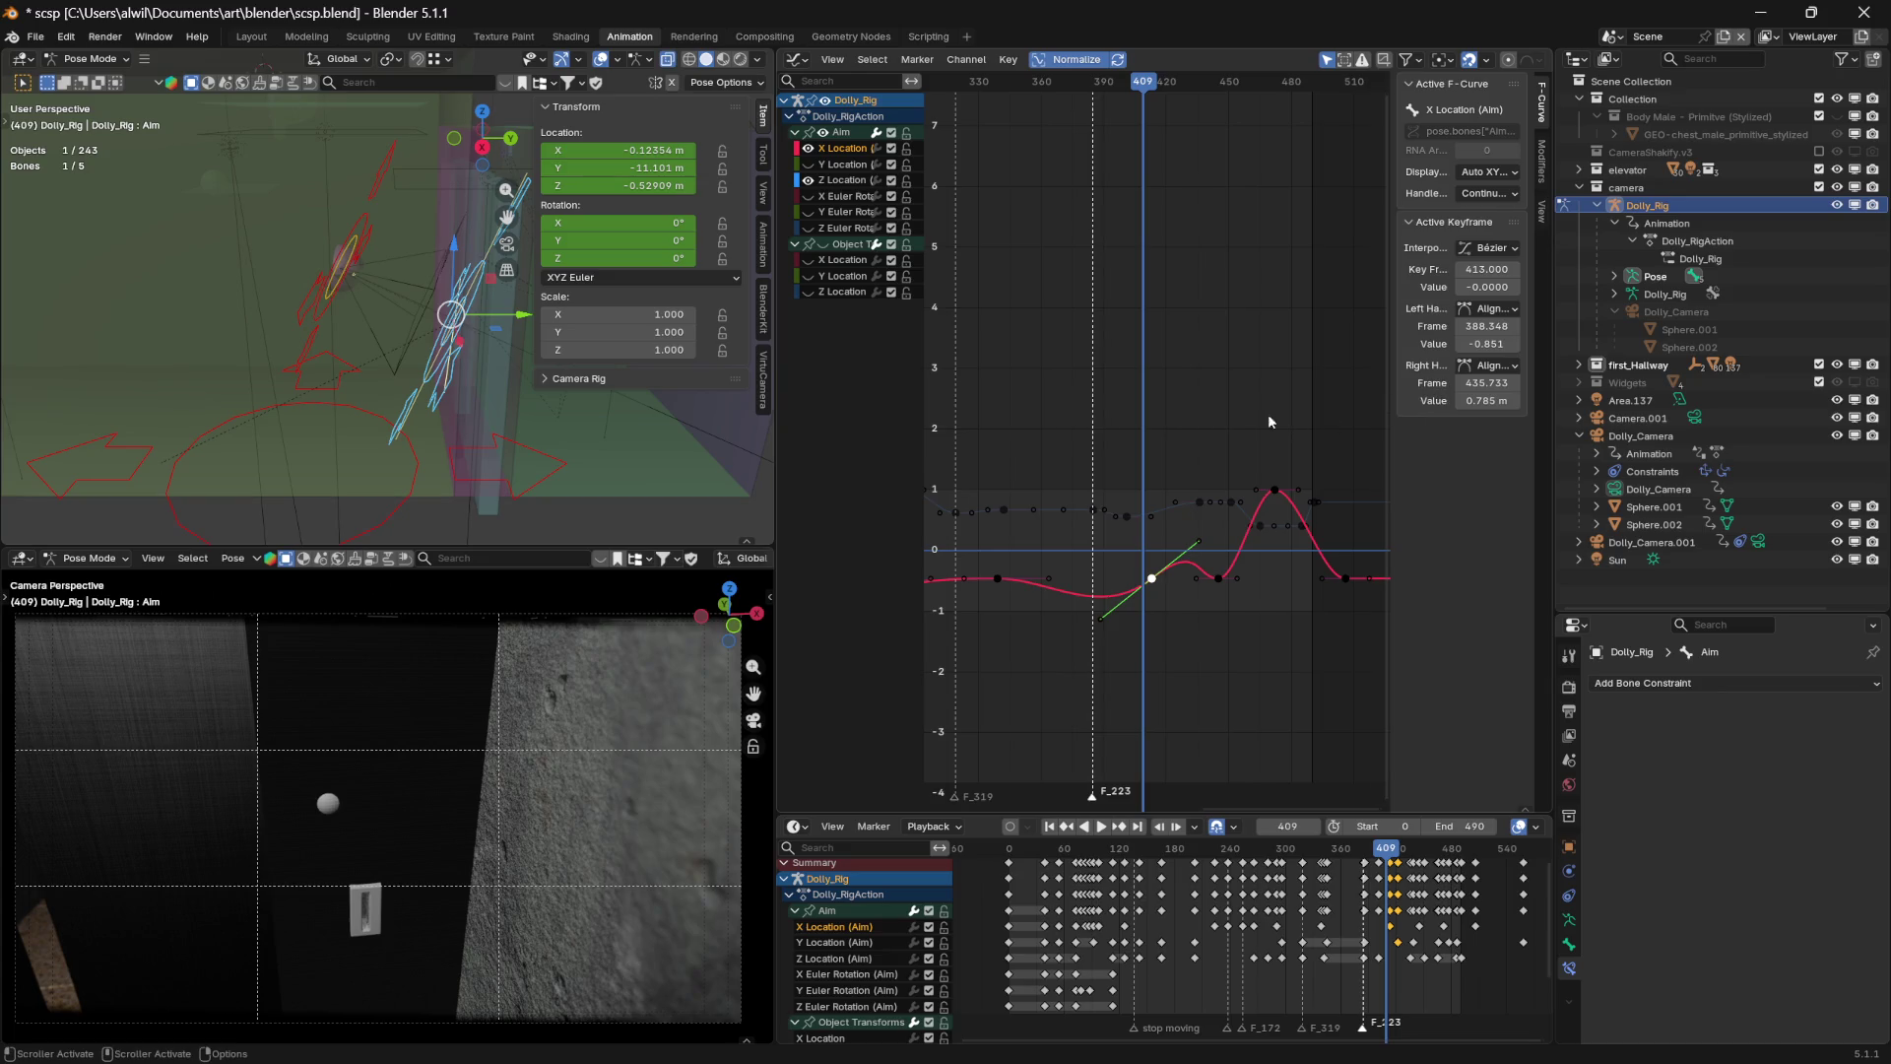
mouse_move(1138, 84)
left_mouse_down()
mouse_move(984, 97)
mouse_move(1086, 111)
mouse_move(1060, 103)
left_mouse_up()
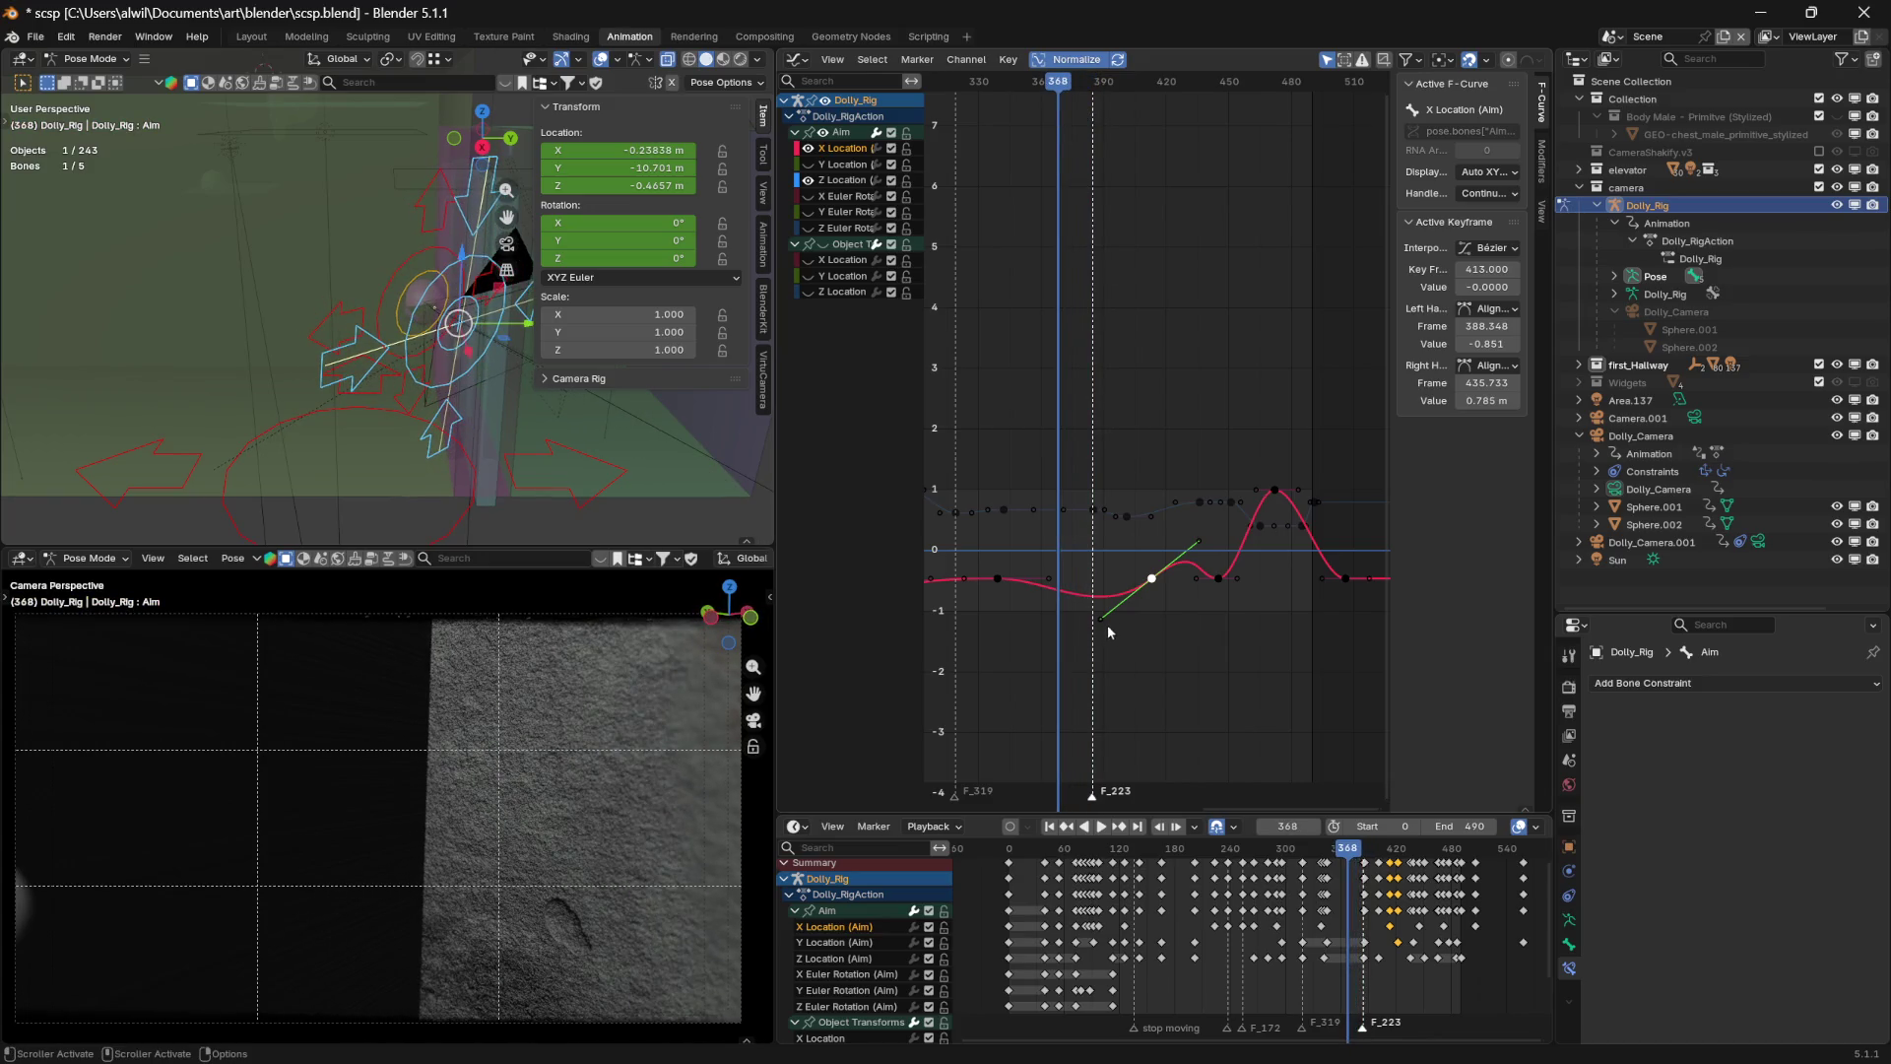
left_click_drag(1100, 623, 1130, 597)
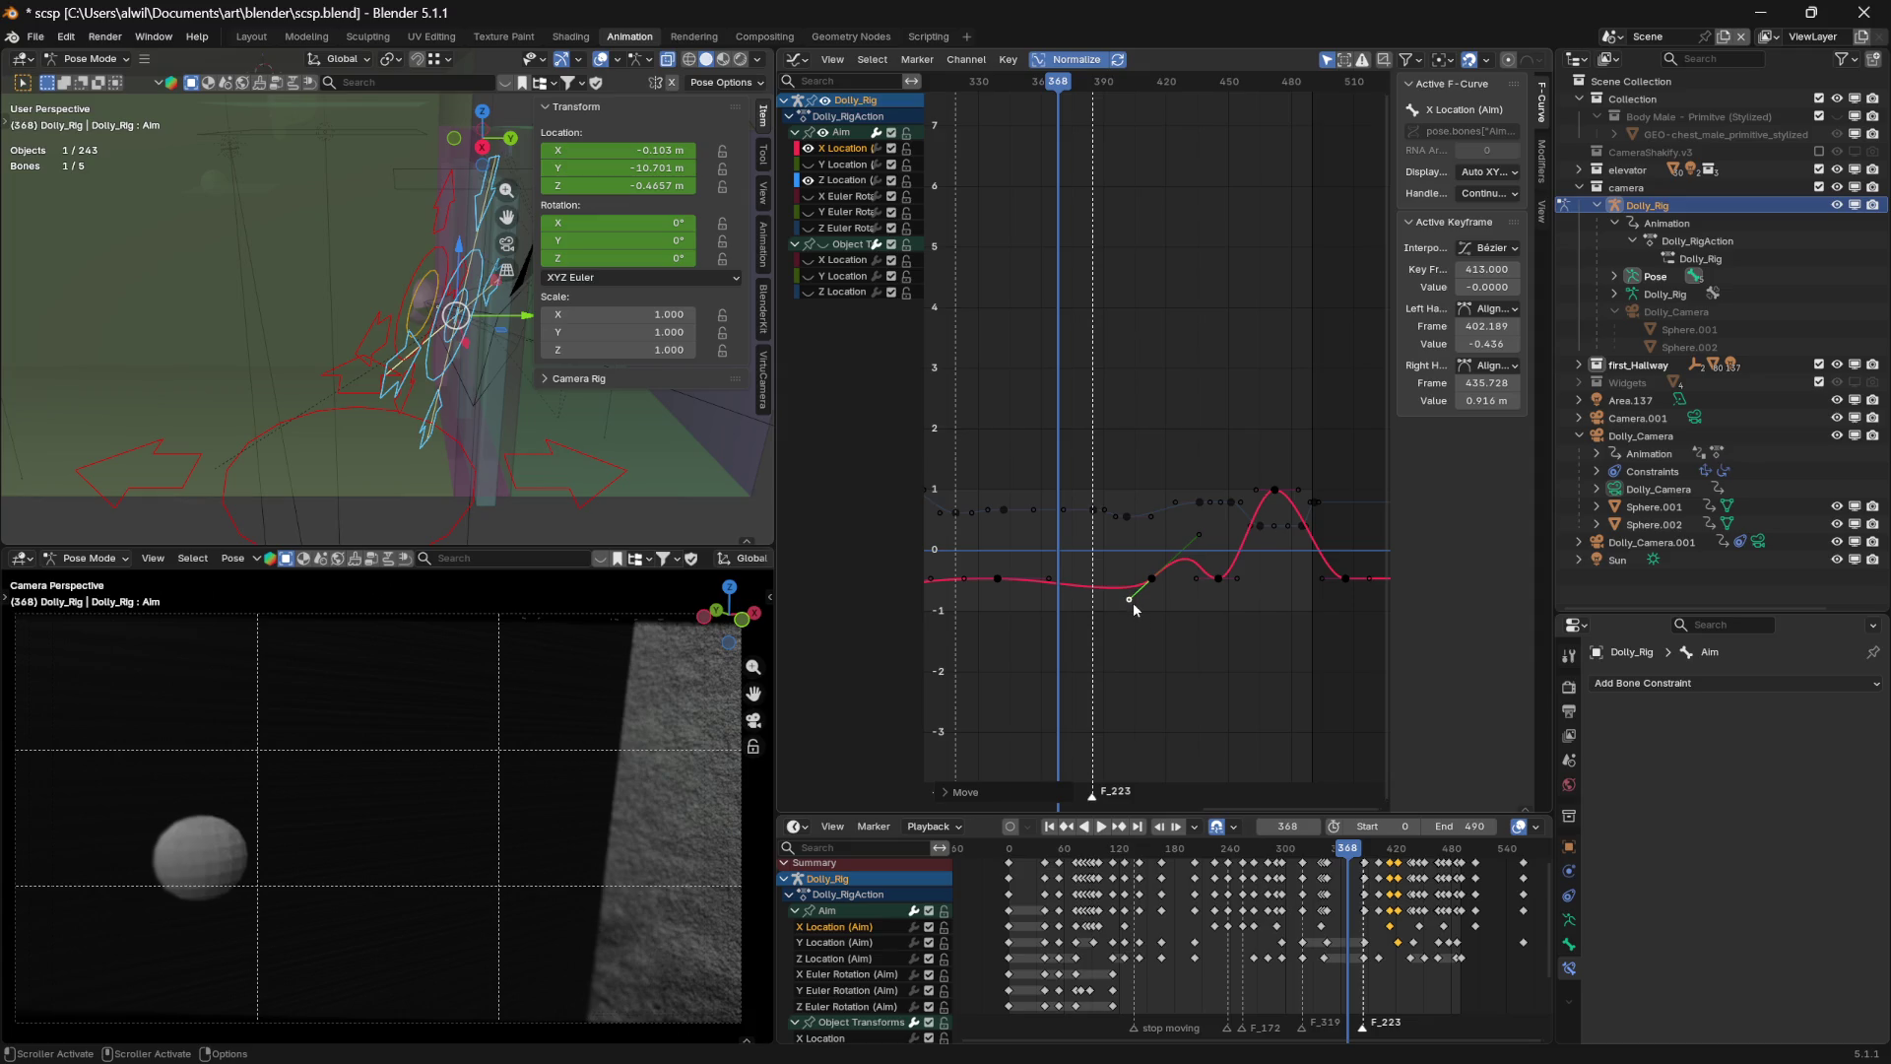
key("g")
key("x")
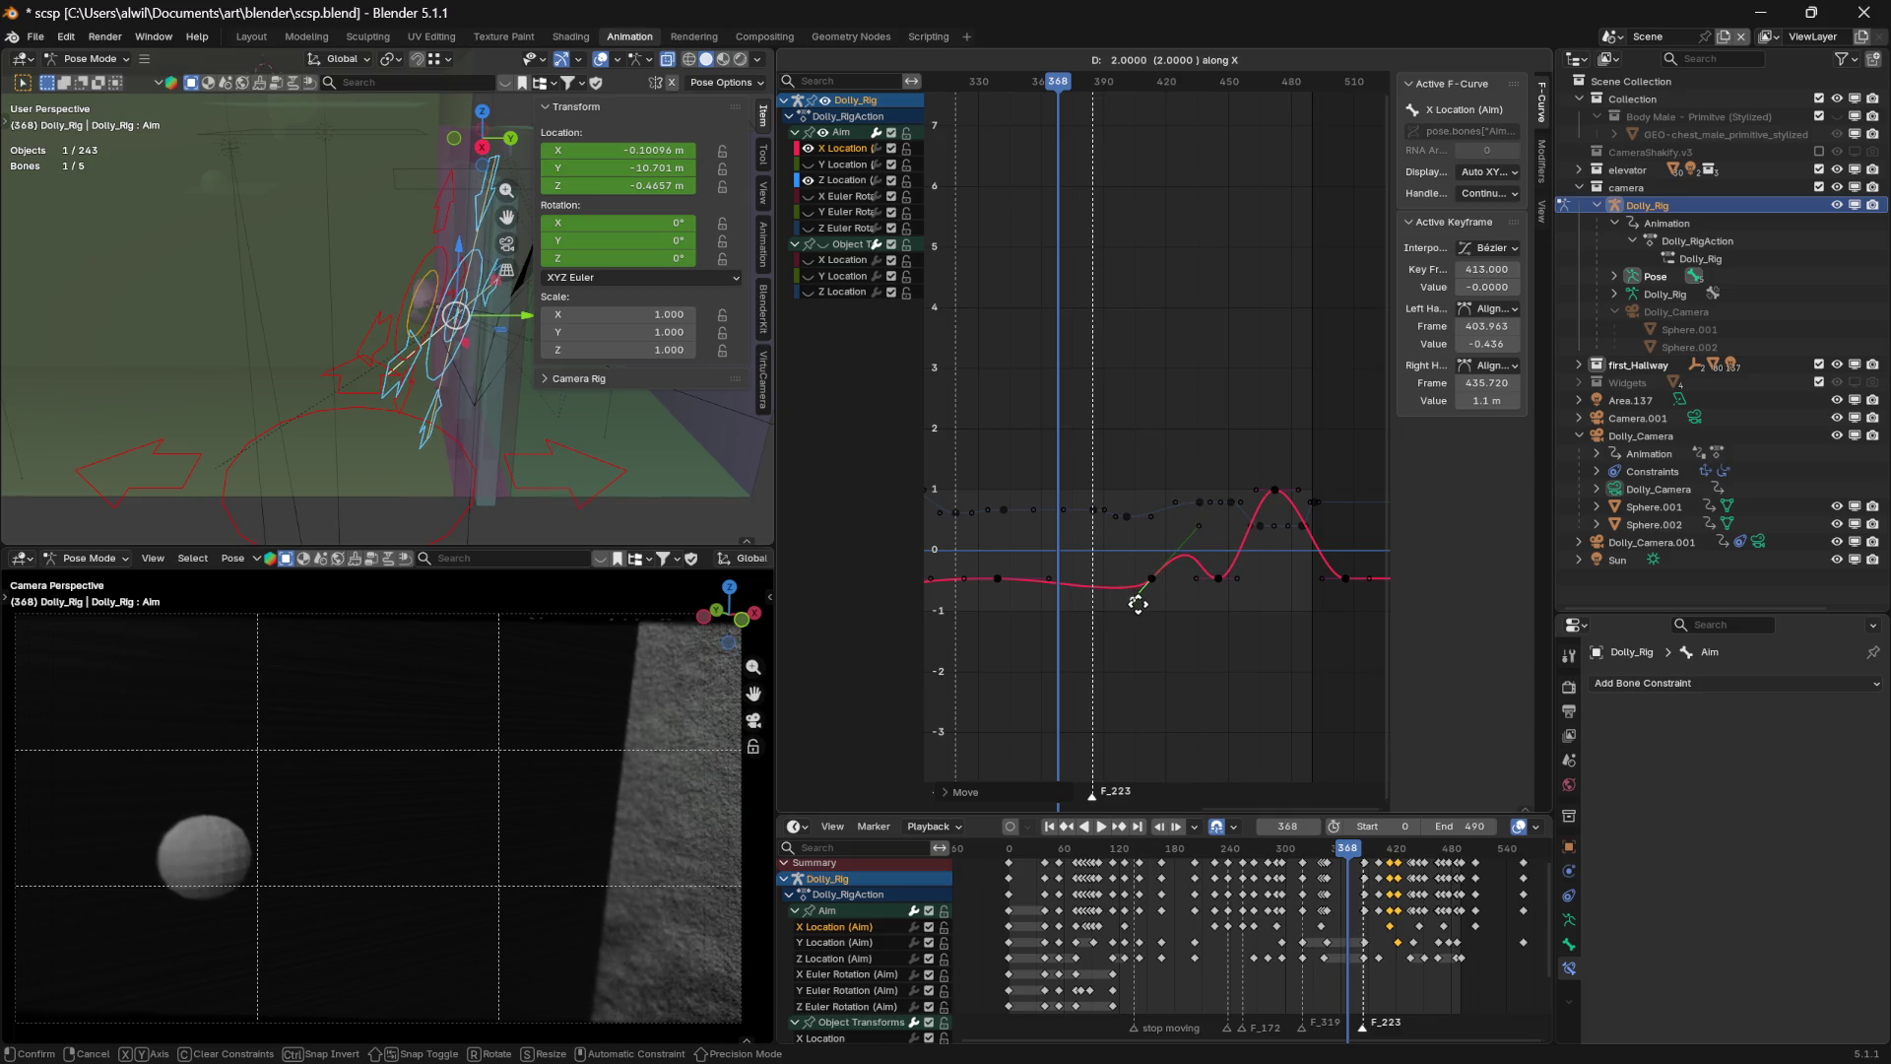
left_click(1137, 611)
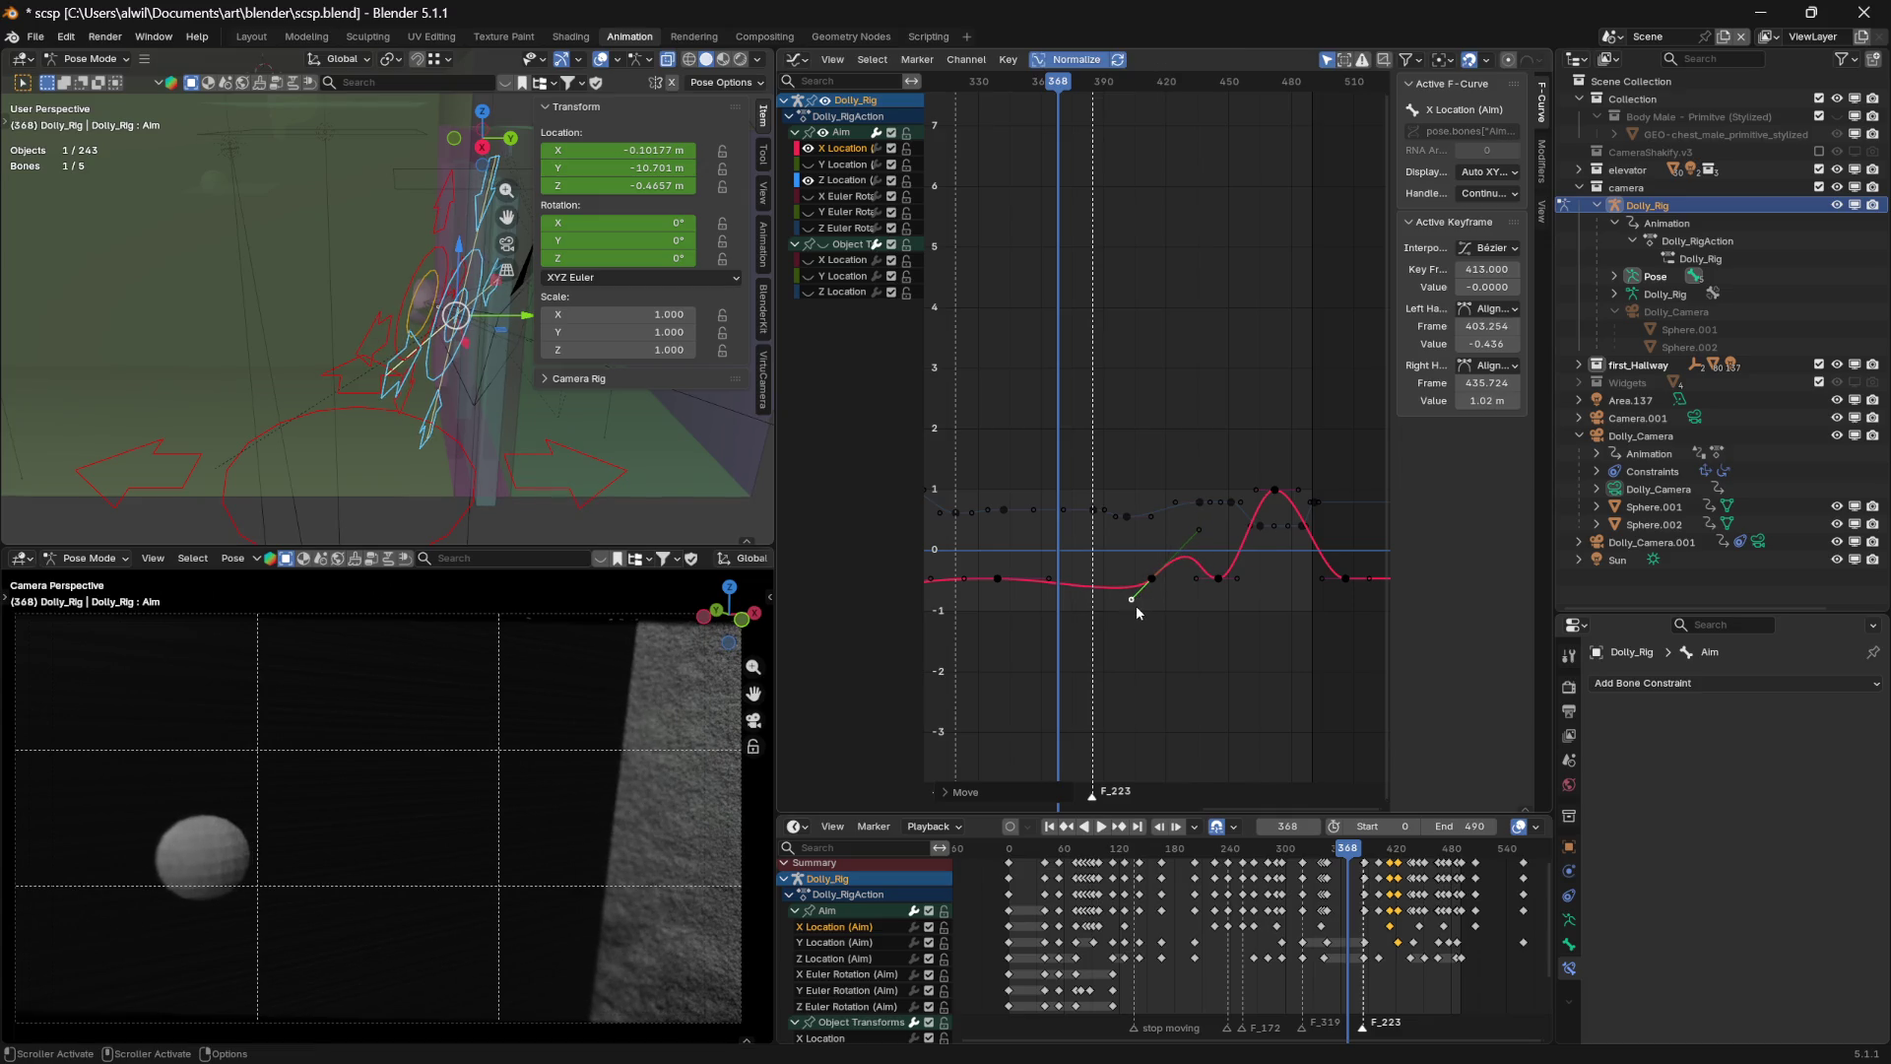
key("g")
key("y")
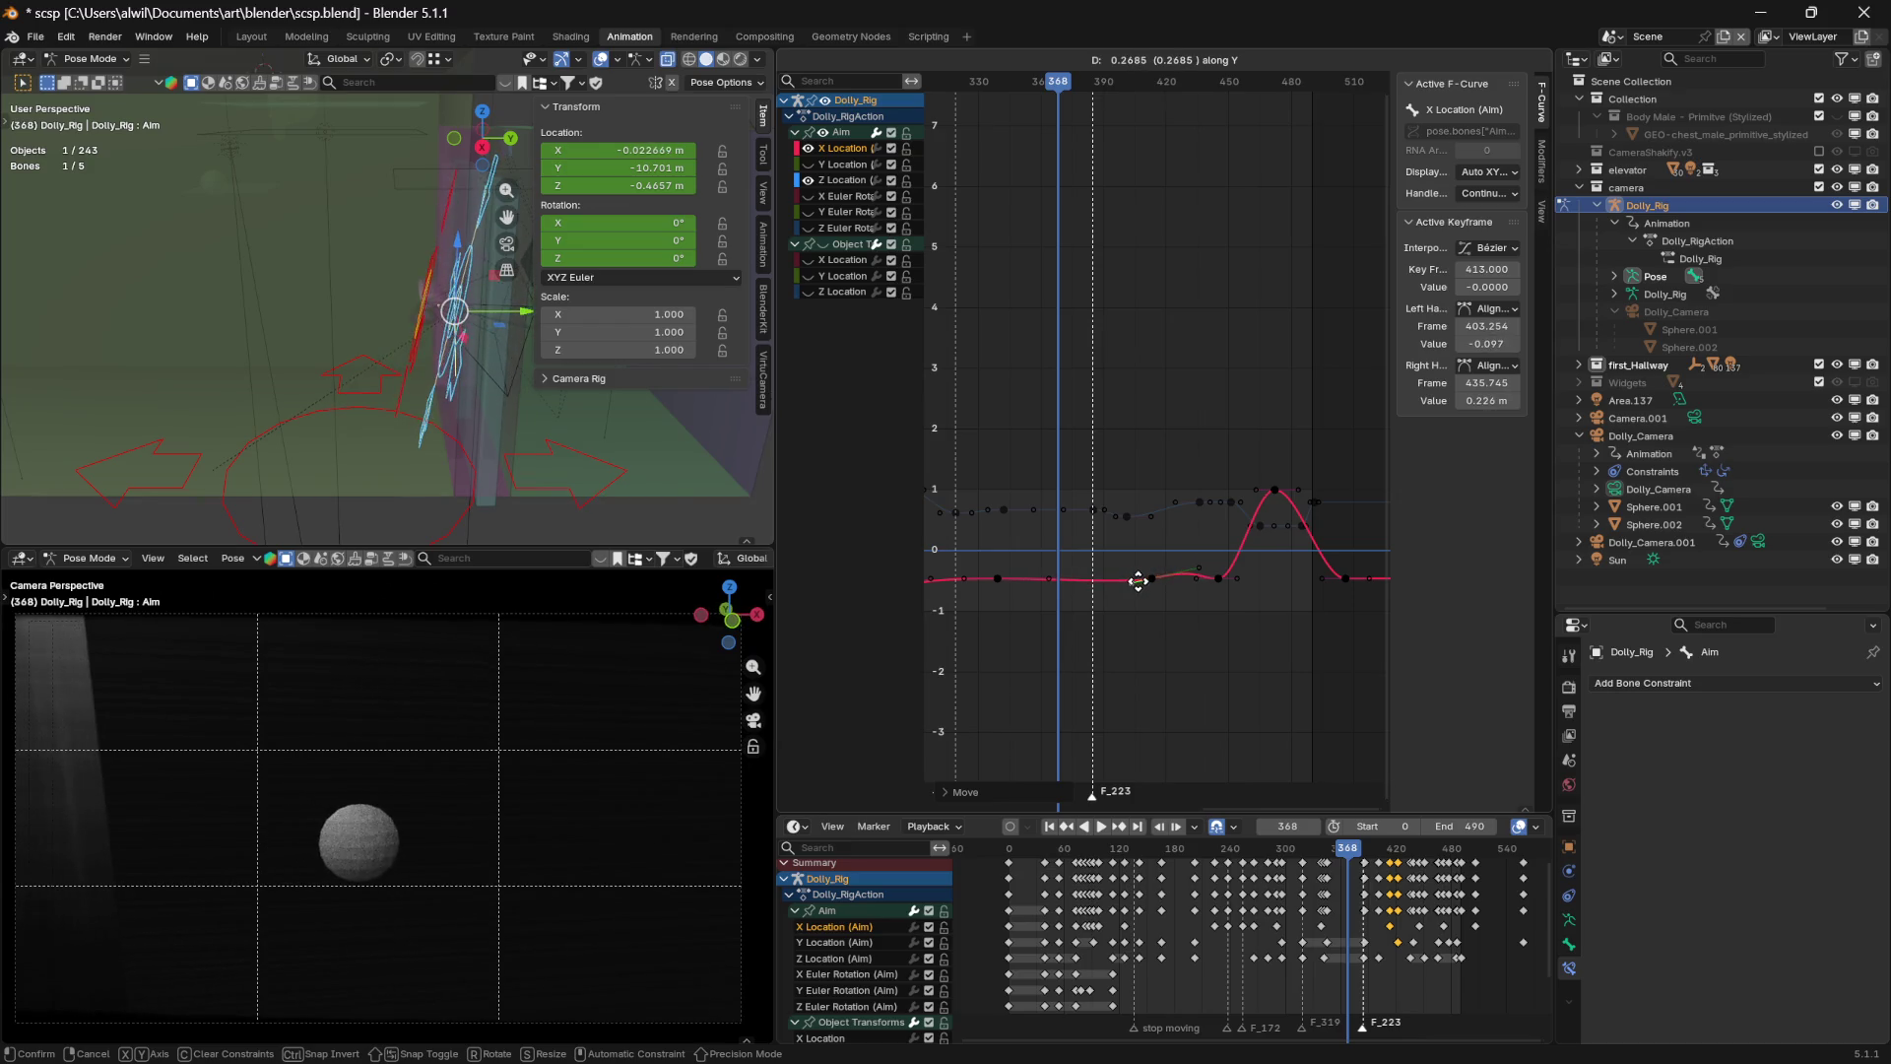
left_click(1170, 628)
key("ctrl+z")
key("ctrl+z")
key("ctrl+z")
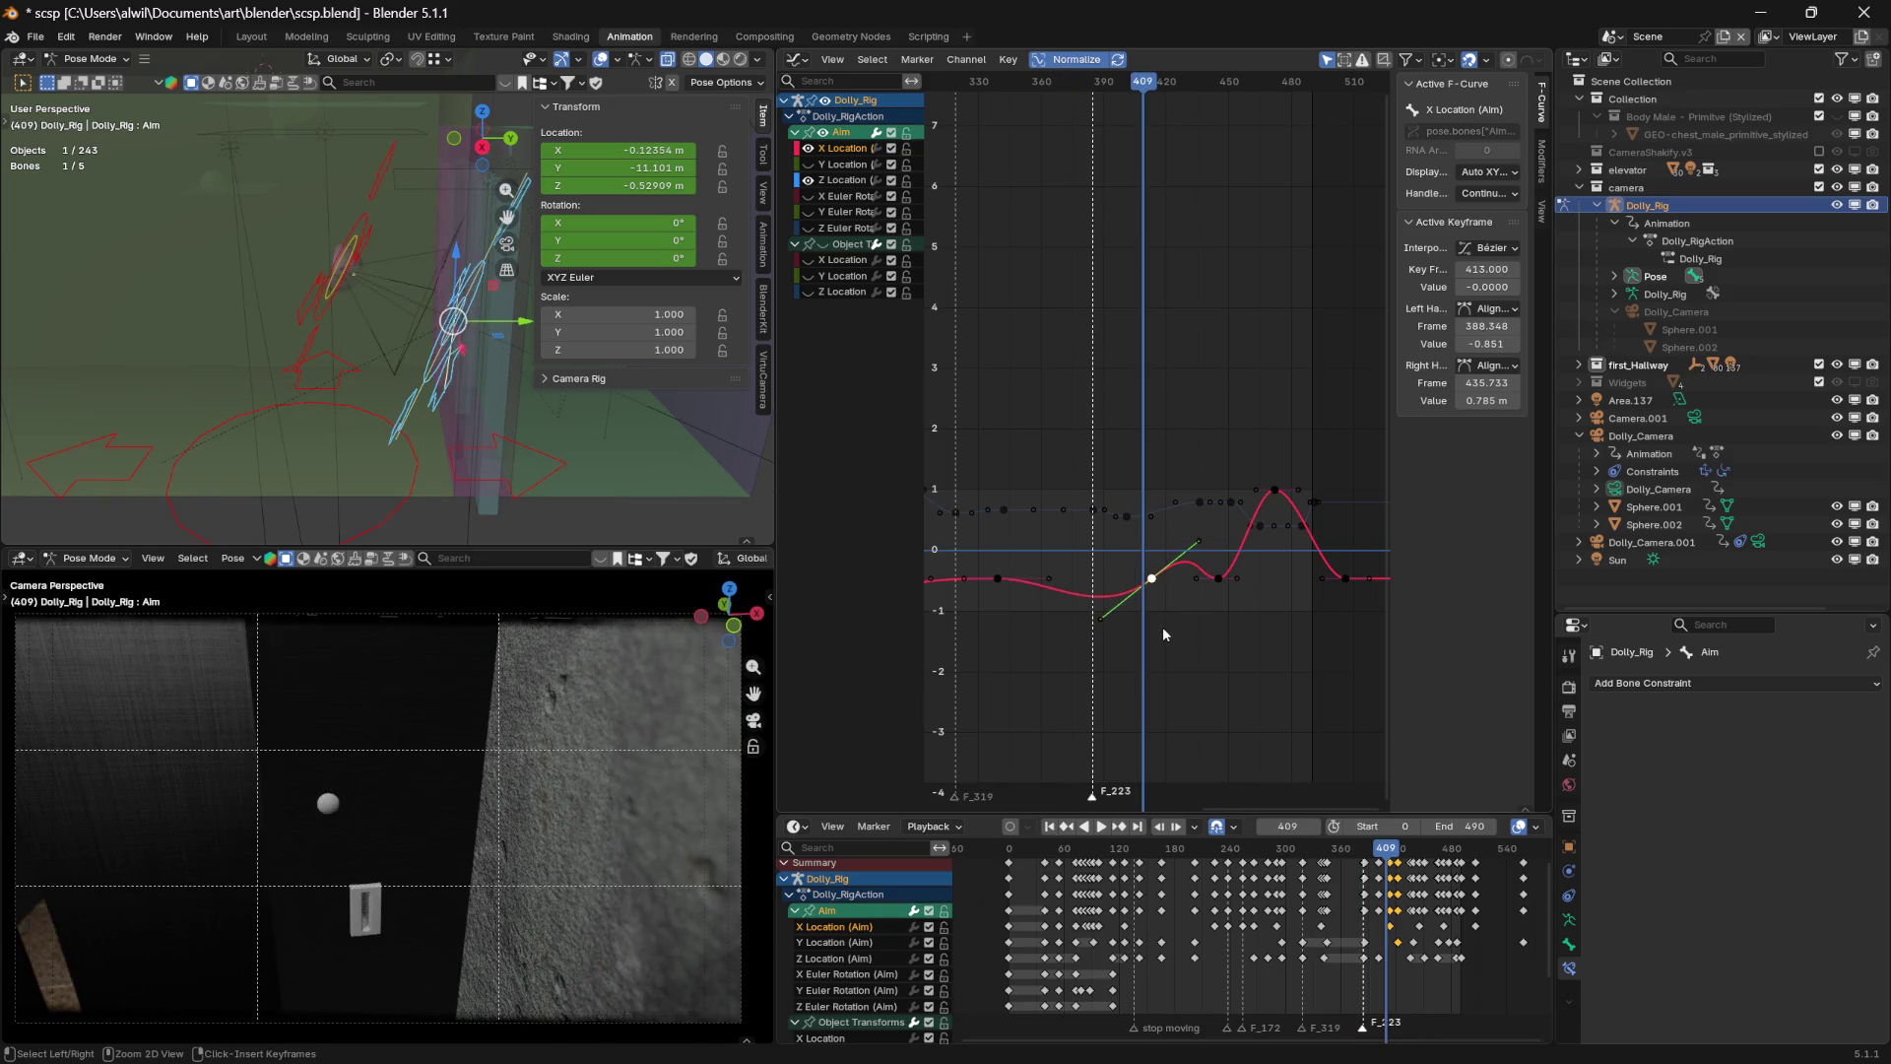
key("ctrl+z")
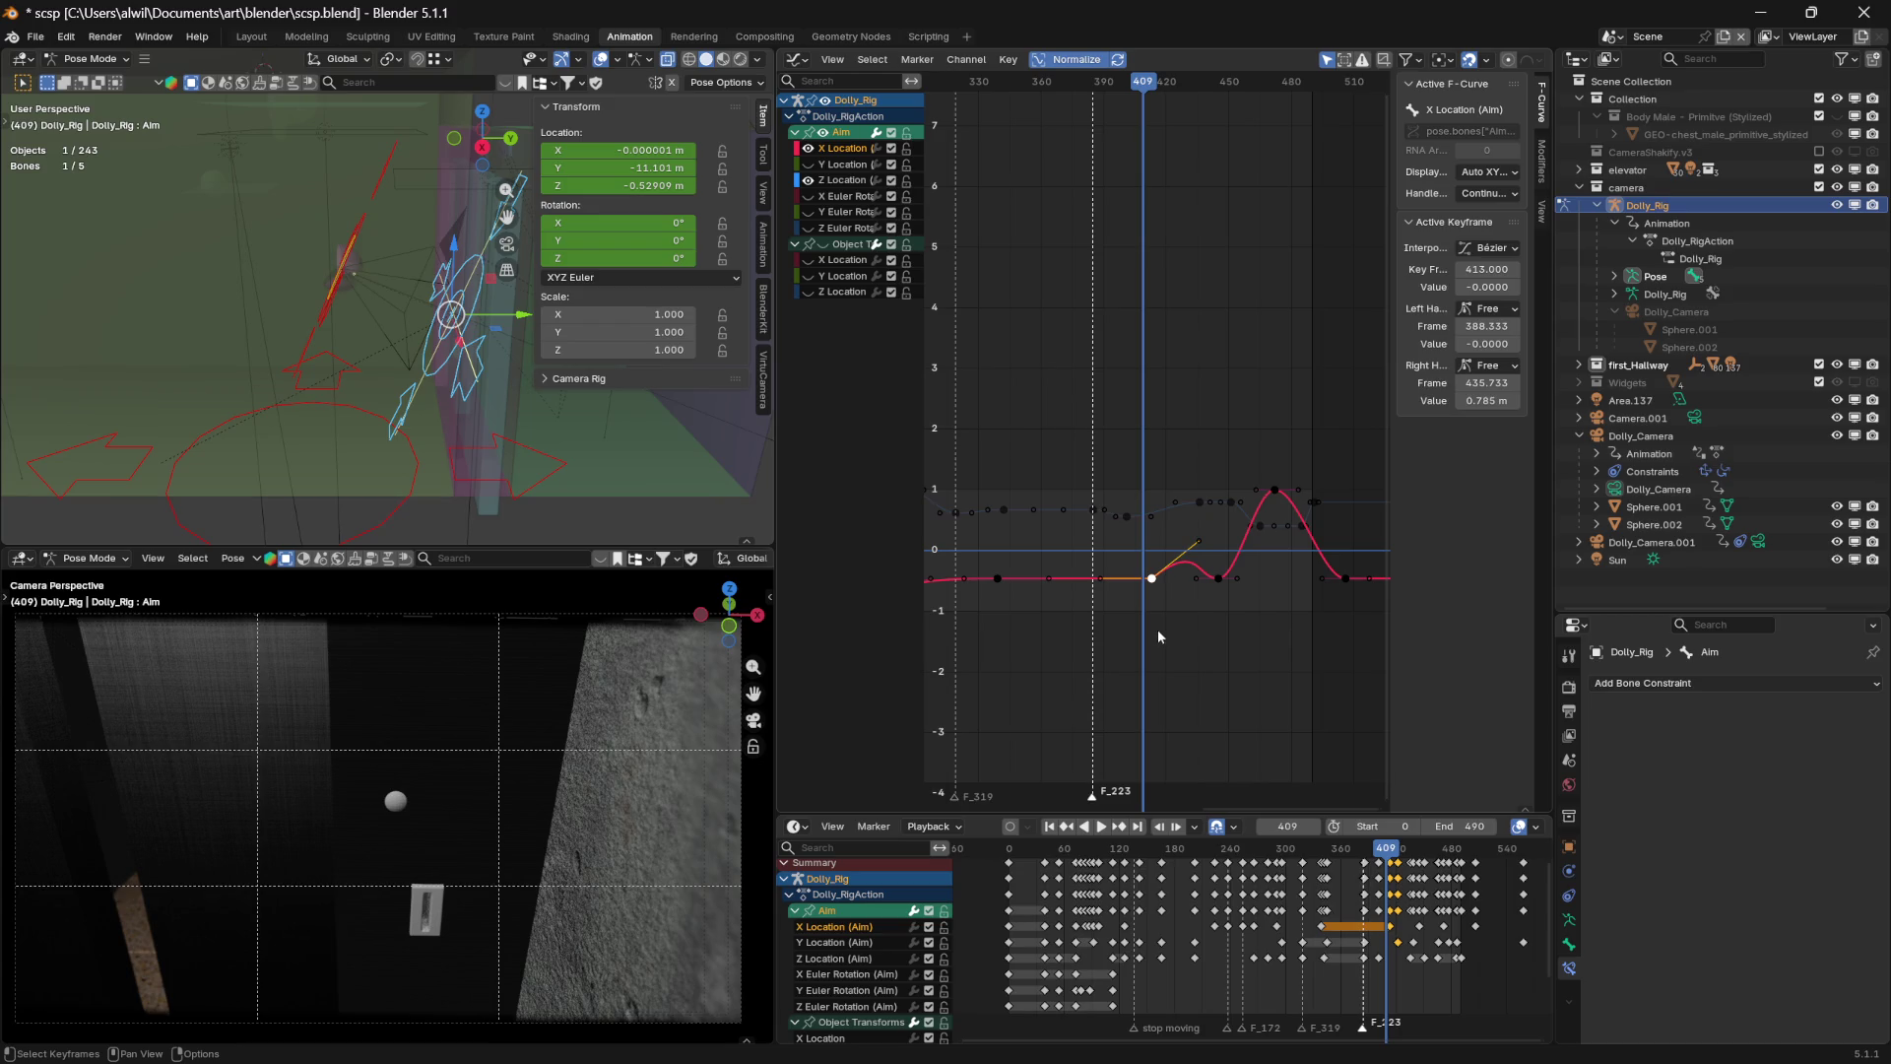
Slide the frame-413 key's left handle along time to about frame 409, value -0.108, and review
left_click(1101, 579)
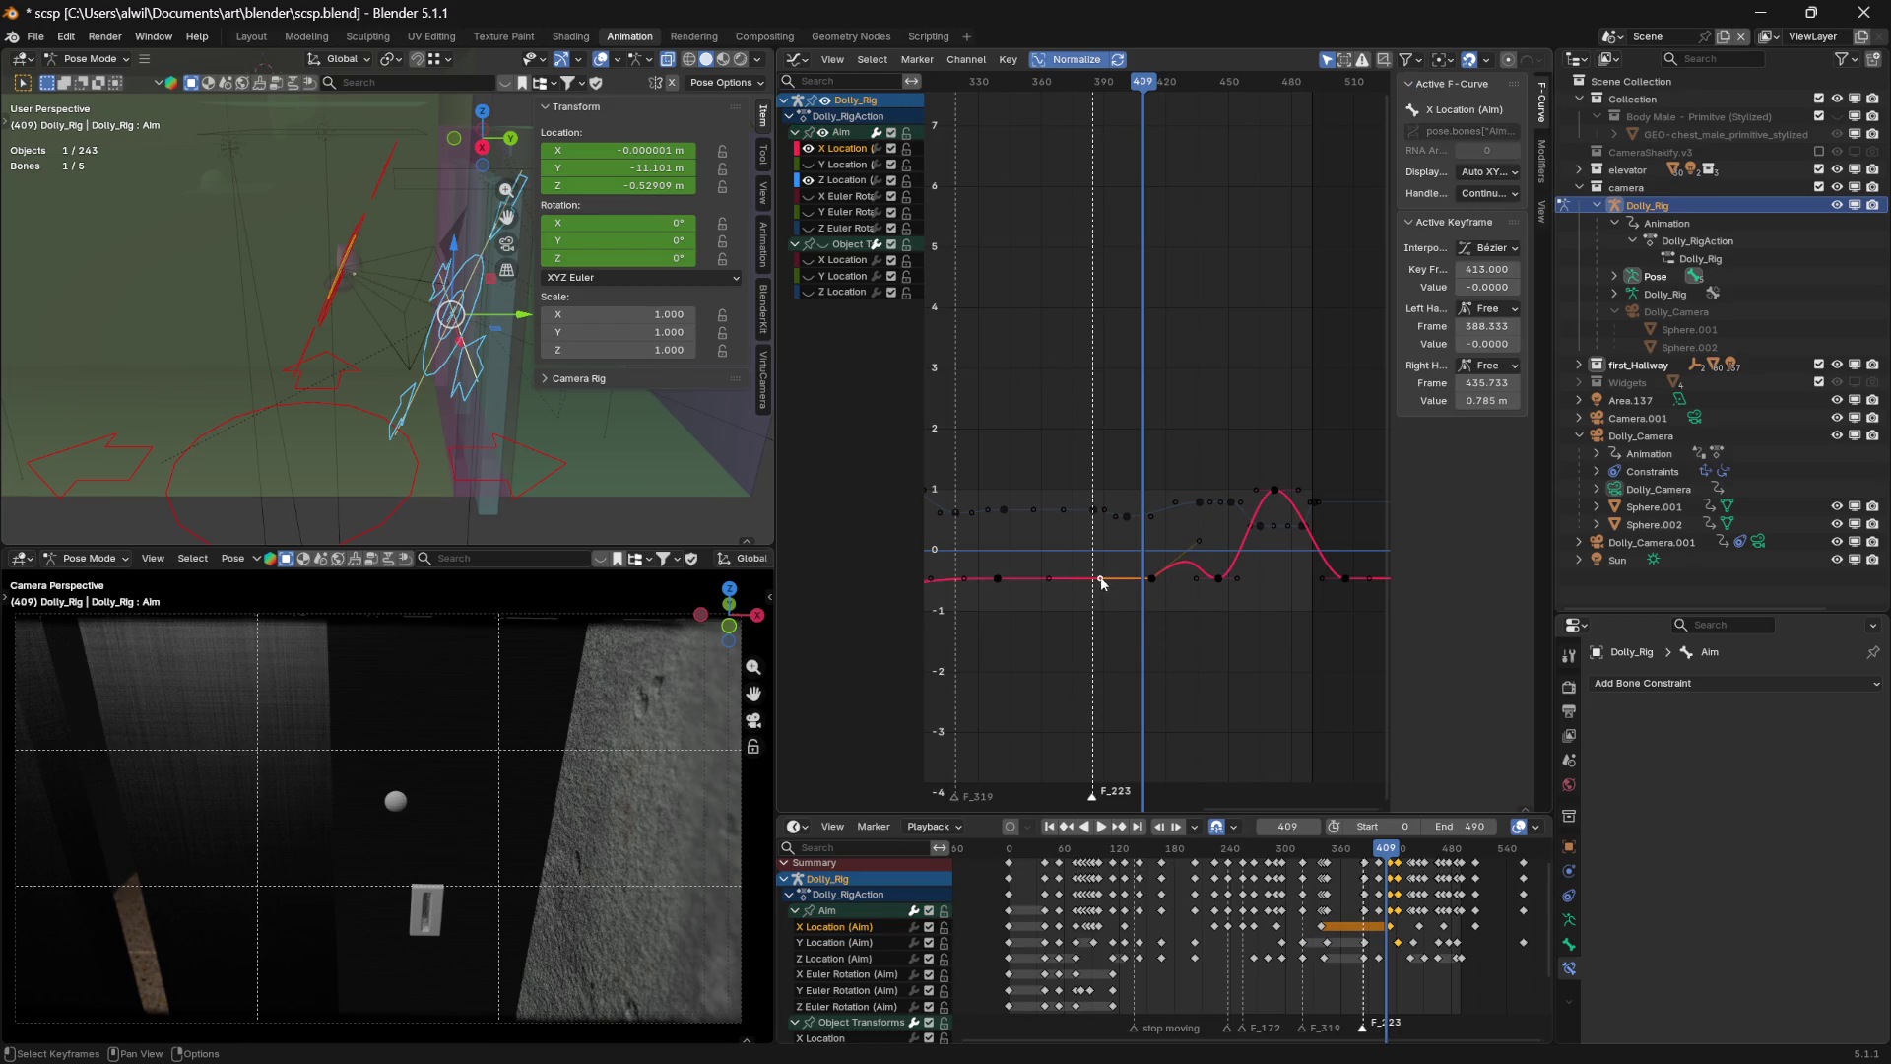
key("g")
key("x")
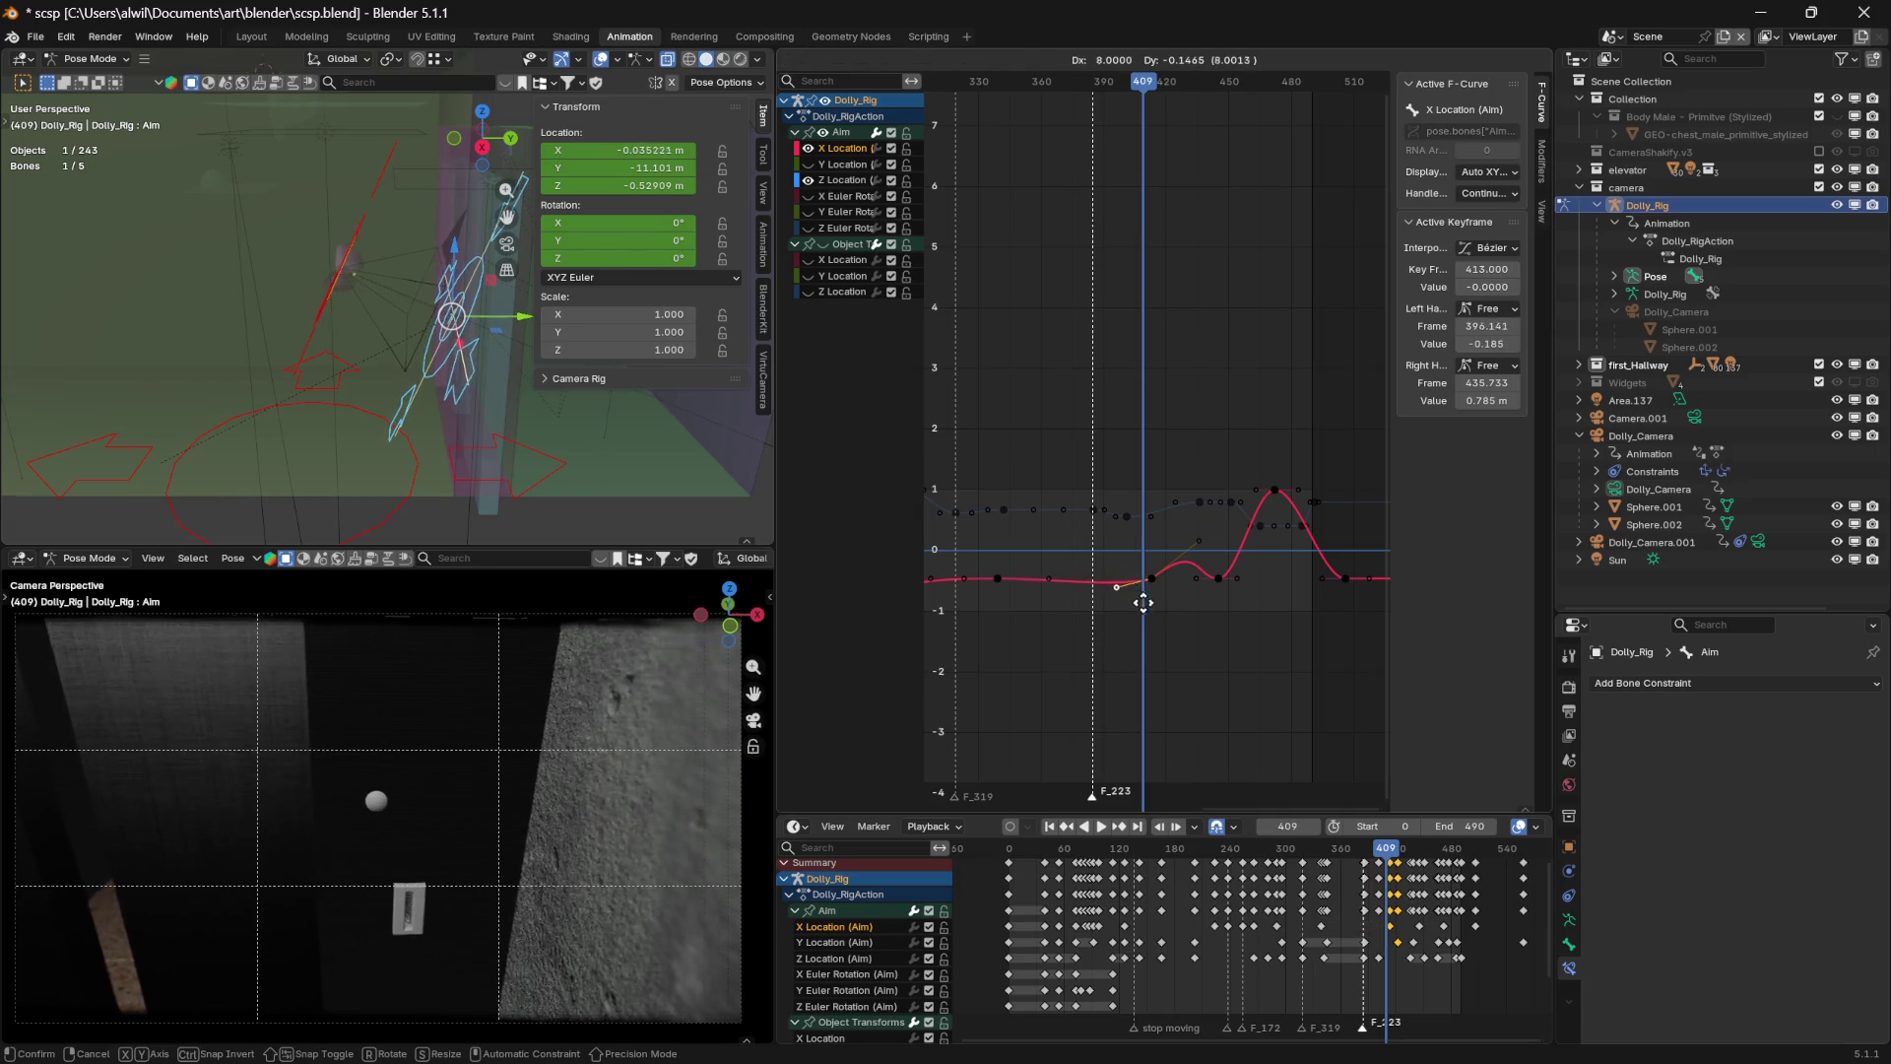
key("y")
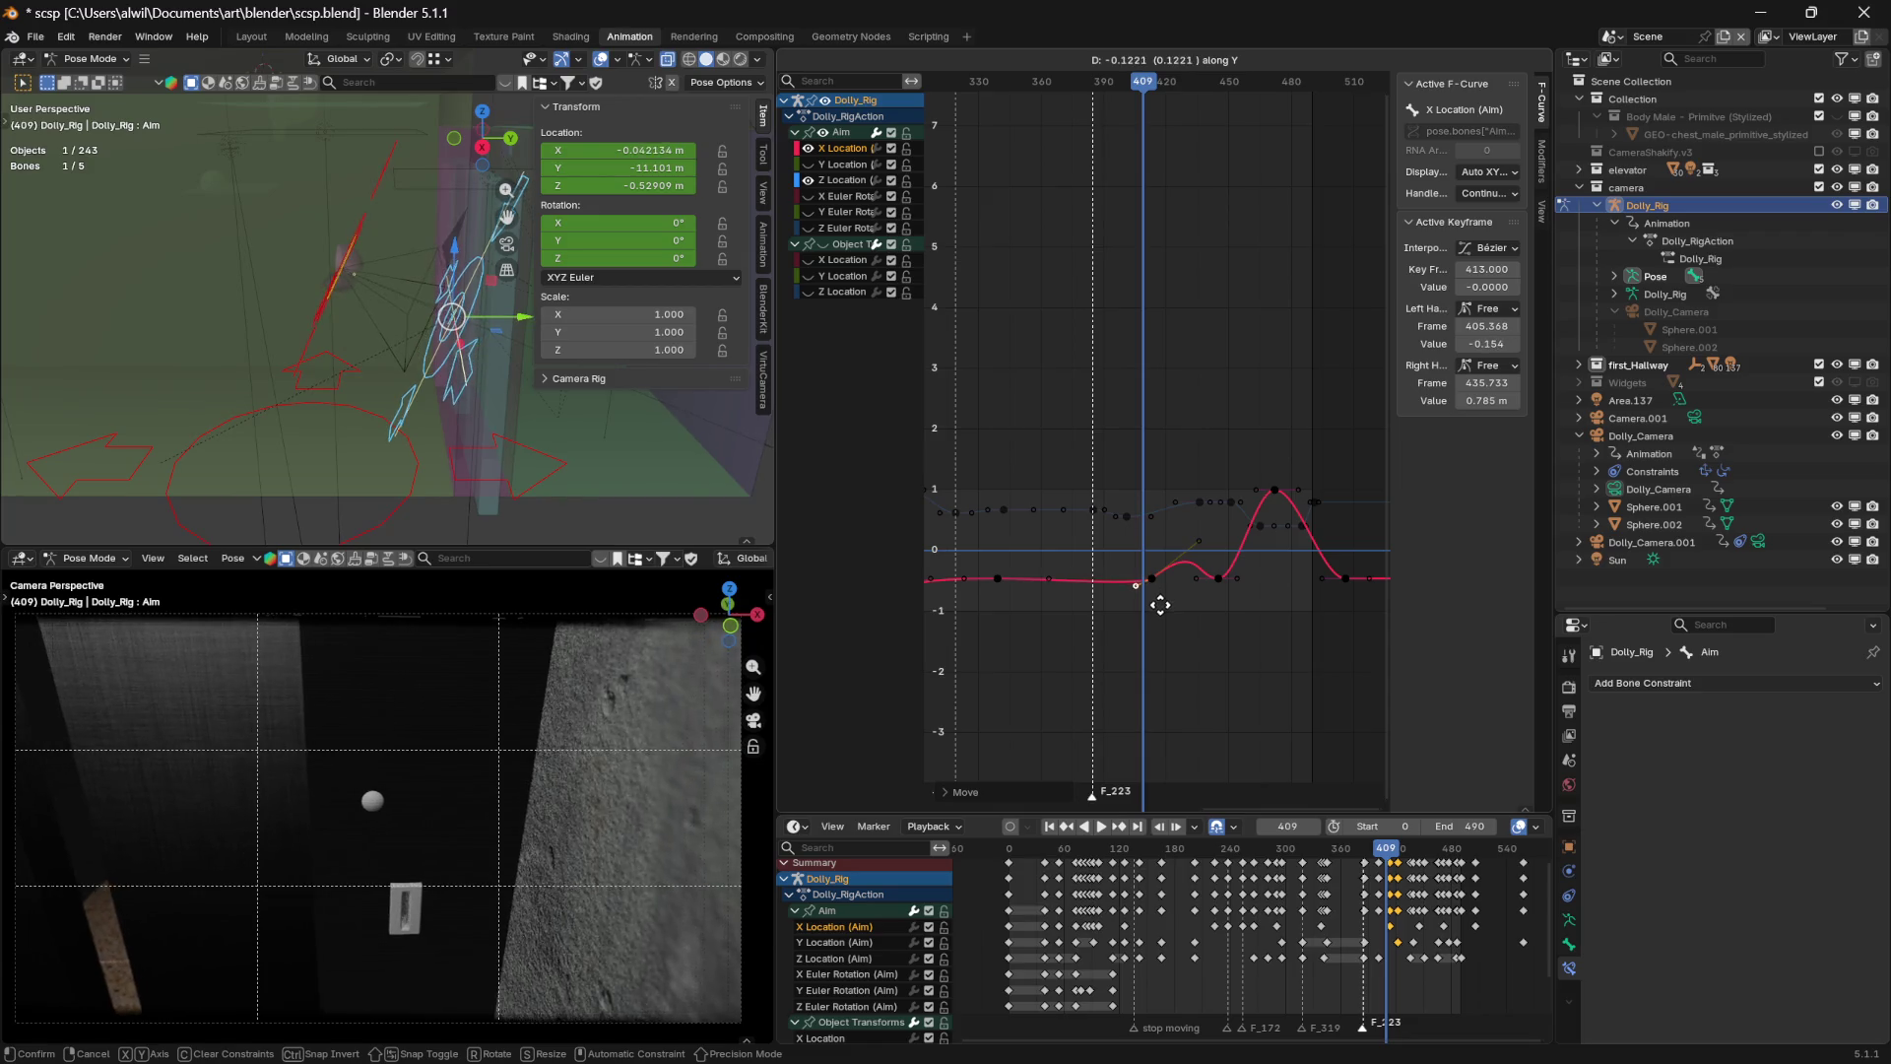
key("Escape")
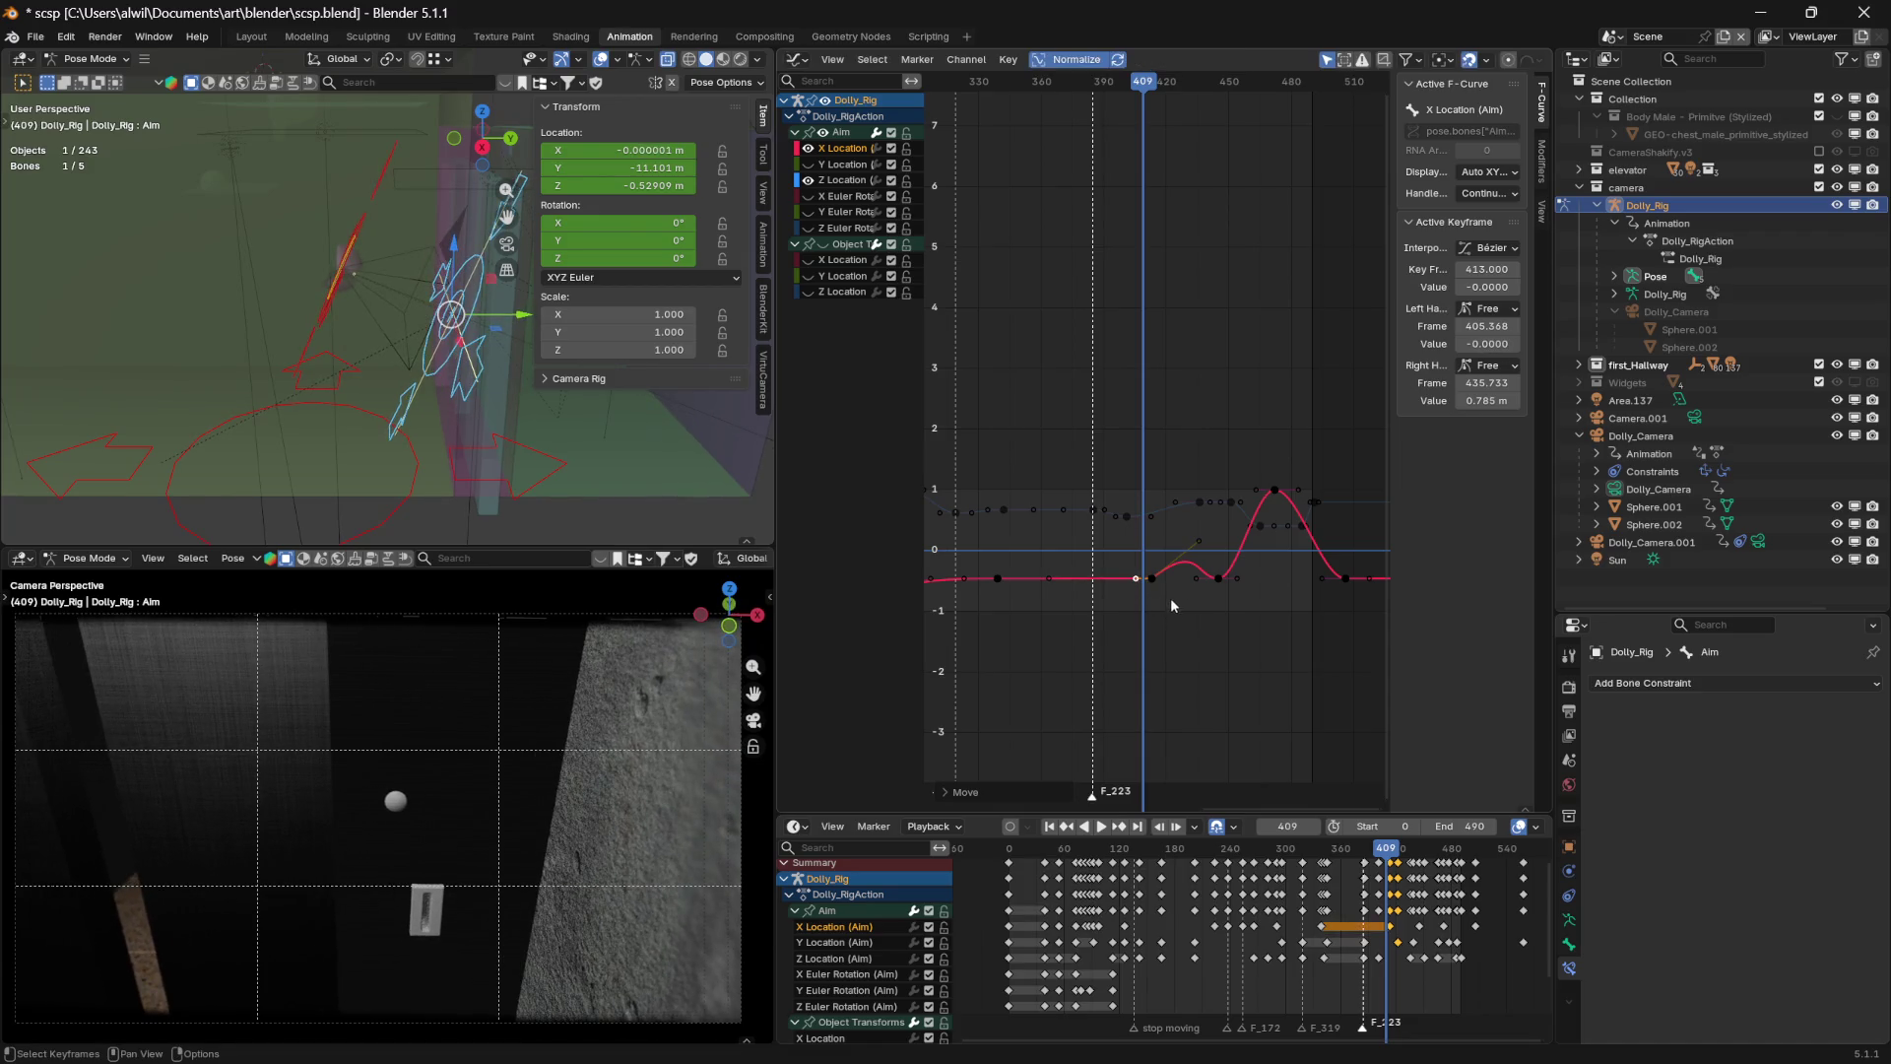
key("g")
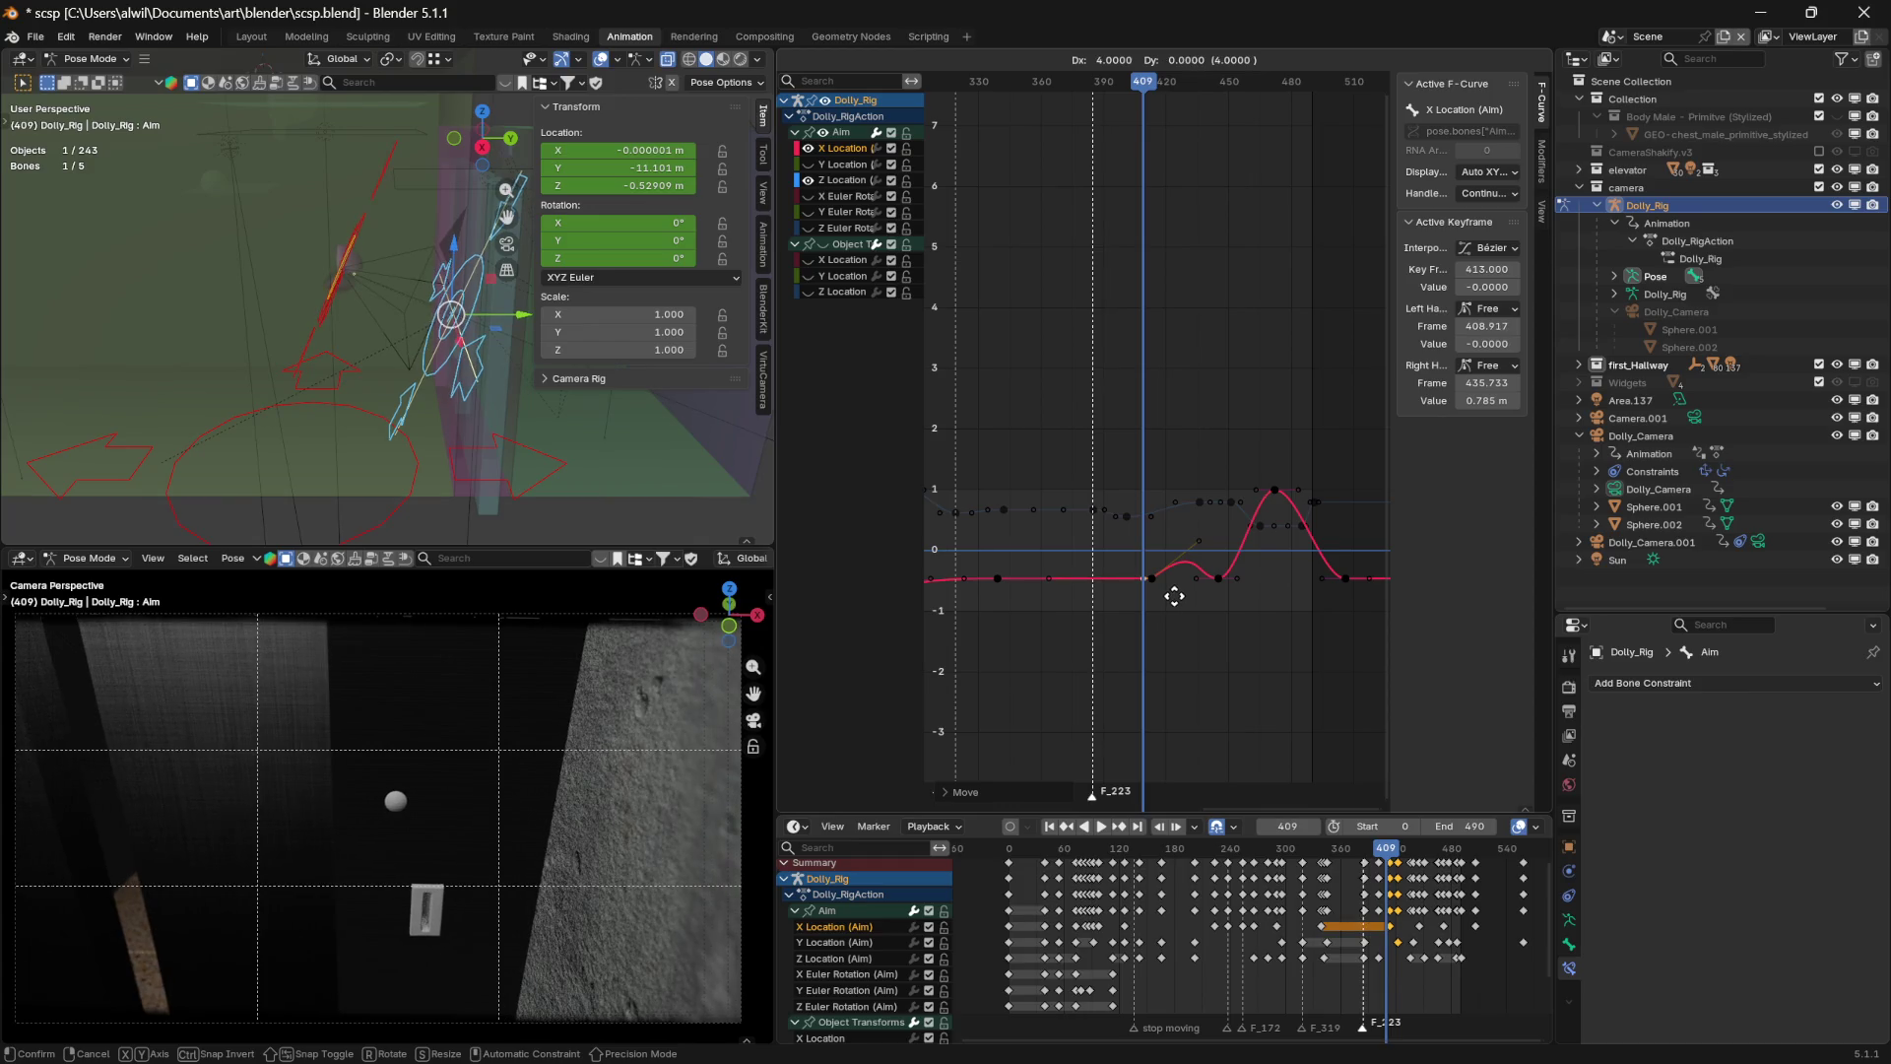
key("x")
key("x")
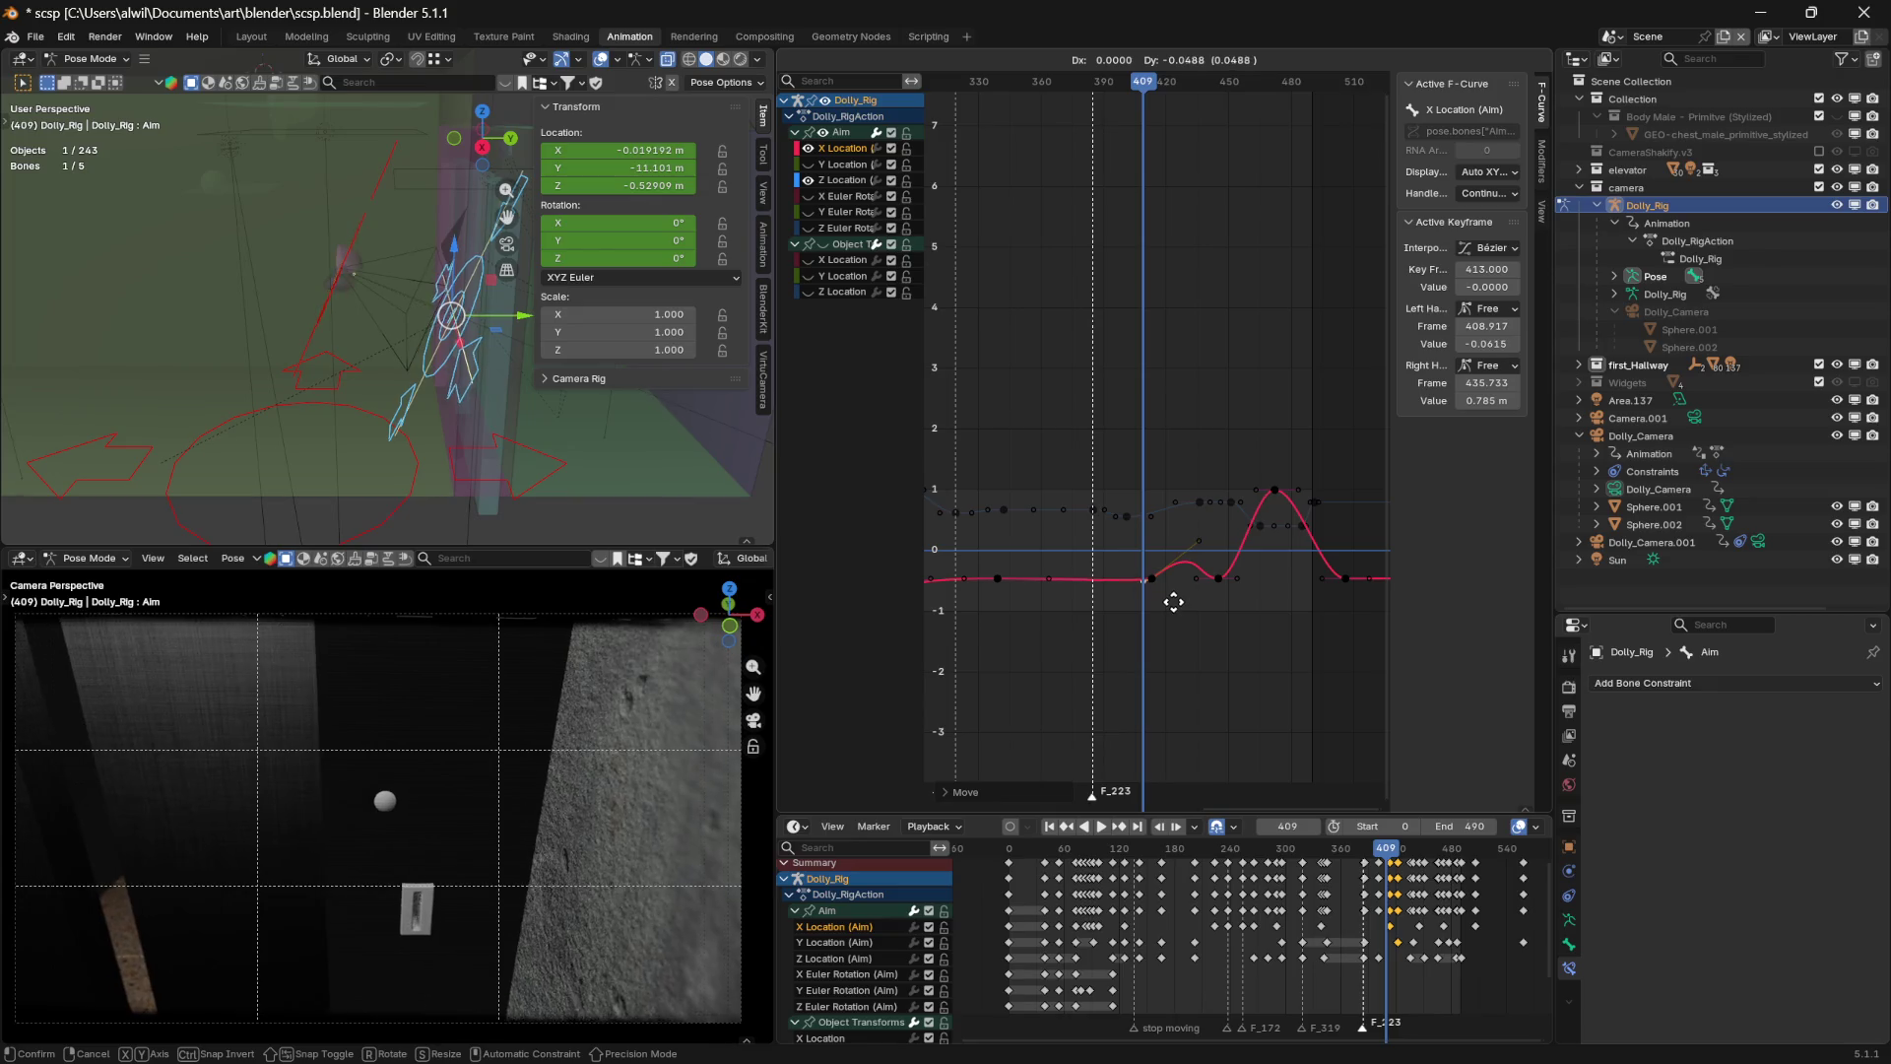
left_click(1173, 609)
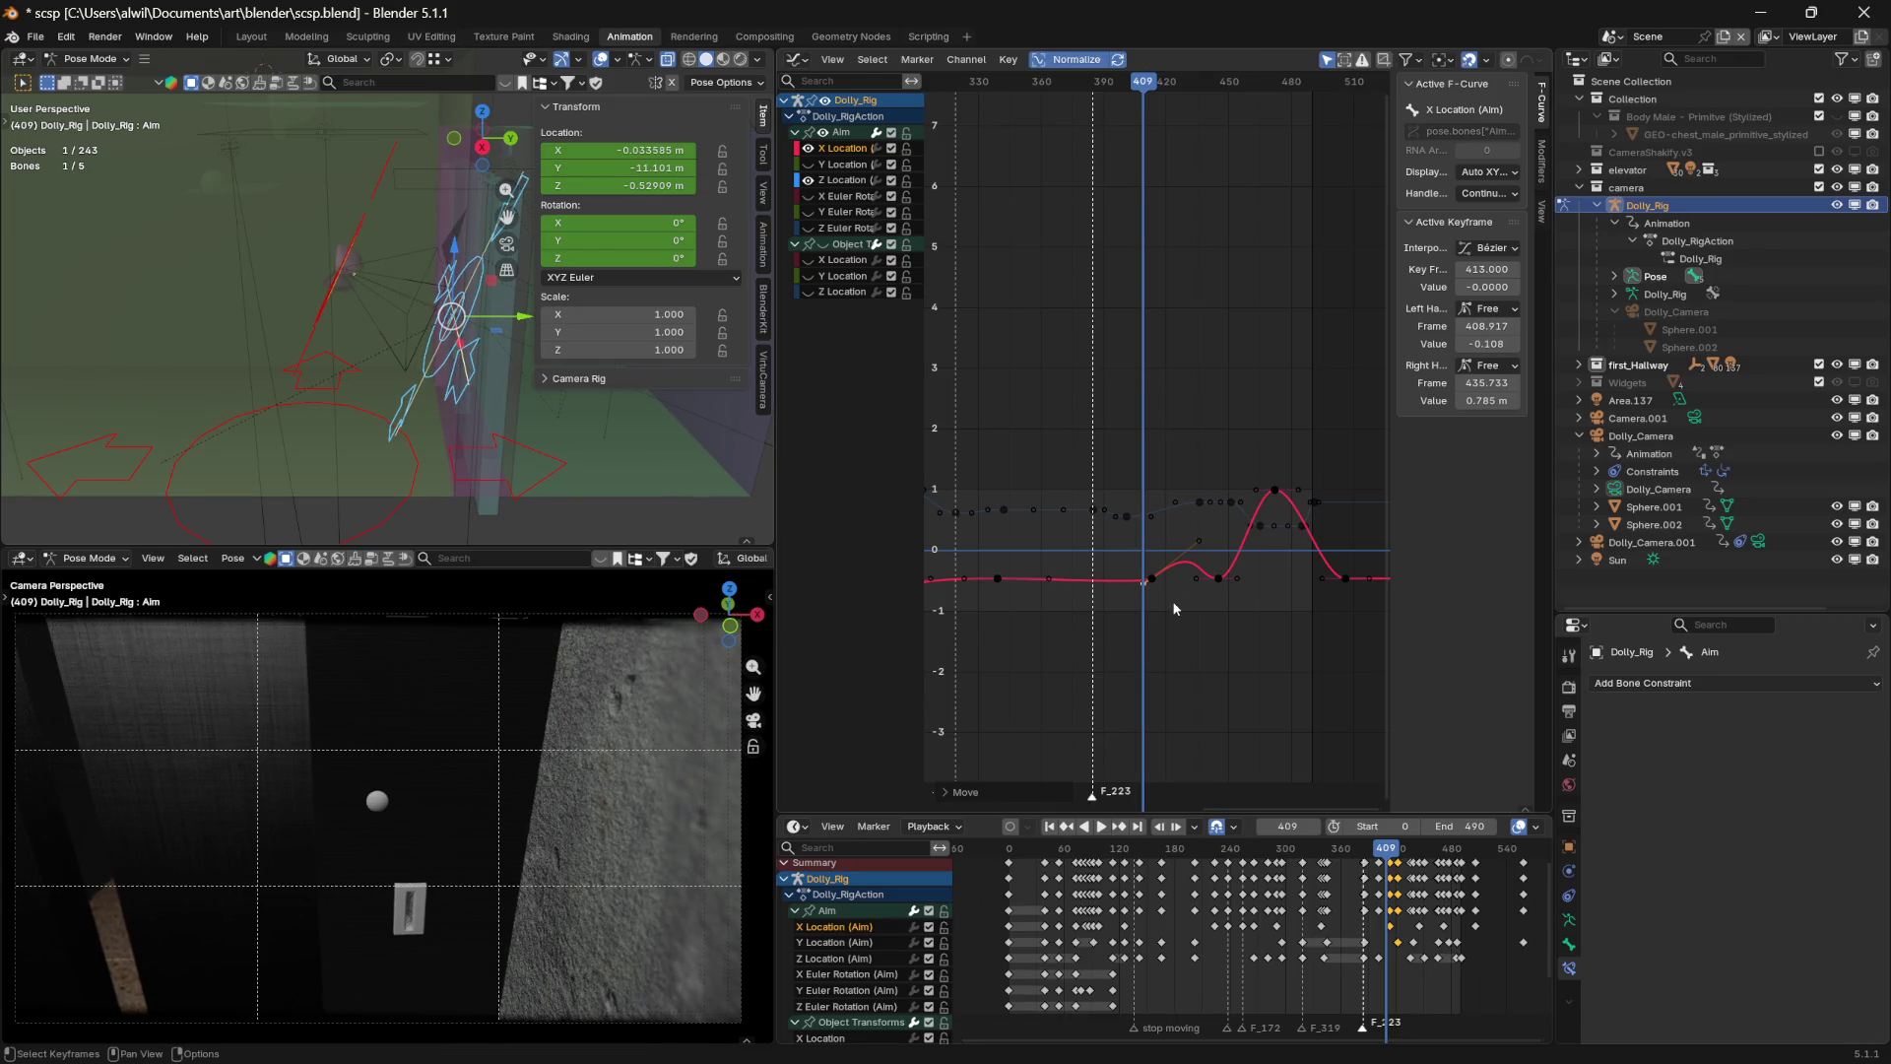
mouse_move(1144, 87)
left_mouse_down()
mouse_move(1090, 87)
mouse_move(1187, 96)
mouse_move(1068, 96)
left_mouse_up()
Play back the sway and move the selected frame-413 key vertically, previewing from frame 358
key("space")
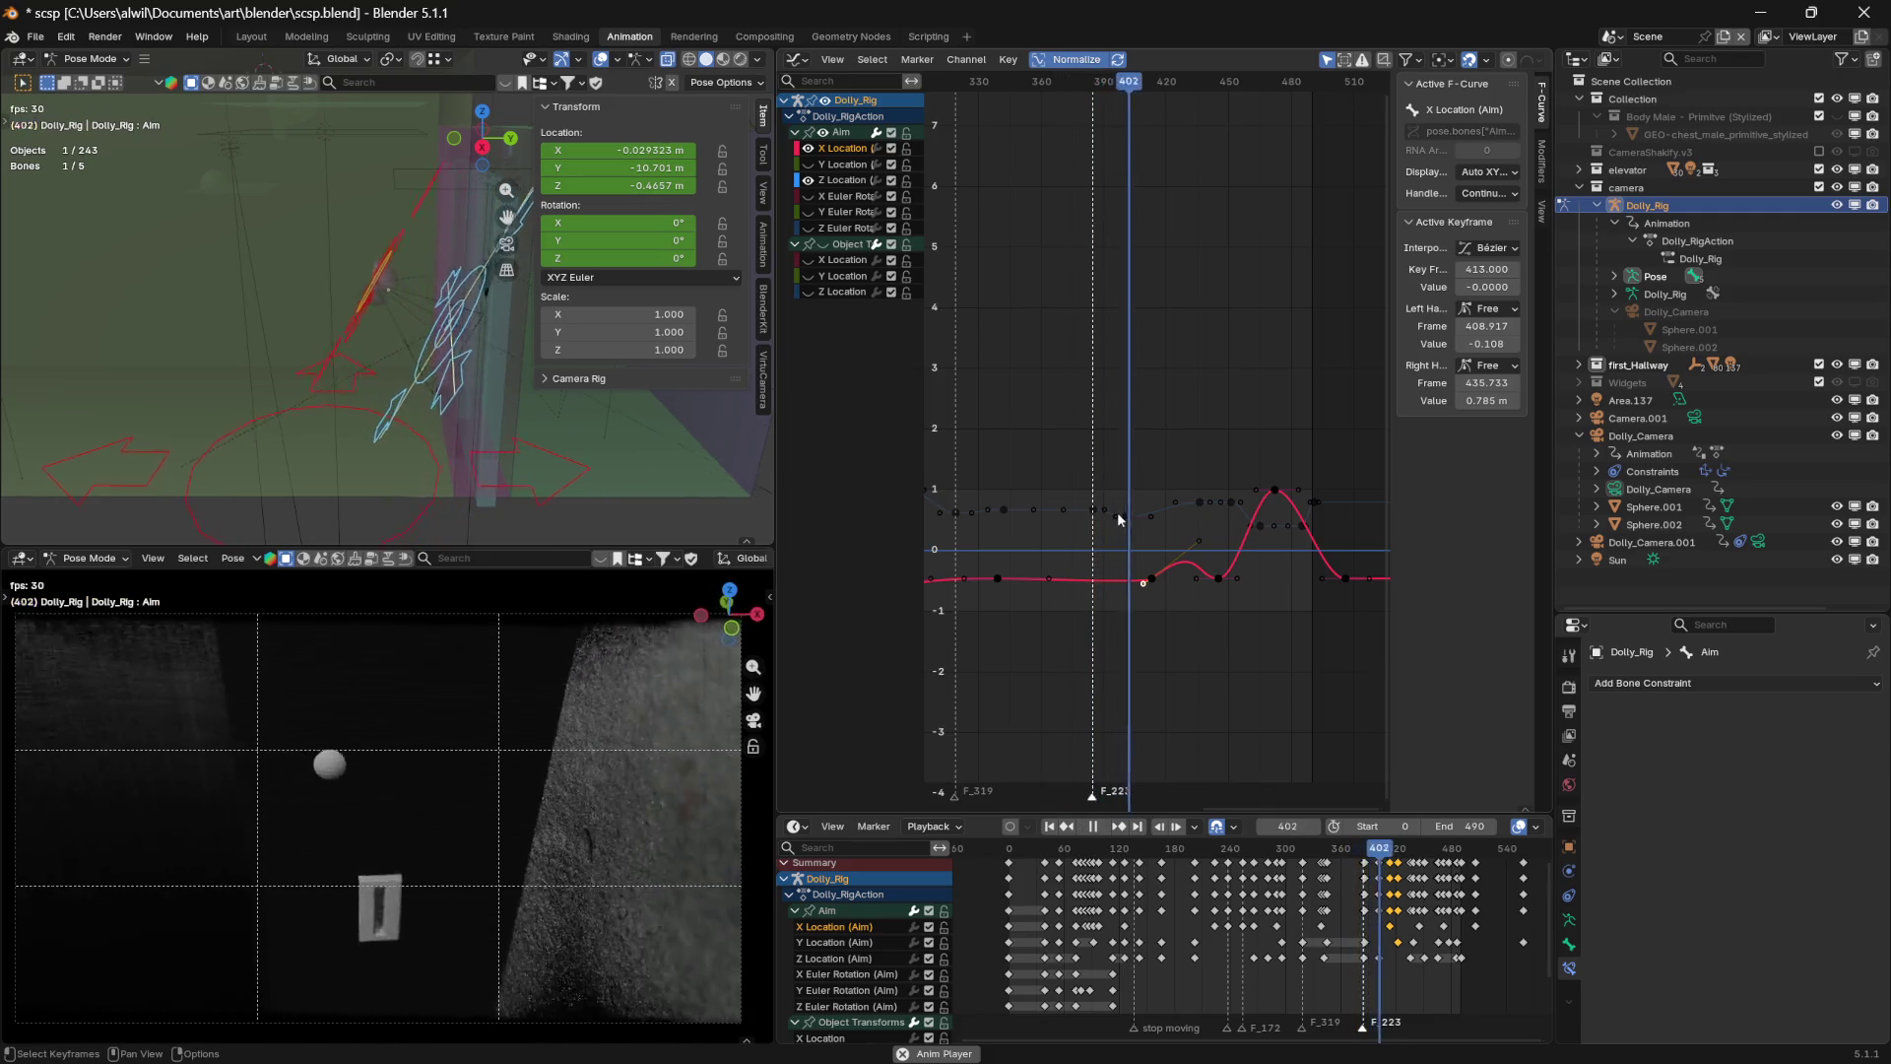
key("space")
key("space")
mouse_move(1203, 92)
left_mouse_down()
mouse_move(1127, 99)
mouse_move(1154, 101)
left_mouse_up()
key("space")
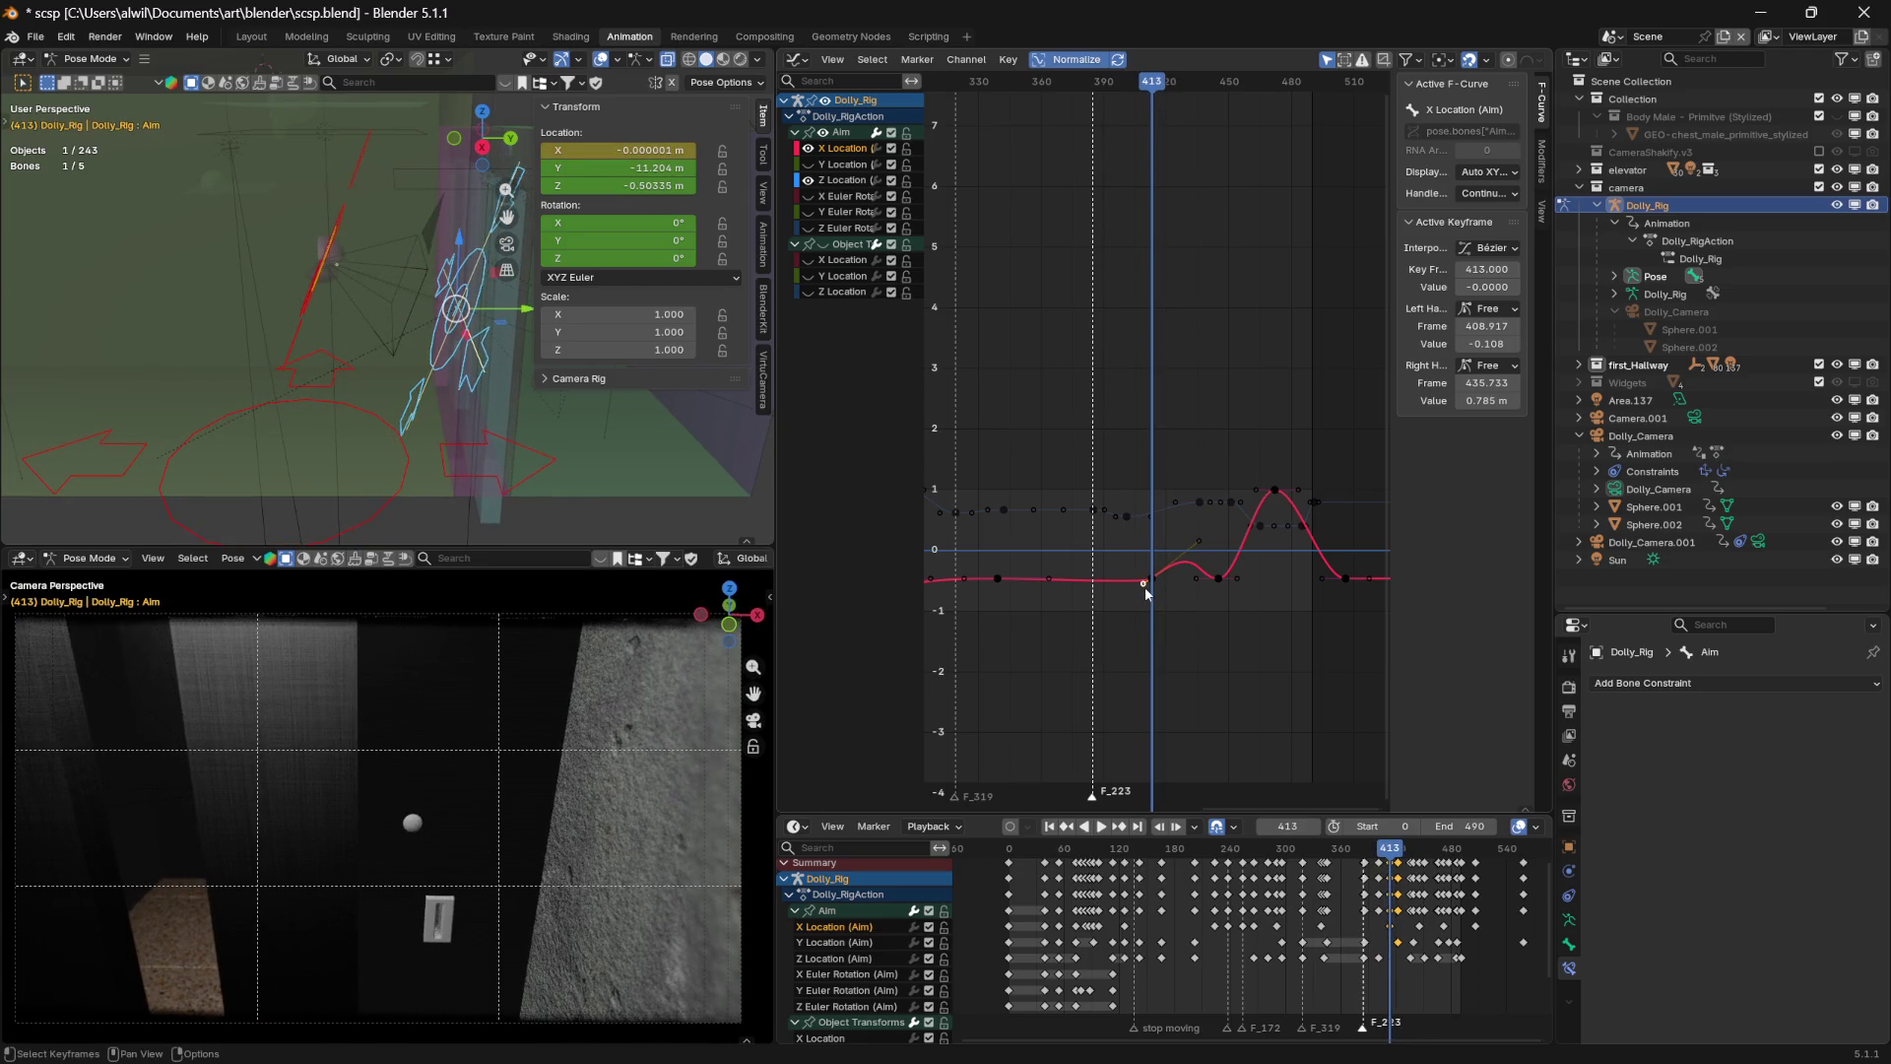
key("g")
key("y")
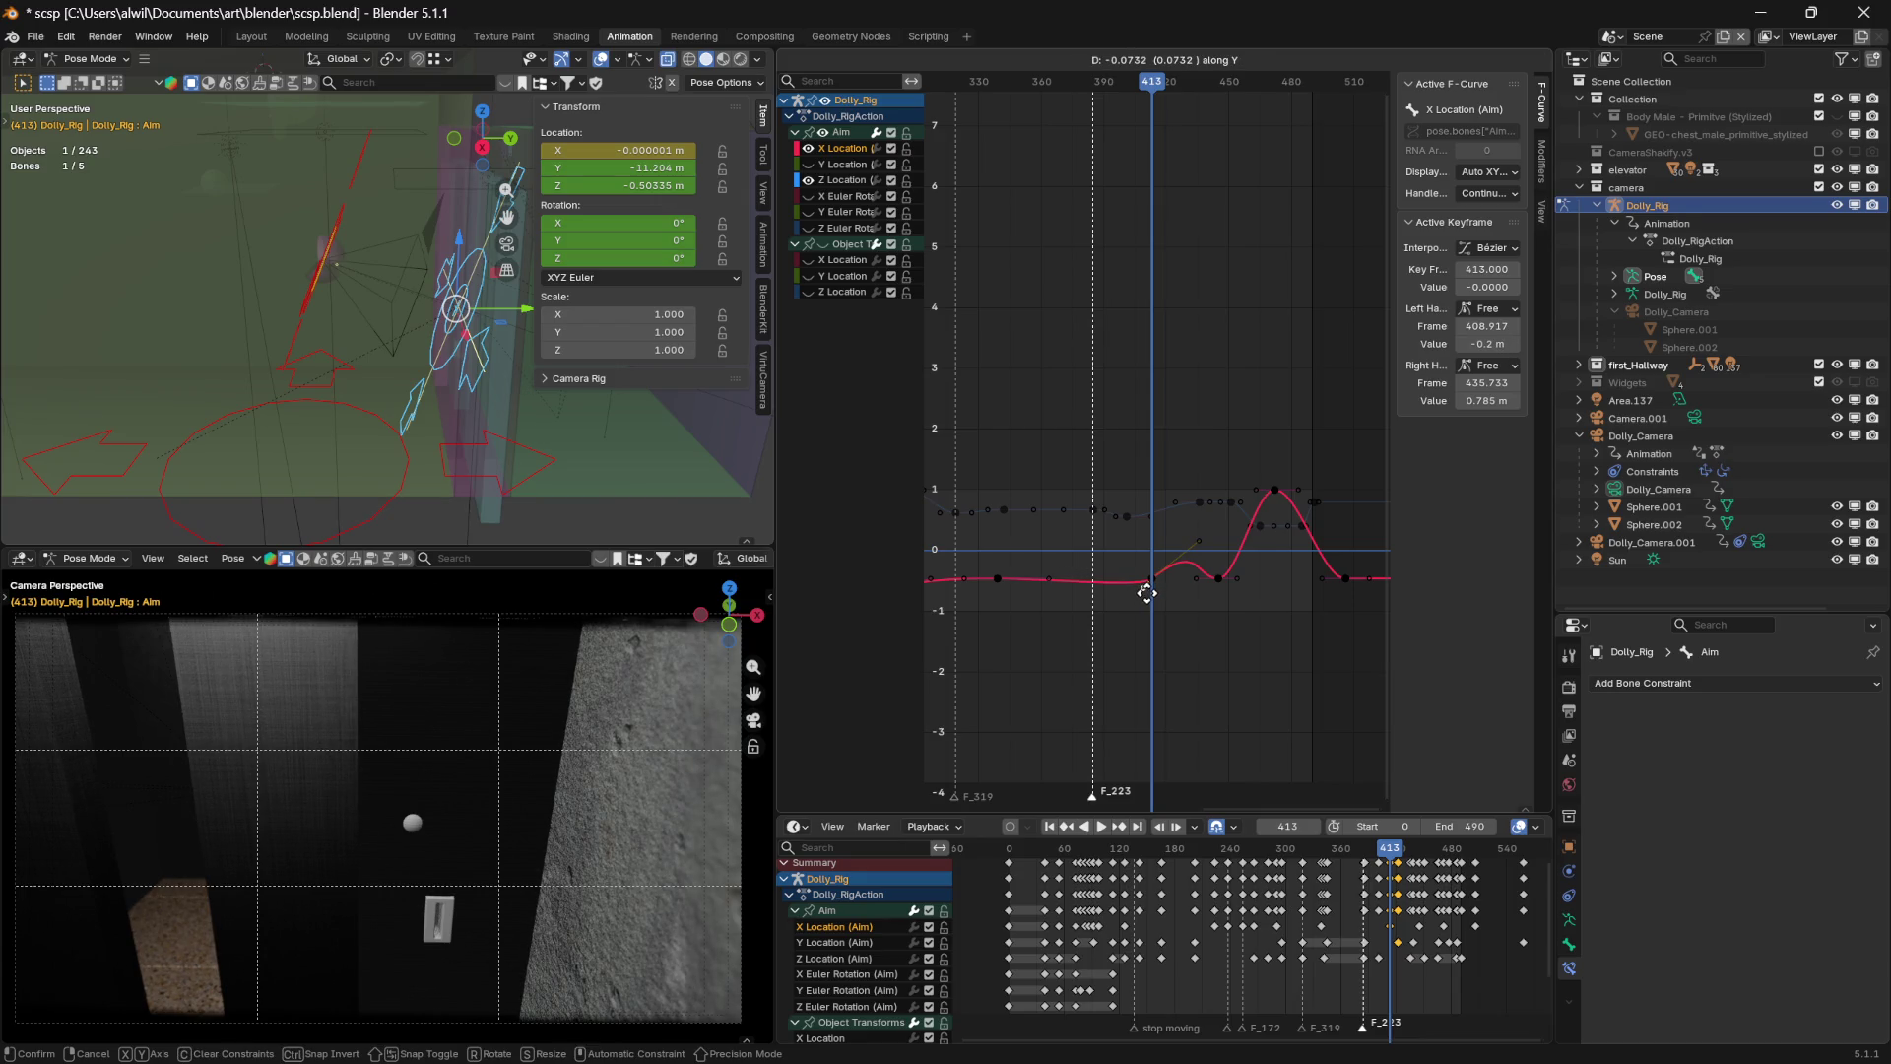
left_click(1147, 592)
left_click_drag(1157, 108, 522, 118)
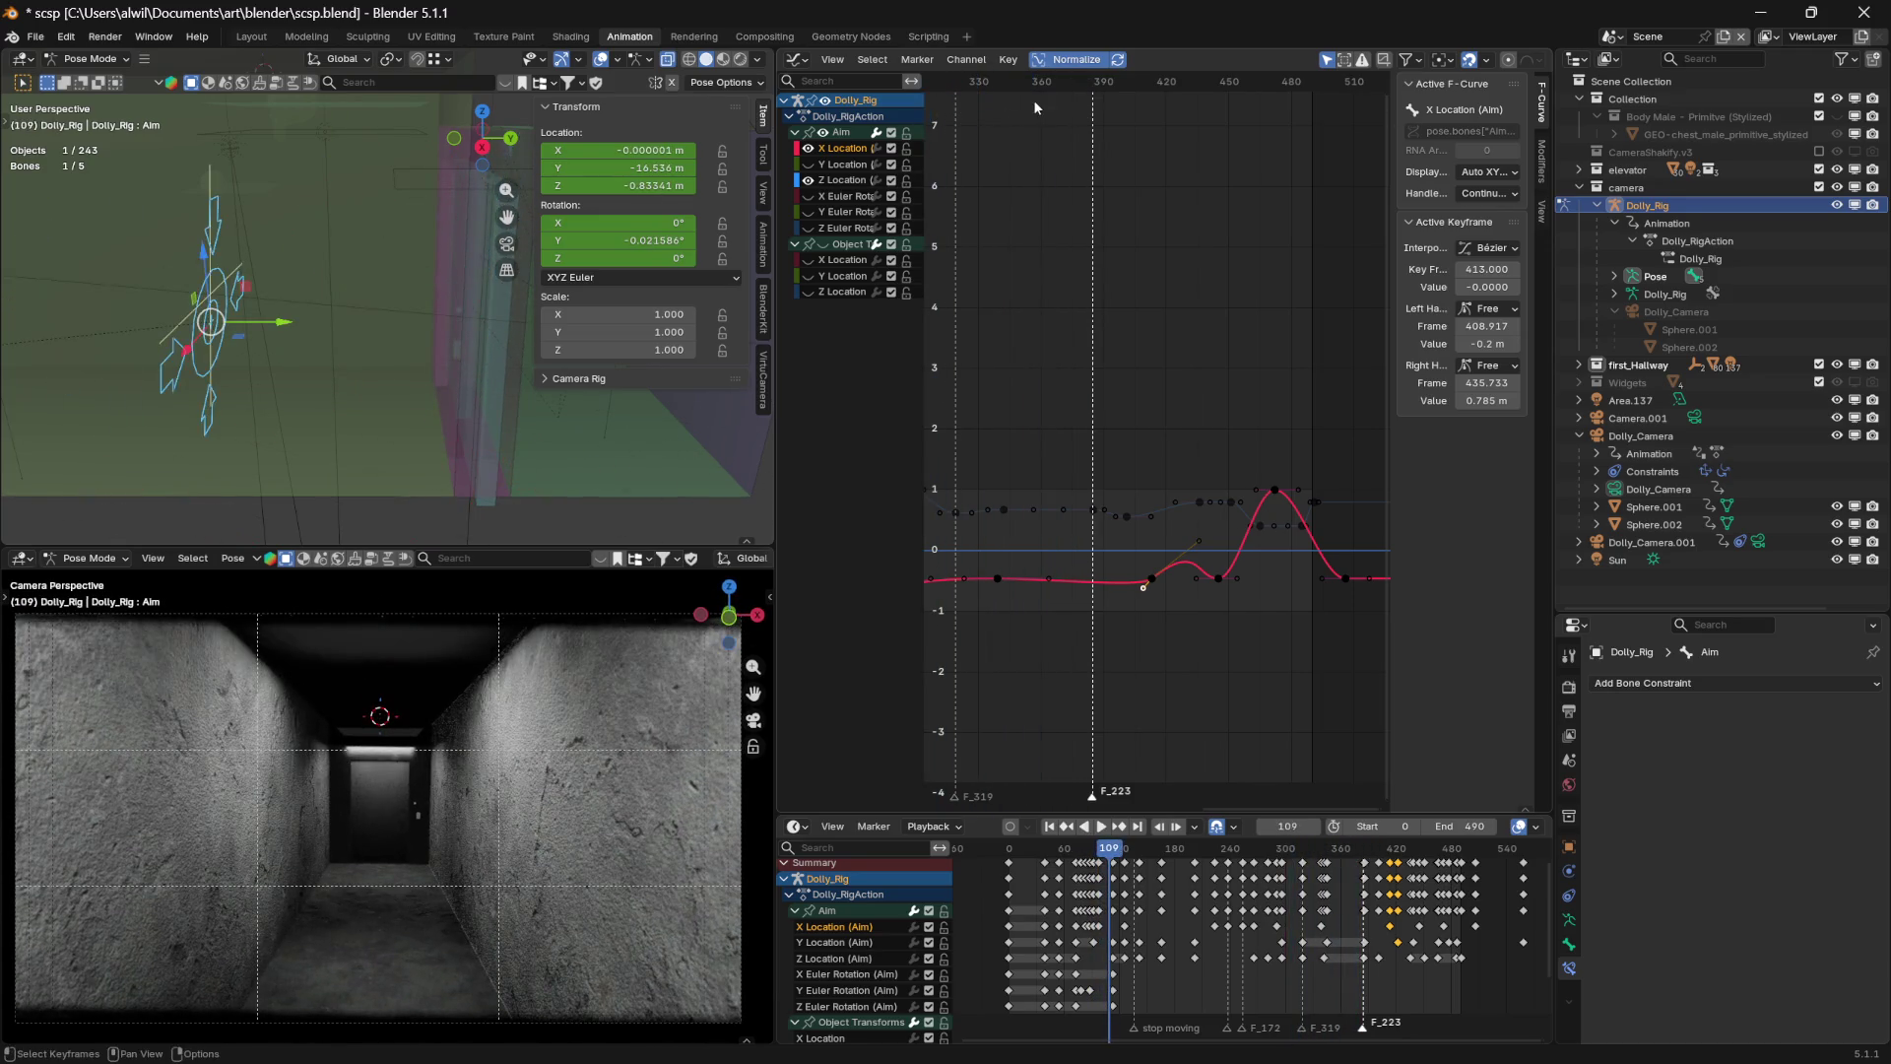
key("space")
mouse_move(1012, 92)
left_mouse_down()
mouse_move(979, 104)
mouse_move(1046, 108)
left_mouse_up()
key("space")
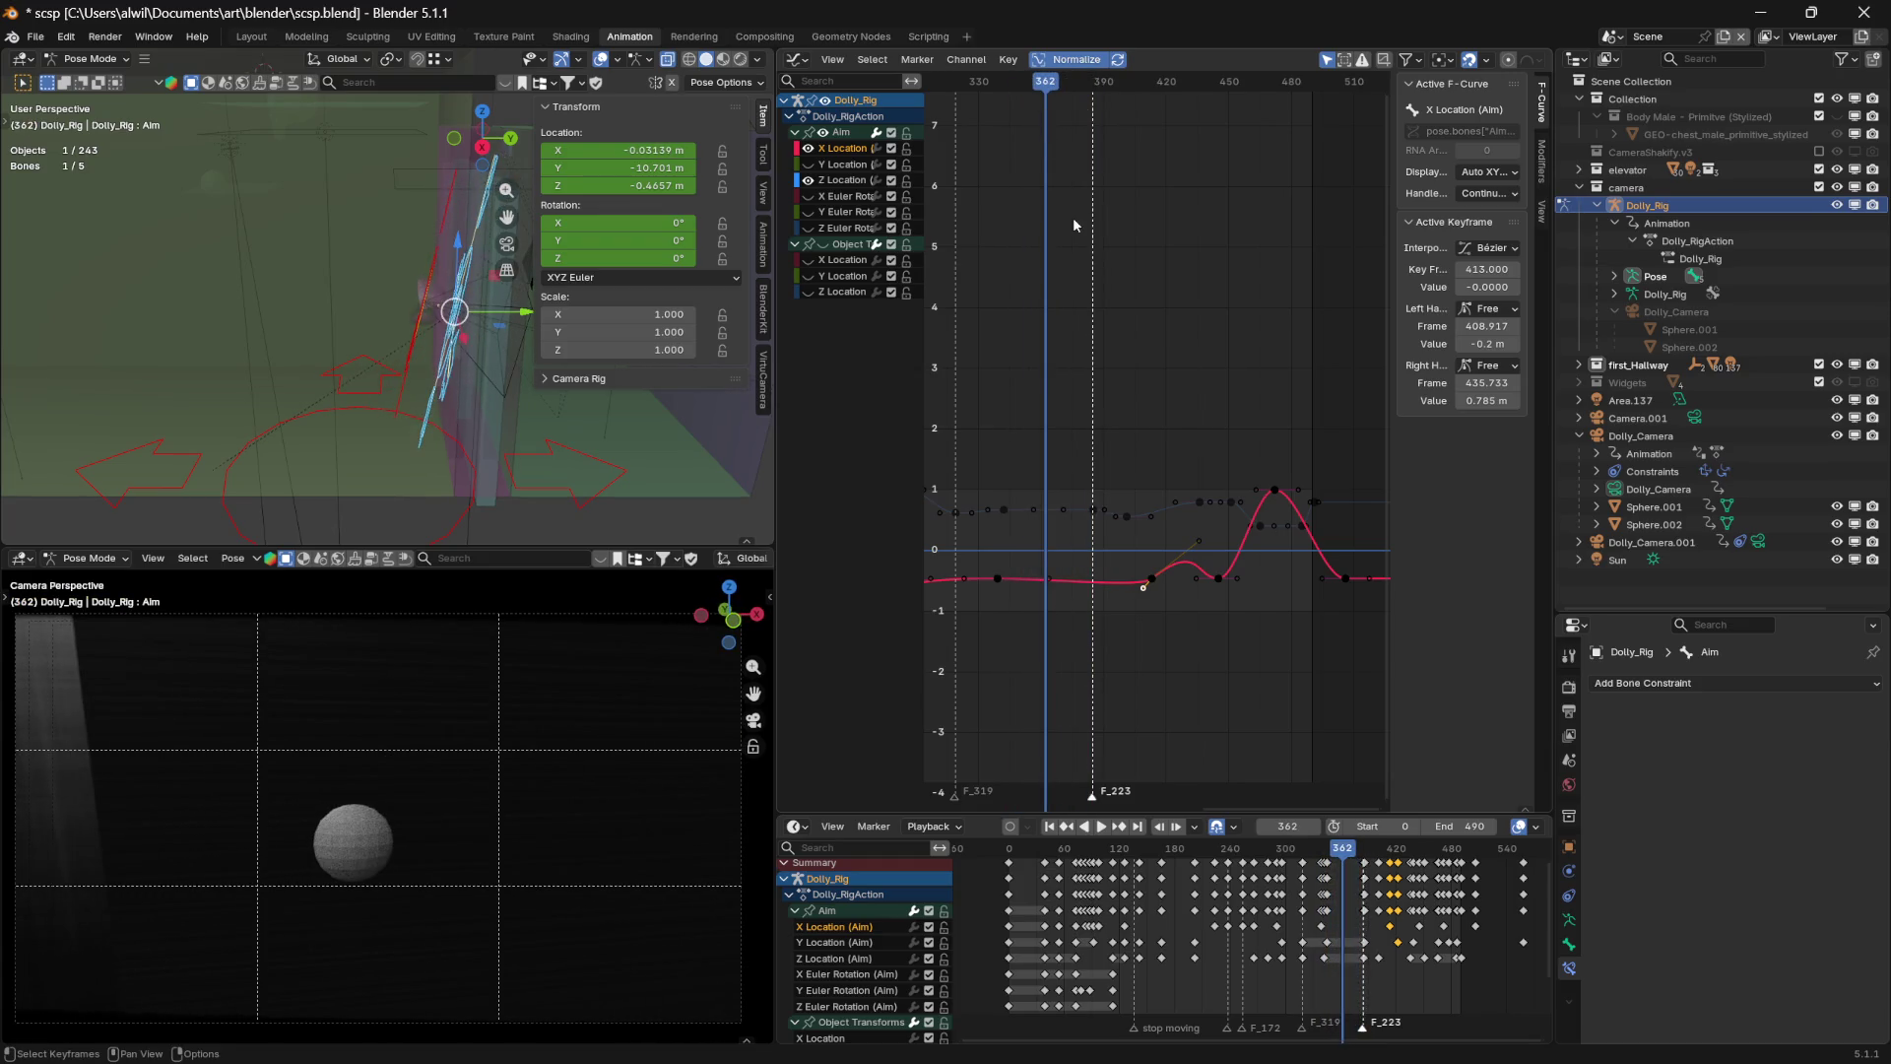
Flatten the left handle to value 0 and pull the frame-413 key's right handle down
key("ctrl+g")
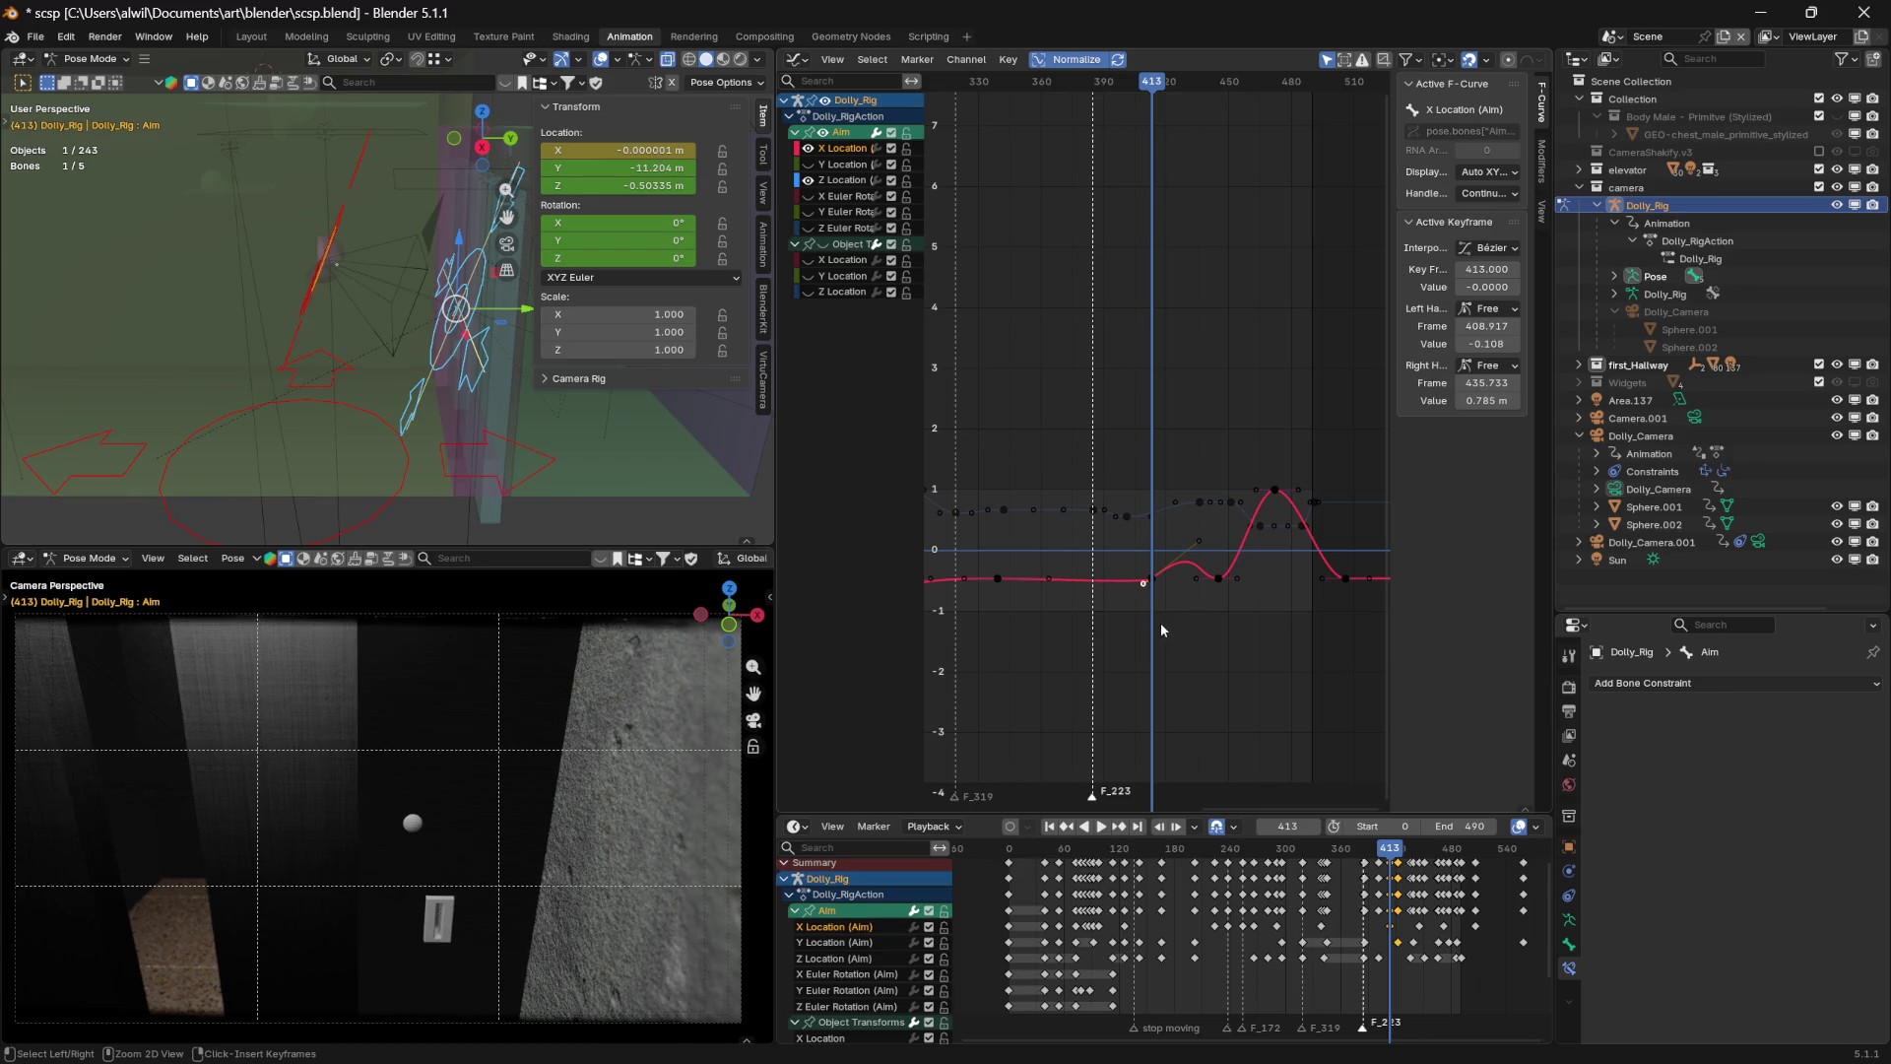
key("ctrl+z")
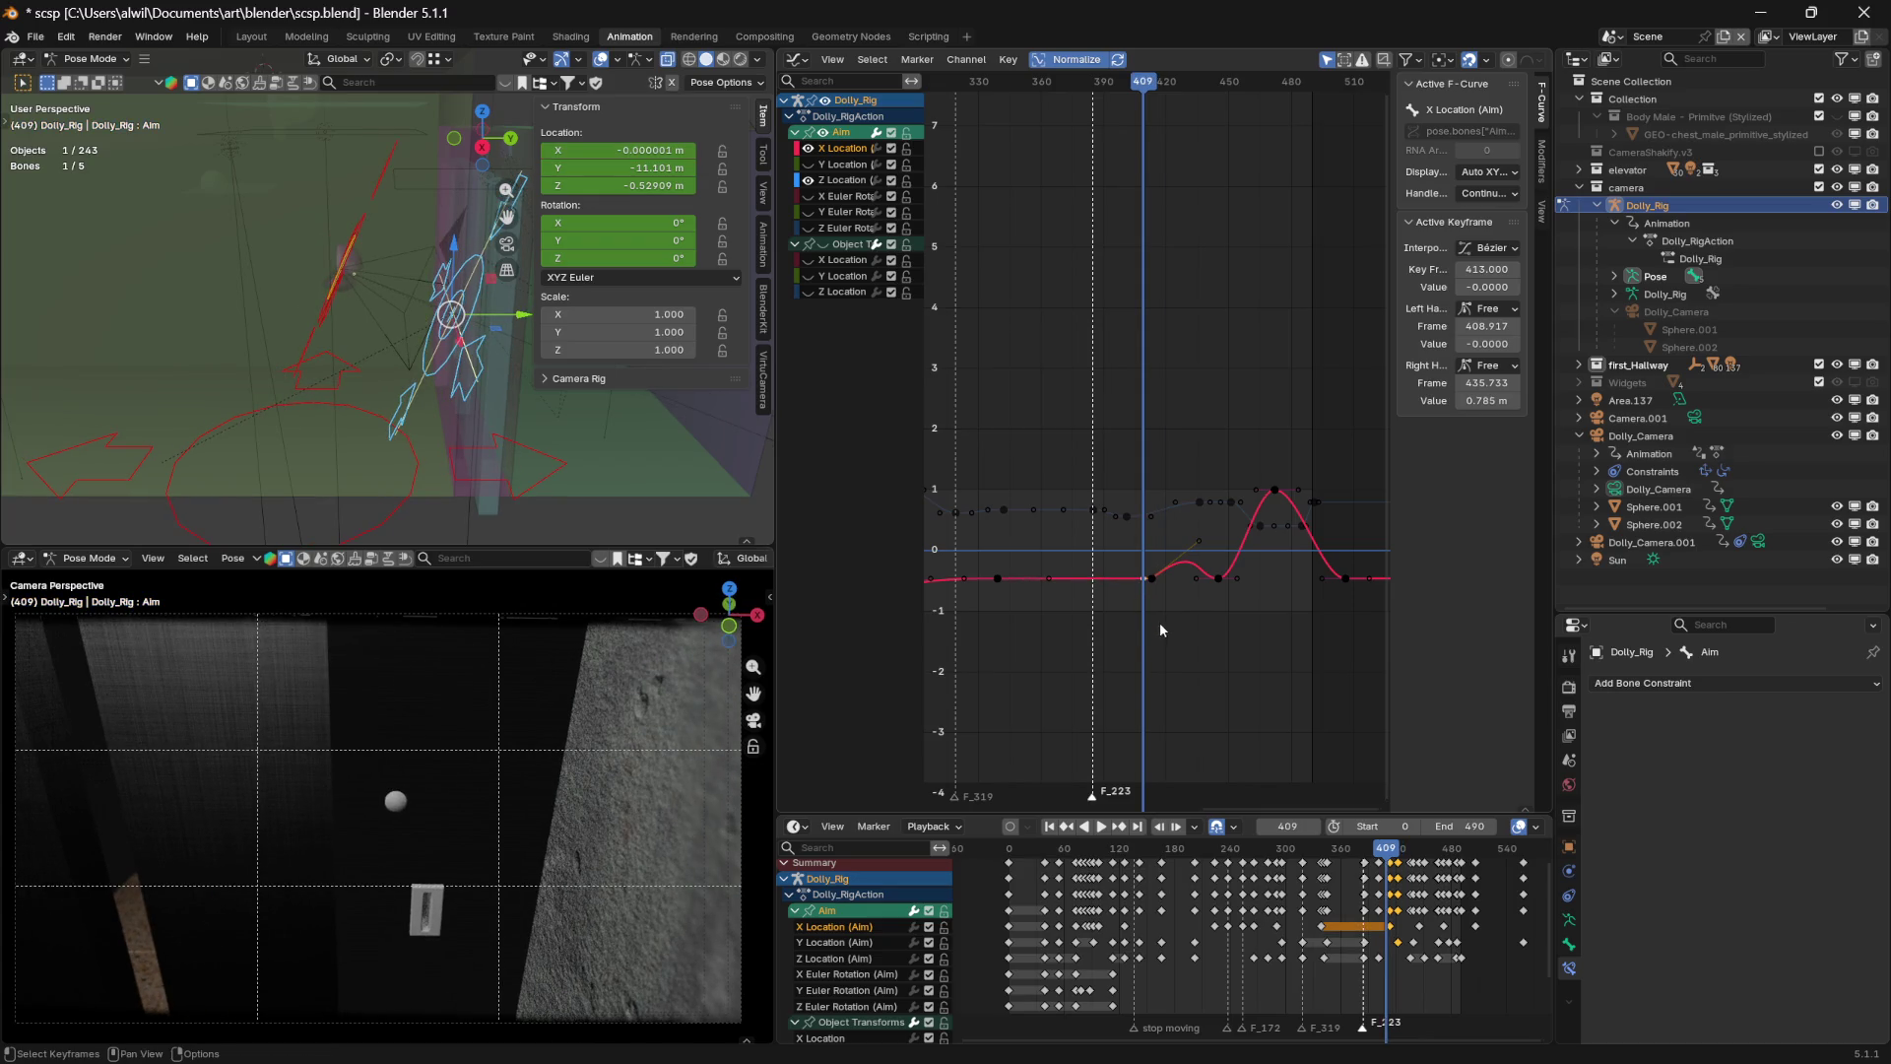
left_click_drag(1142, 90, 1149, 101)
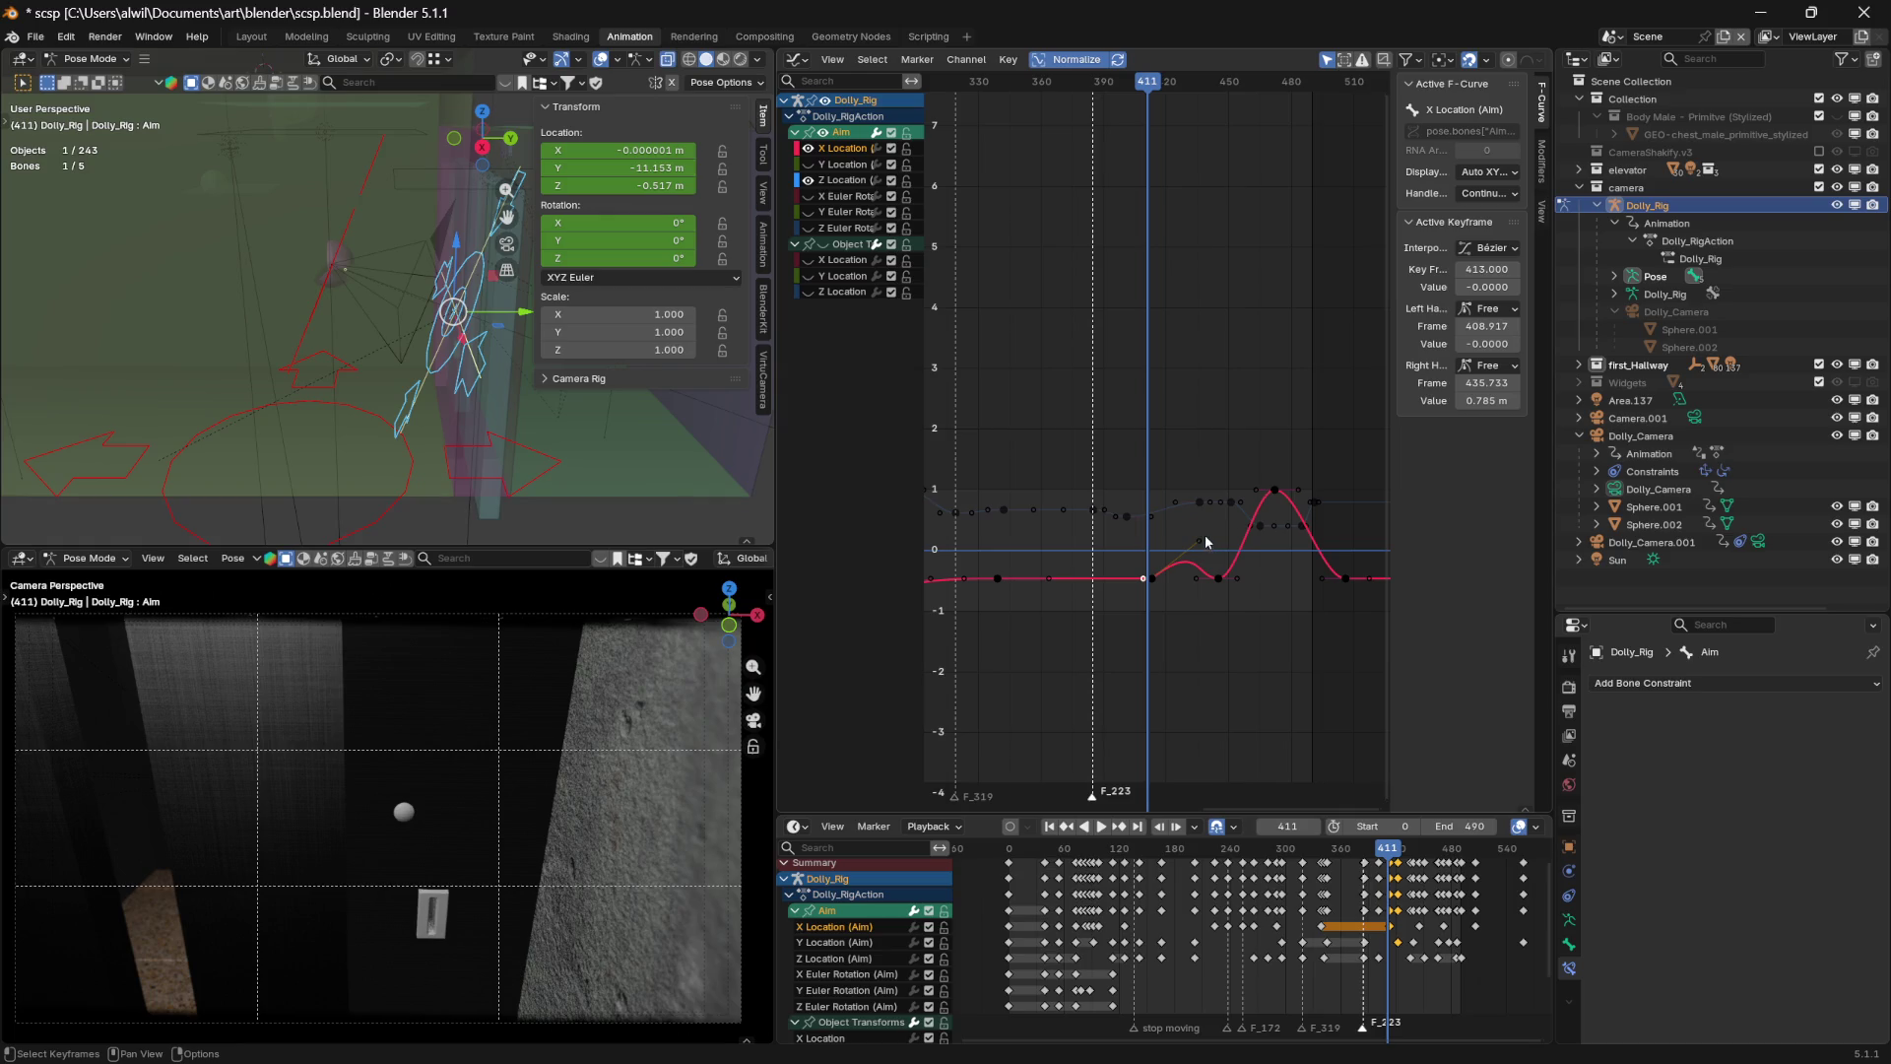
left_click_drag(1199, 540, 1180, 555)
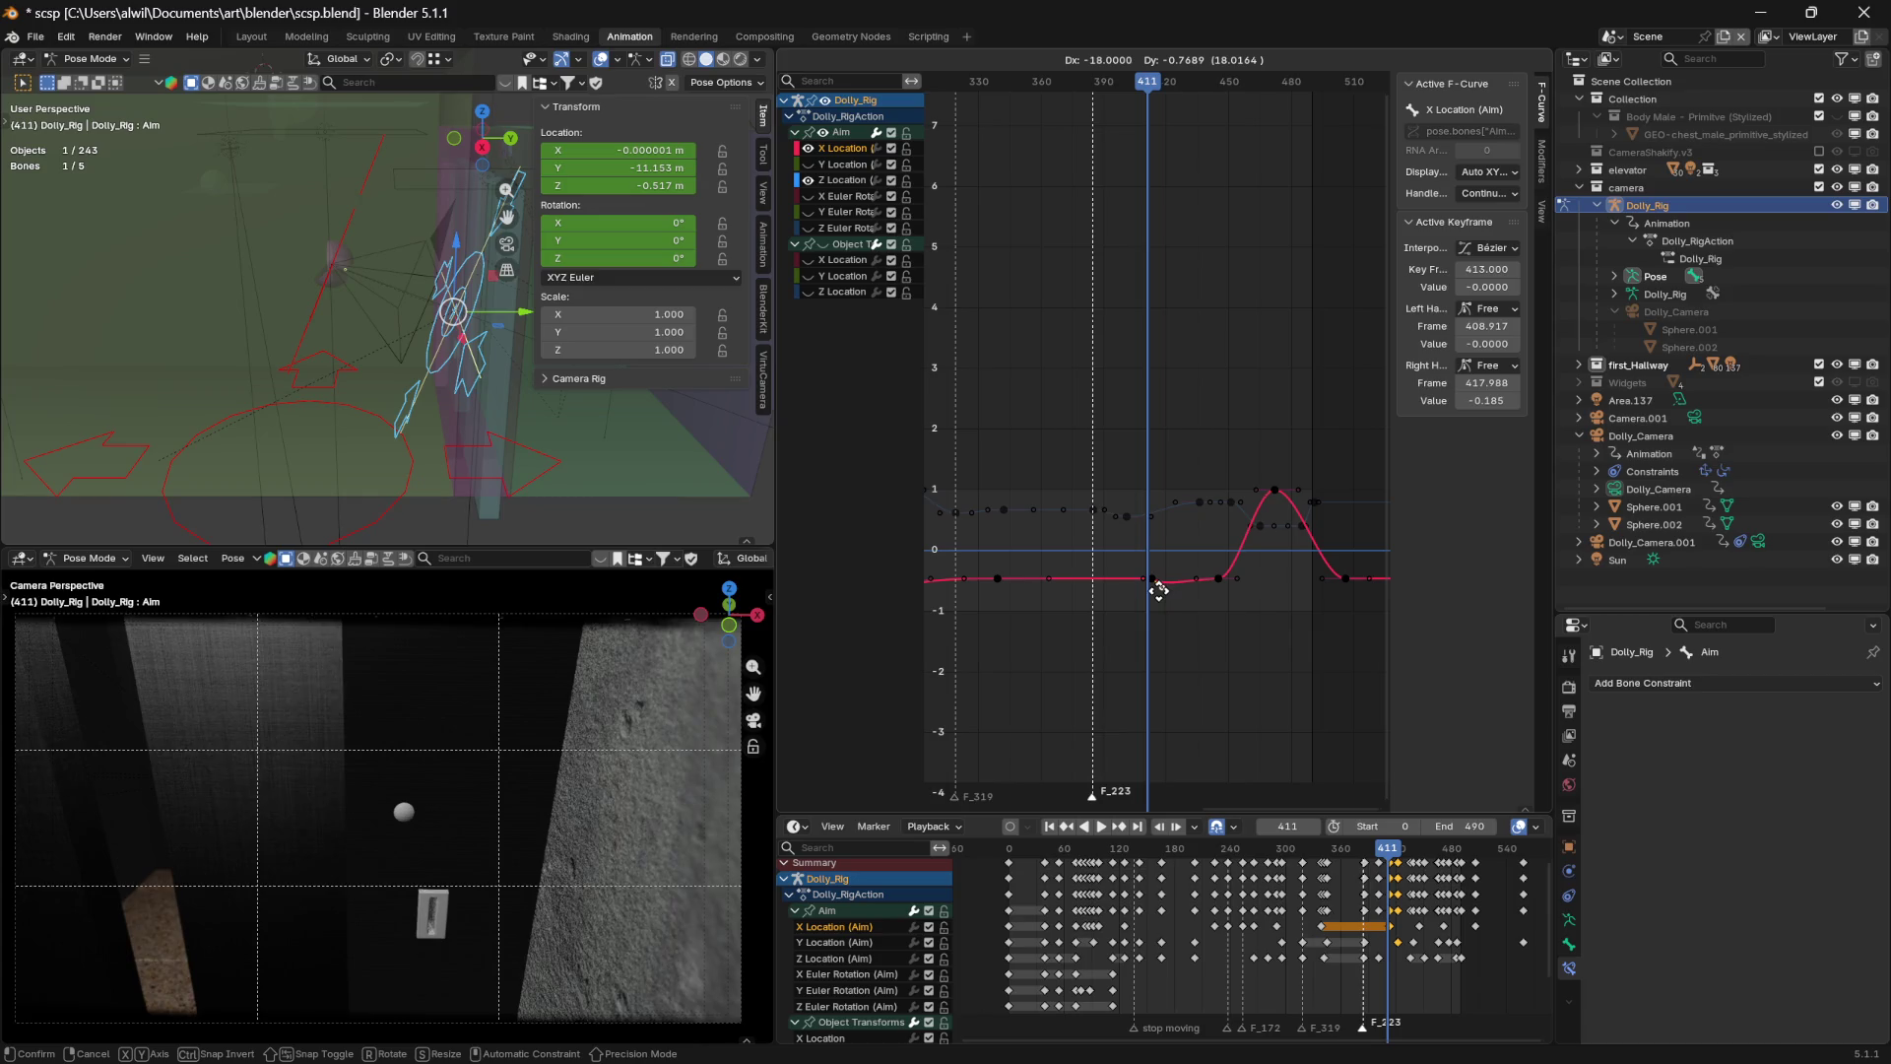
left_click_drag(1160, 588, 1196, 568)
Make the frame-445 key's handles Free and raise its left handle slightly
key("v")
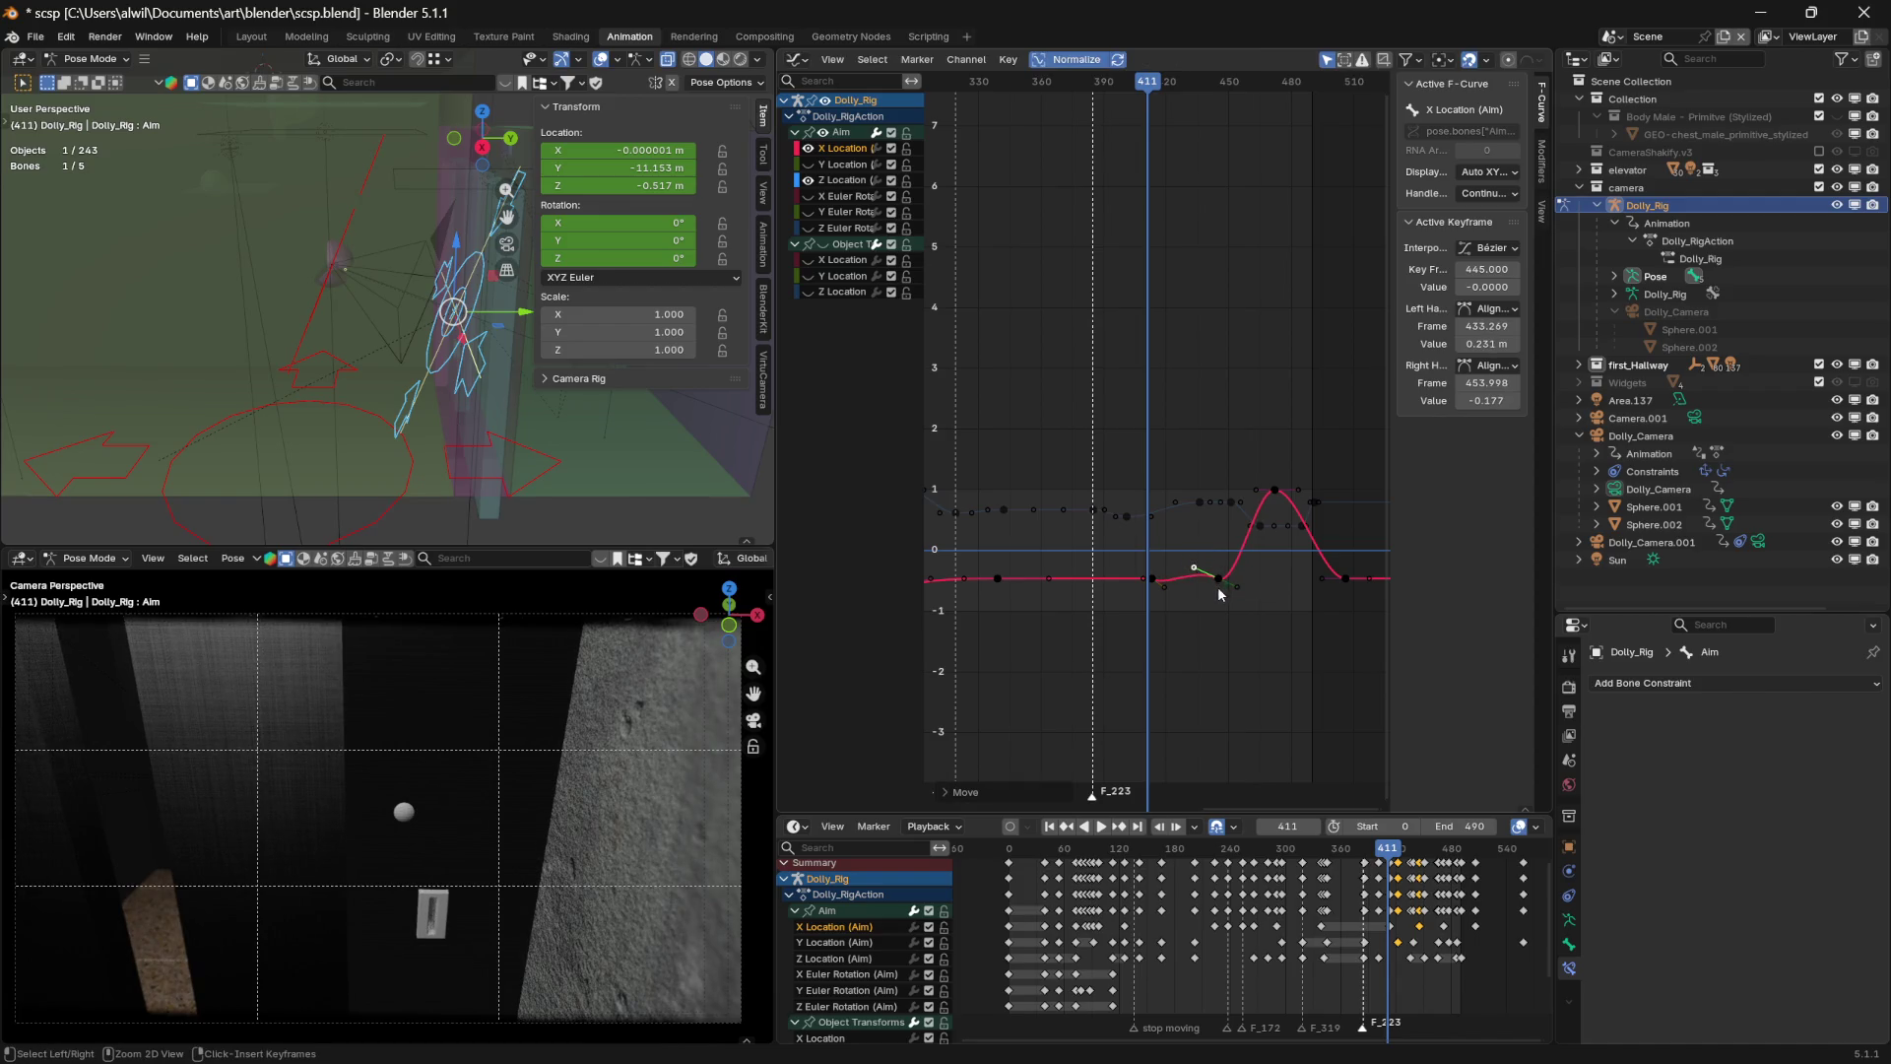
left_click(1323, 519)
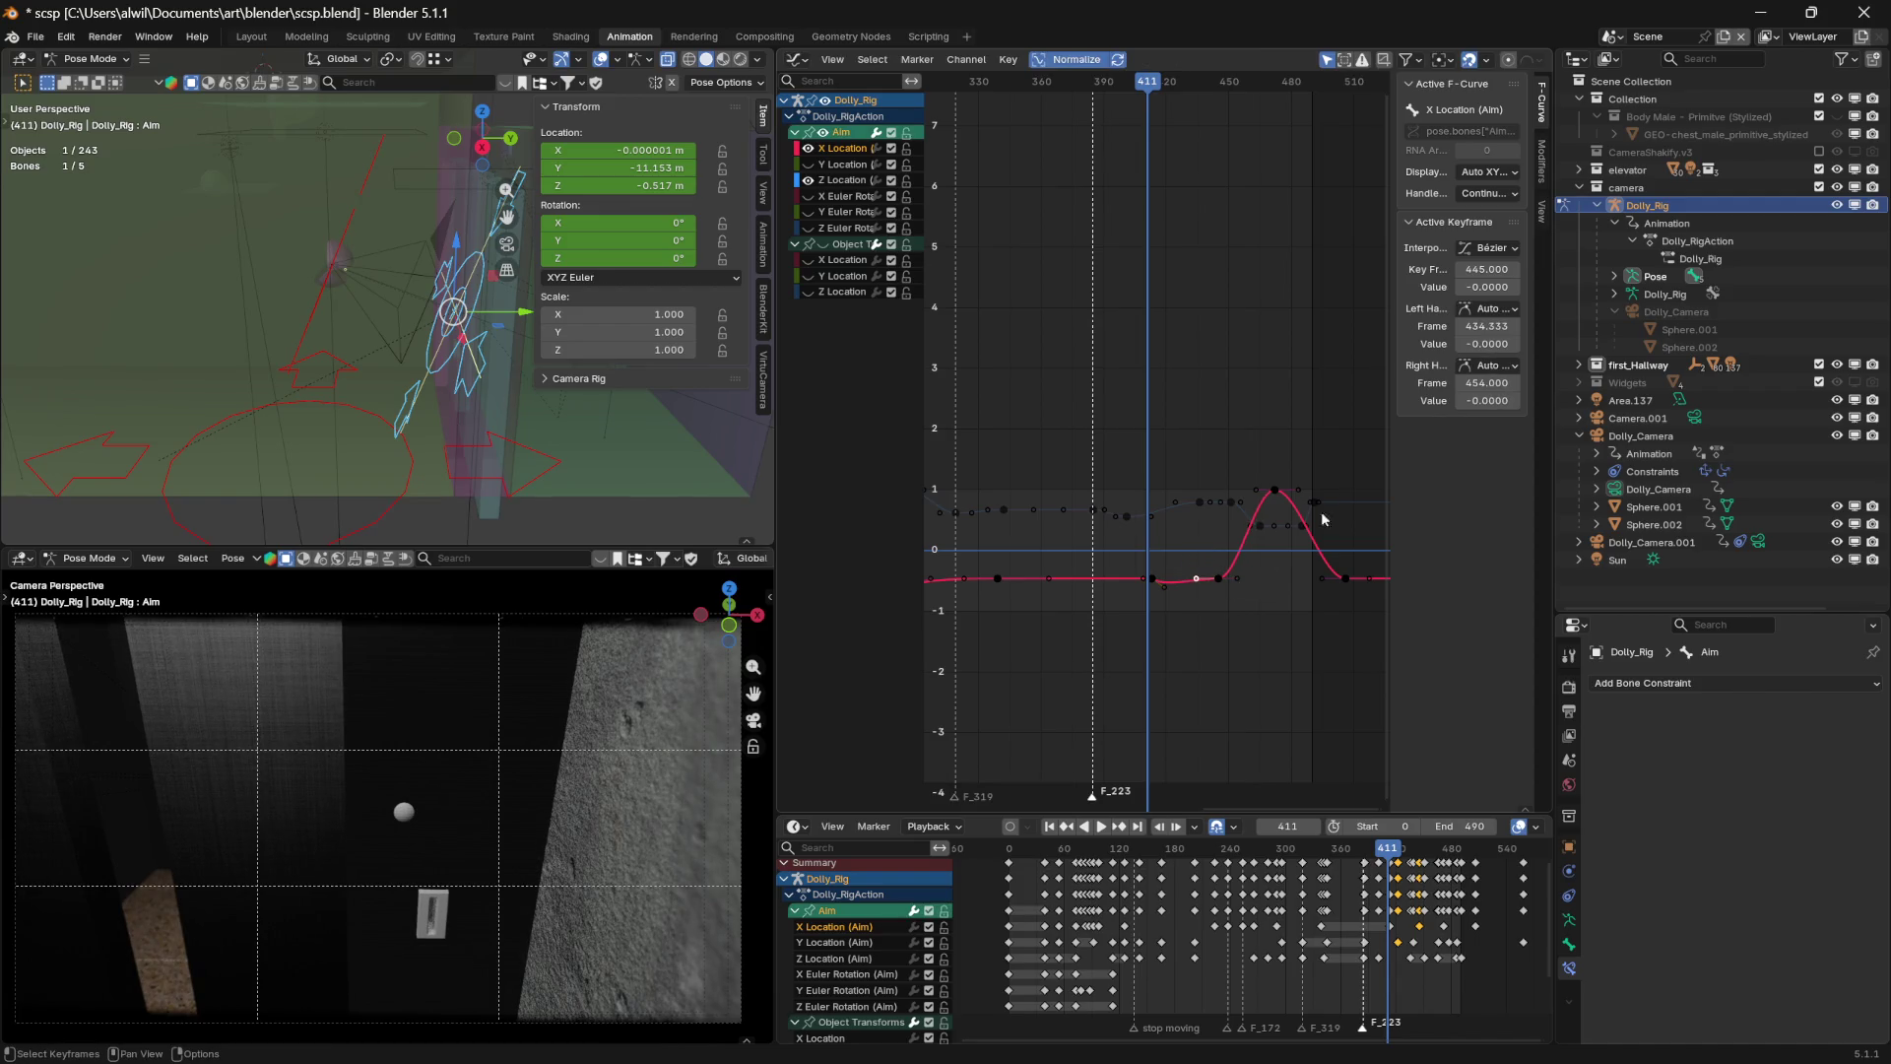
left_click(1492, 308)
left_click(1482, 310)
left_click_drag(1198, 581, 1181, 540)
mouse_move(1147, 82)
left_mouse_down()
mouse_move(1122, 84)
mouse_move(1163, 90)
left_mouse_up()
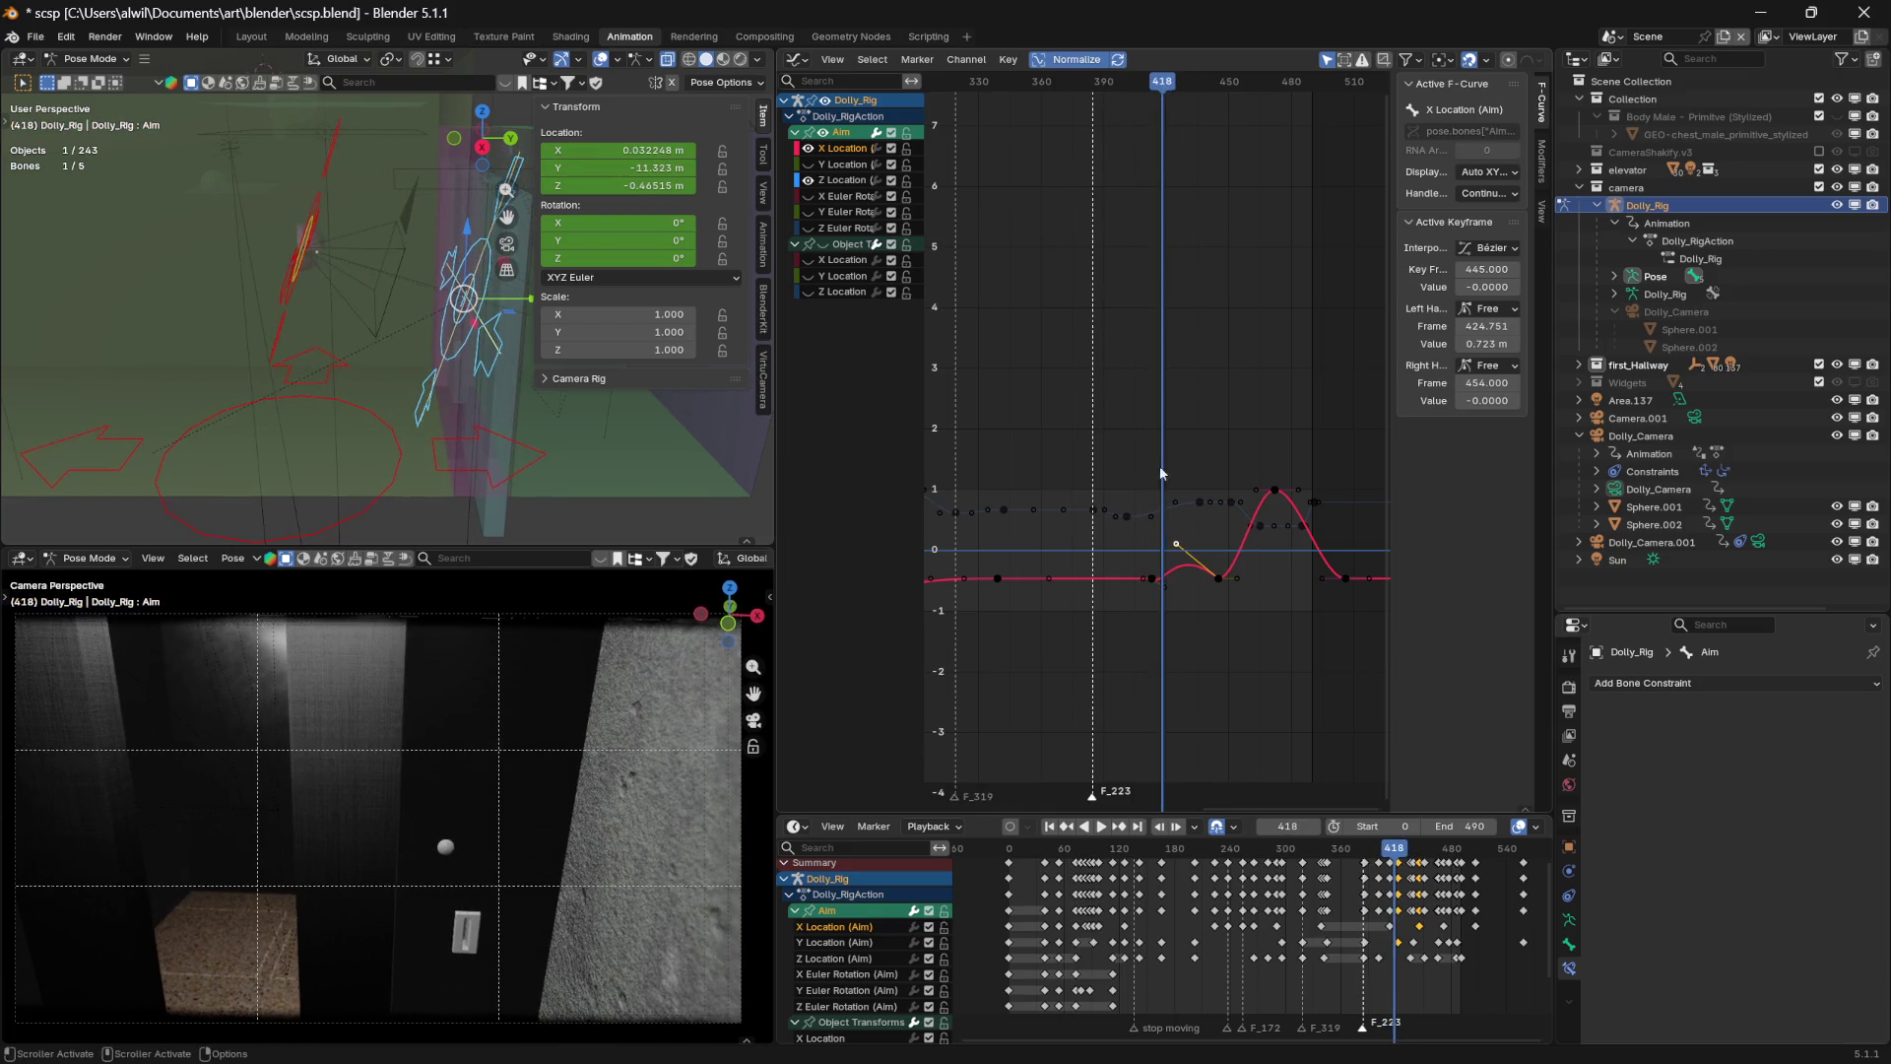
Drag the frame-413 key's right handle into a shallow dip near frame 432, value -0.154
left_click(1167, 589)
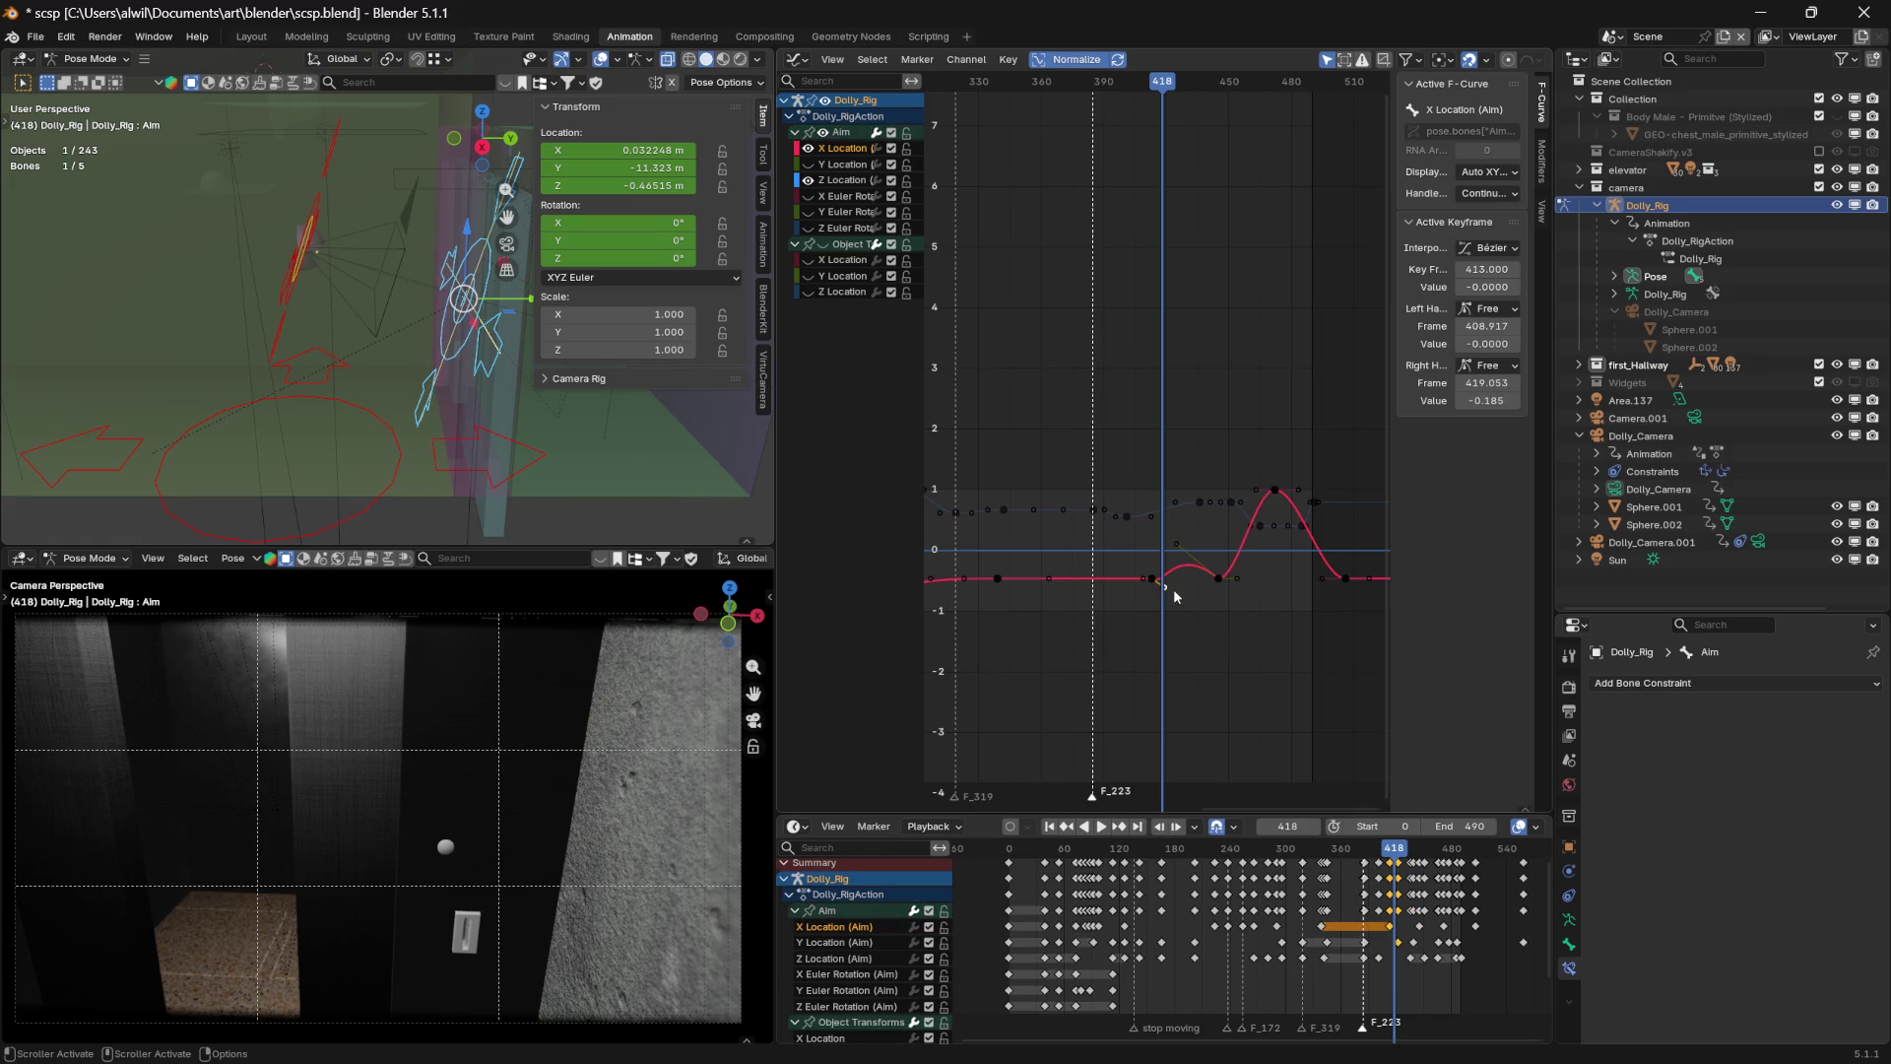
key("g")
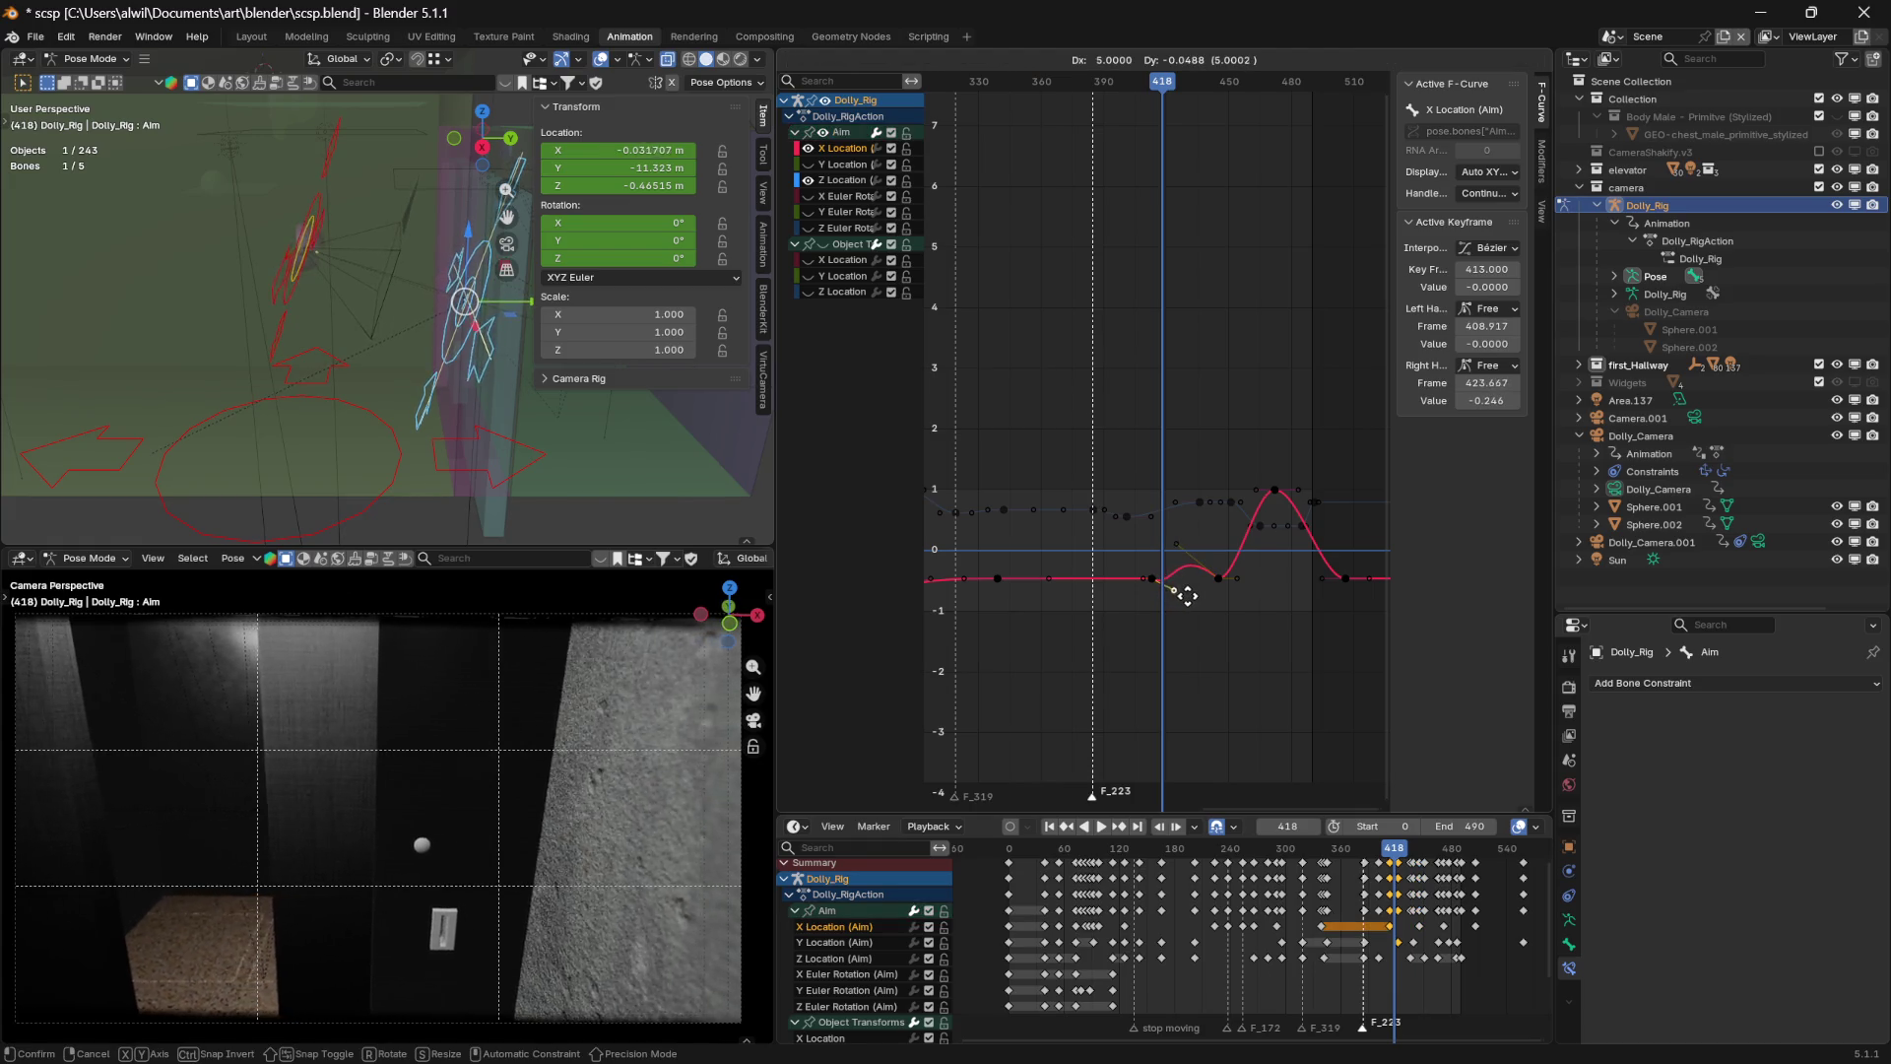
left_click(1192, 605)
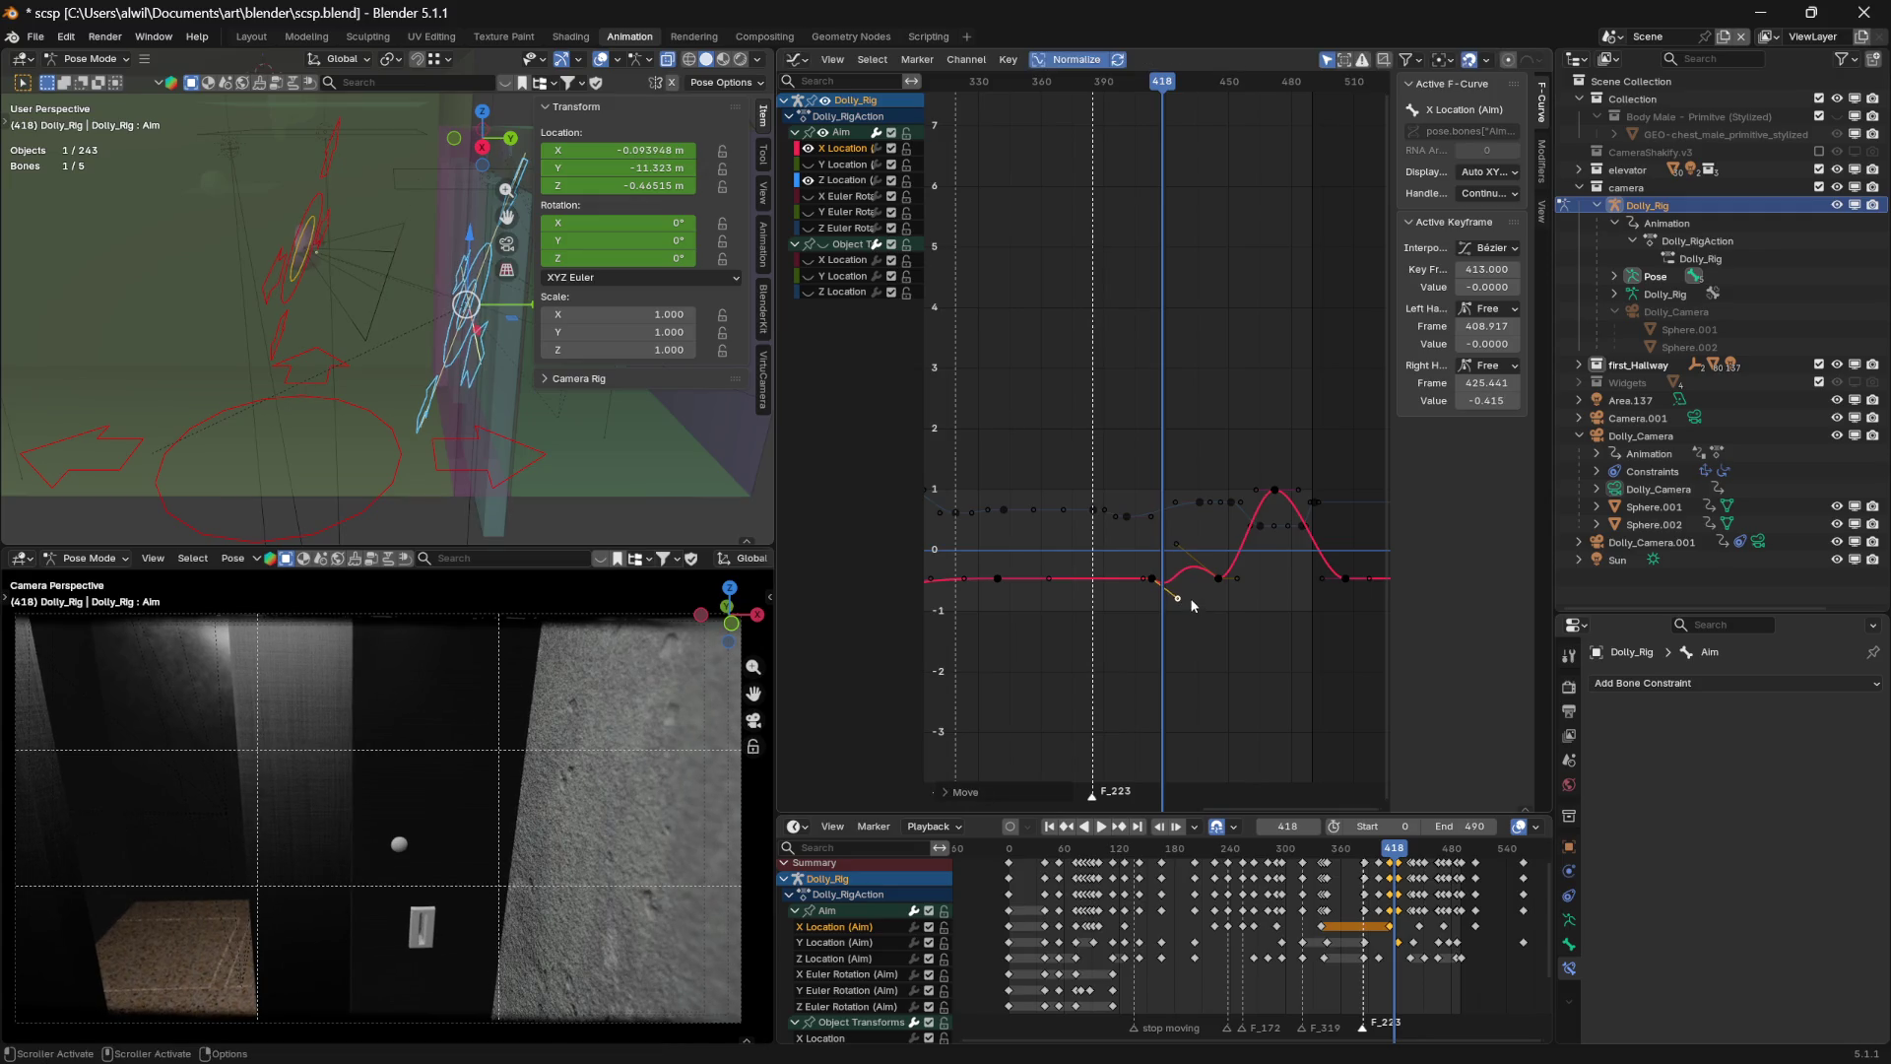
mouse_move(1167, 91)
left_mouse_down()
mouse_move(1067, 89)
mouse_move(1167, 88)
mouse_move(1151, 88)
left_mouse_up()
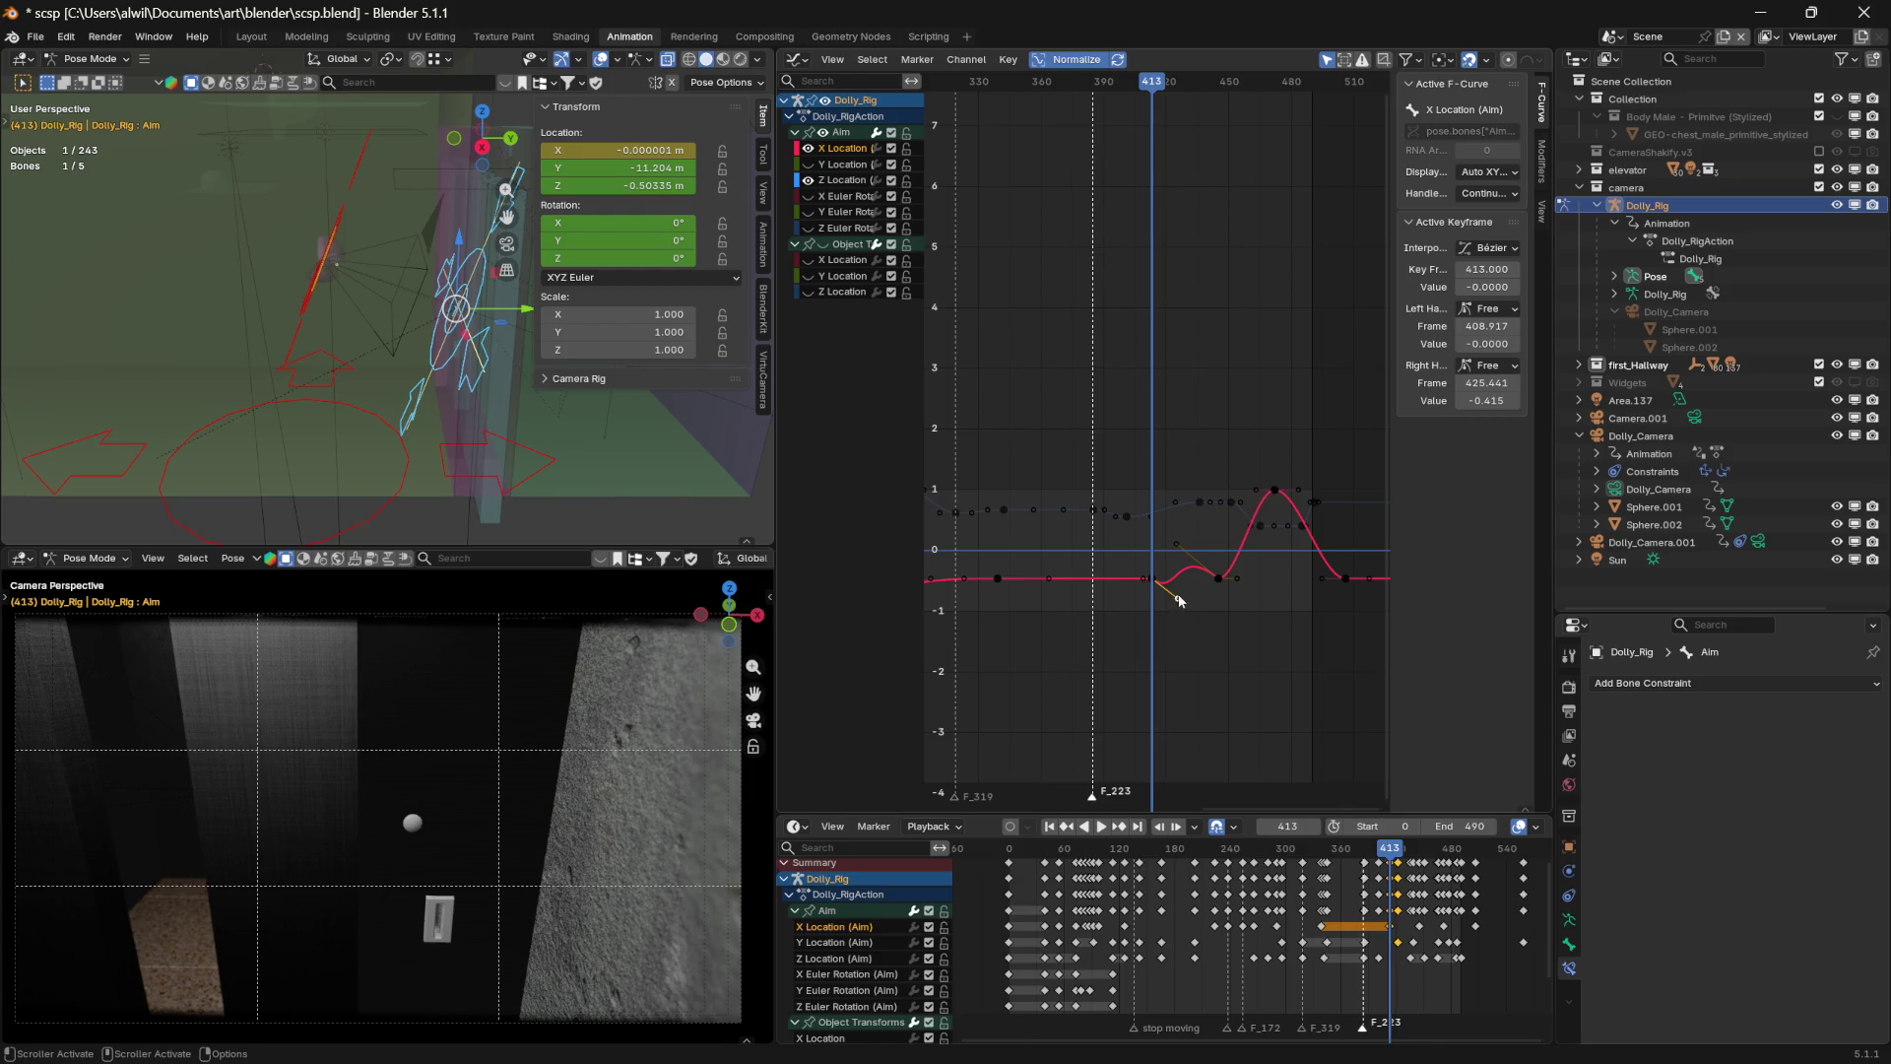
left_click_drag(1179, 600, 1189, 585)
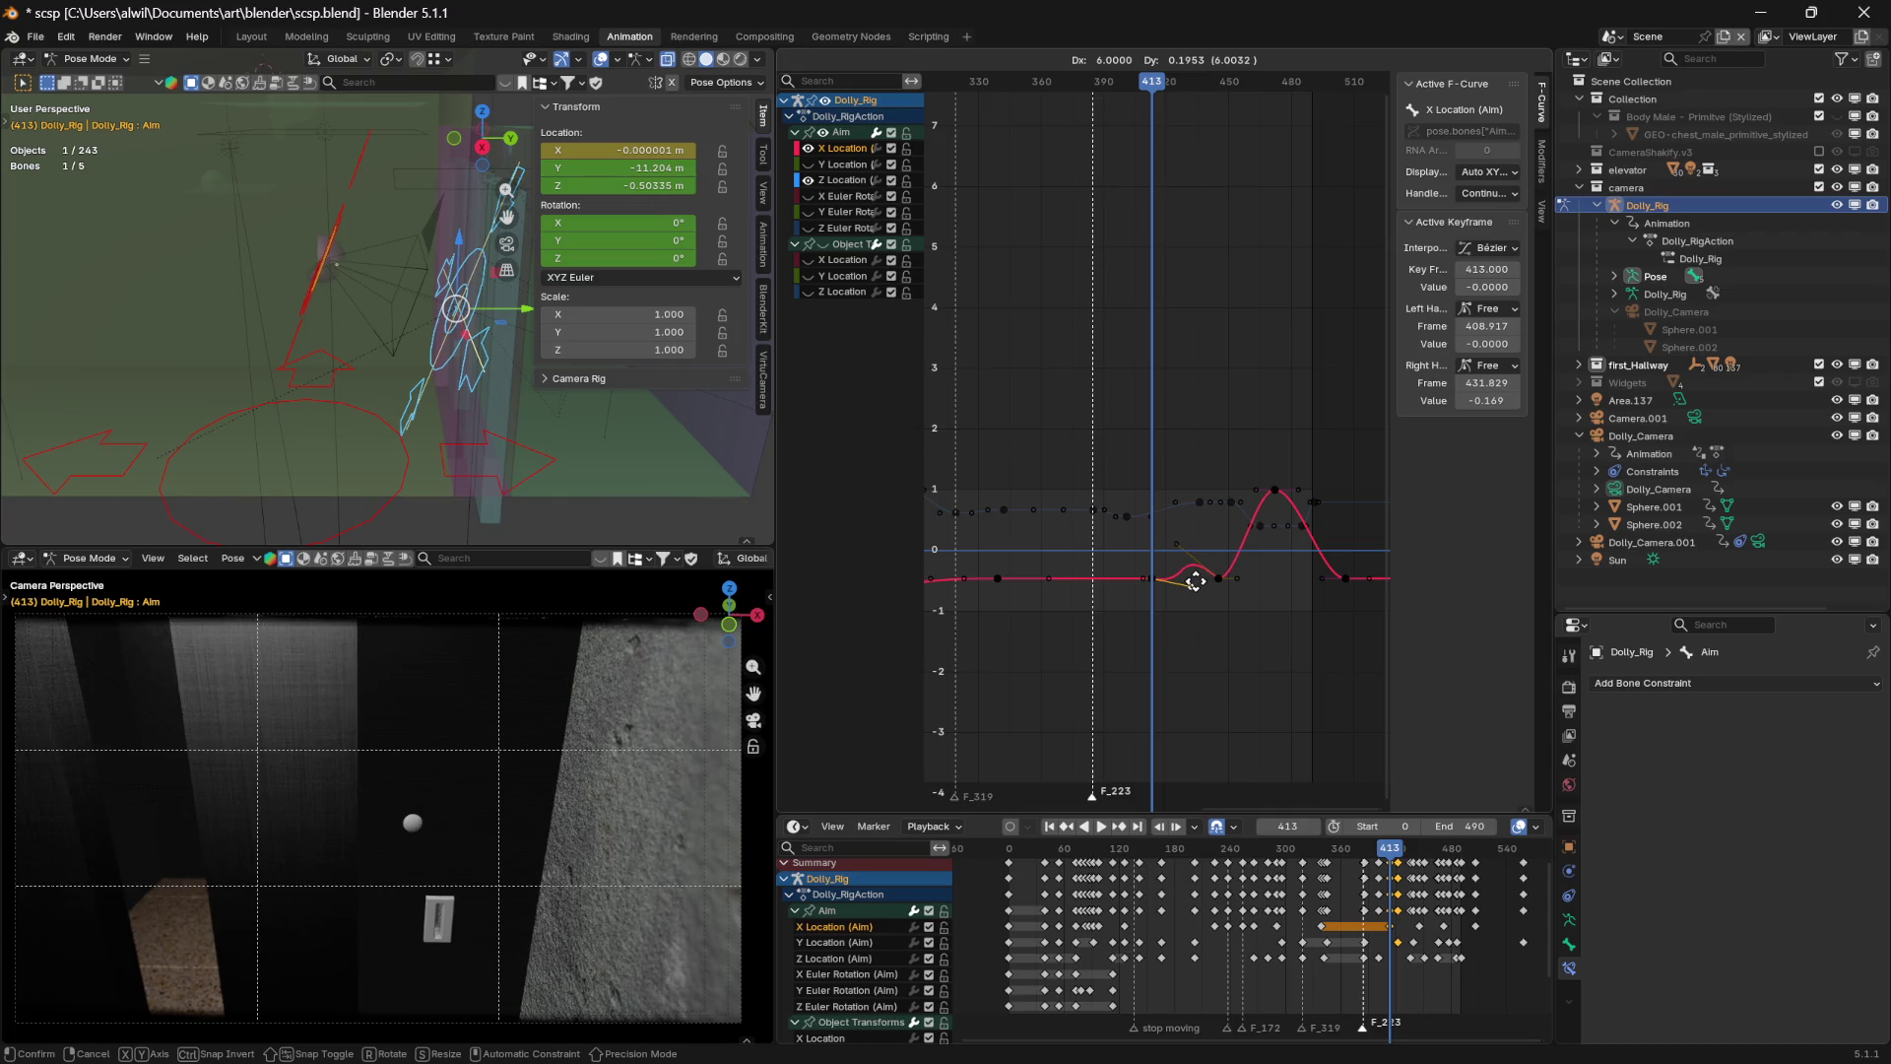
left_click_drag(1194, 582, 1197, 585)
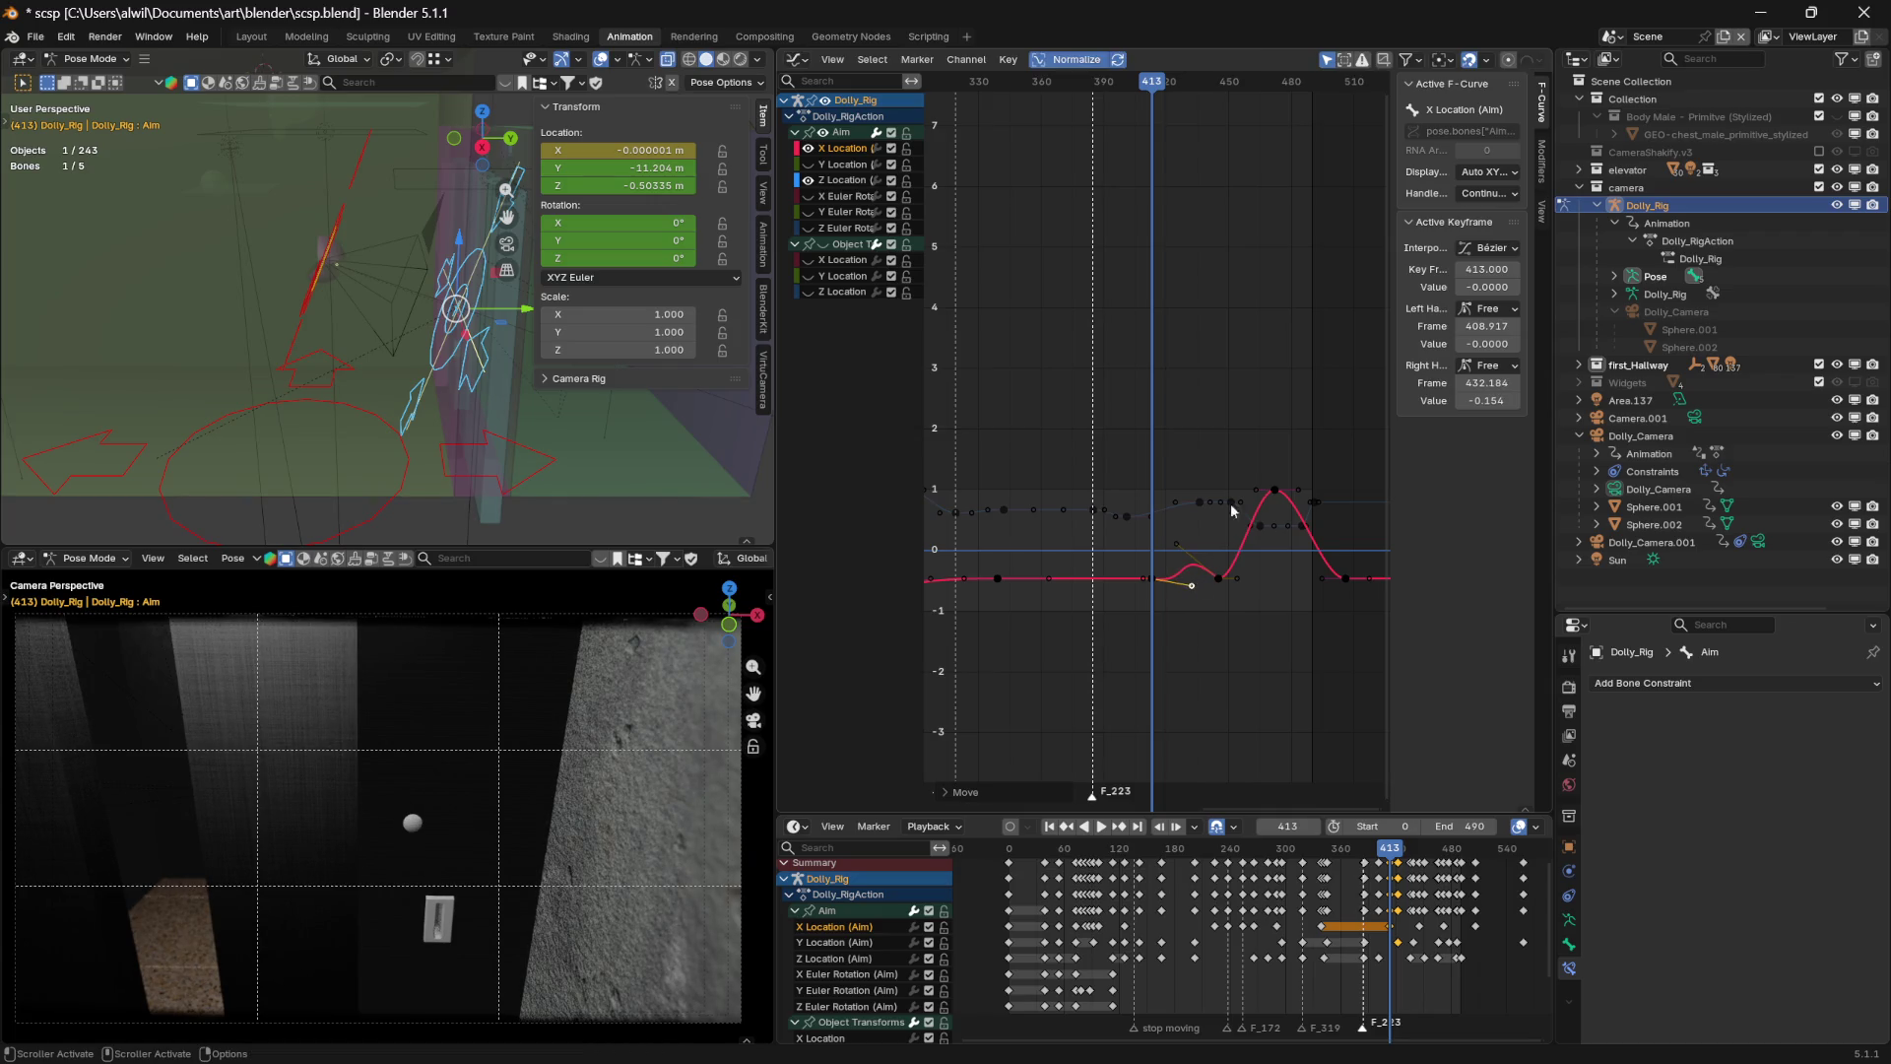
left_click_drag(1151, 84, 1174, 96)
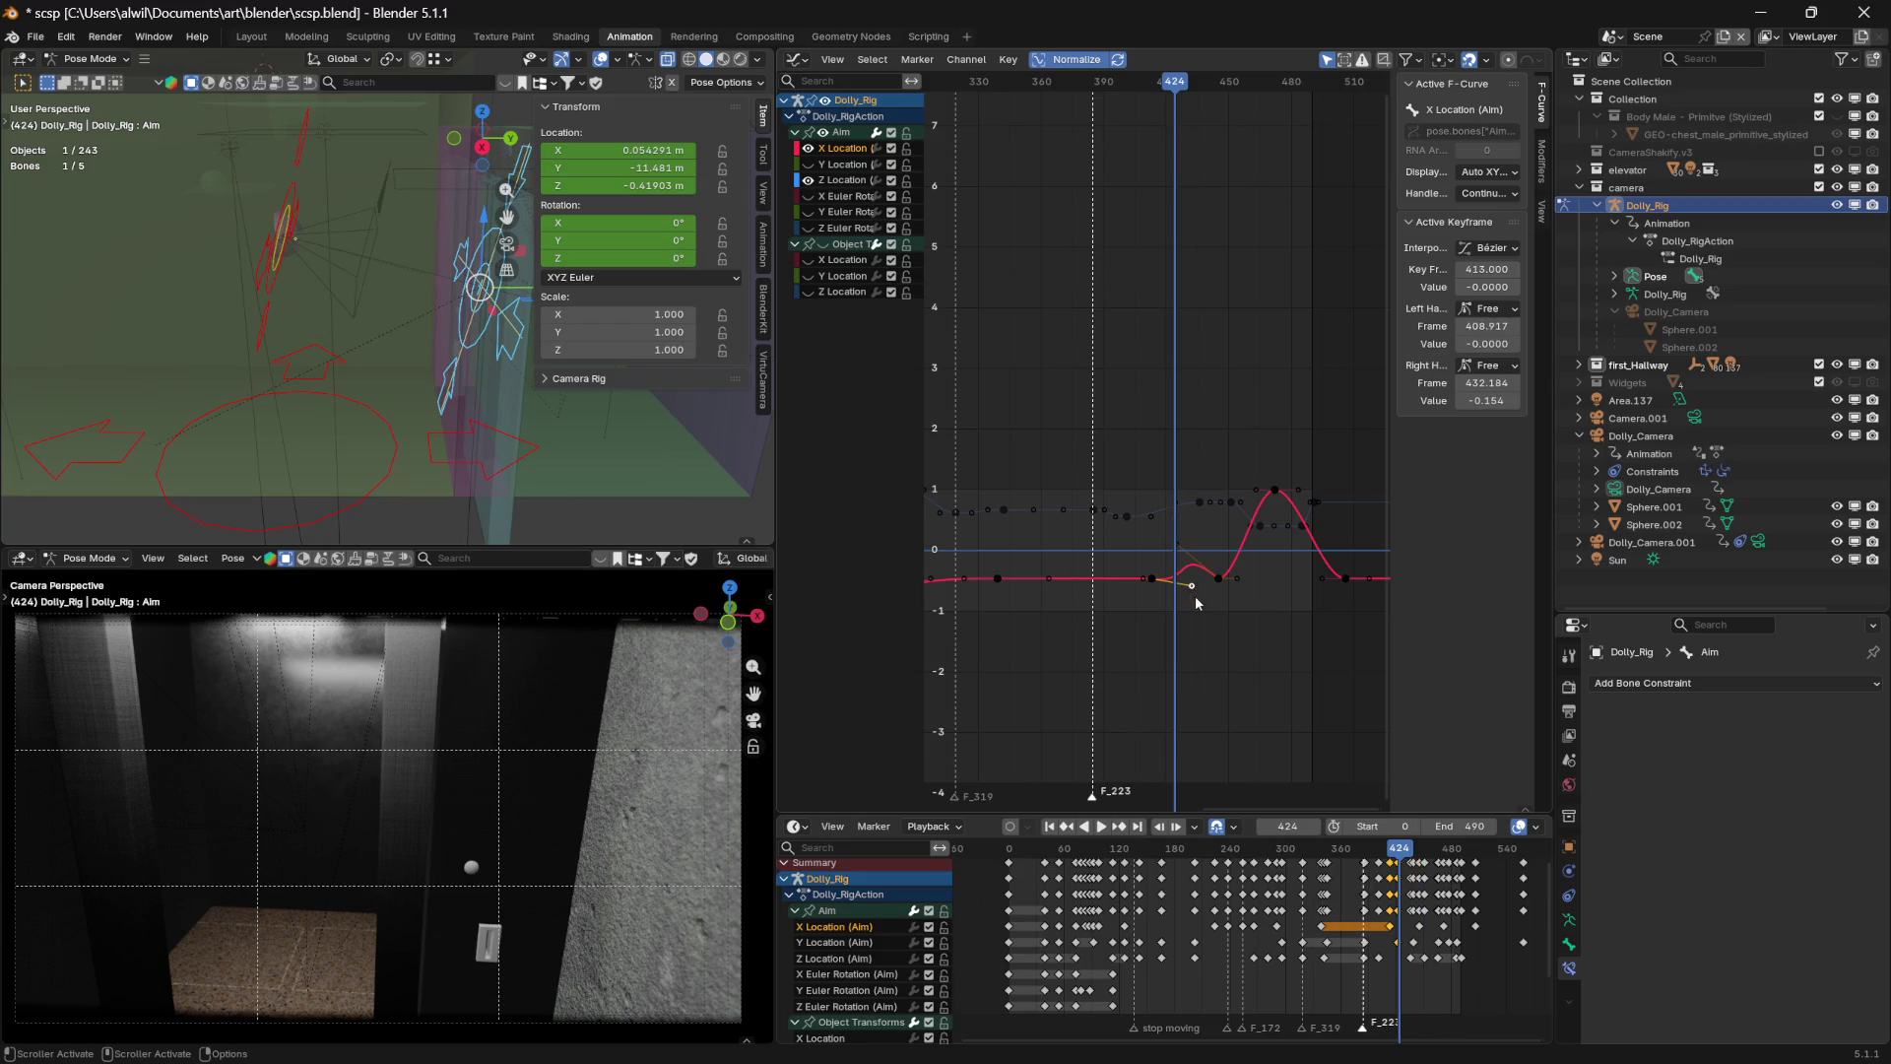
mouse_move(1192, 588)
left_mouse_down()
mouse_move(1167, 588)
mouse_move(1192, 591)
left_mouse_up()
mouse_move(1190, 85)
left_mouse_down()
mouse_move(1256, 88)
mouse_move(1144, 85)
mouse_move(1256, 107)
mouse_move(1238, 104)
left_mouse_up()
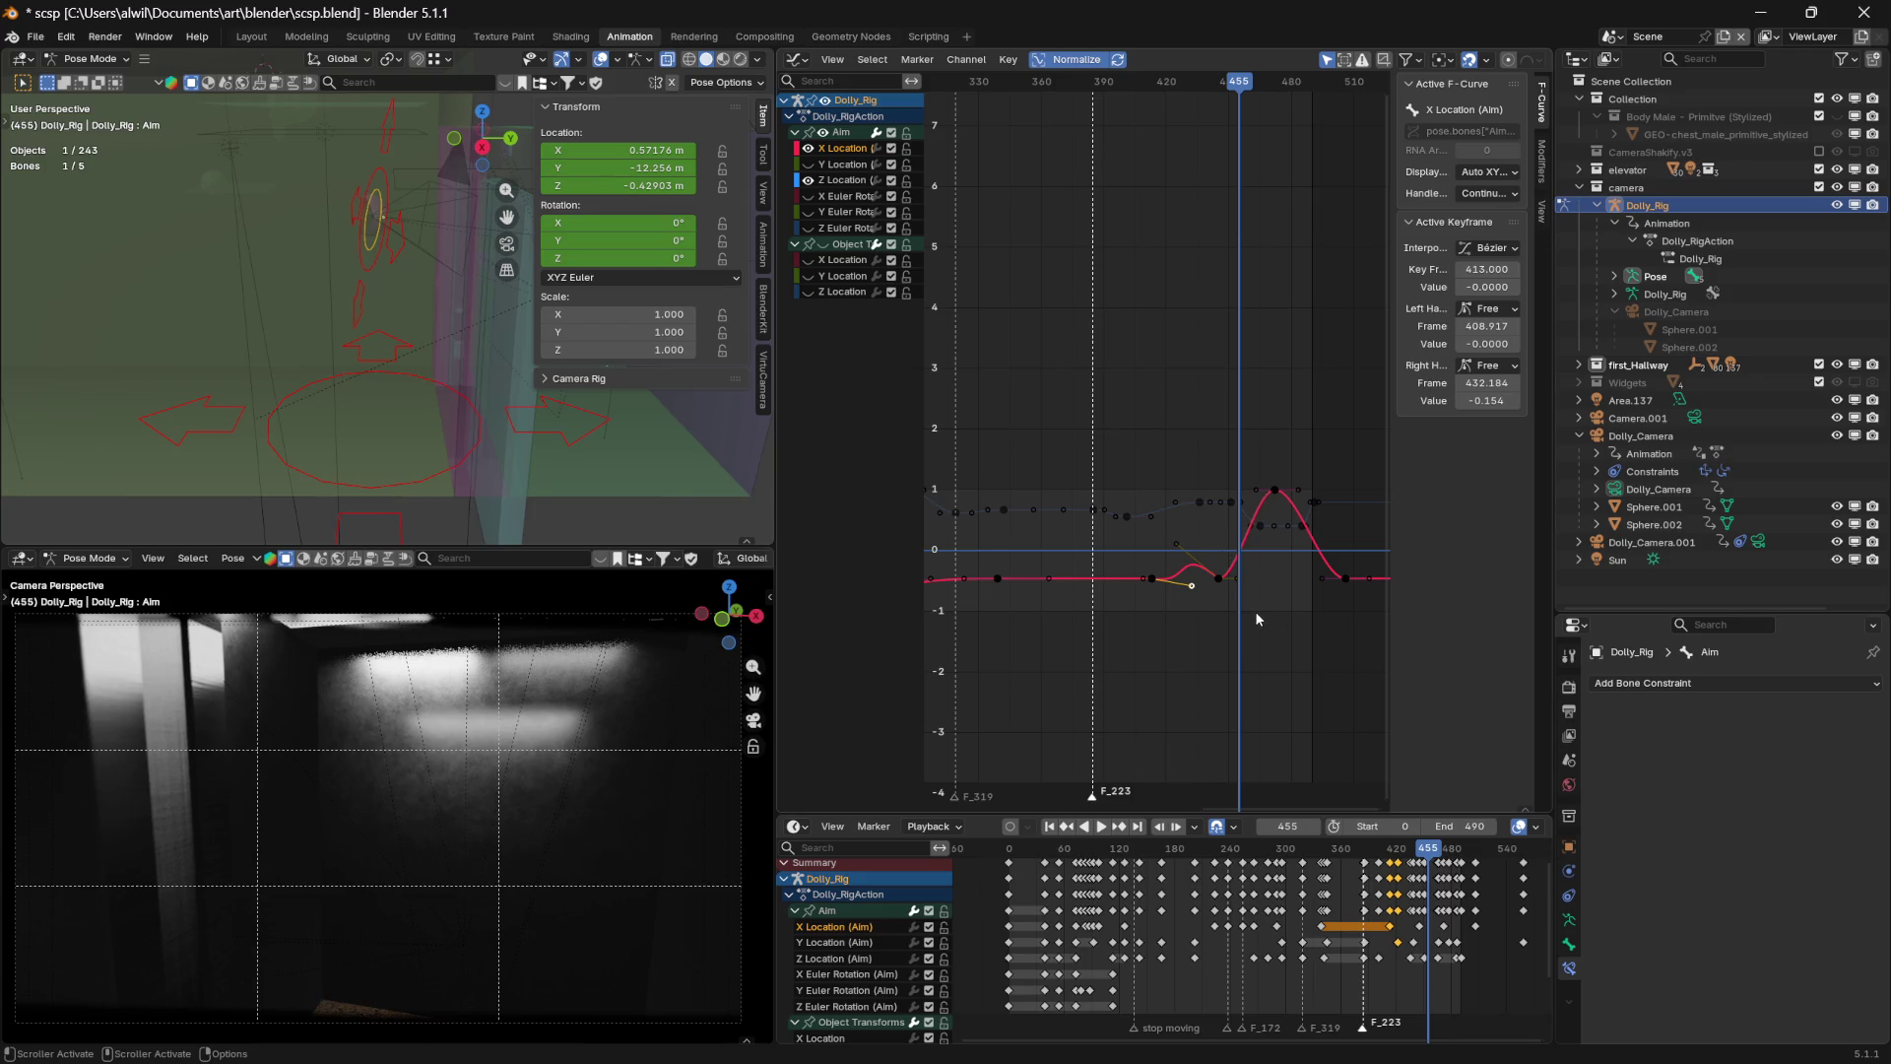
key("Down")
Undo three recent curve edits and leave the frame-445 key at frame 445
key("ctrl+z")
key("ctrl+z")
key("ctrl+z")
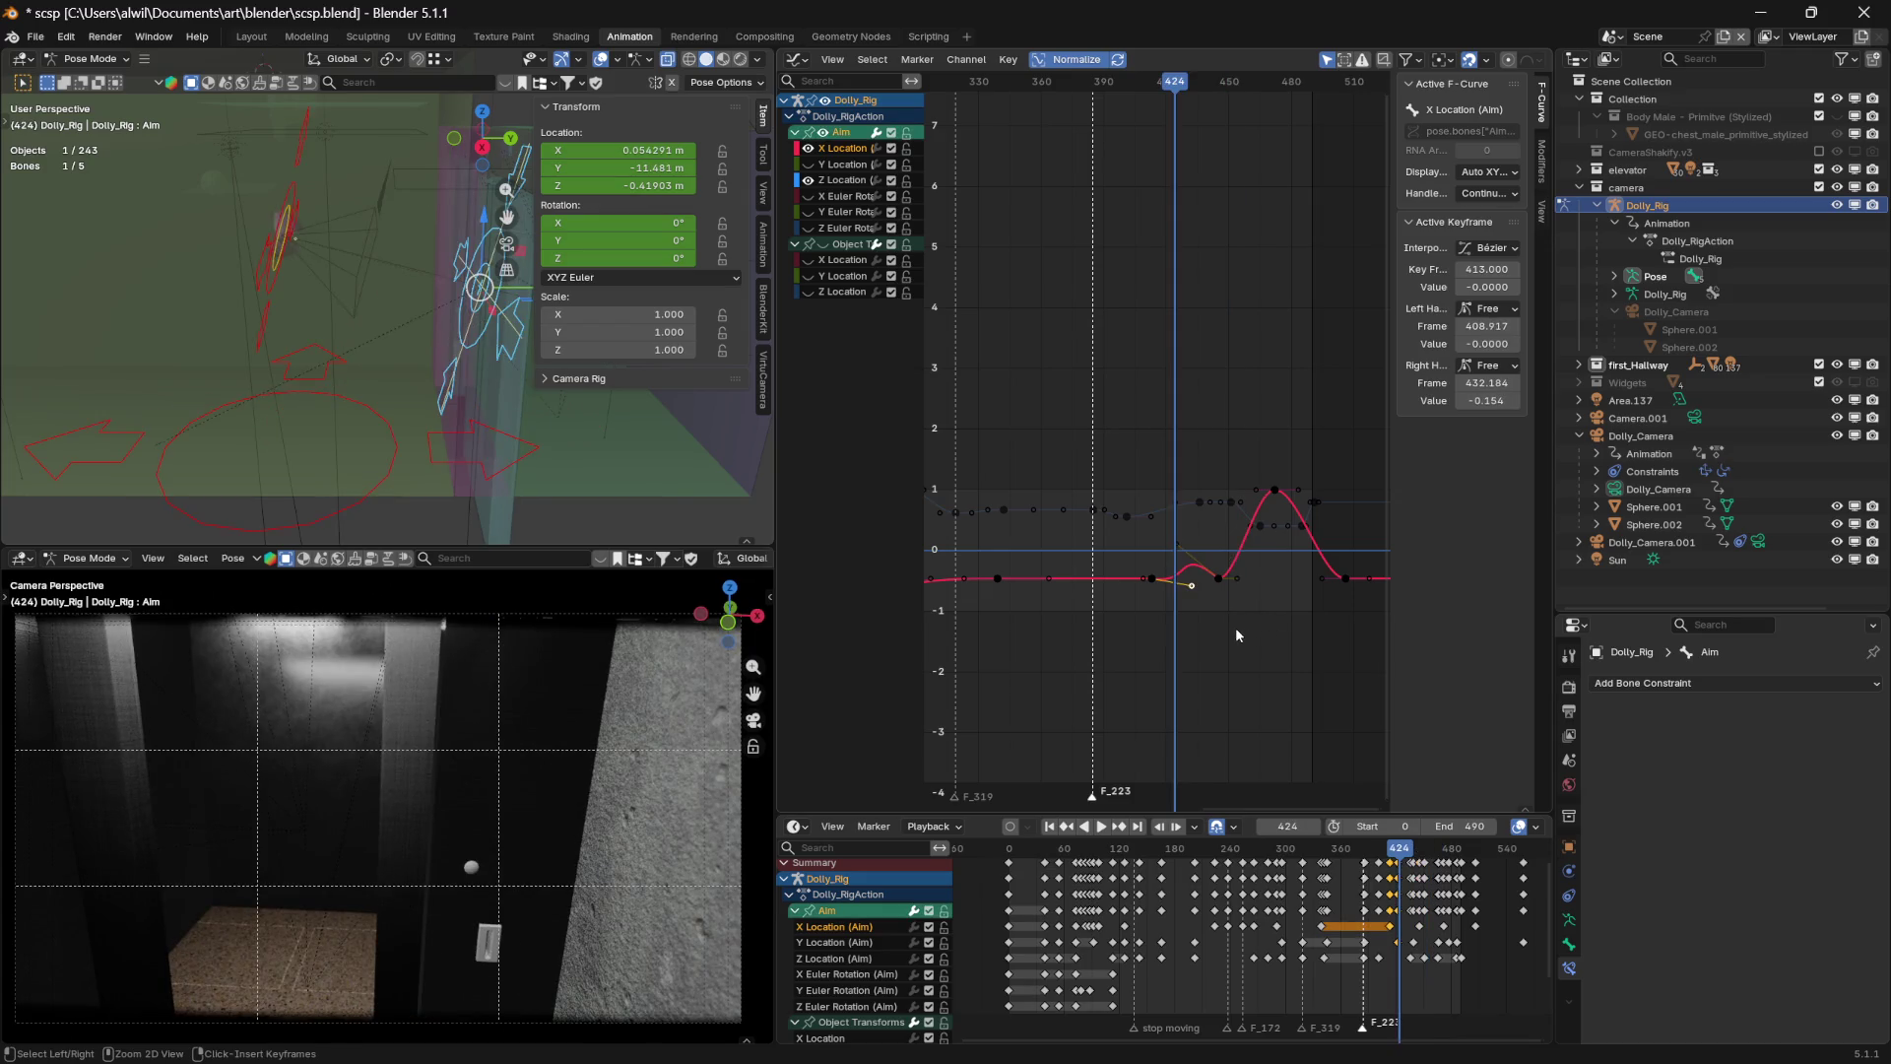
key("ctrl+z")
key("ctrl+z")
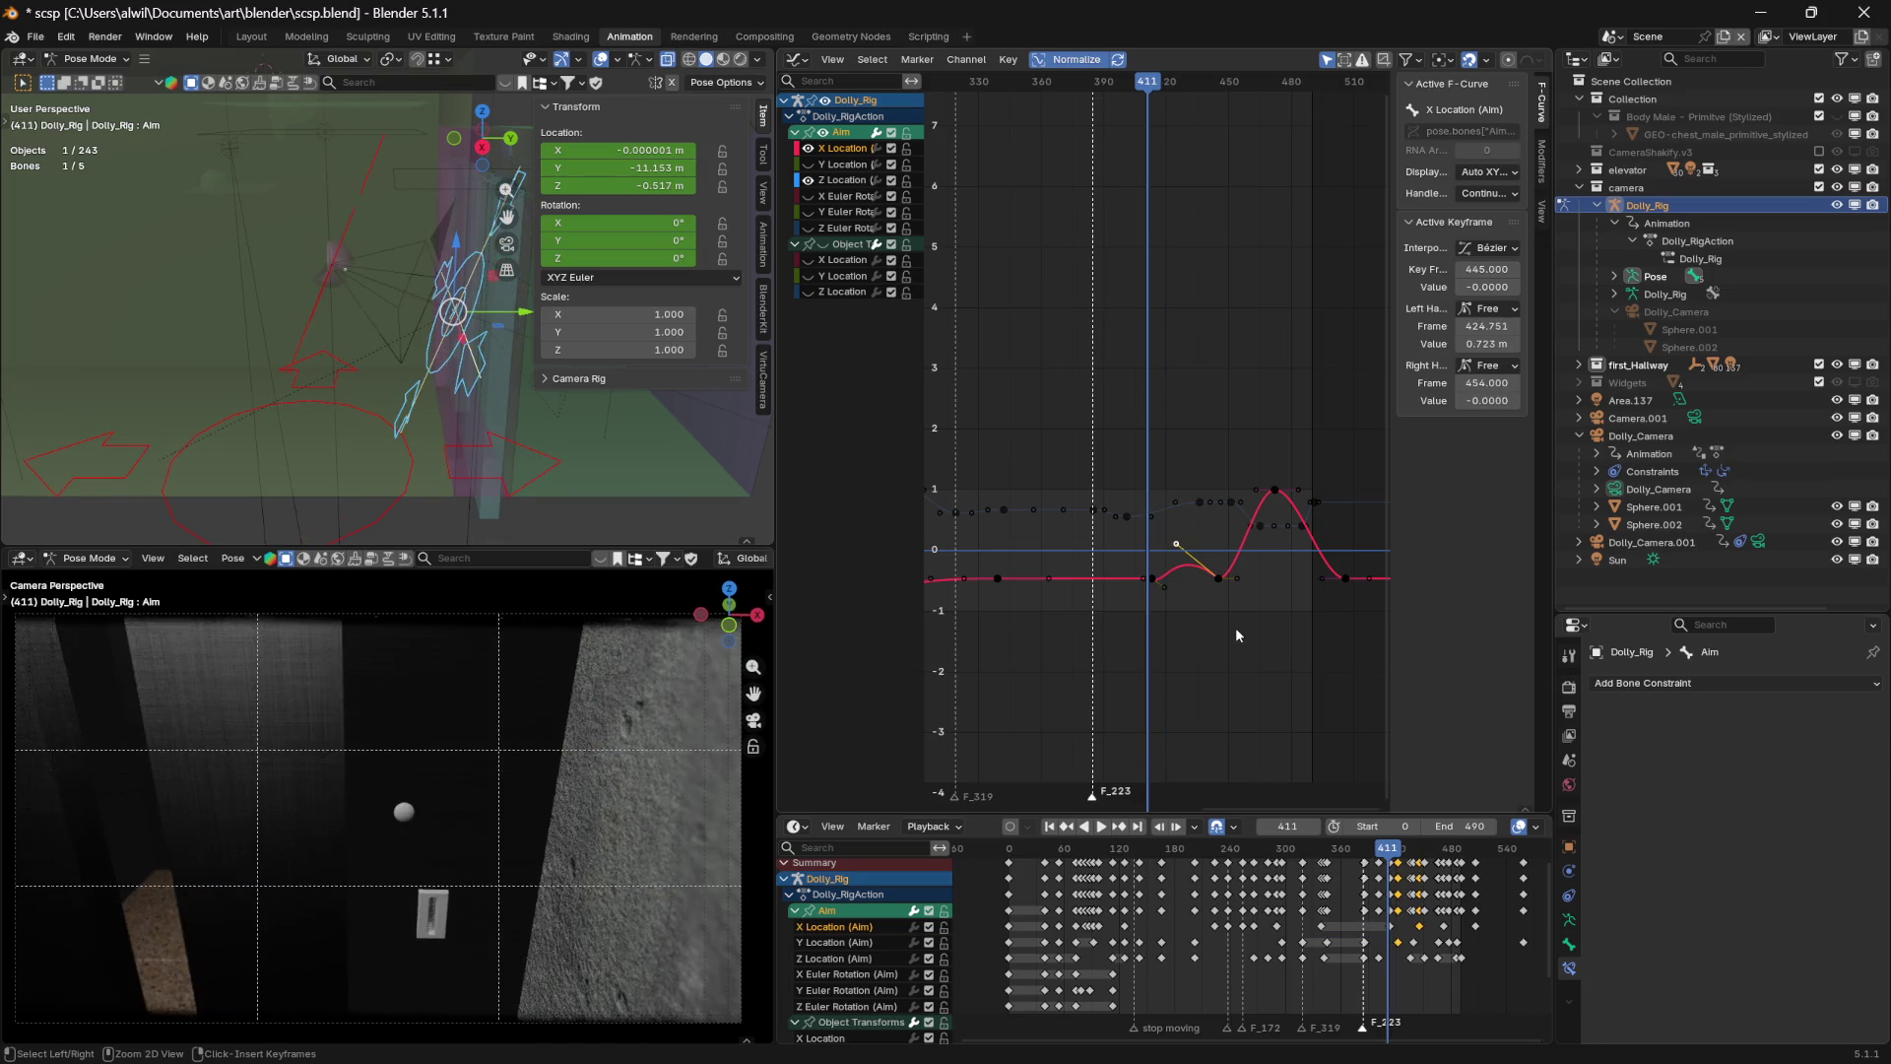
key("ctrl+z")
key("ctrl+z")
left_click(1221, 581)
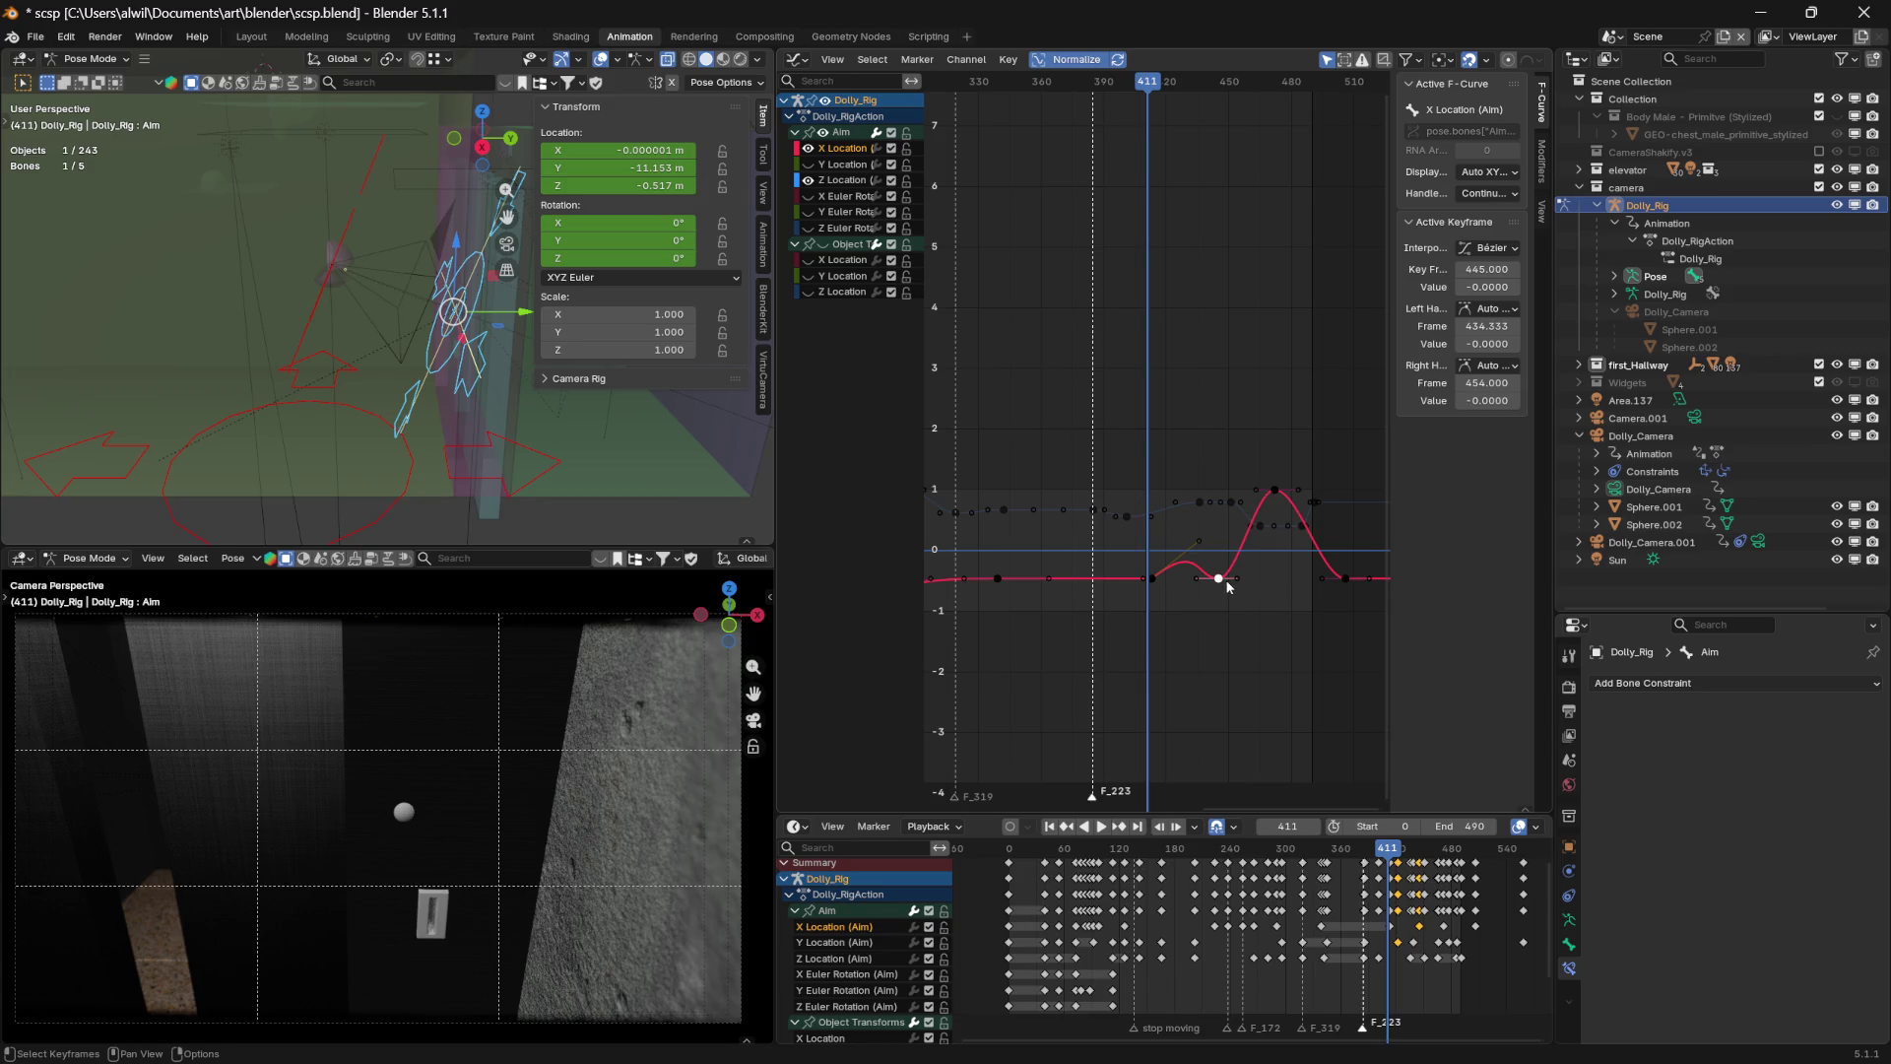
key("g")
key("x")
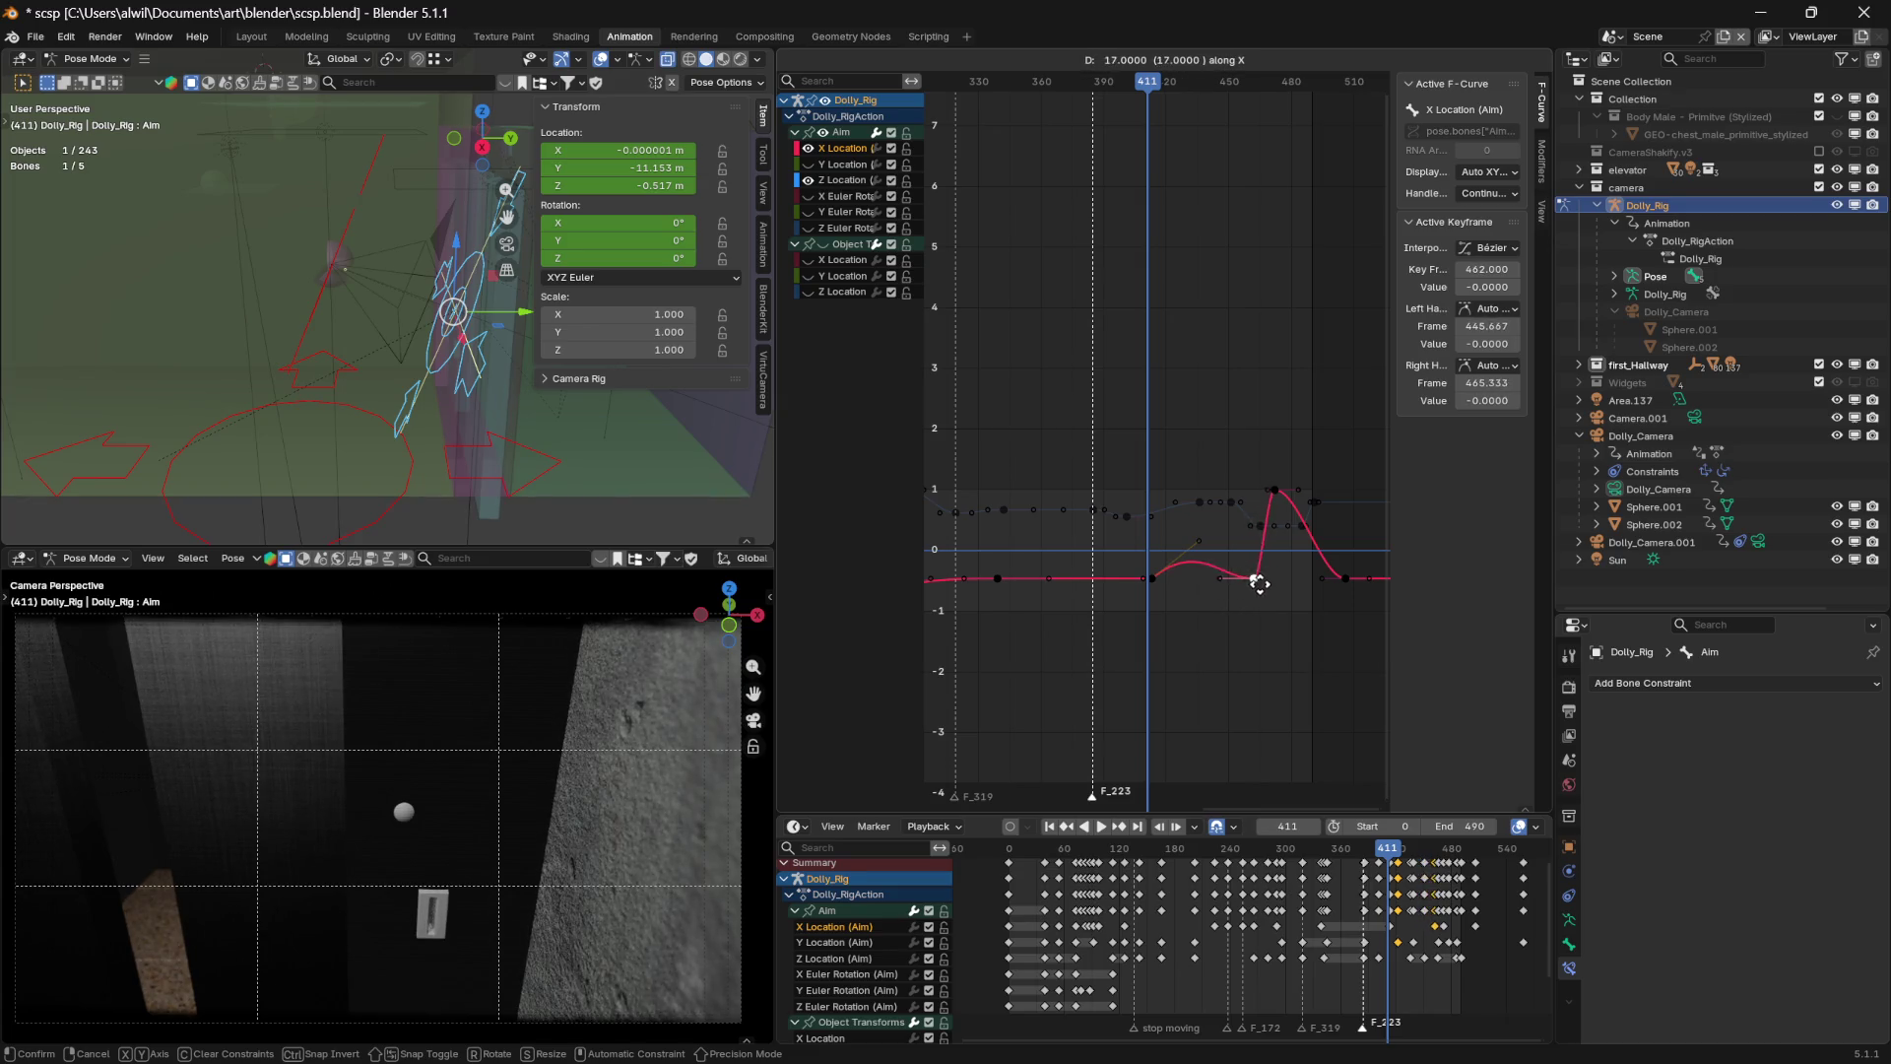
key("Escape")
Raise the frame-413 key's right handle to frame 444.251, value 0.6, and preview
left_click(1199, 542)
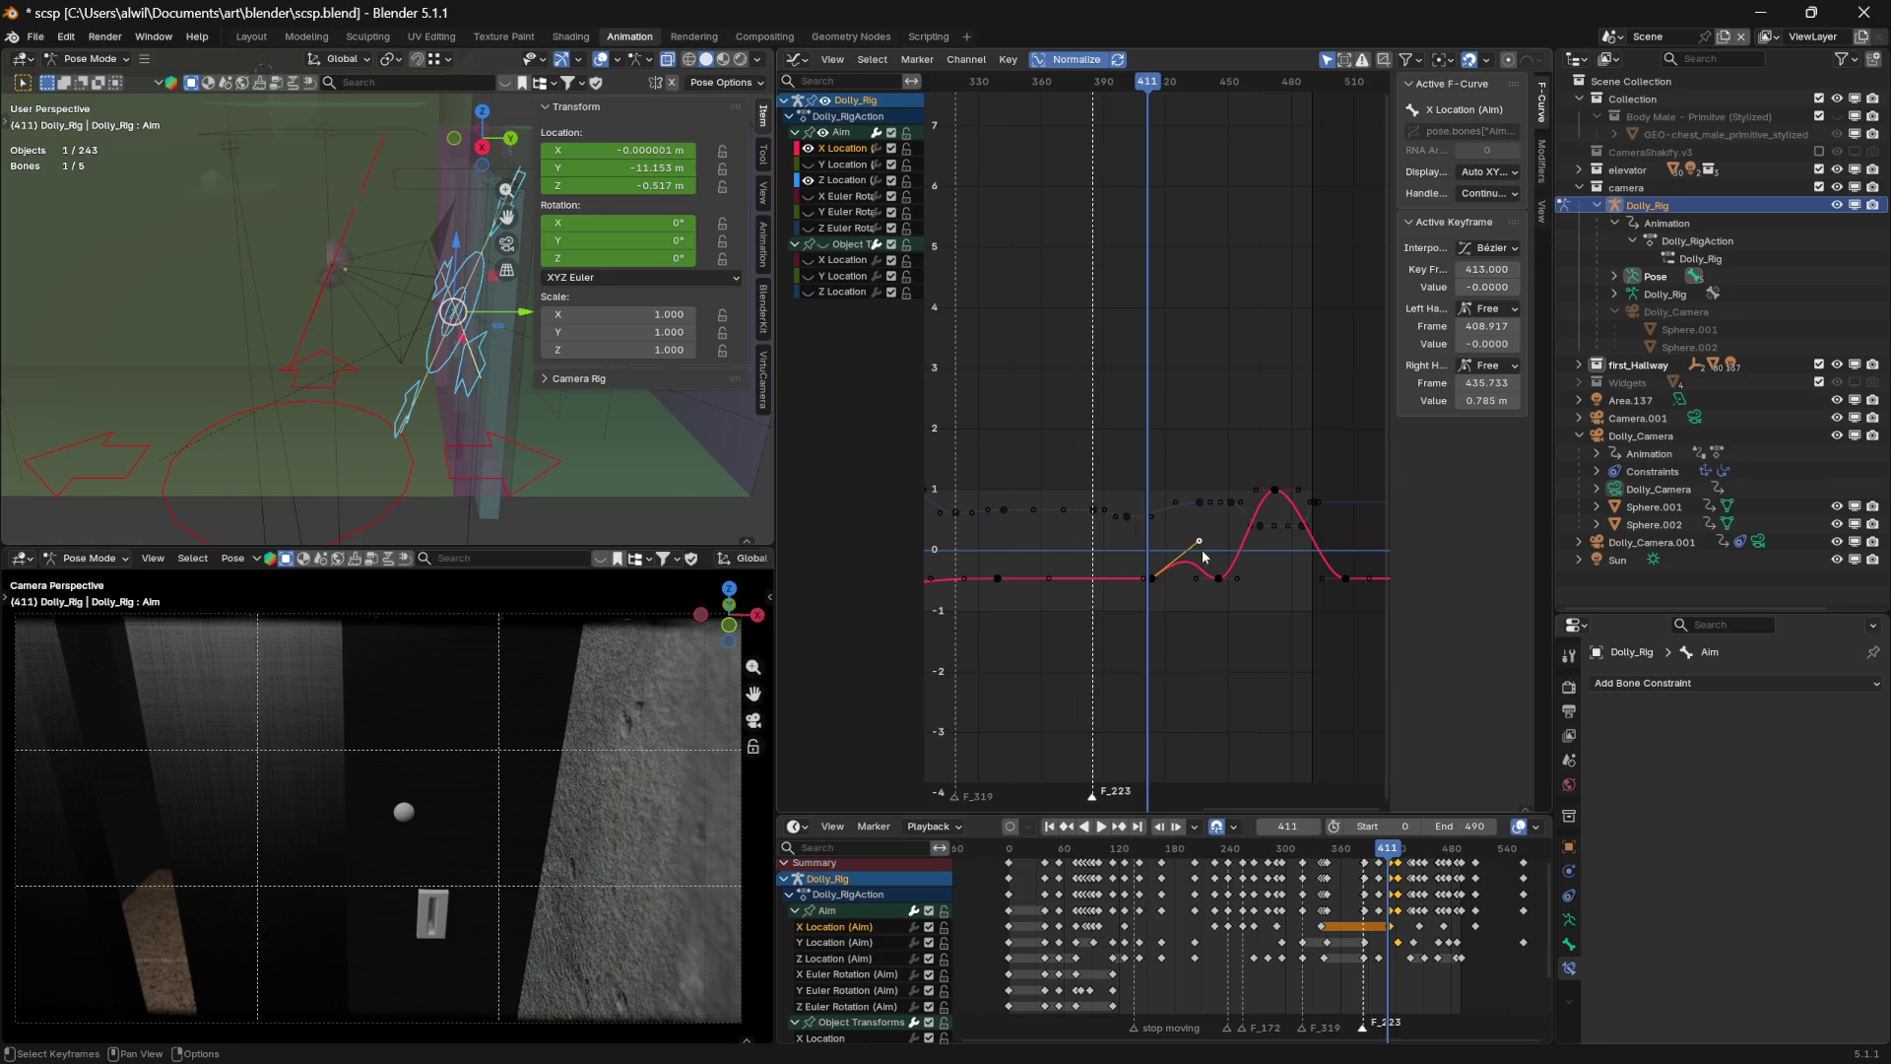
key("g")
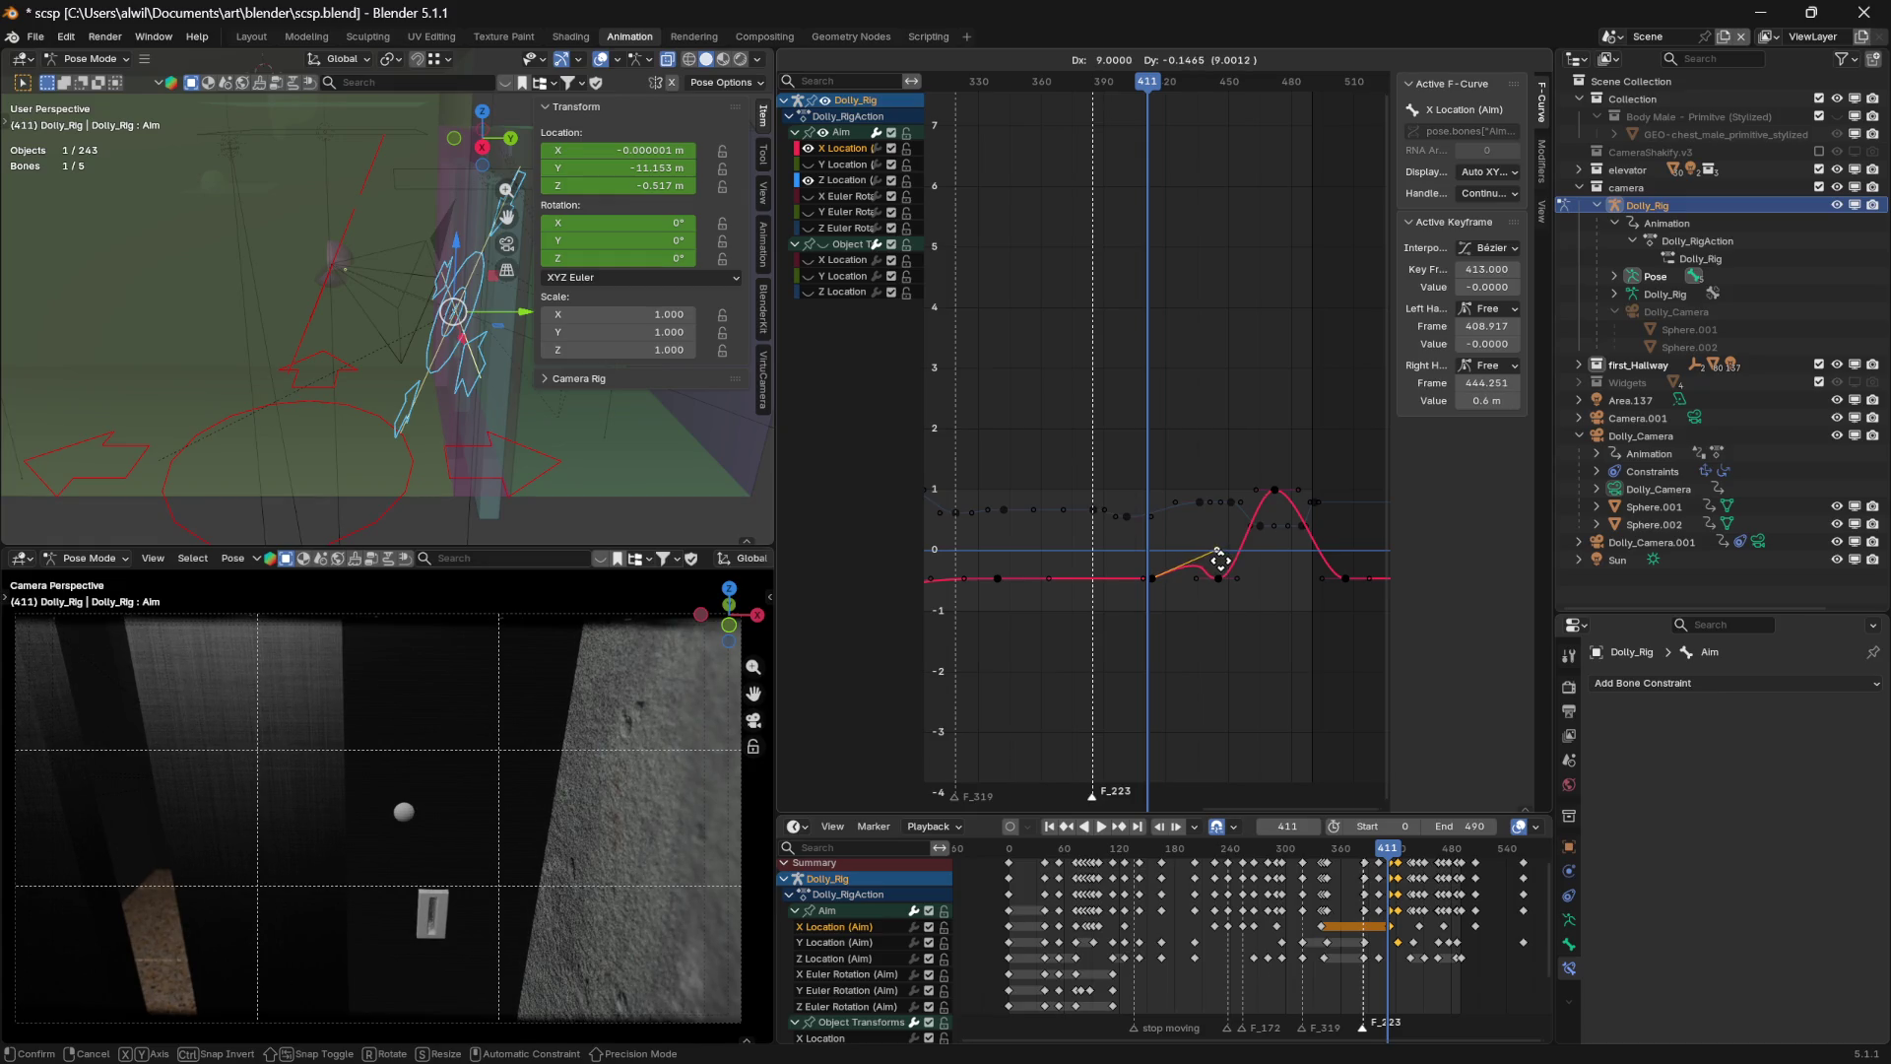
left_click(1220, 560)
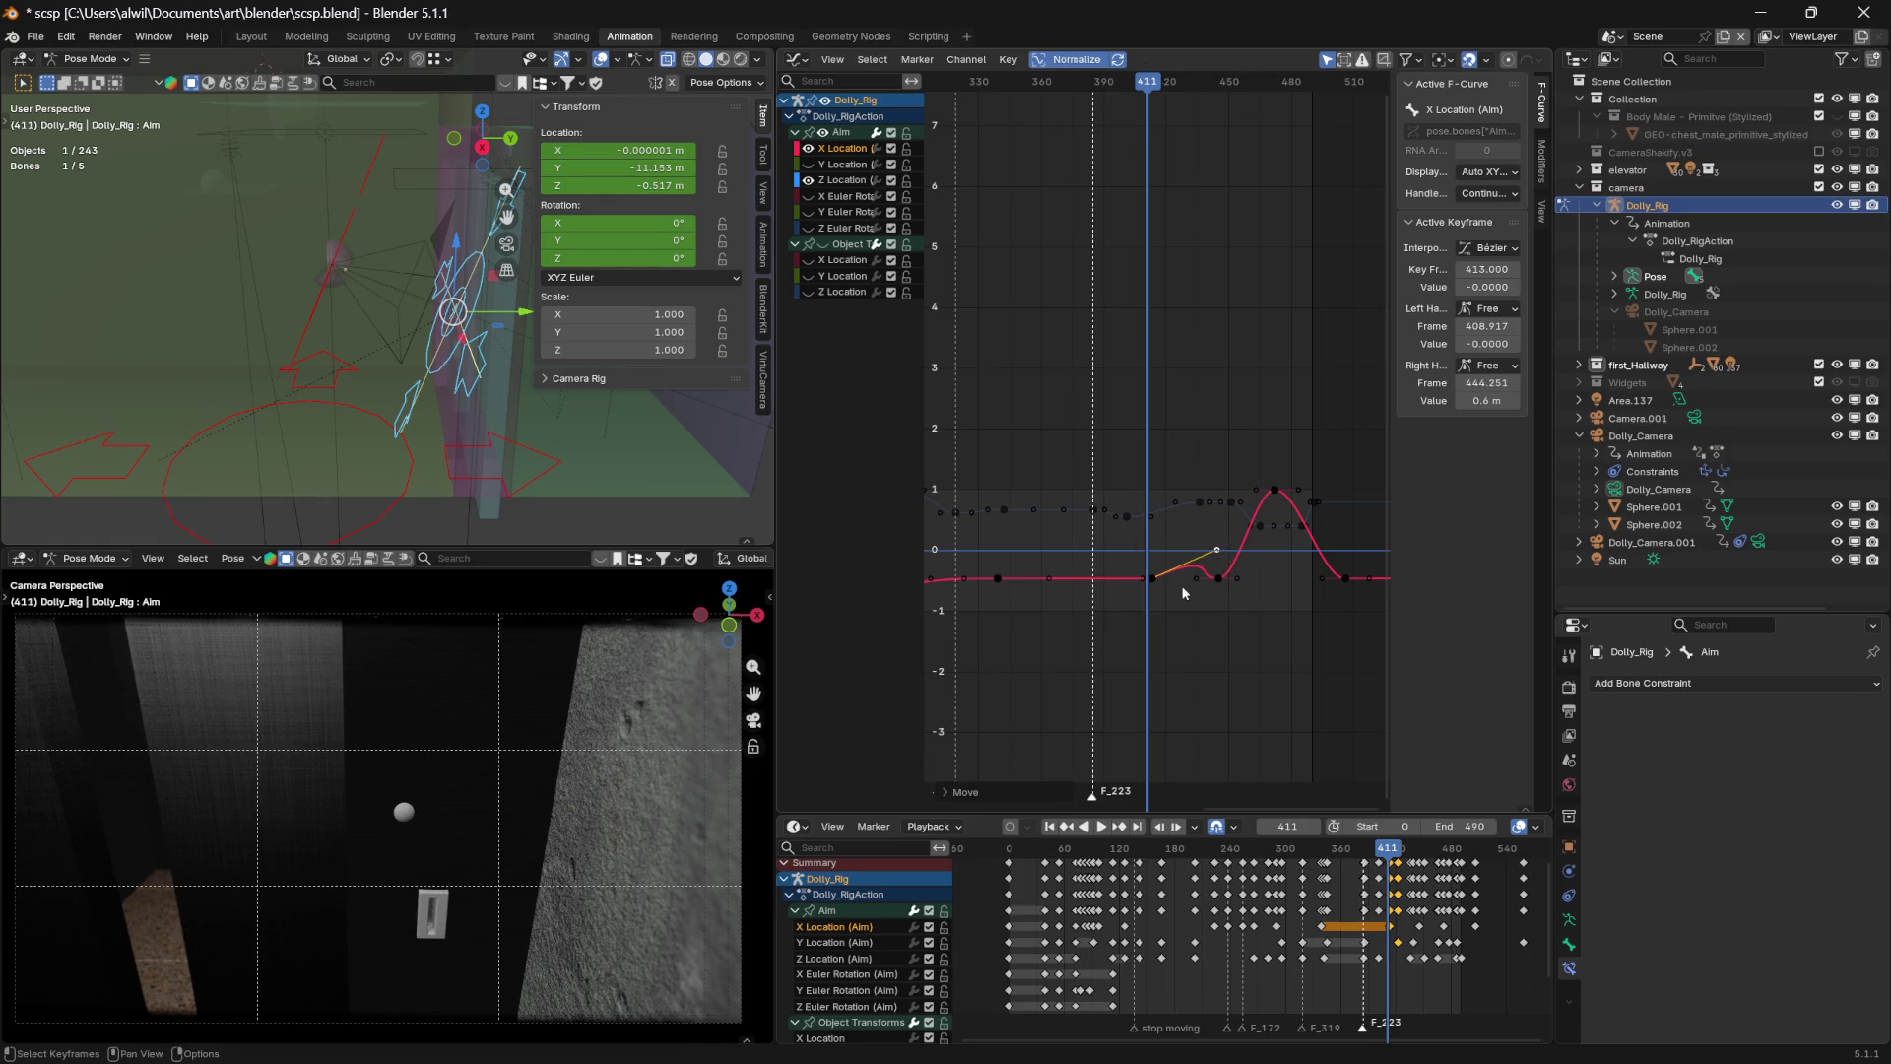
mouse_move(1147, 82)
left_mouse_down()
mouse_move(1106, 82)
mouse_move(1221, 82)
mouse_move(1036, 97)
left_mouse_up()
Stop playback, scrub back before frame 413, and select the X Location key at frame 413
key("space")
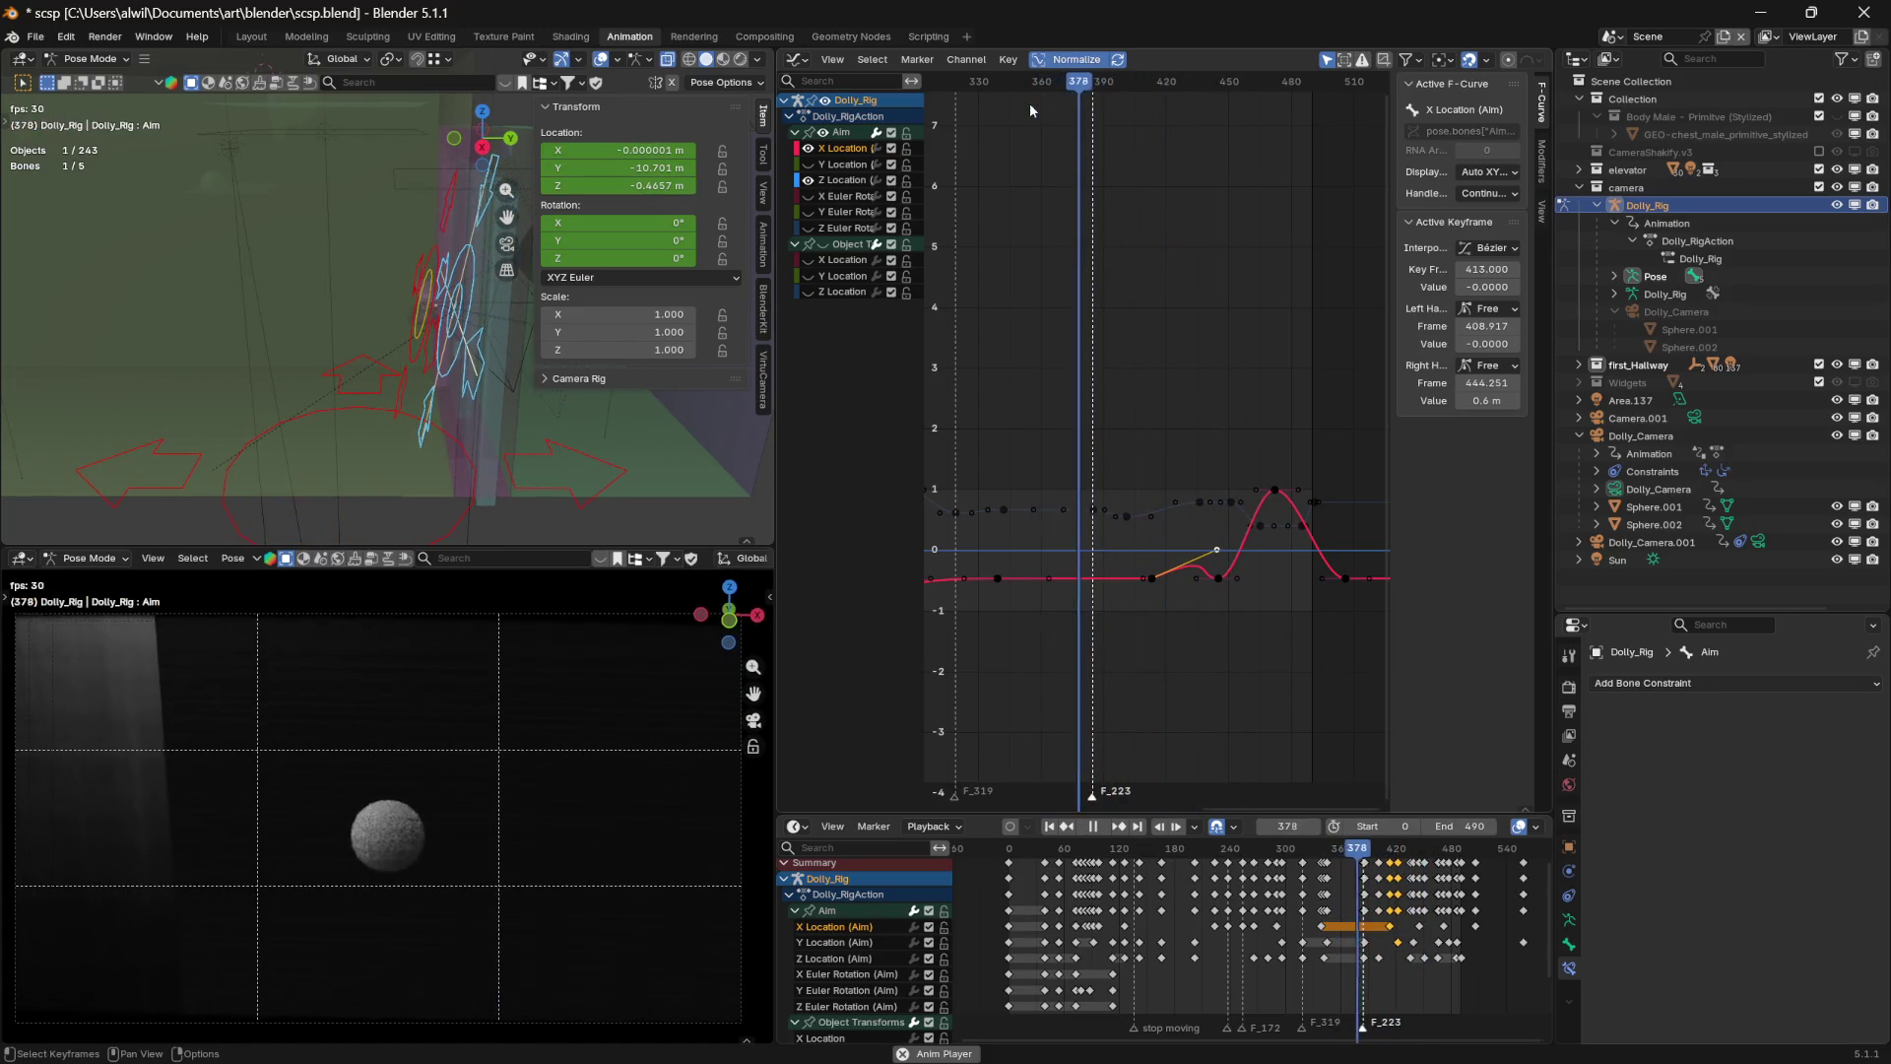
key("space")
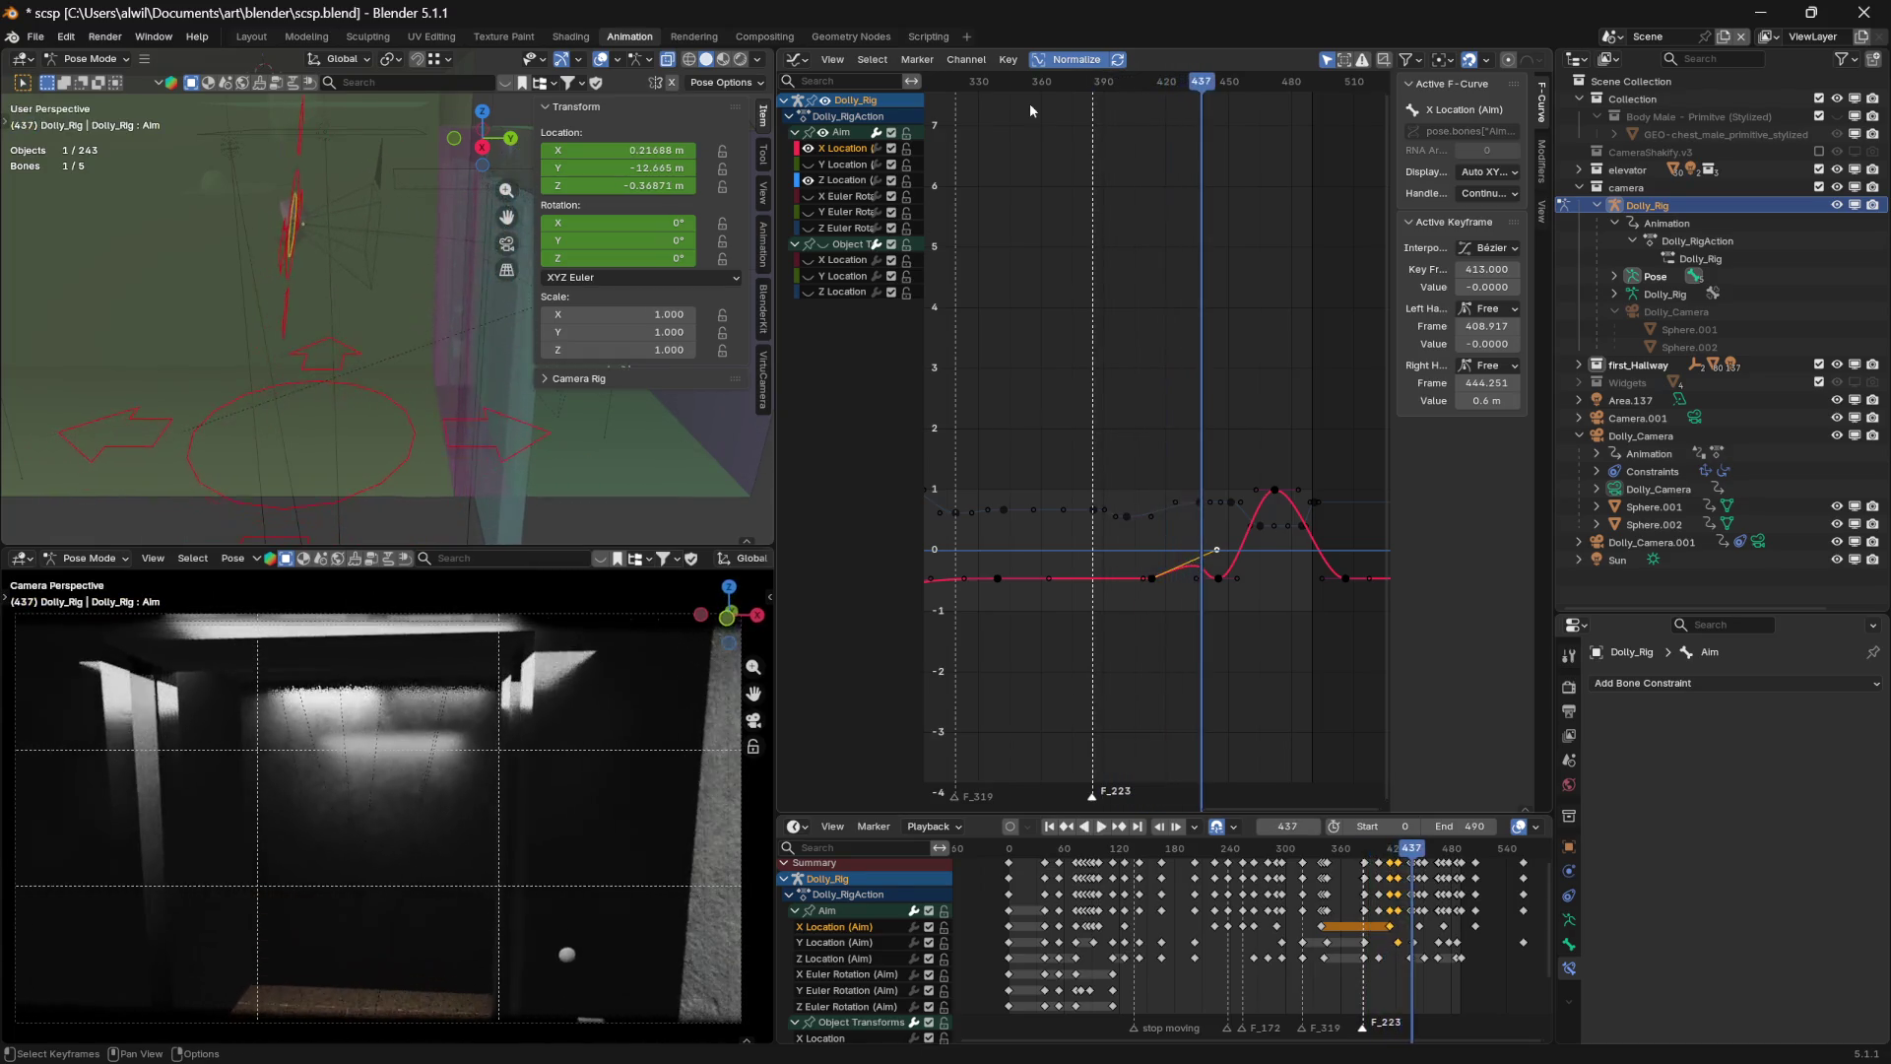
mouse_move(1197, 86)
left_mouse_down()
mouse_move(1106, 99)
mouse_move(1160, 93)
mouse_move(1128, 111)
left_mouse_up()
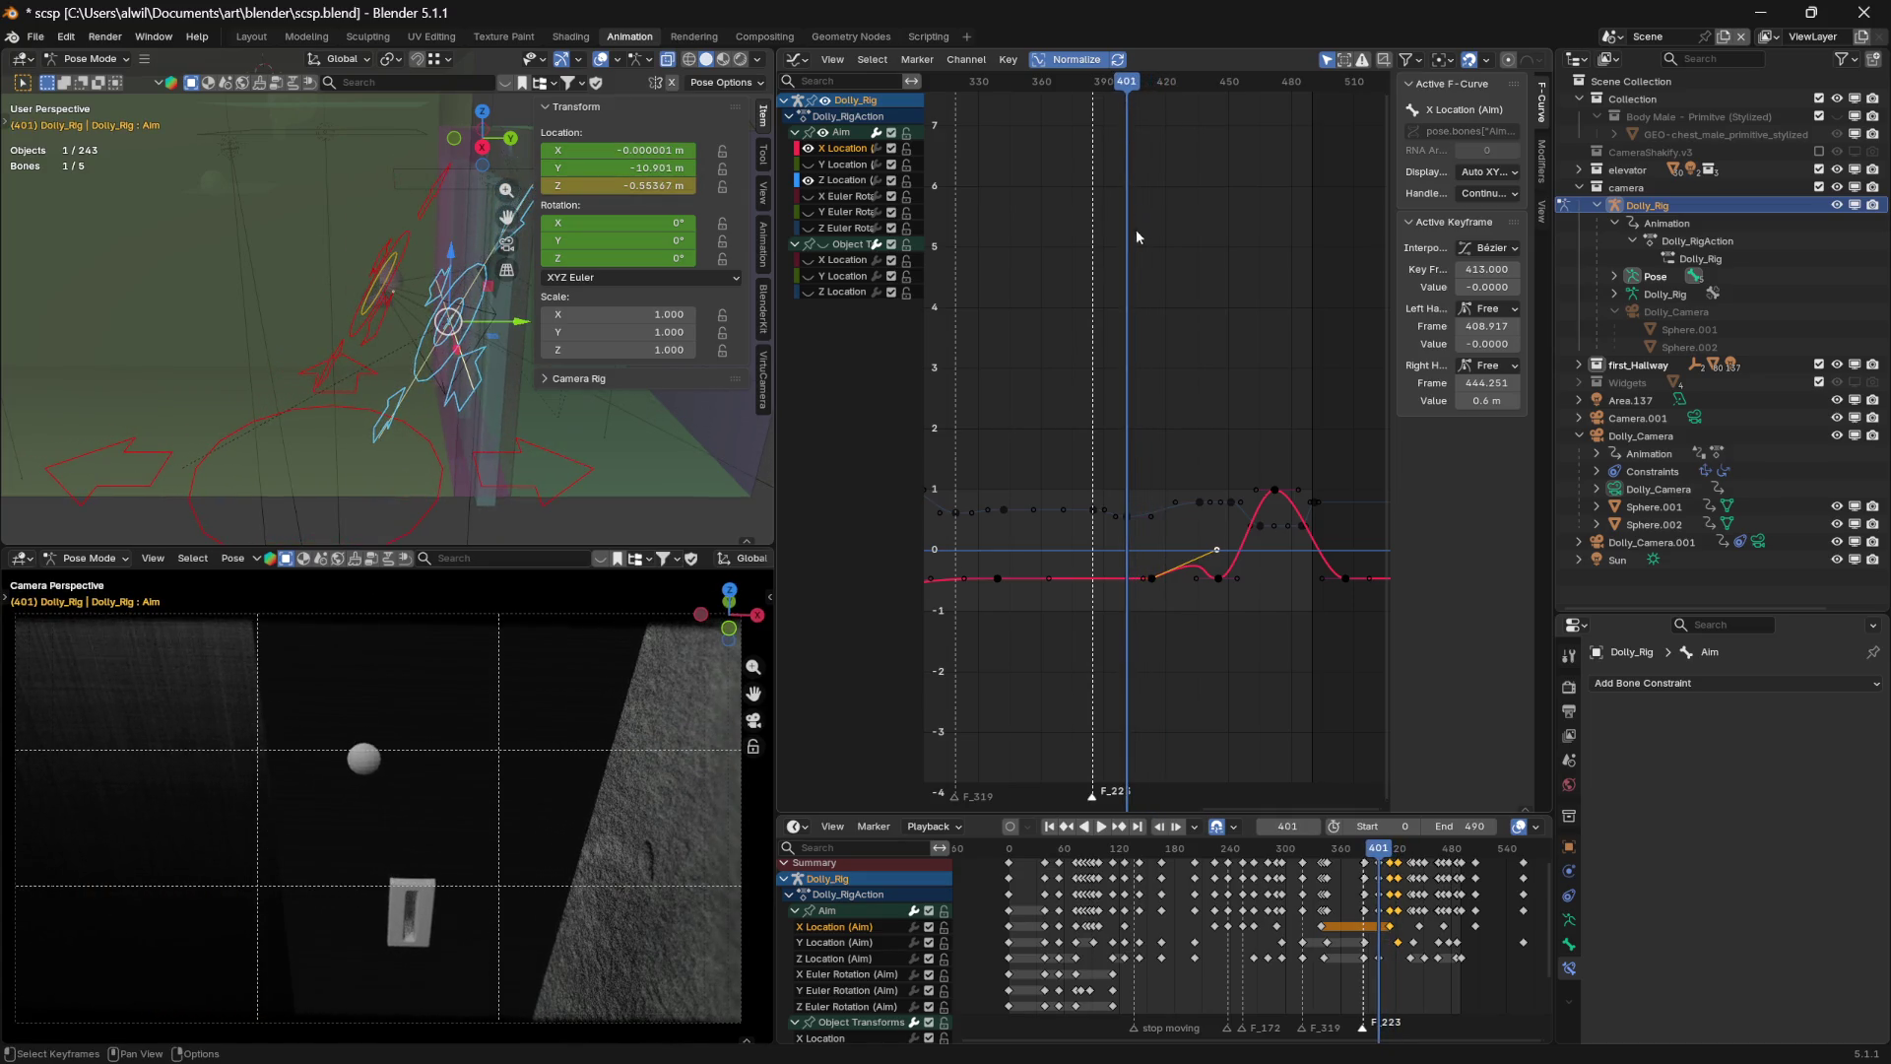
left_click(1155, 603)
left_click(1151, 579)
Try raising the frame-413 X Location key, then undo it back to value 0
left_click(1515, 287)
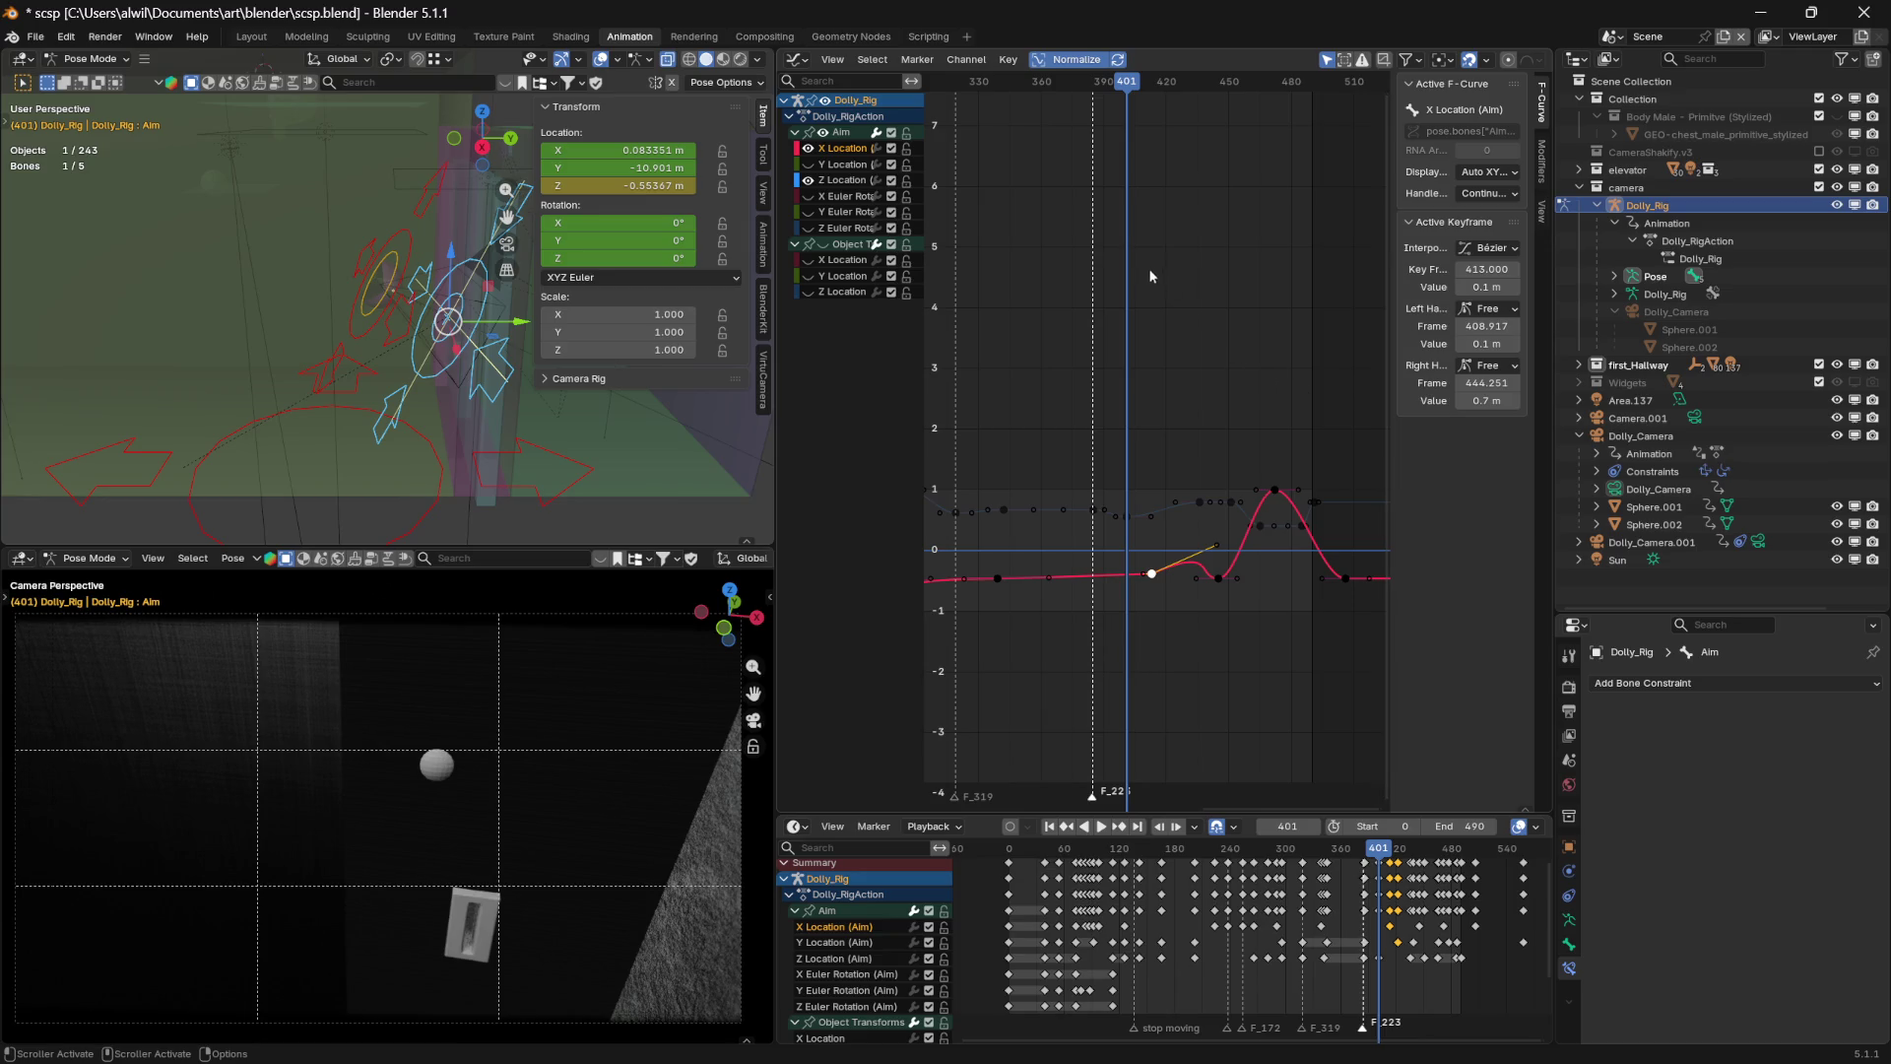
mouse_move(1126, 83)
left_mouse_down()
mouse_move(1024, 81)
mouse_move(1126, 83)
mouse_move(1089, 82)
left_mouse_up()
key("ctrl+z")
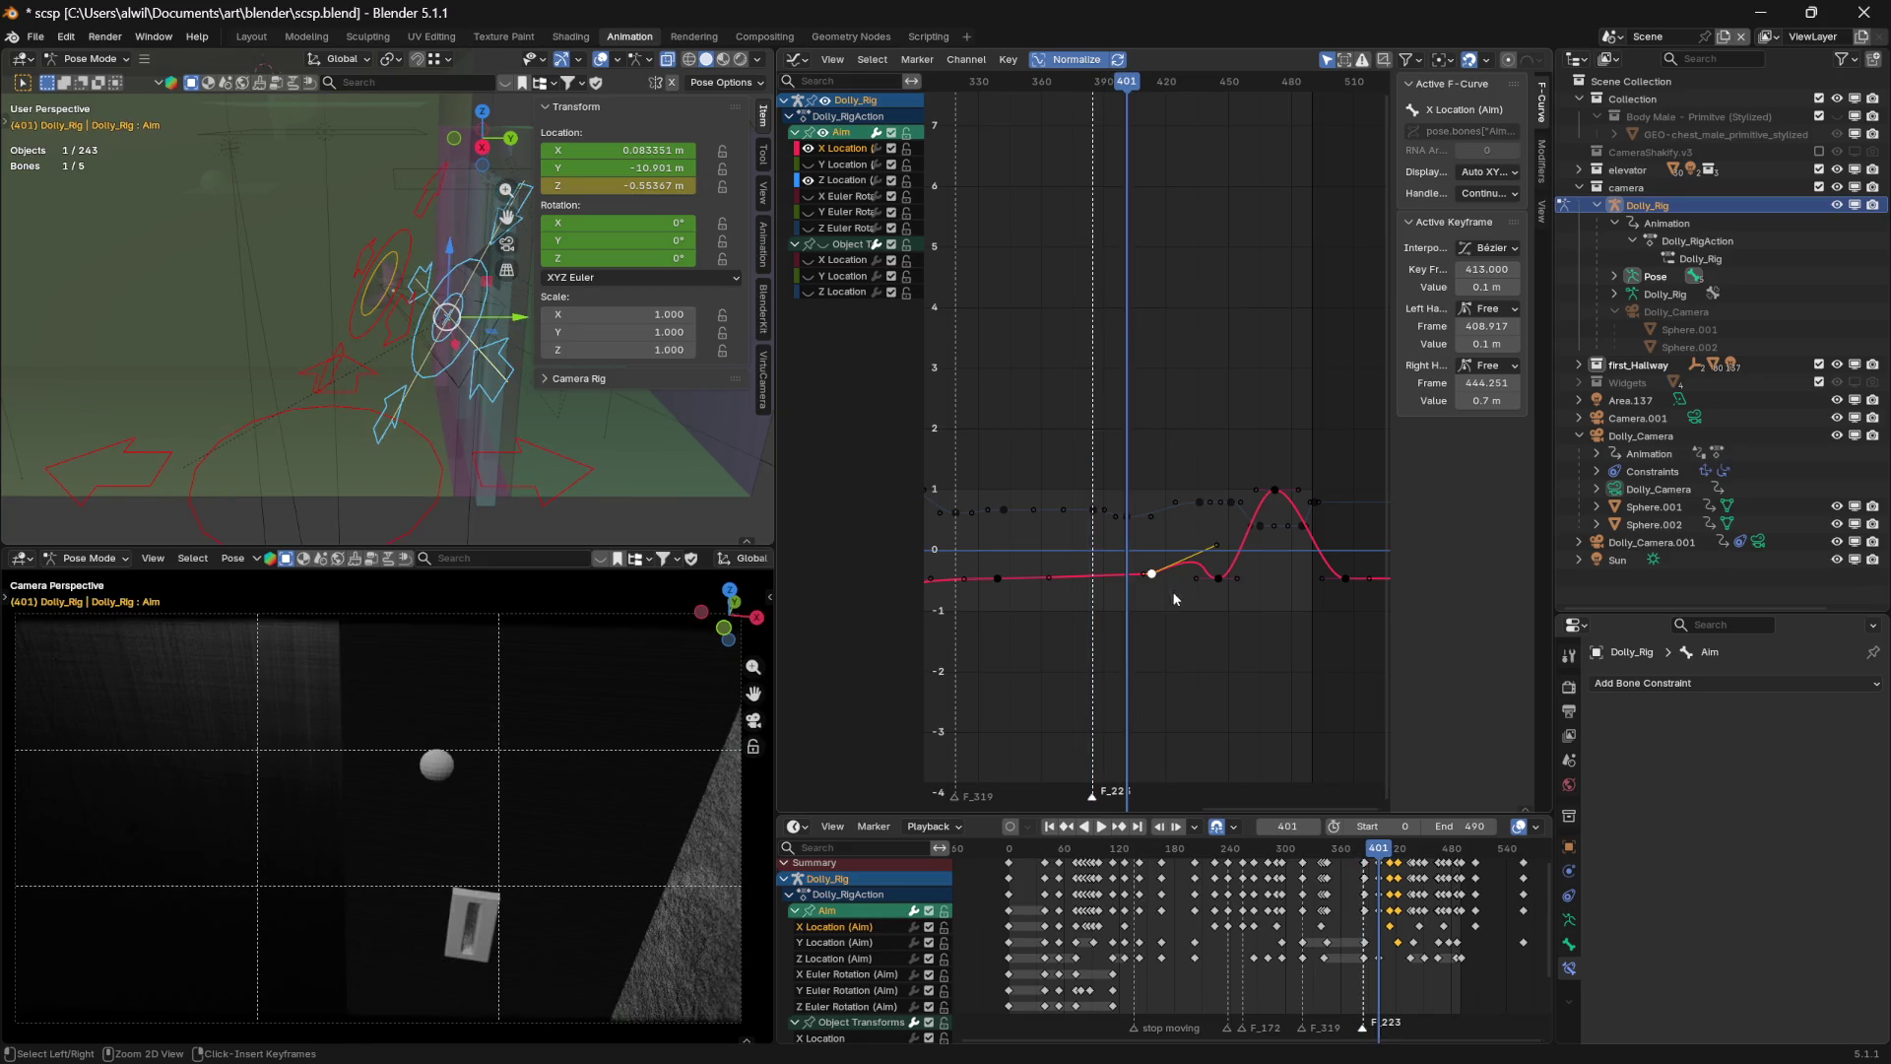
key("ctrl+z")
Duplicate the frame-413 X Location key and slide the copy to frame 385
mouse_move(1135, 83)
left_mouse_down()
mouse_move(1068, 99)
mouse_move(1119, 96)
left_mouse_up()
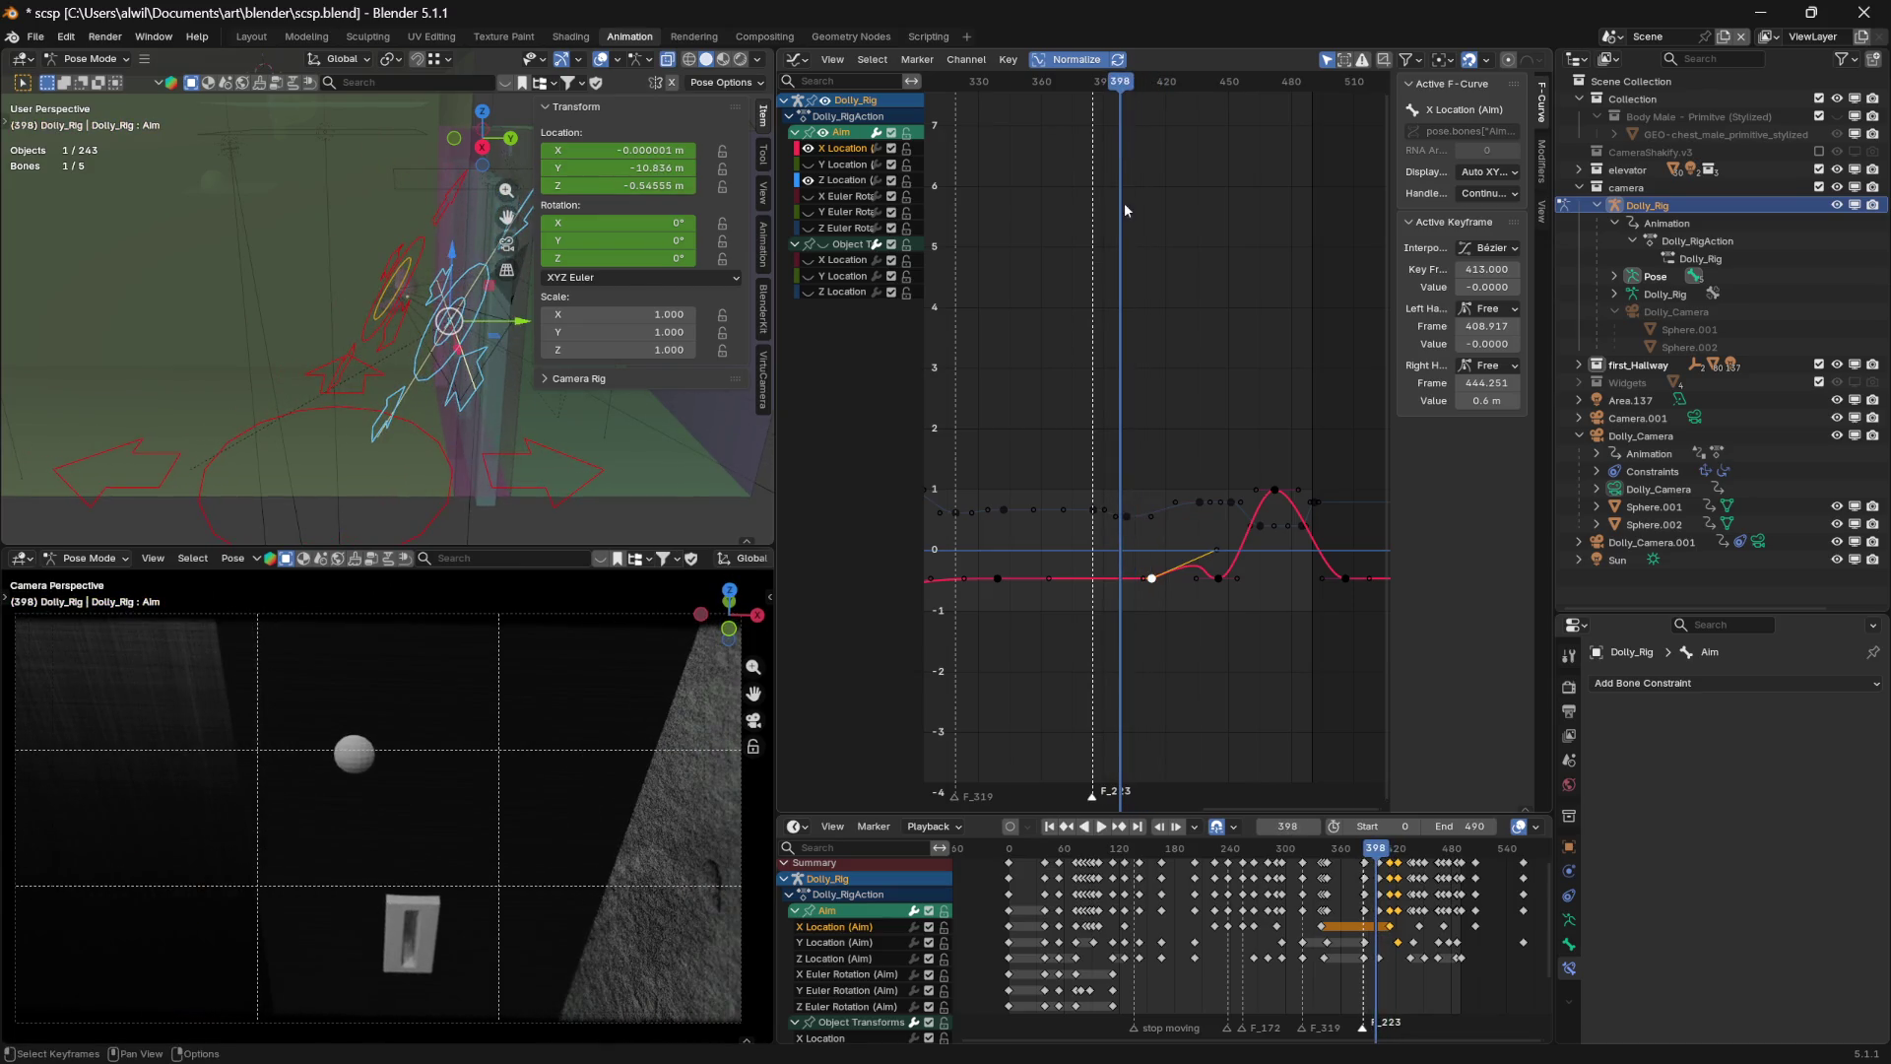
left_click(1164, 616)
left_click(1152, 579)
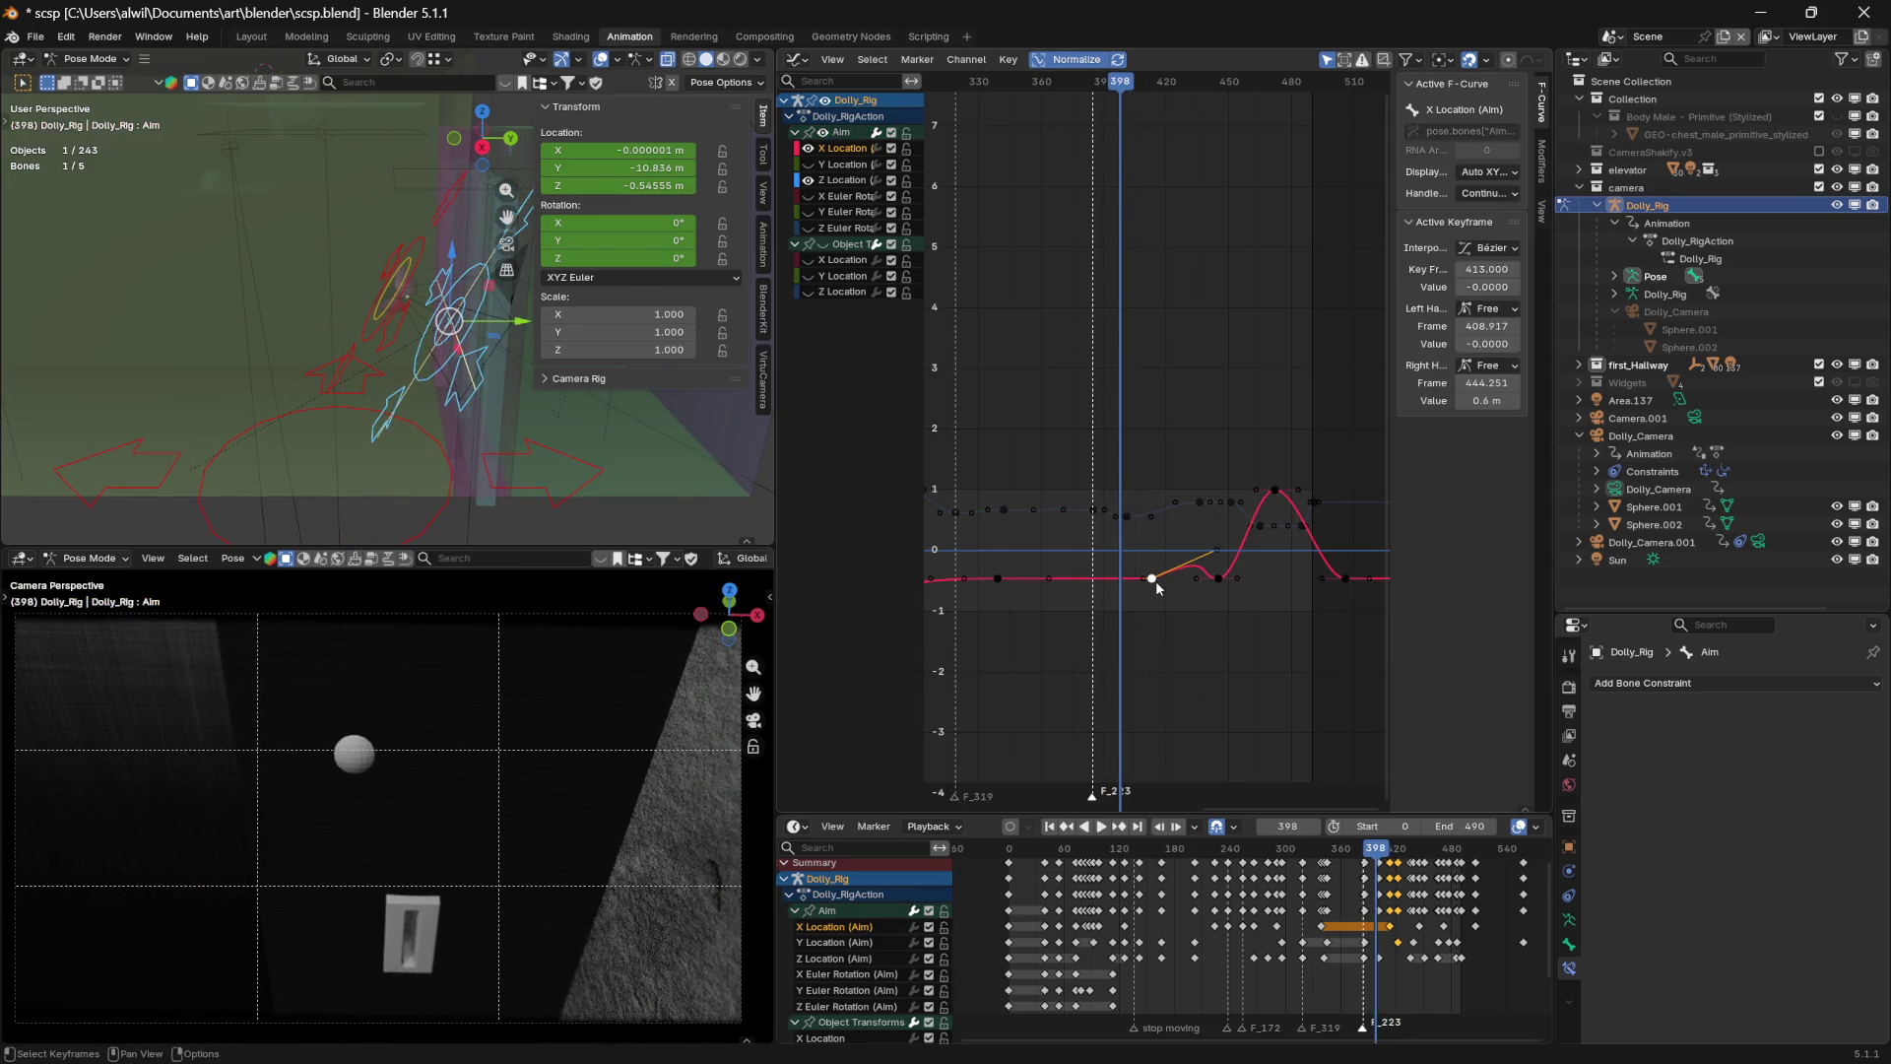
key("g")
key("x")
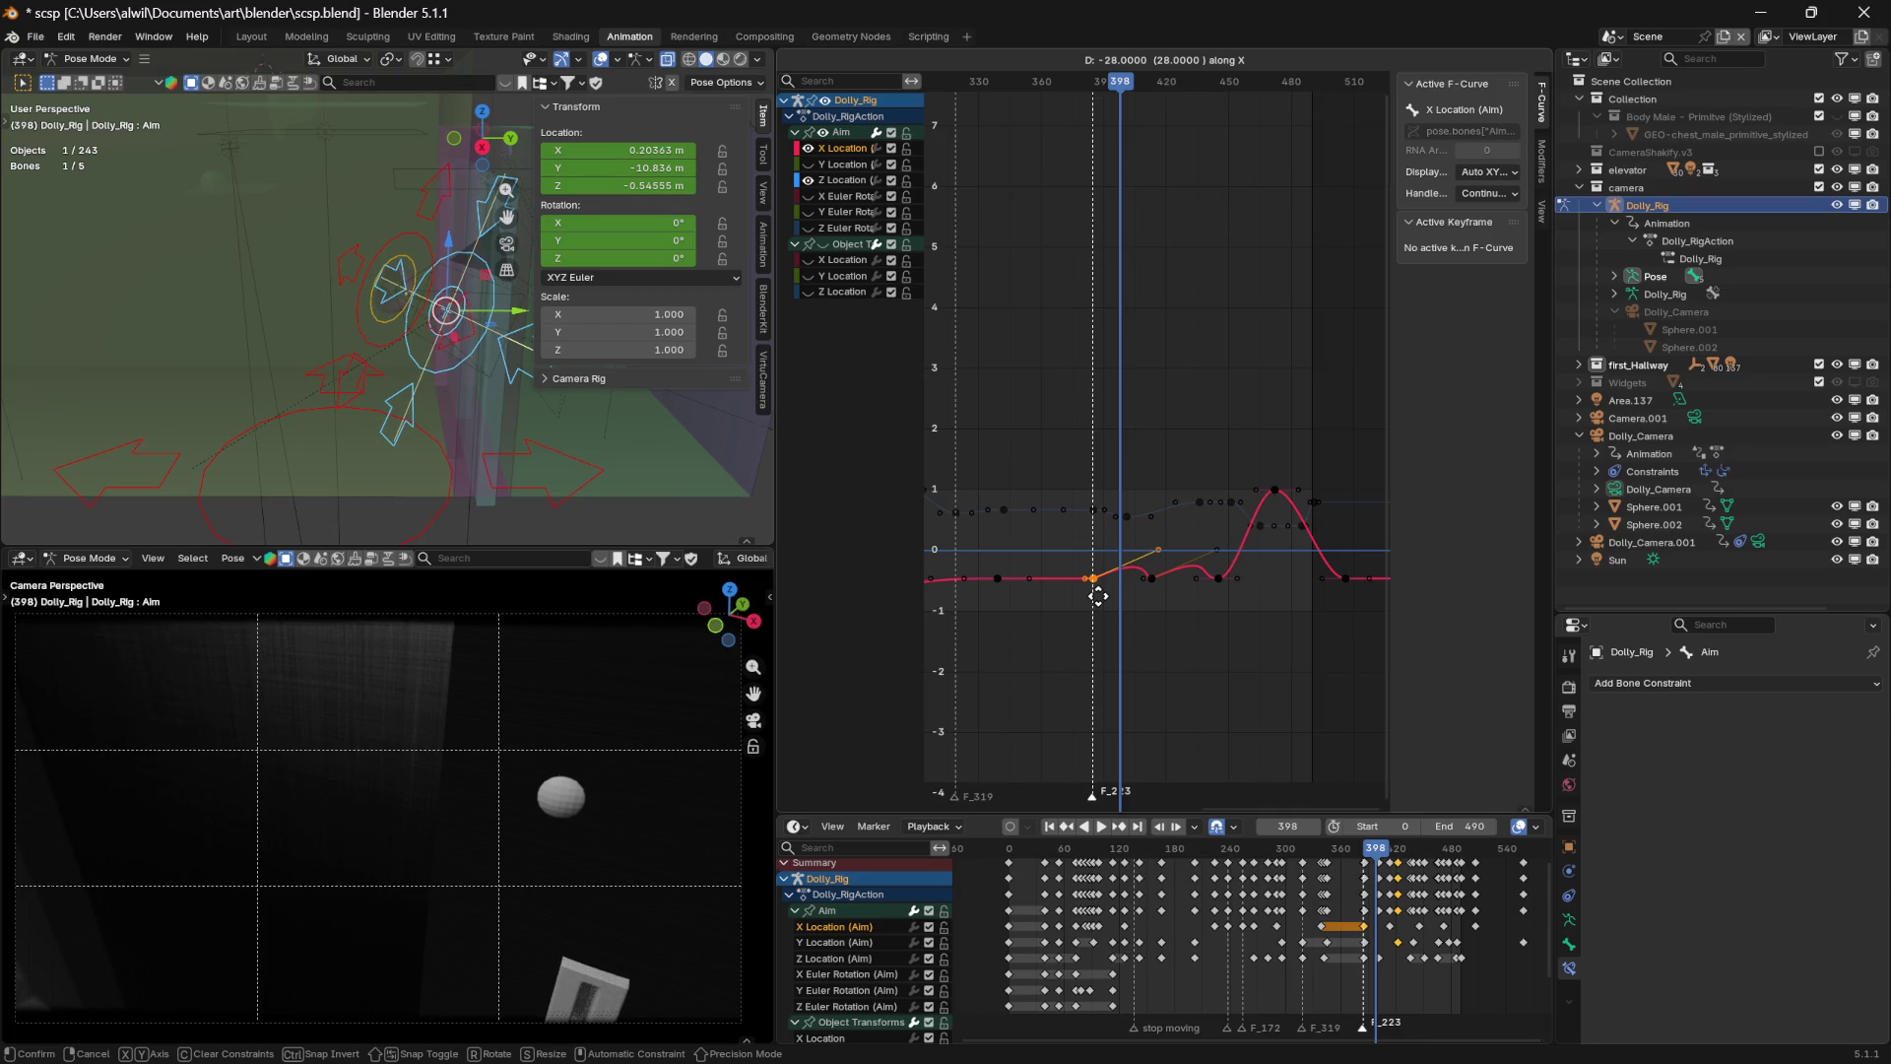
left_click(1098, 596)
Flatten the frame-385 key by setting its Right Handle Value to 0
left_click_drag(1155, 556, 1128, 571)
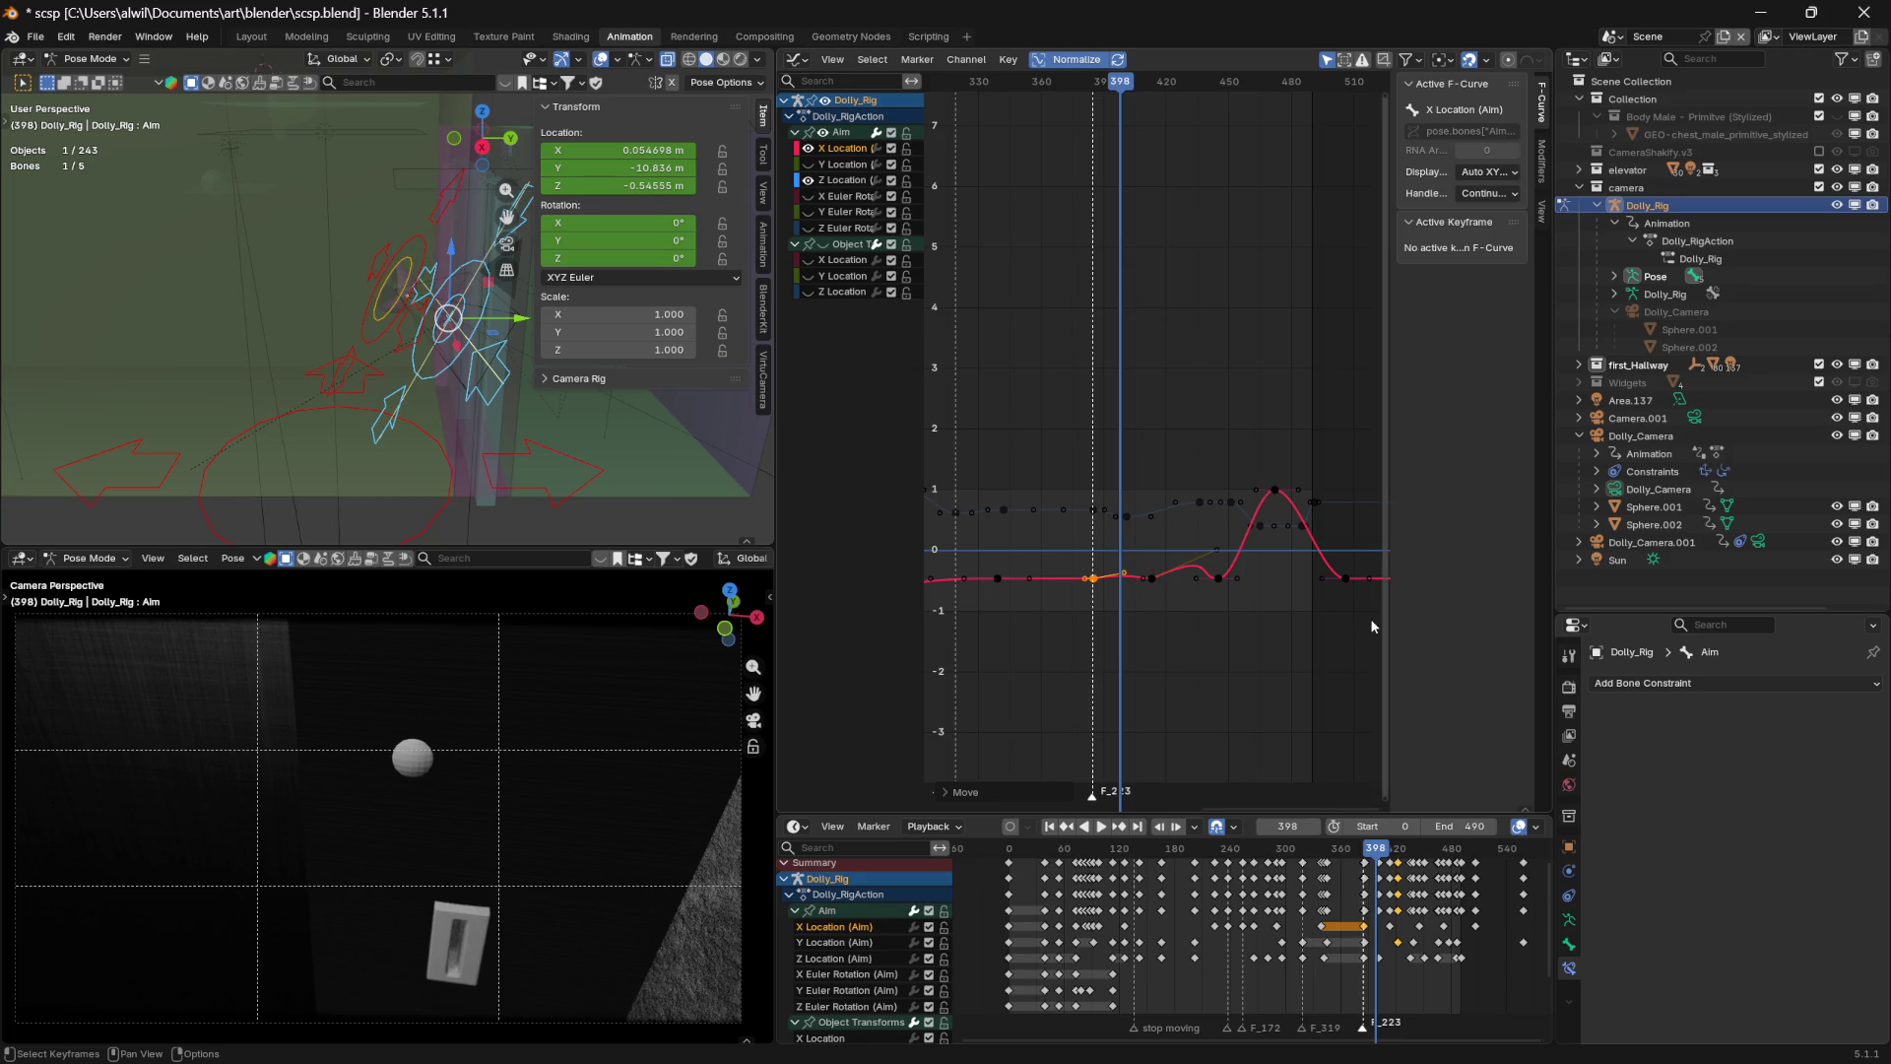
left_click_drag(1125, 577, 1124, 578)
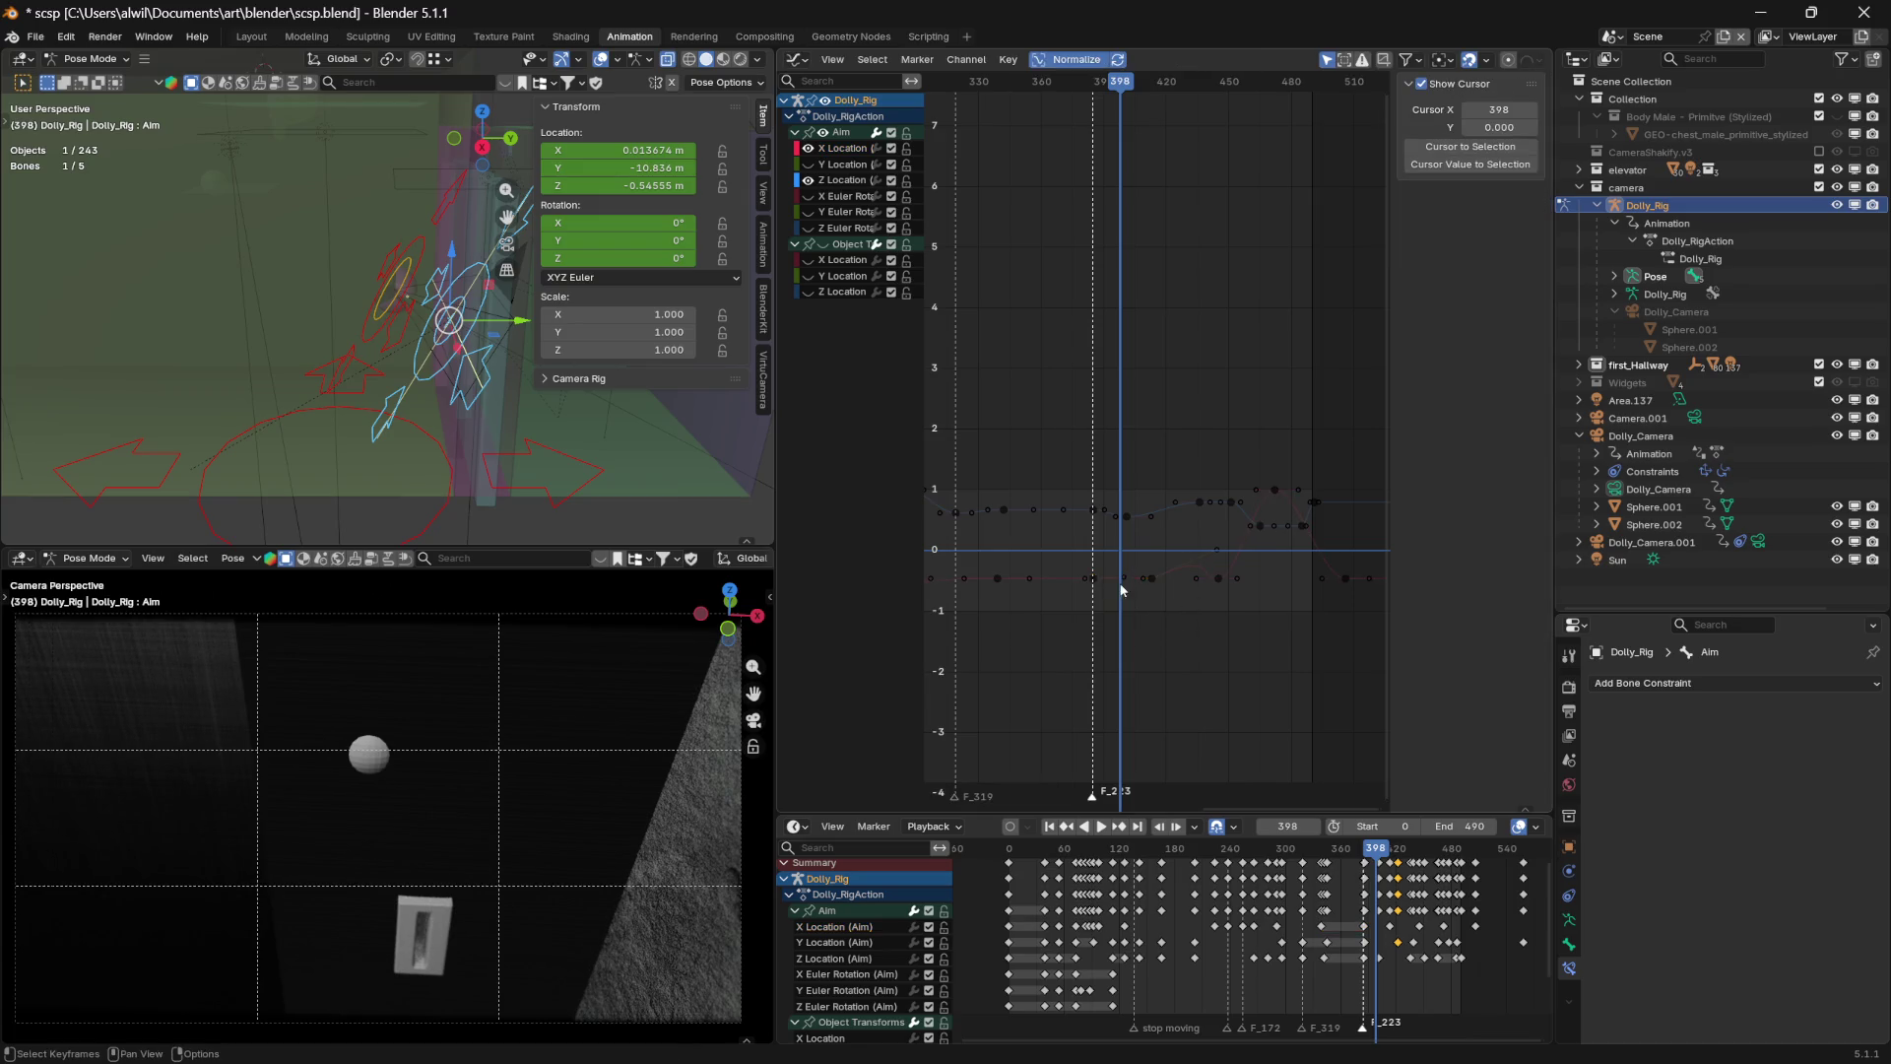
left_click(1124, 578)
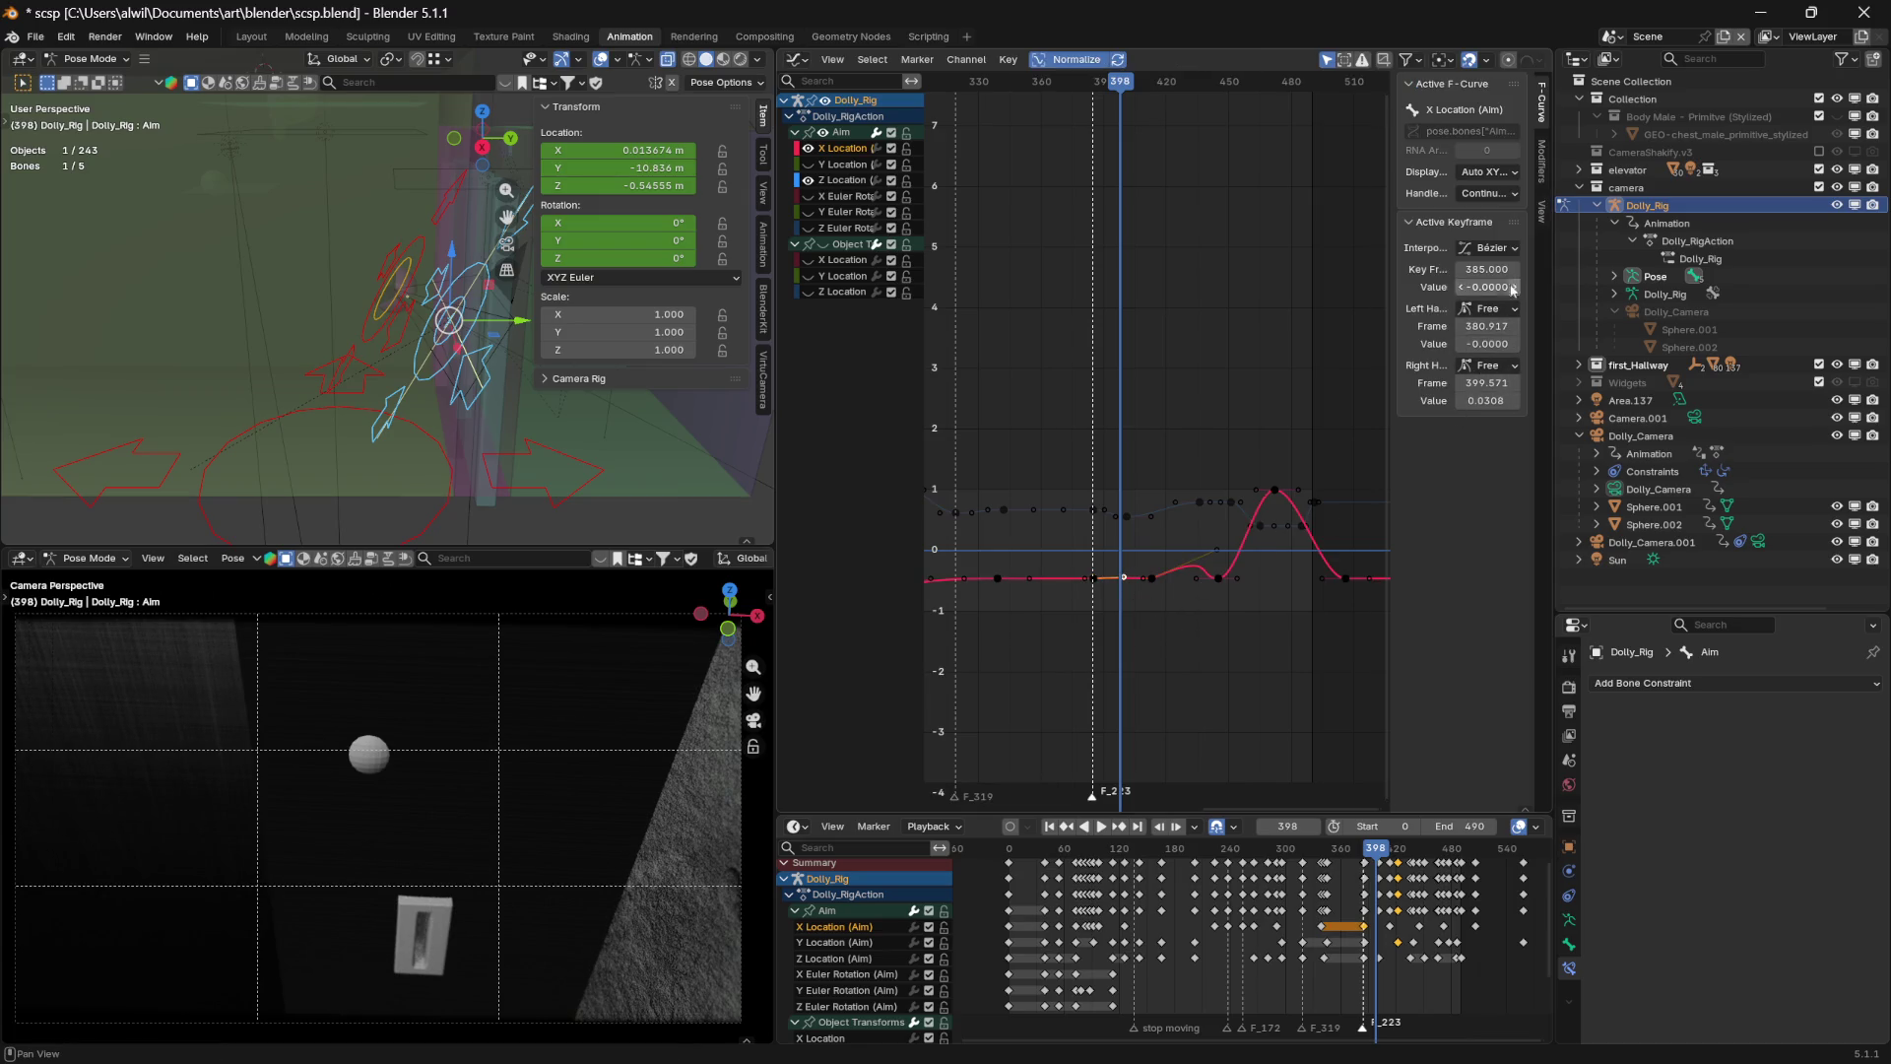
left_click(1512, 400)
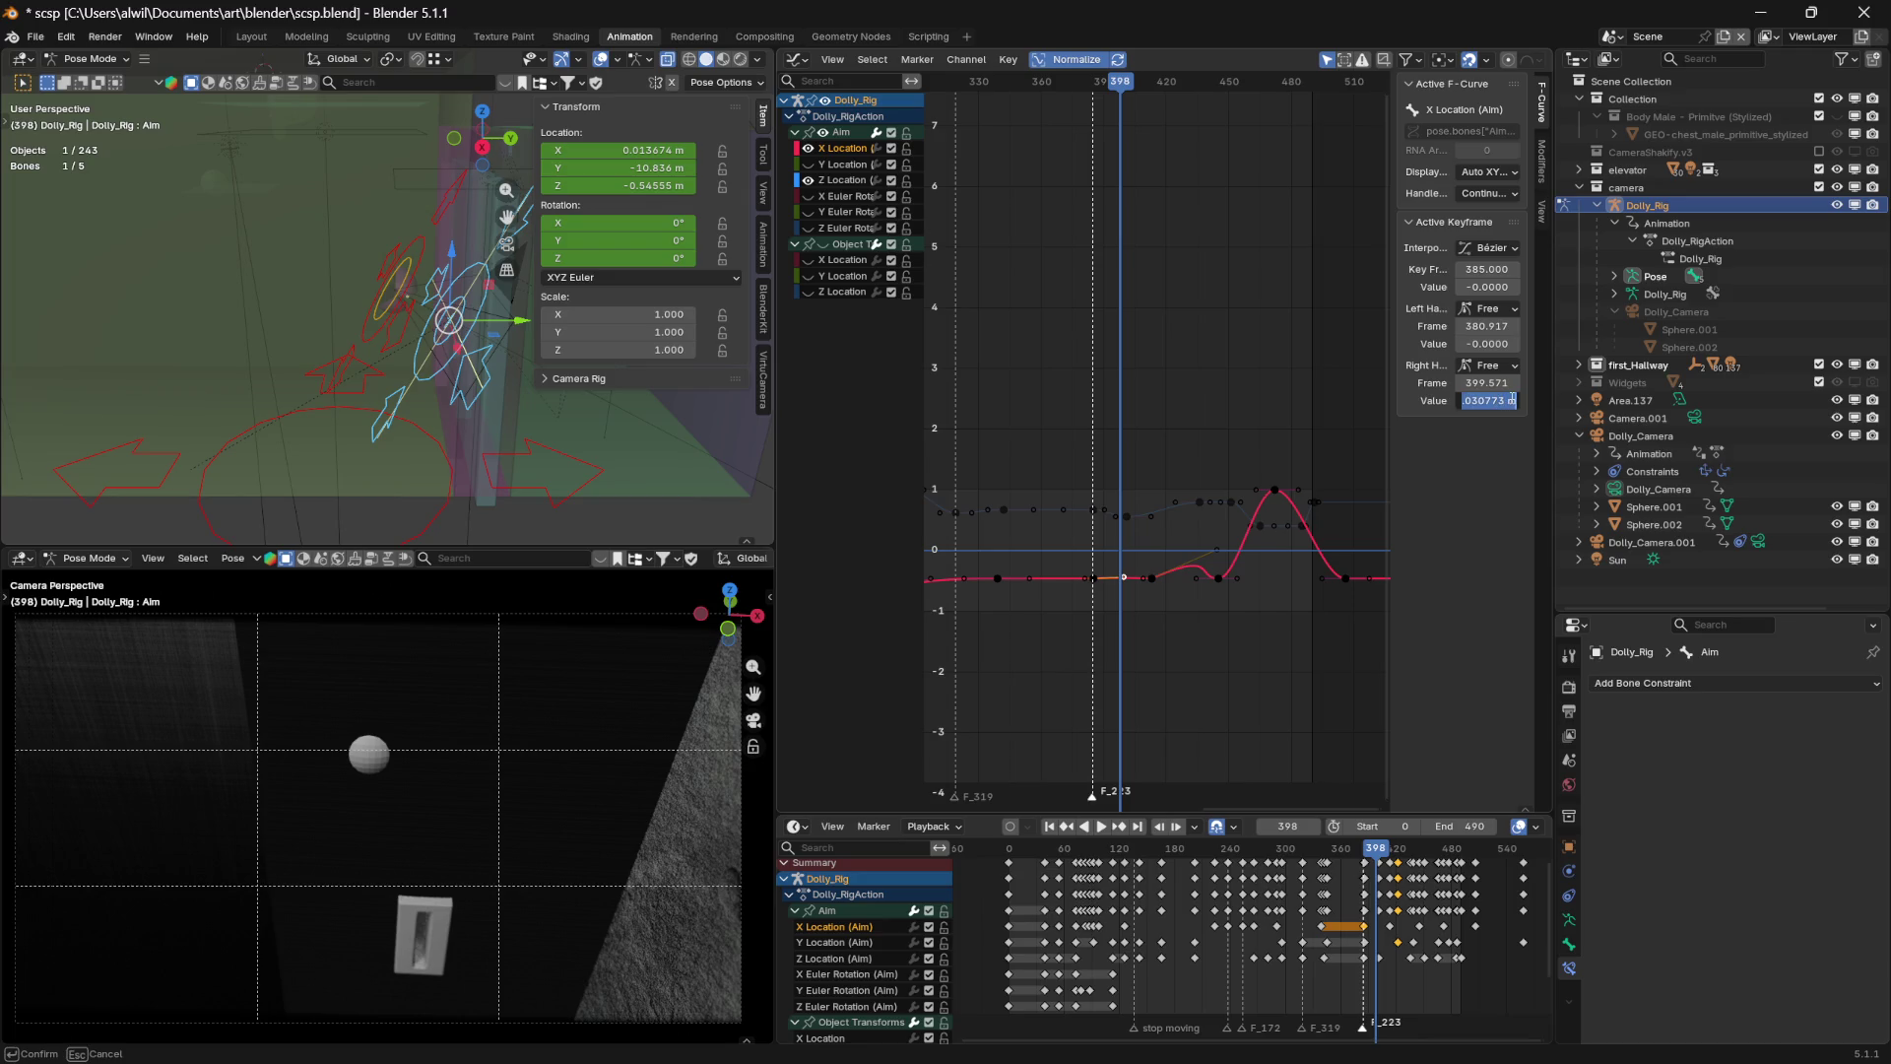
type("0")
key("Return")
Set the frame-413 key value to 0.1 m and play back from frame 369
left_click(1151, 578)
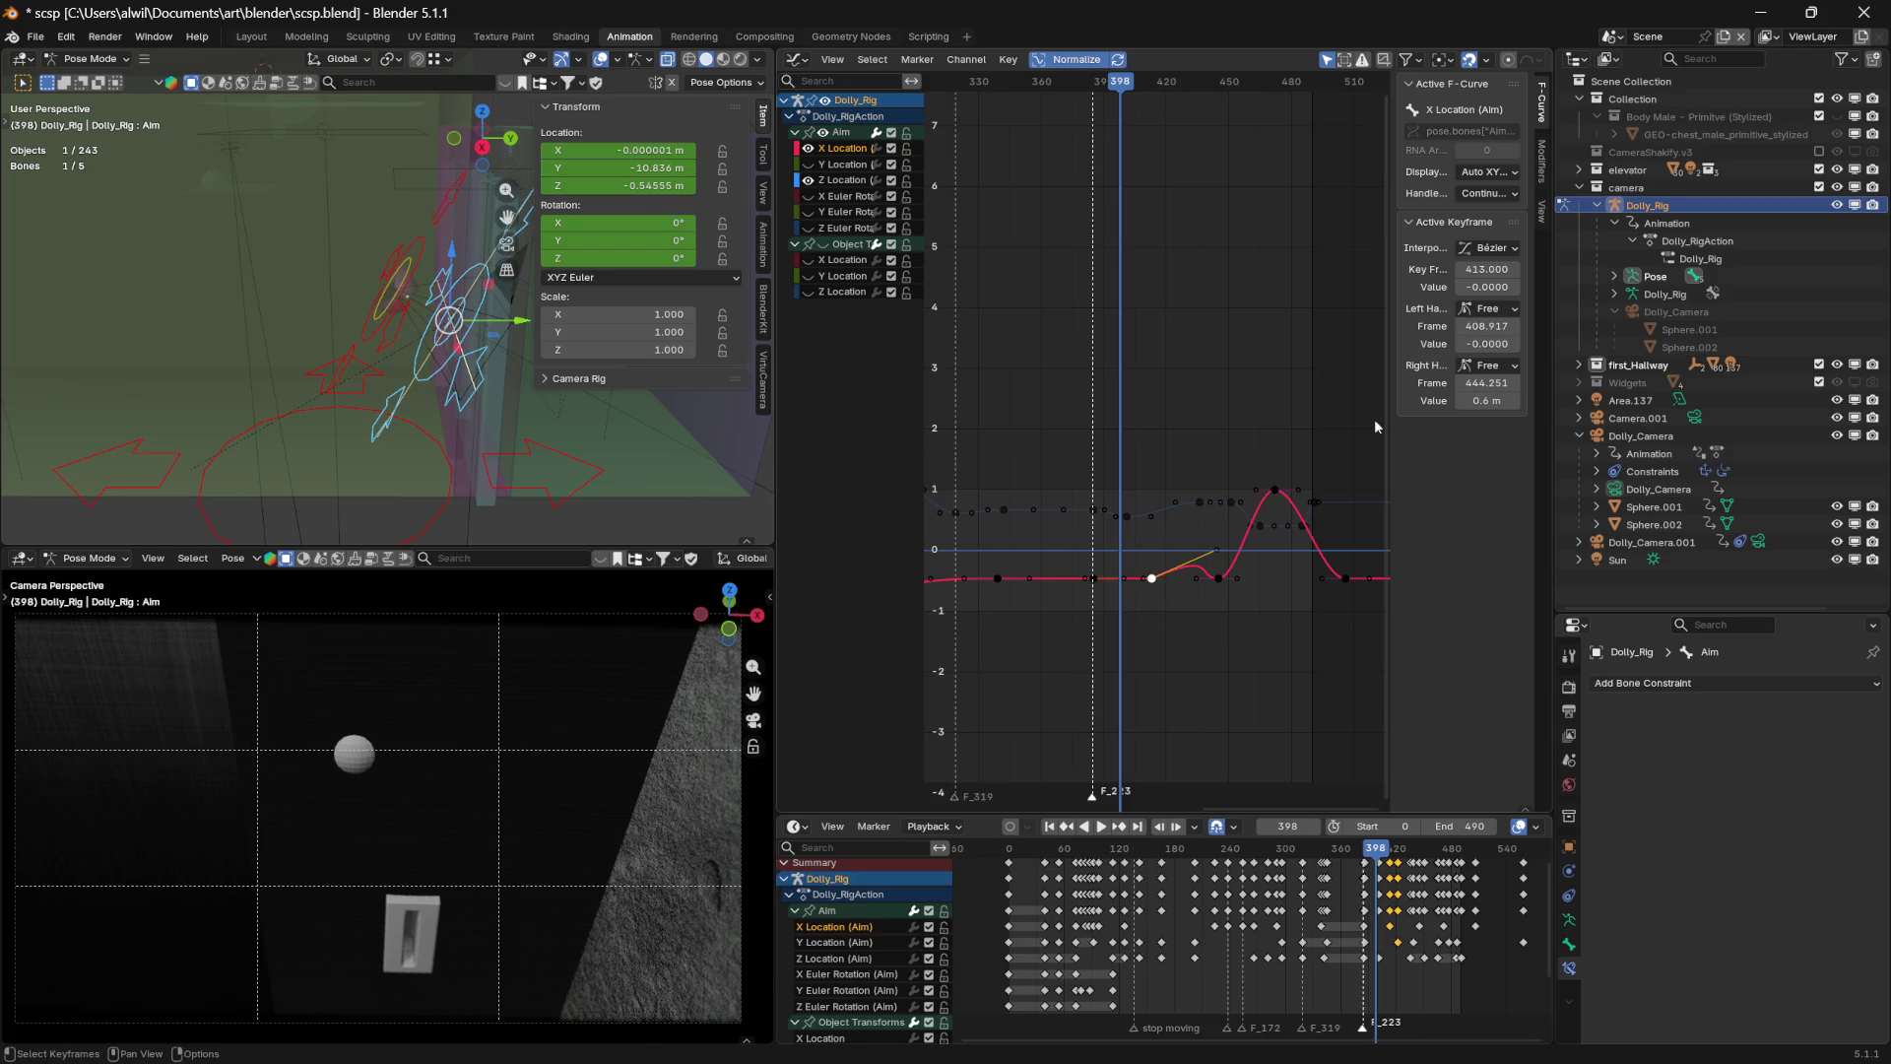
left_click(1517, 287)
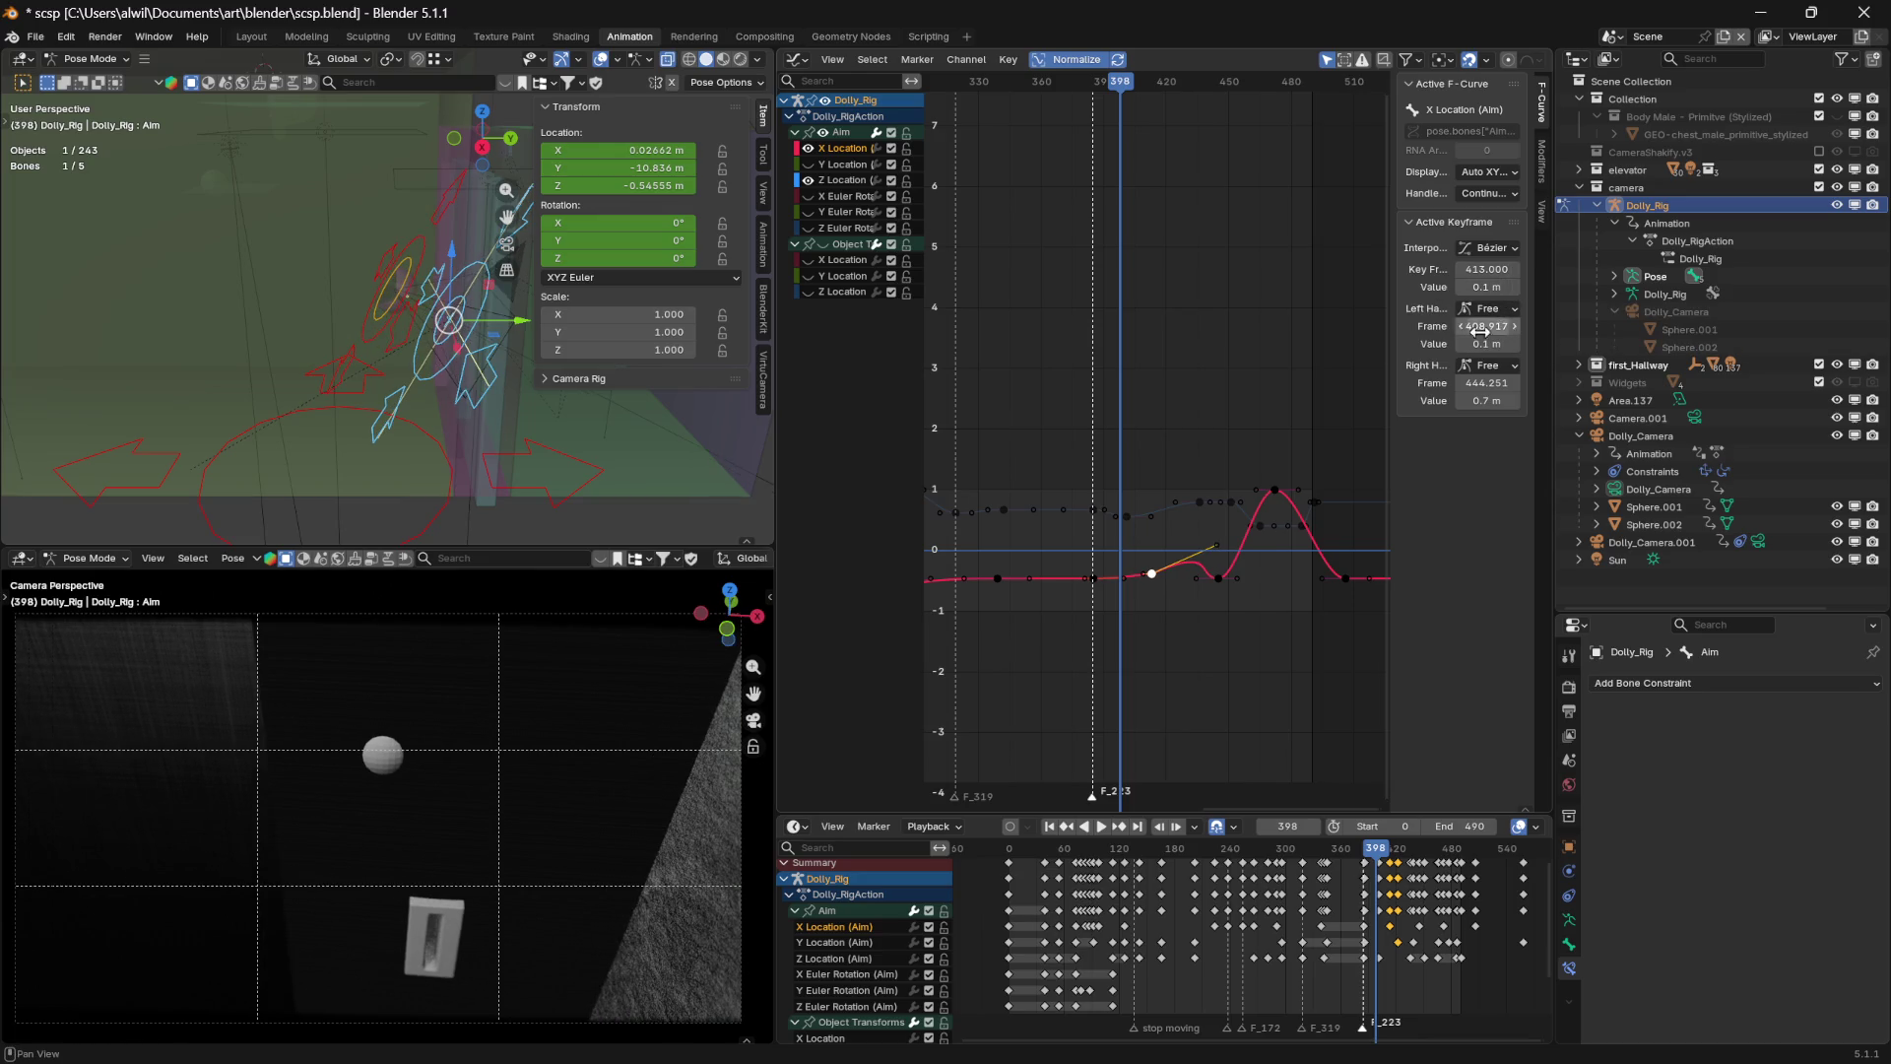
left_click_drag(1124, 84, 1054, 97)
key("space")
left_click(1053, 97)
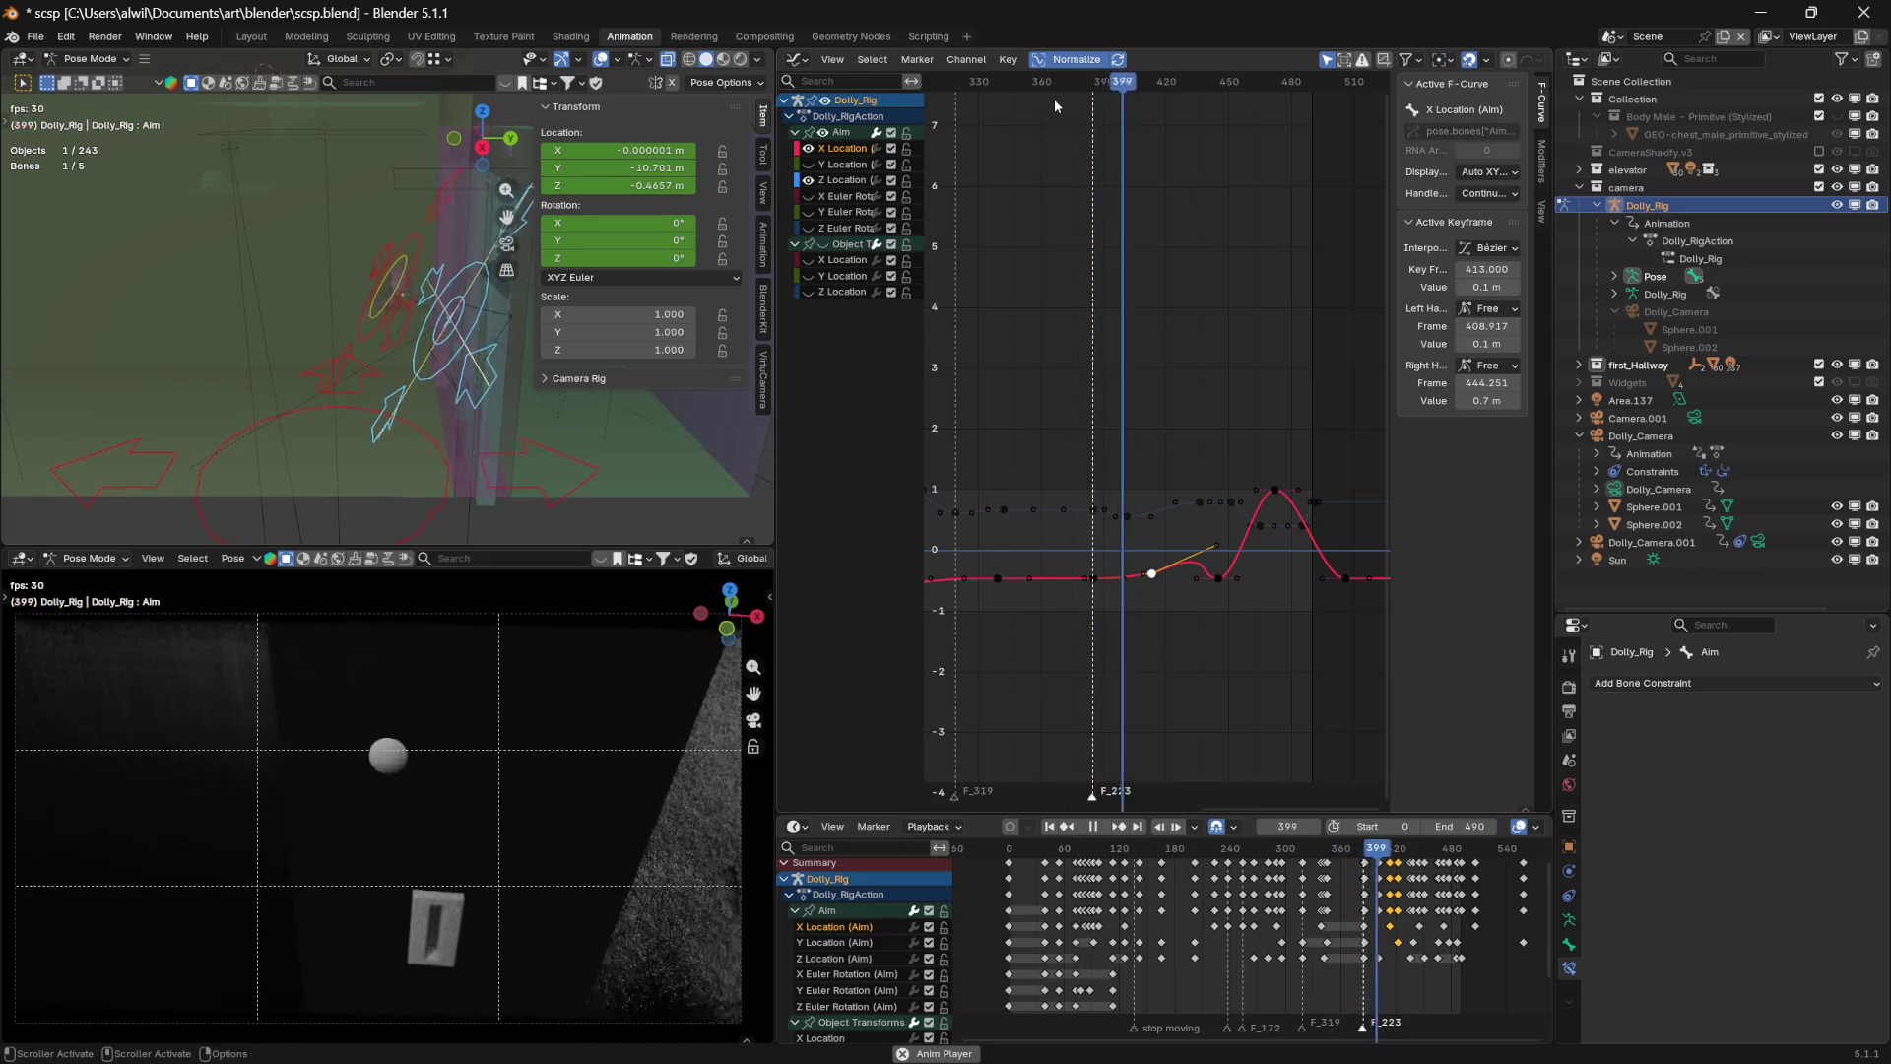
Stop playback at frame 432 and delete the X Location key at frame 413
key("space")
mouse_move(1186, 87)
left_mouse_down()
mouse_move(1119, 84)
mouse_move(1226, 79)
mouse_move(1132, 83)
mouse_move(1156, 88)
left_mouse_up()
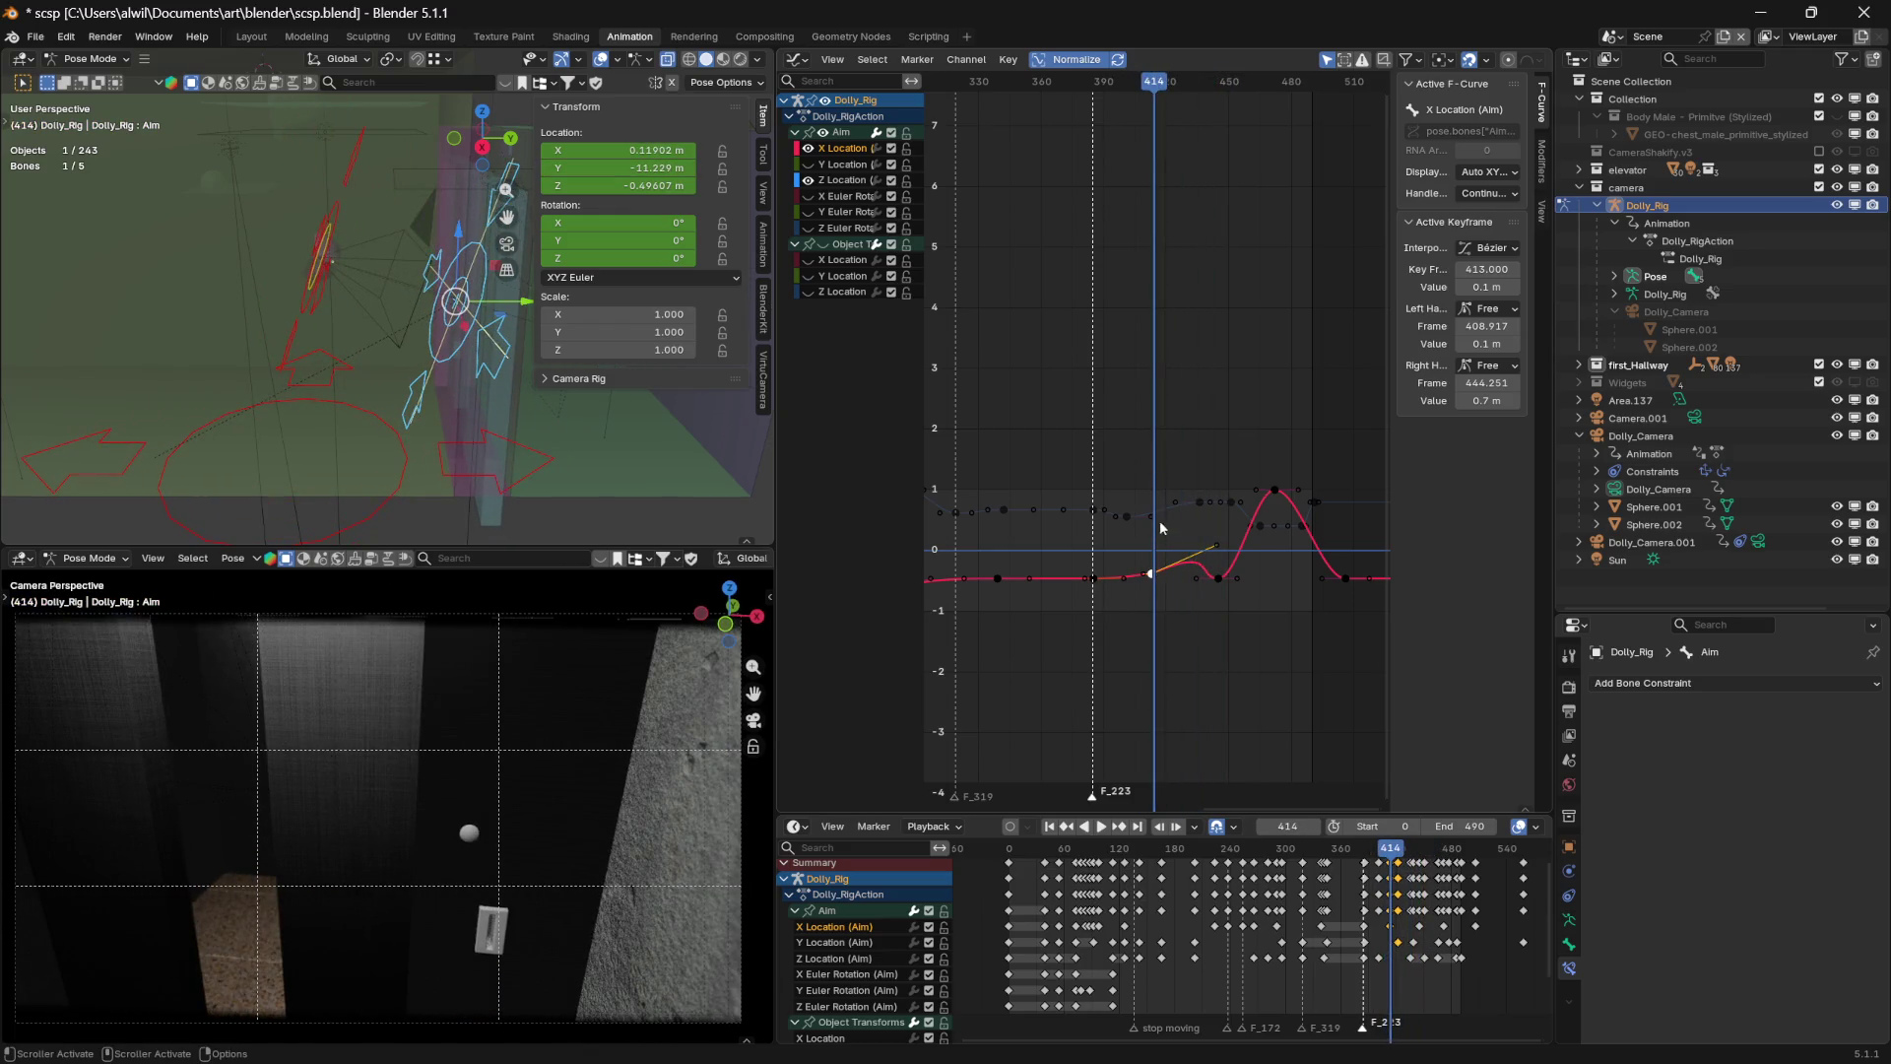
left_click(1194, 626)
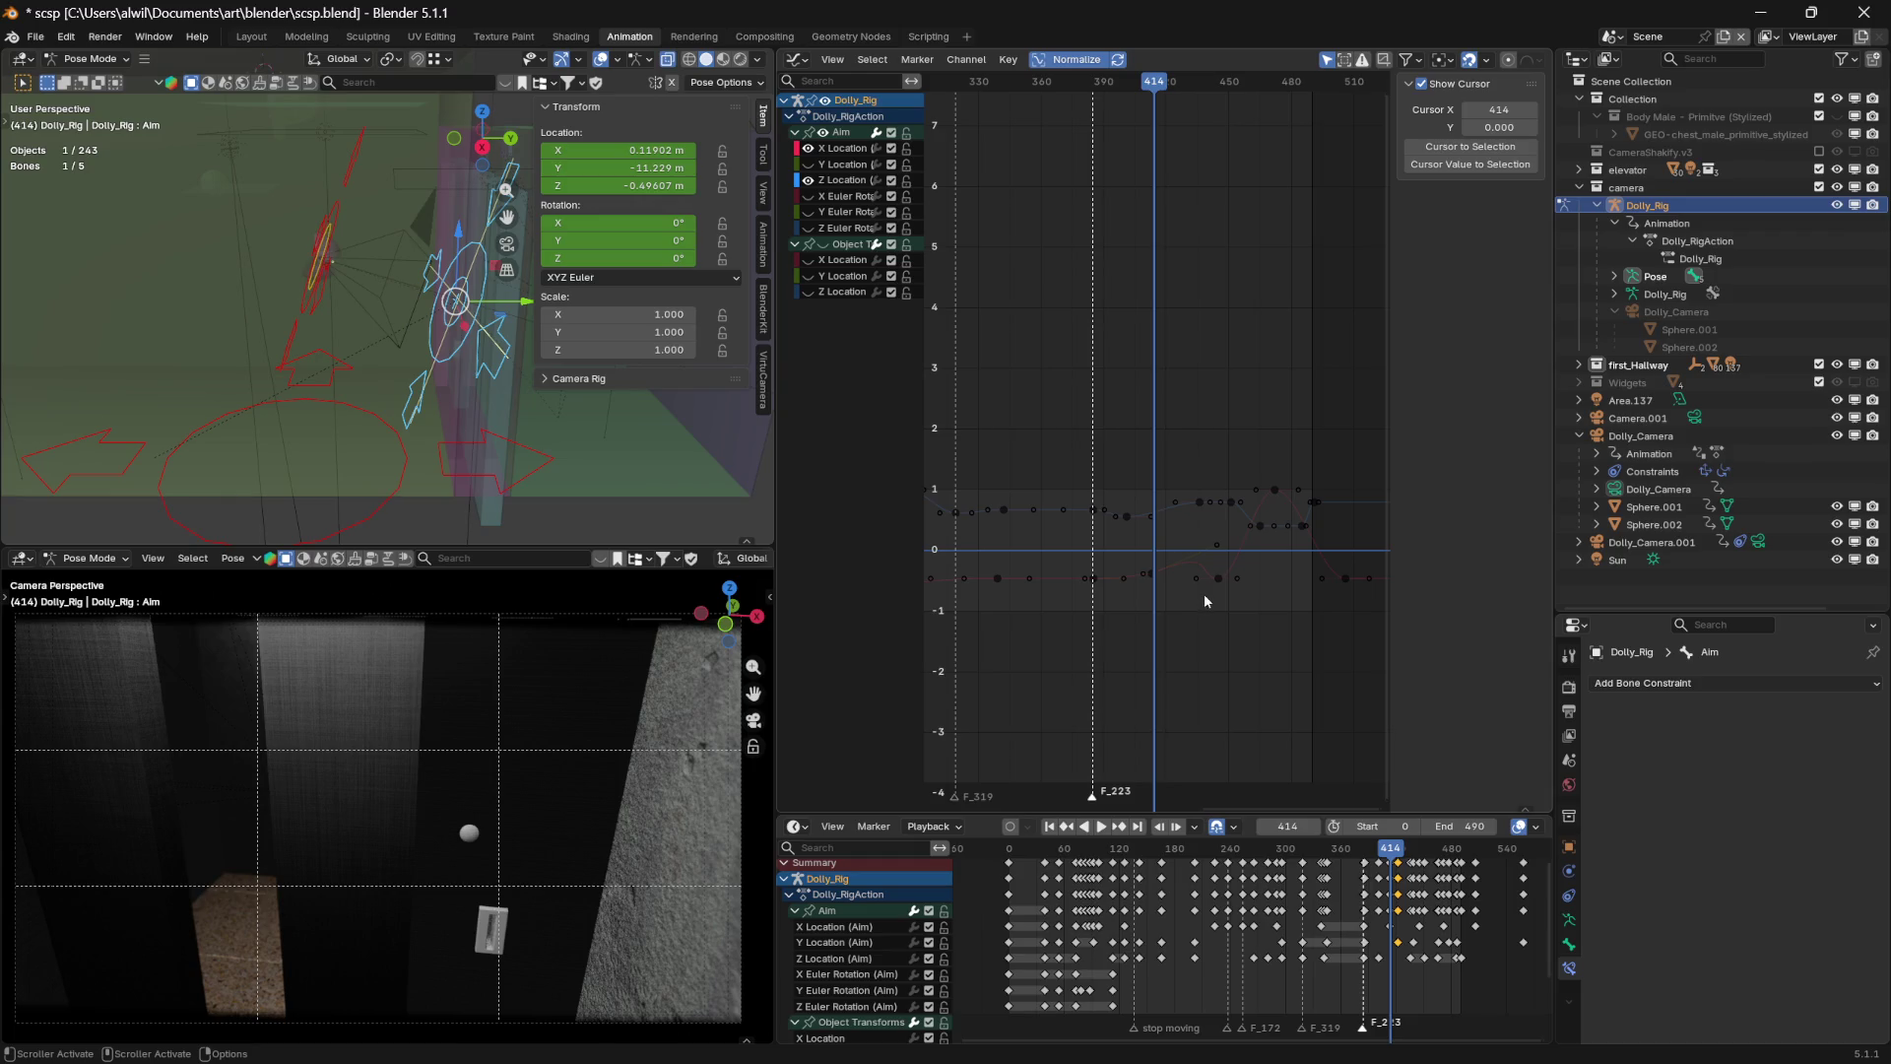
left_click(1152, 574)
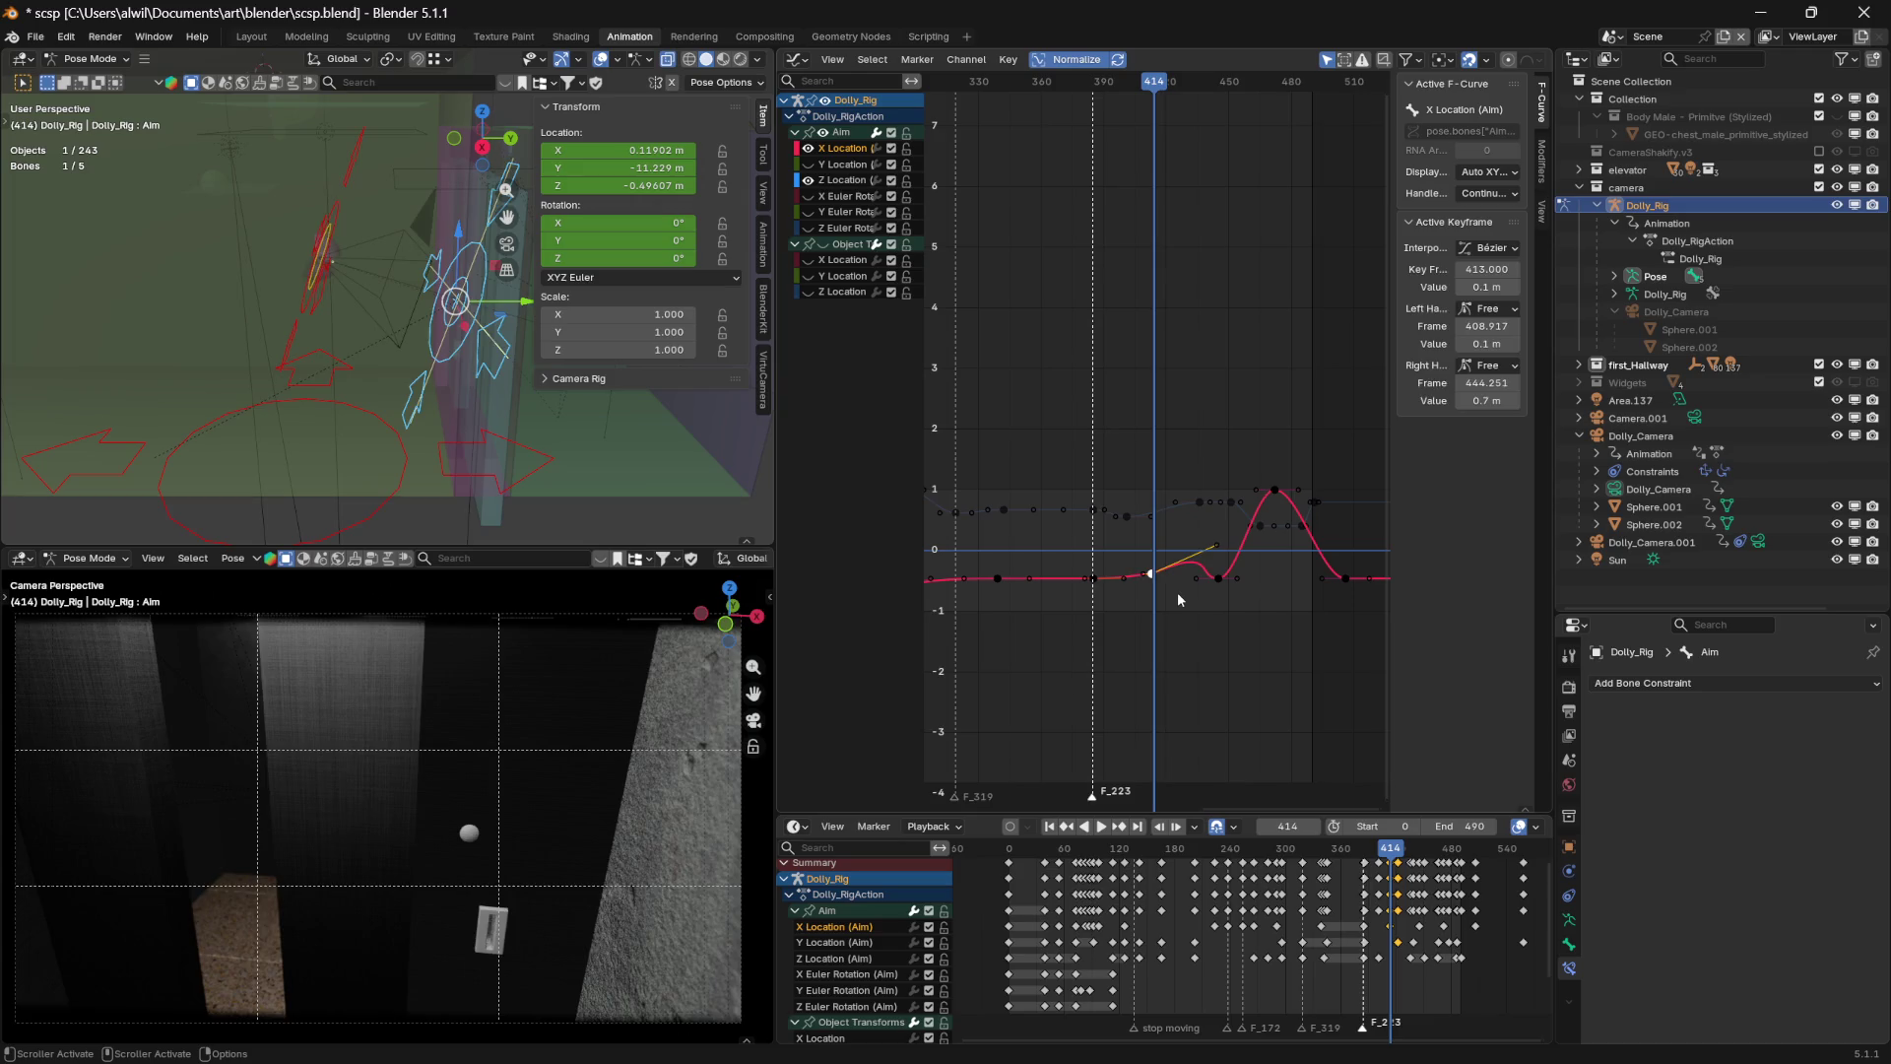
key("Delete")
Raise the frame-445 key's left handle to about 0.308, then scrub frames 376–412
left_click(1220, 579)
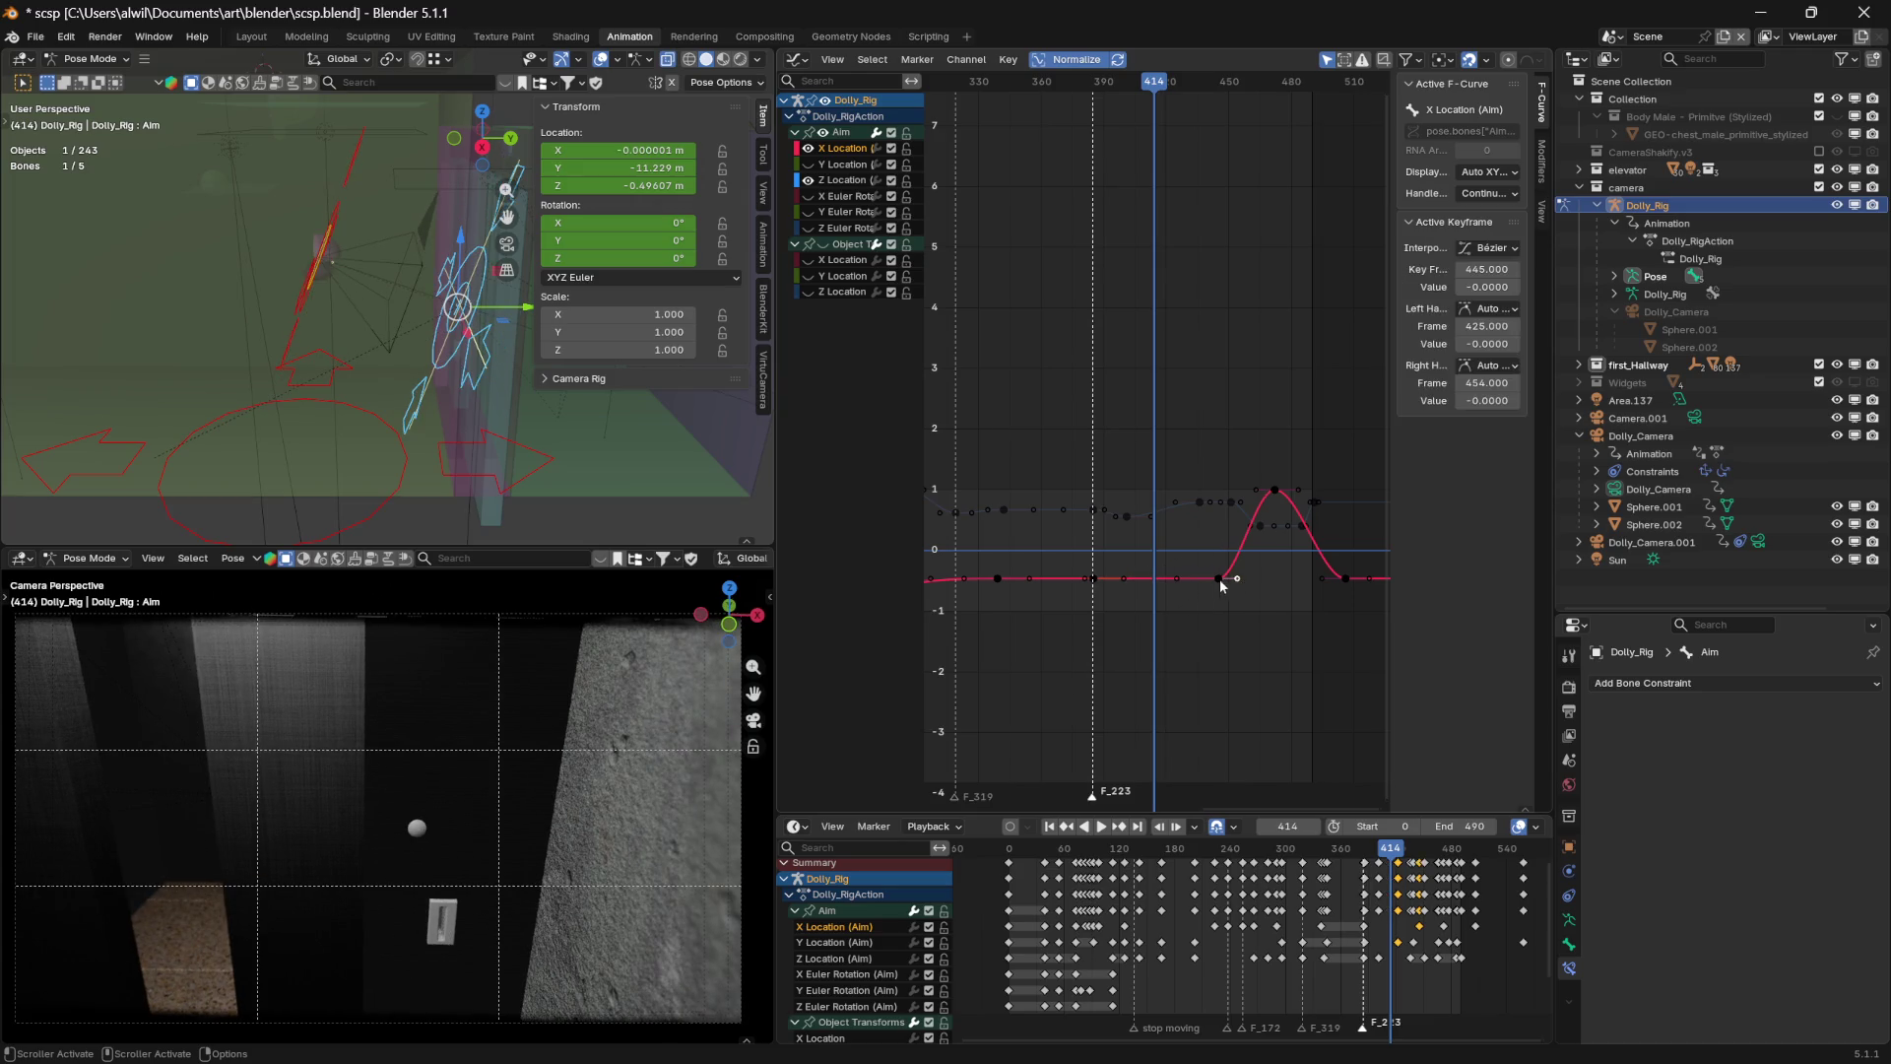
mouse_move(1177, 580)
left_mouse_down()
mouse_move(1175, 535)
mouse_move(1186, 559)
left_mouse_up()
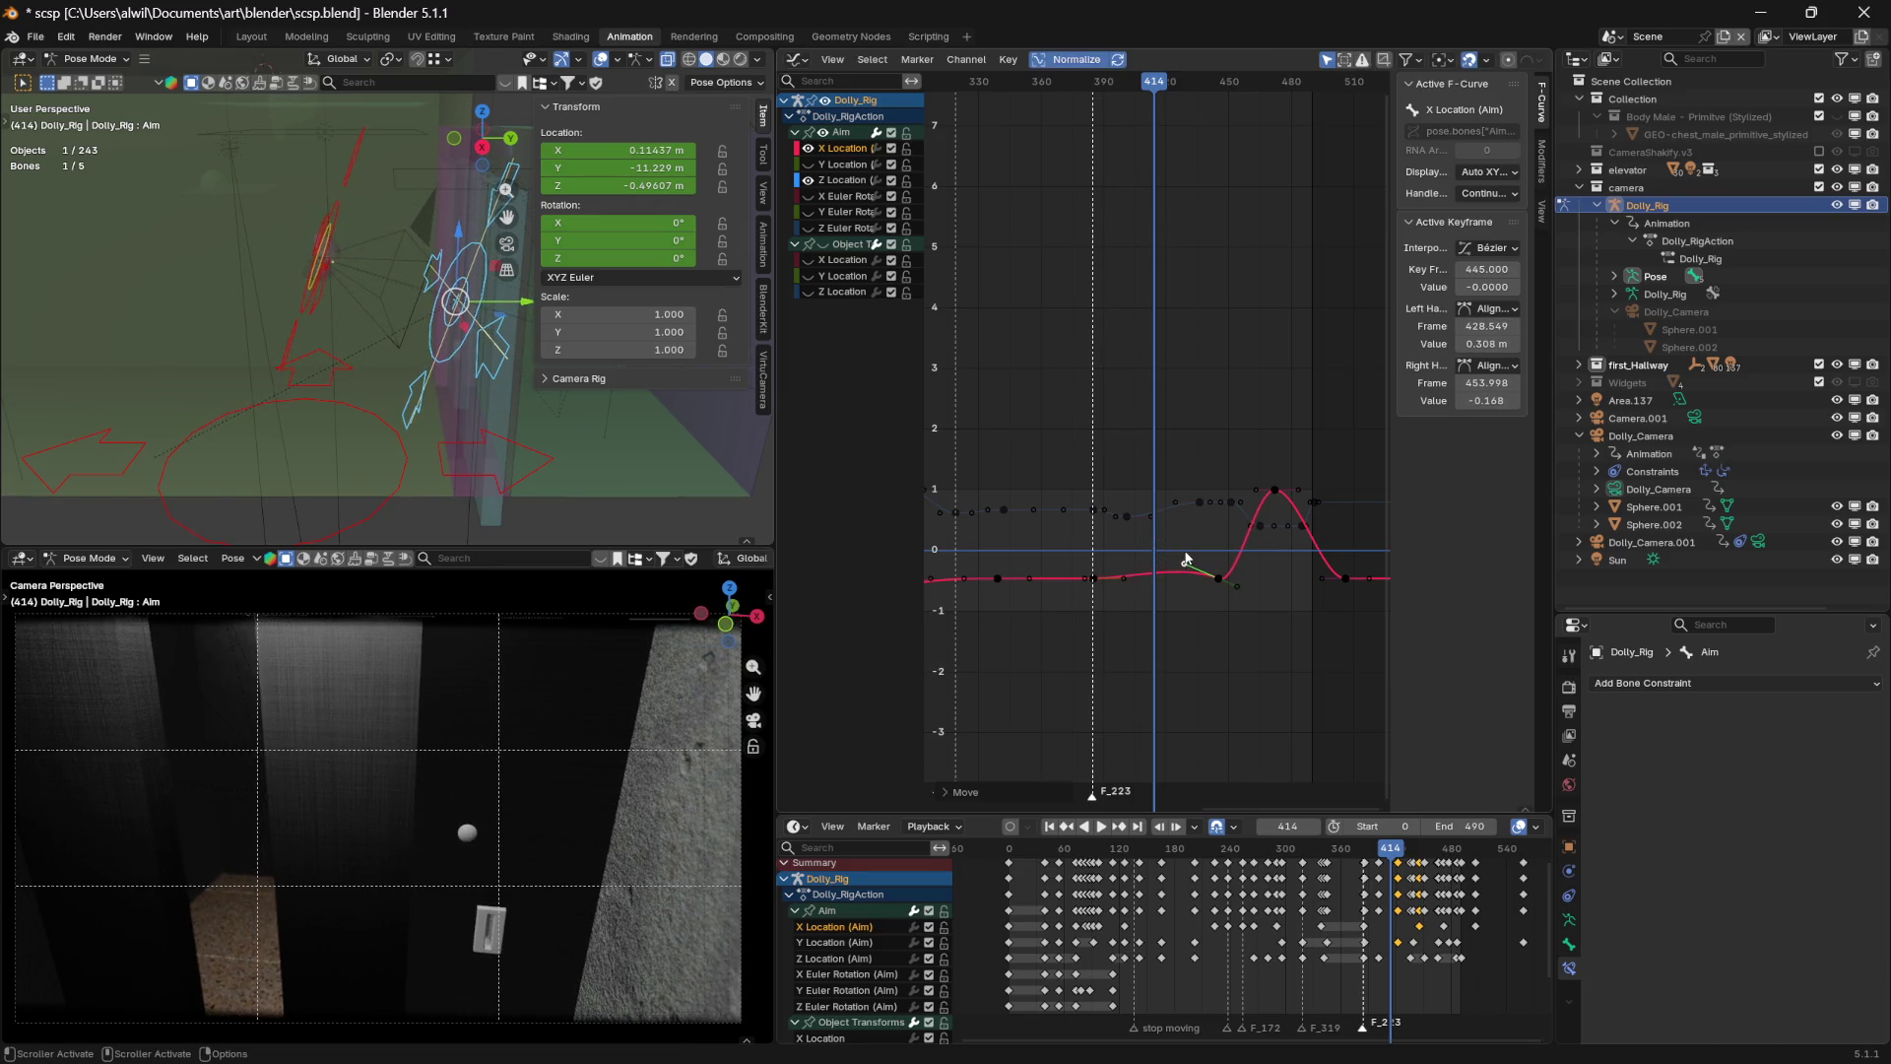
mouse_move(1157, 87)
left_mouse_down()
mouse_move(1089, 89)
mouse_move(1207, 102)
mouse_move(1165, 104)
left_mouse_up()
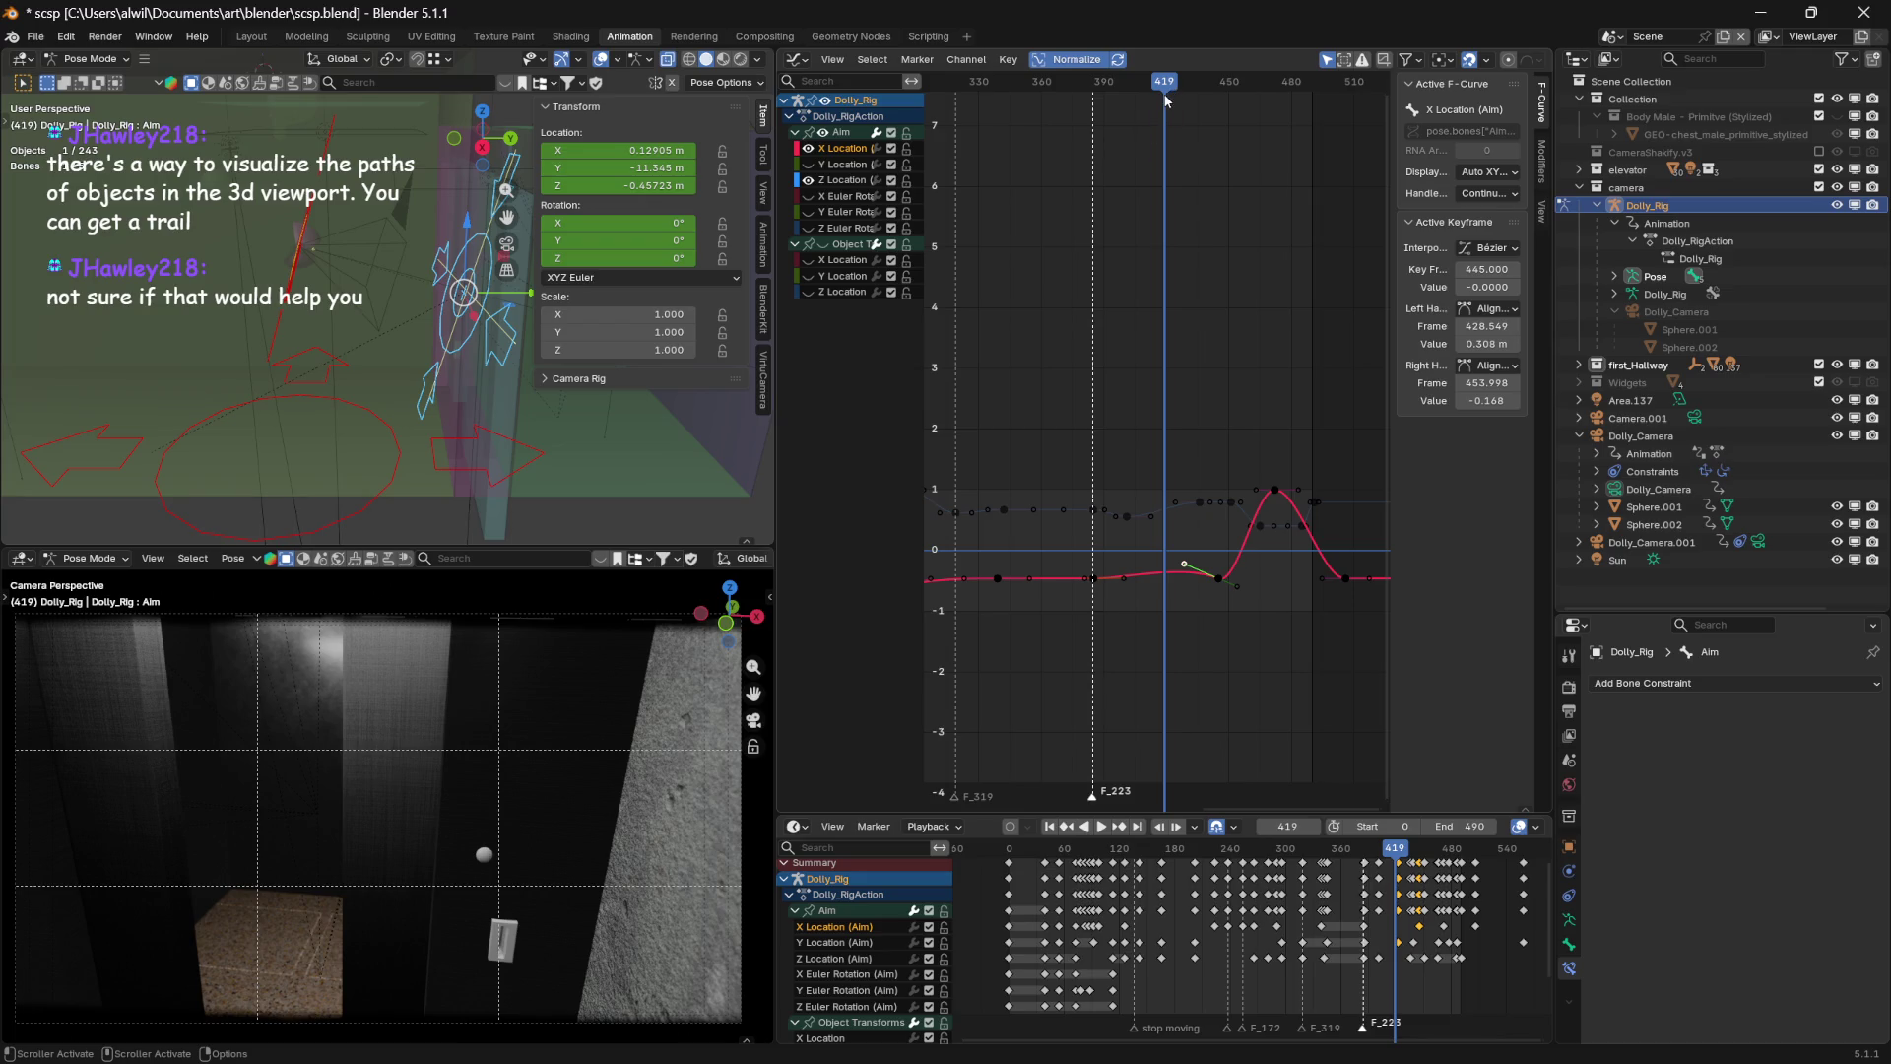
Play back frames 400–450, then lift the frame-445 key's left handle to 1.18 at frame 423.58
left_click_drag(1165, 87, 1147, 94)
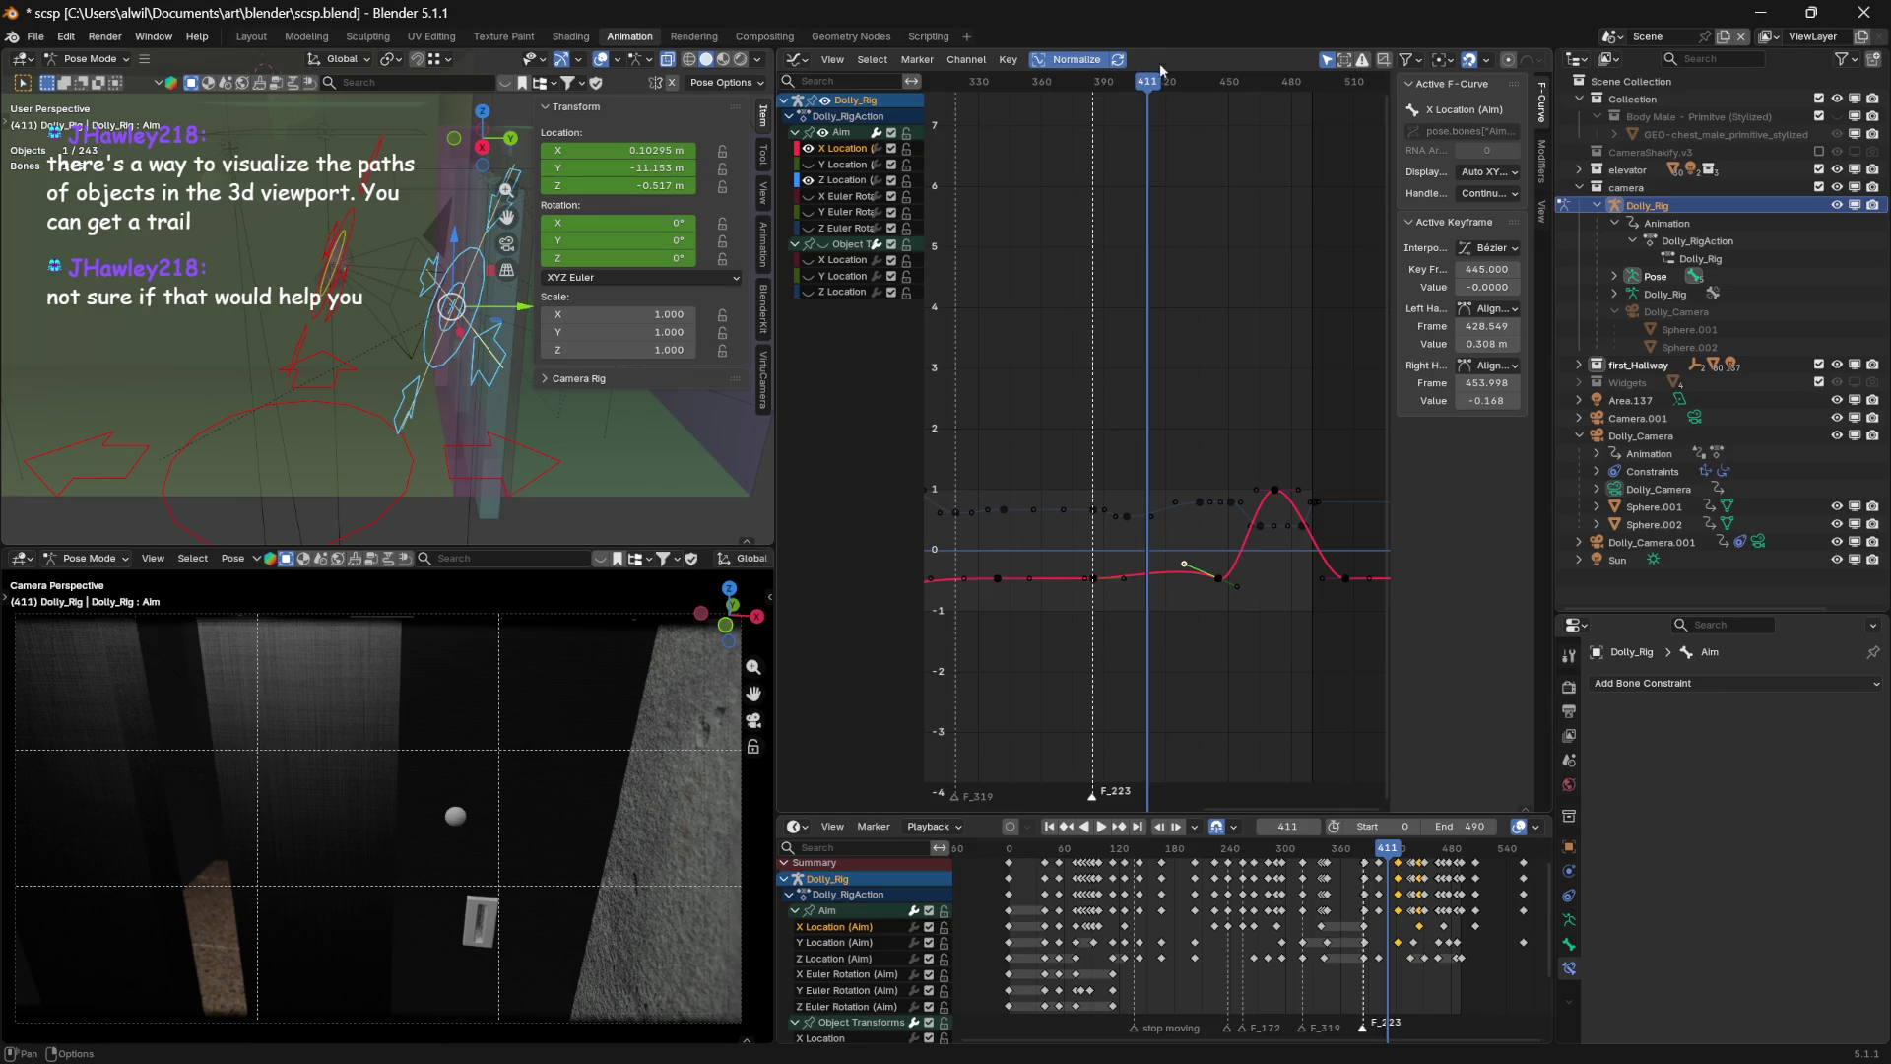
mouse_move(1153, 92)
left_mouse_down()
mouse_move(1088, 94)
mouse_move(1202, 90)
mouse_move(1060, 109)
mouse_move(1143, 101)
mouse_move(1085, 98)
left_mouse_up()
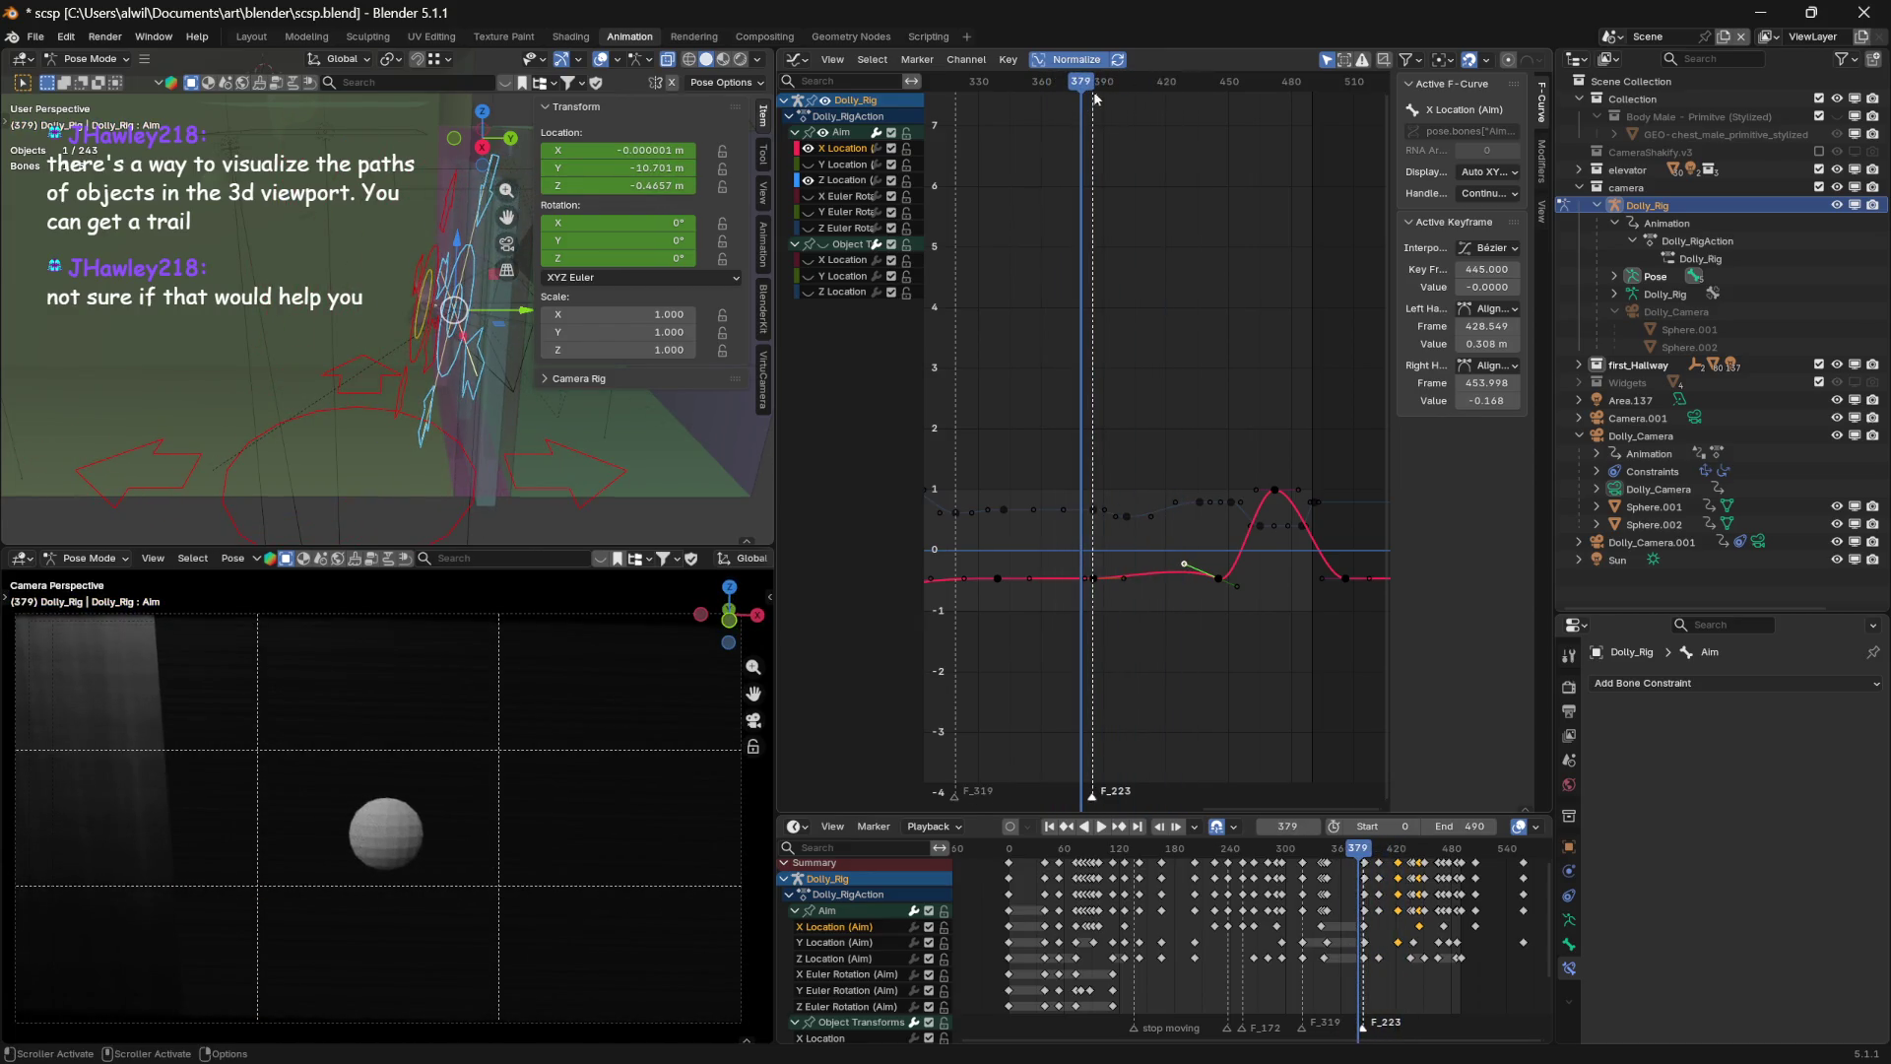
key("space")
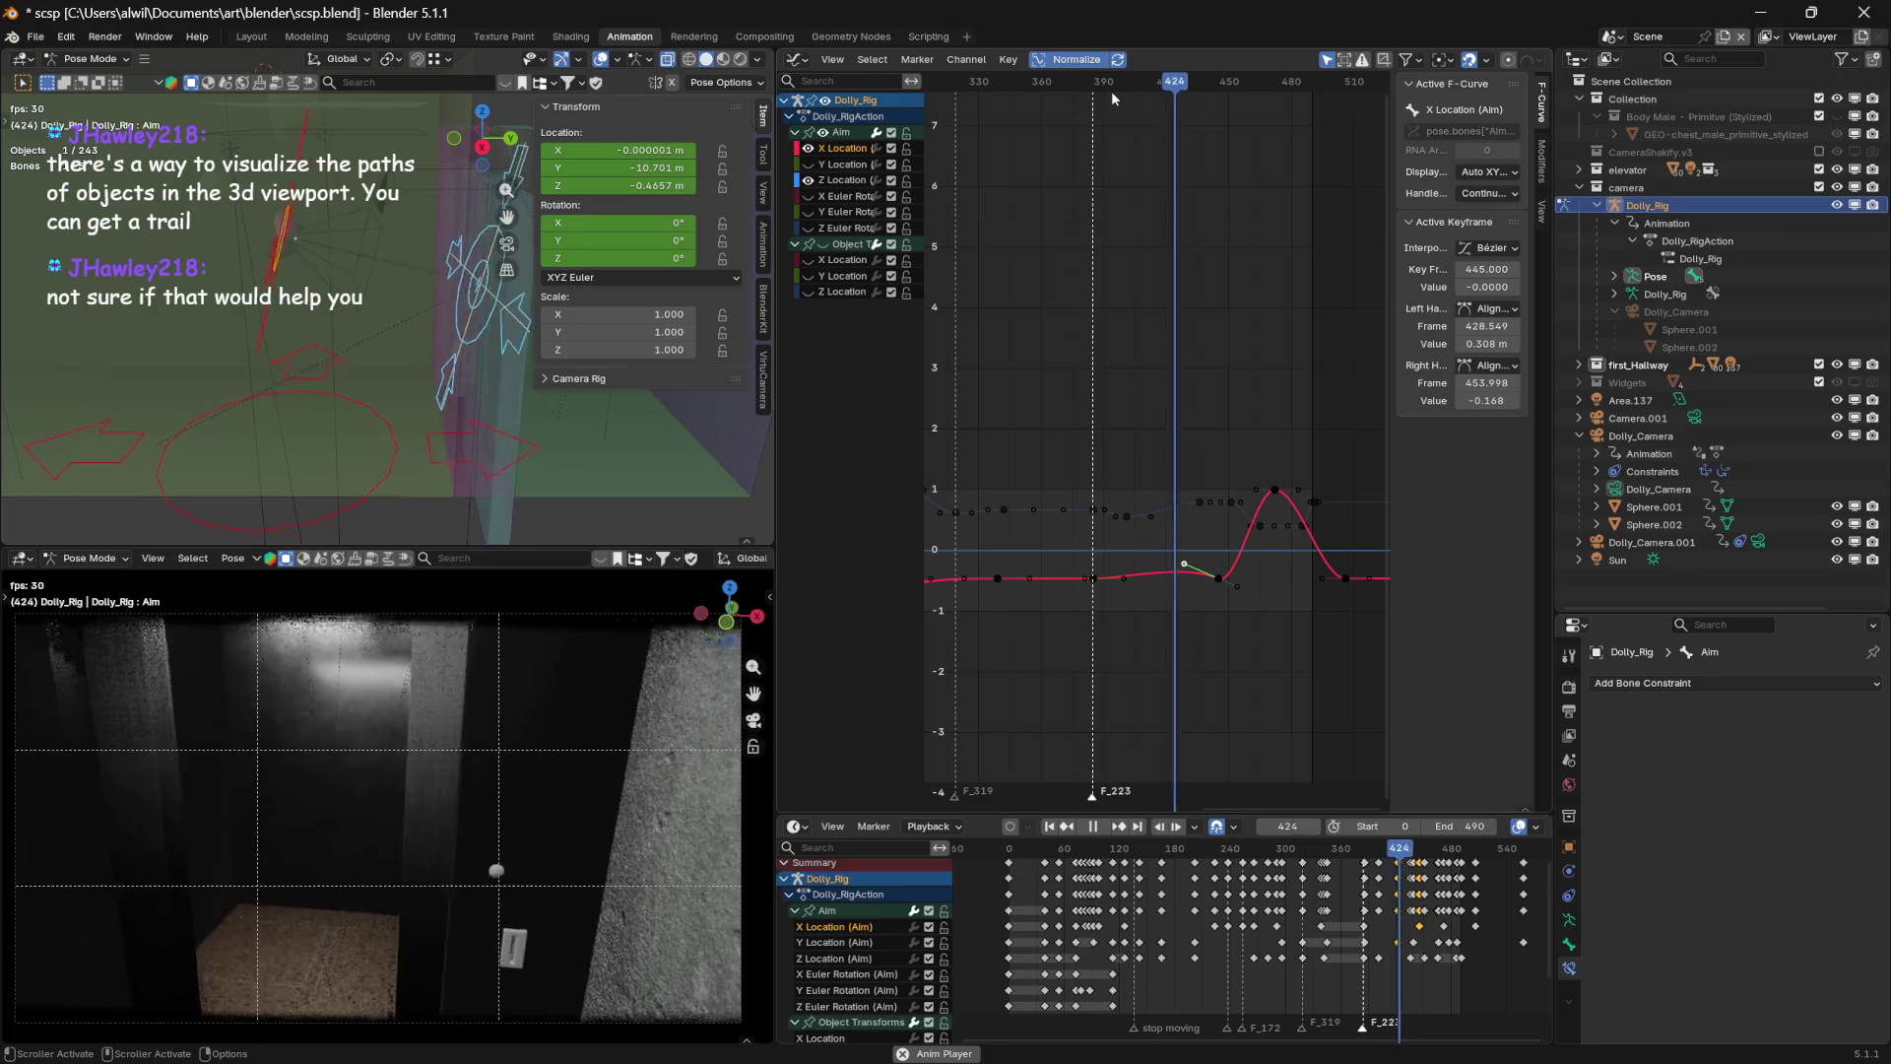
key("space")
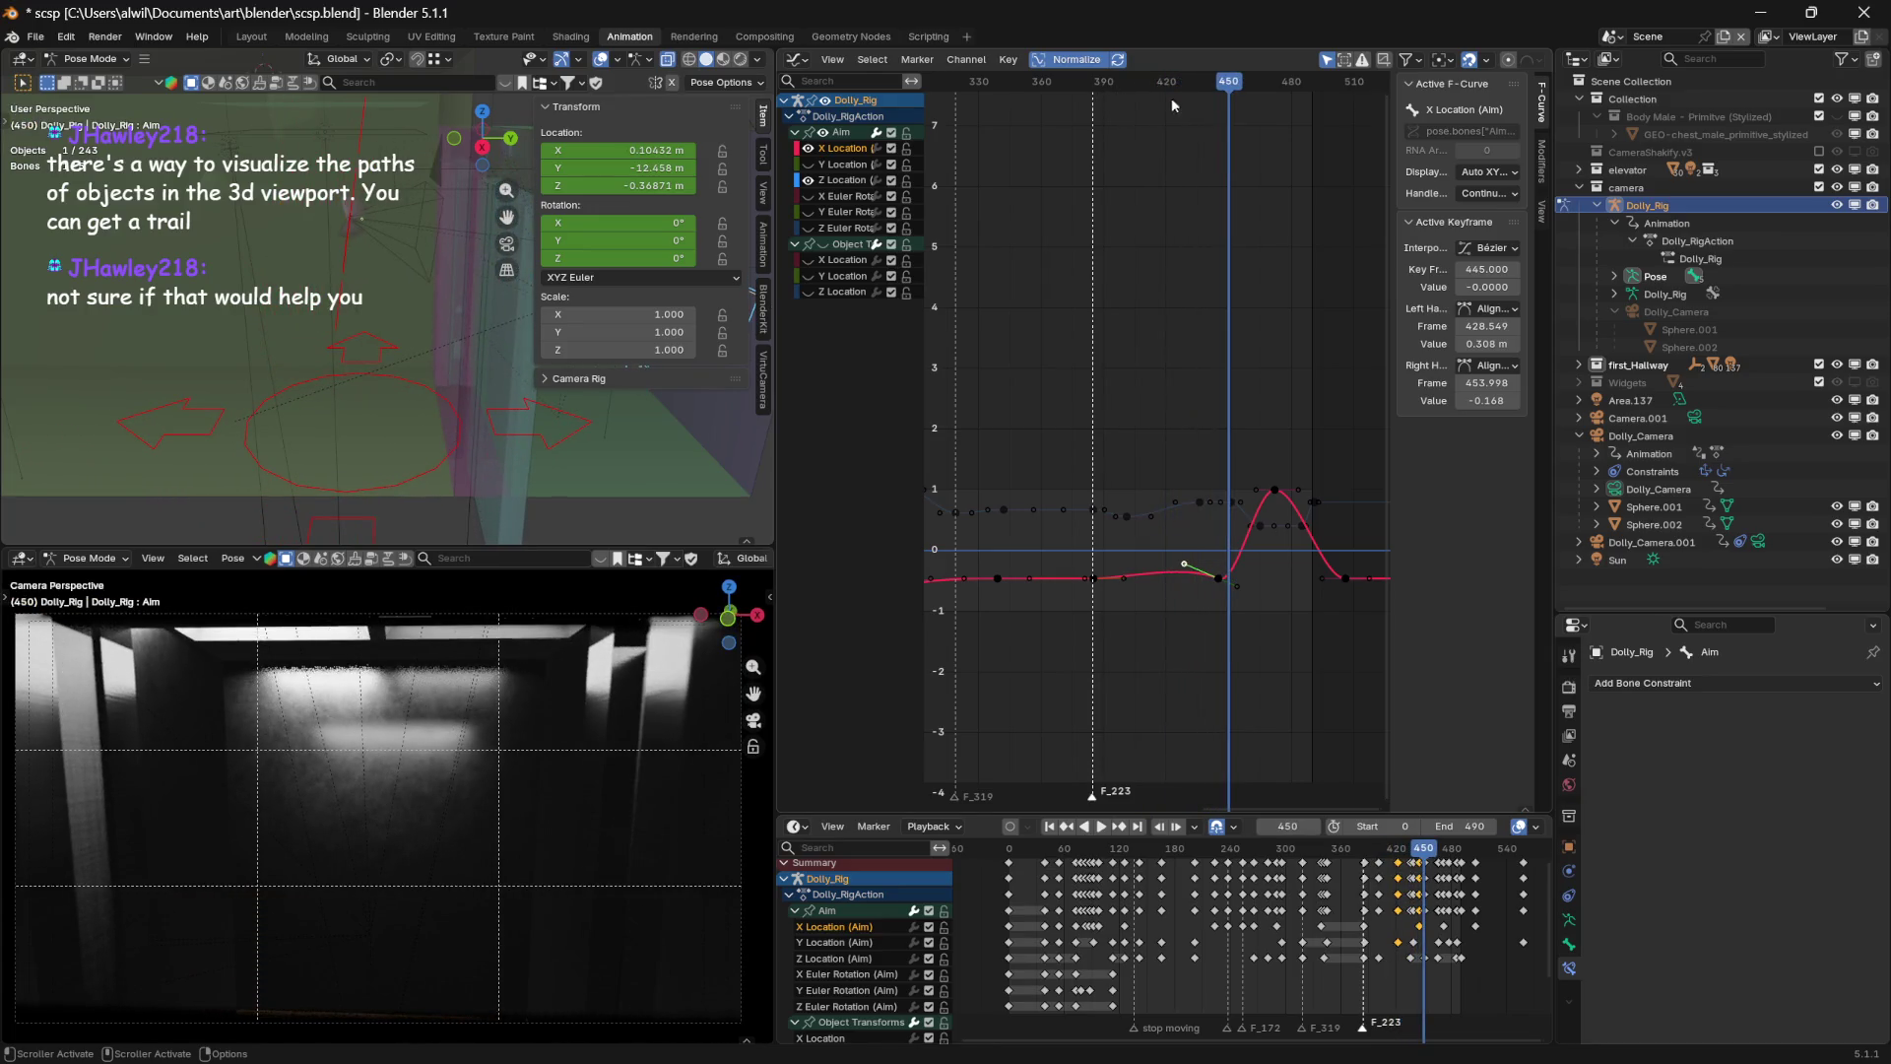
left_click_drag(1188, 84, 1155, 91)
left_click_drag(1184, 565, 1173, 522)
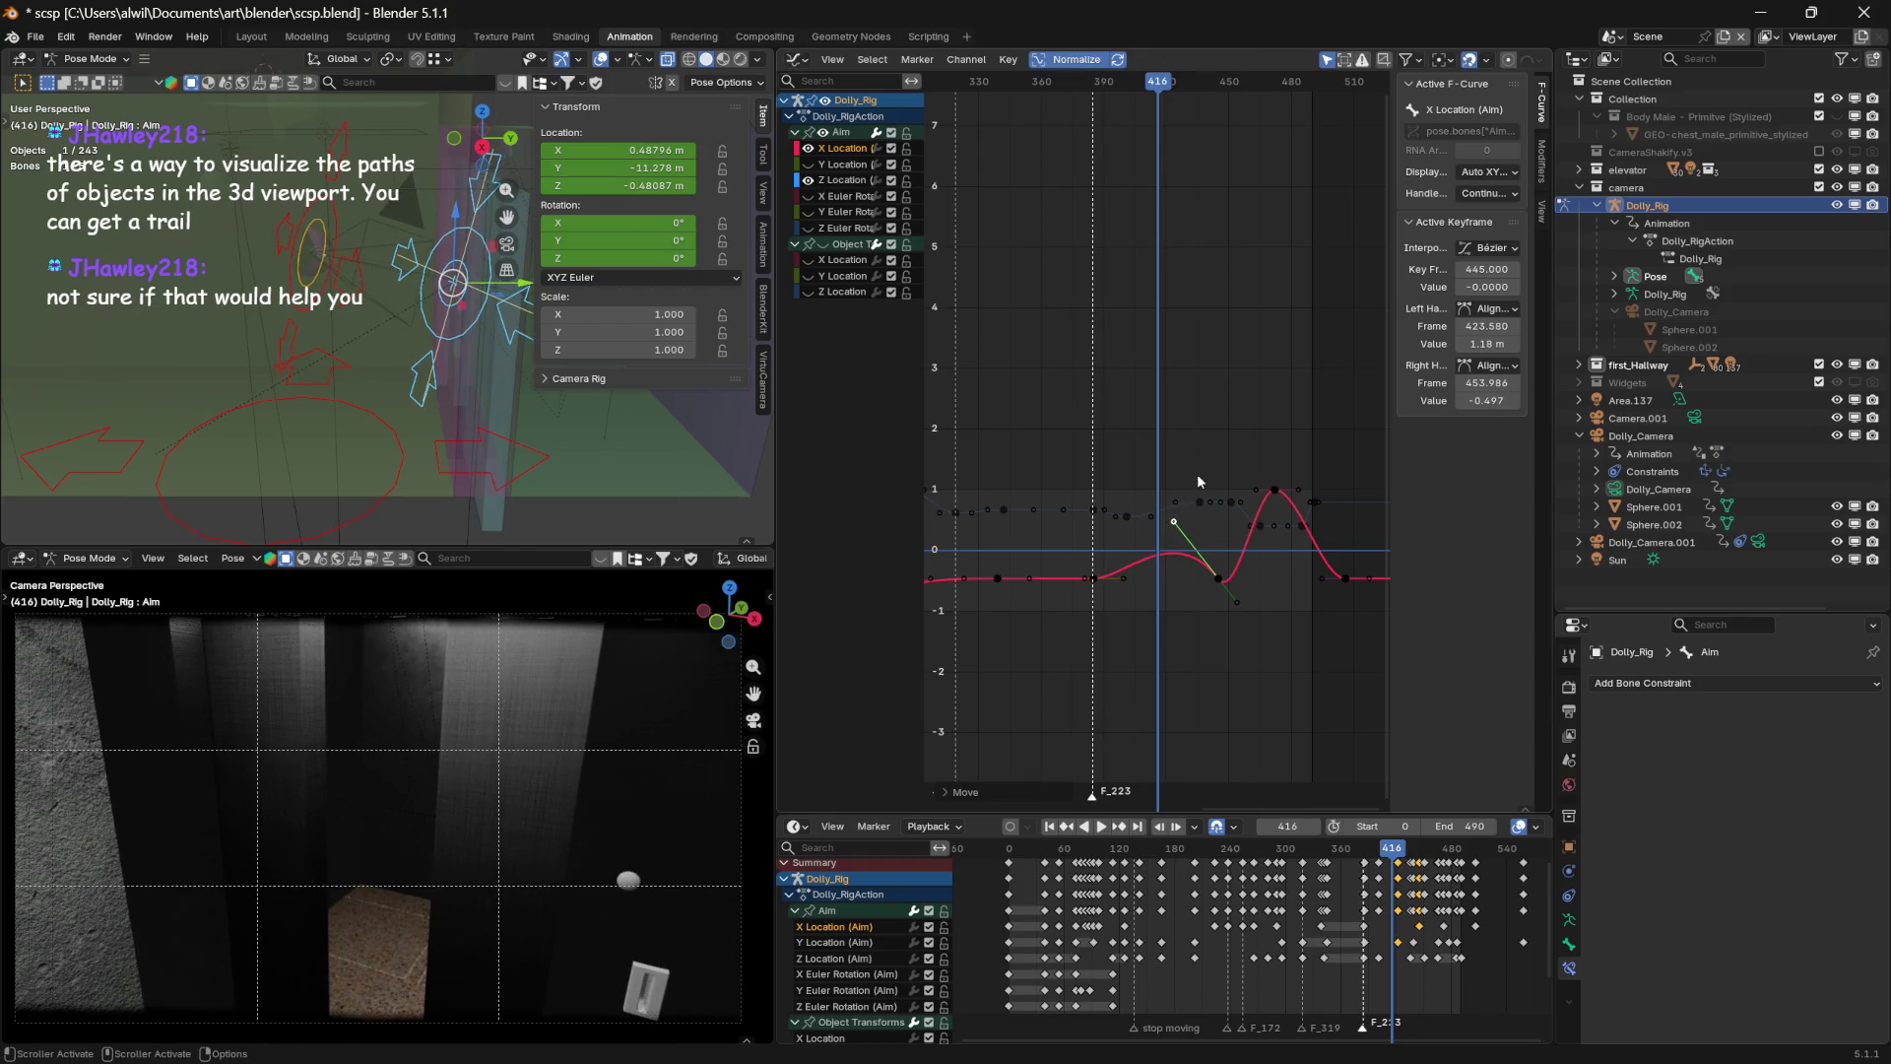